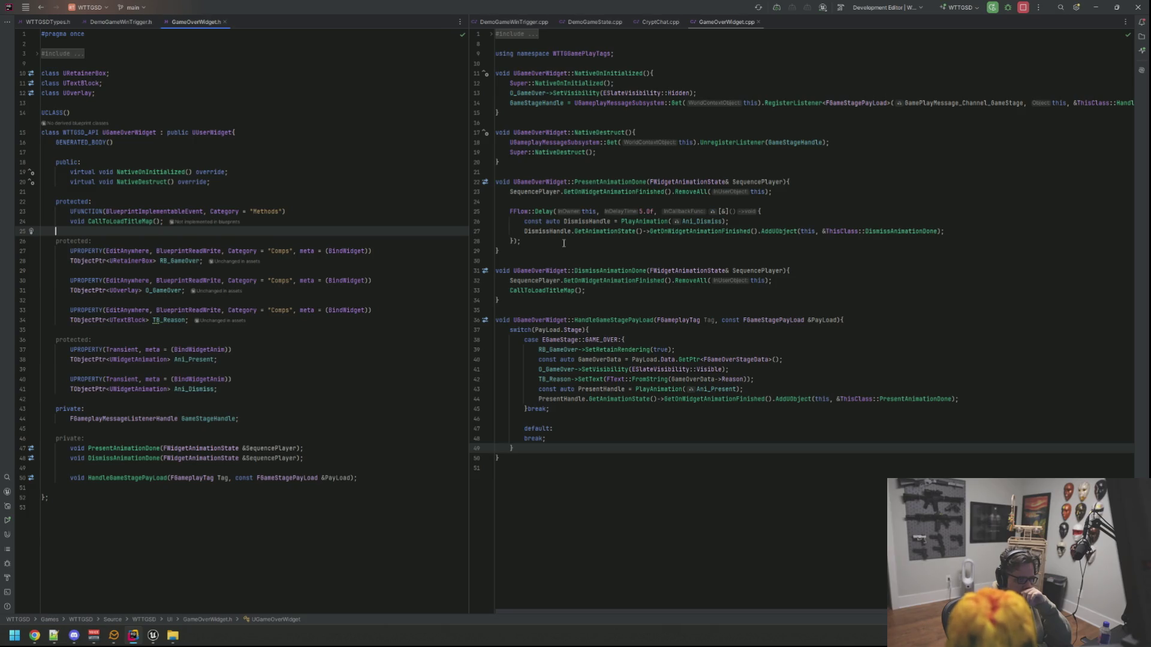
# Step: Open an empty line before the break in the GAME_OVER case of the widget source
pyautogui.click(656, 340)
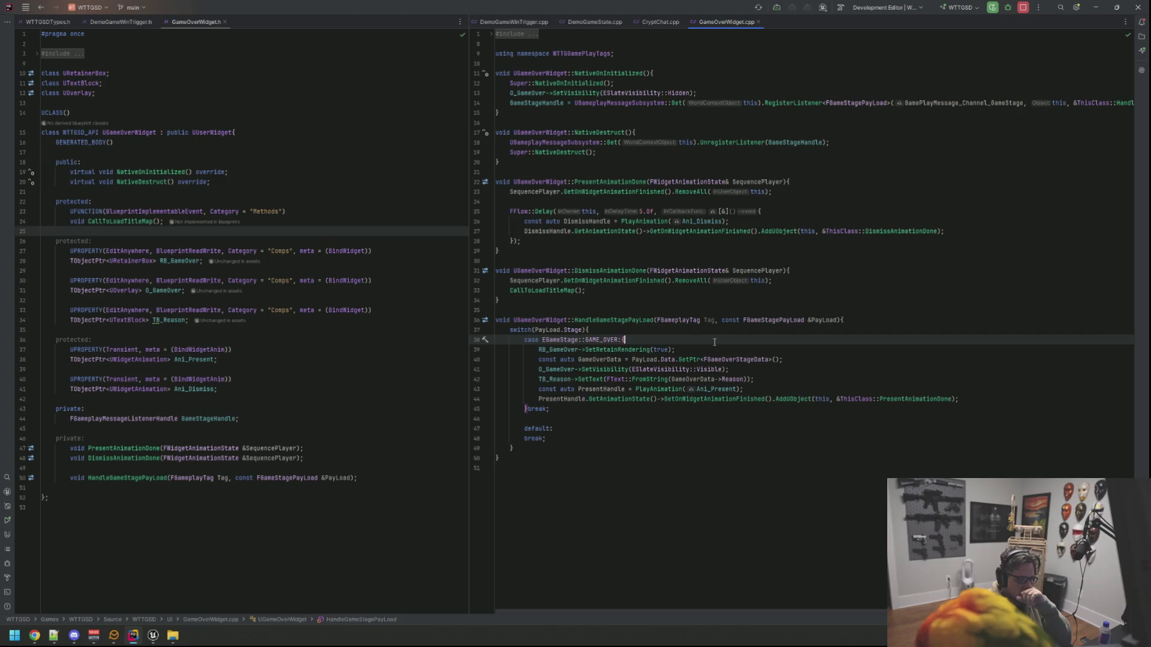
pyautogui.press('Down')
pyautogui.press('Down')
pyautogui.press('Down')
pyautogui.press('Down')
pyautogui.press('Down')
pyautogui.press('End')
pyautogui.press('Return')
# Step: Declare UFUNCTION(BlueprintImplementableEvent) void TriggerGameOverSFX(); in GameOverWidget.h below CallToLoadTitleMap
pyautogui.click(270, 221)
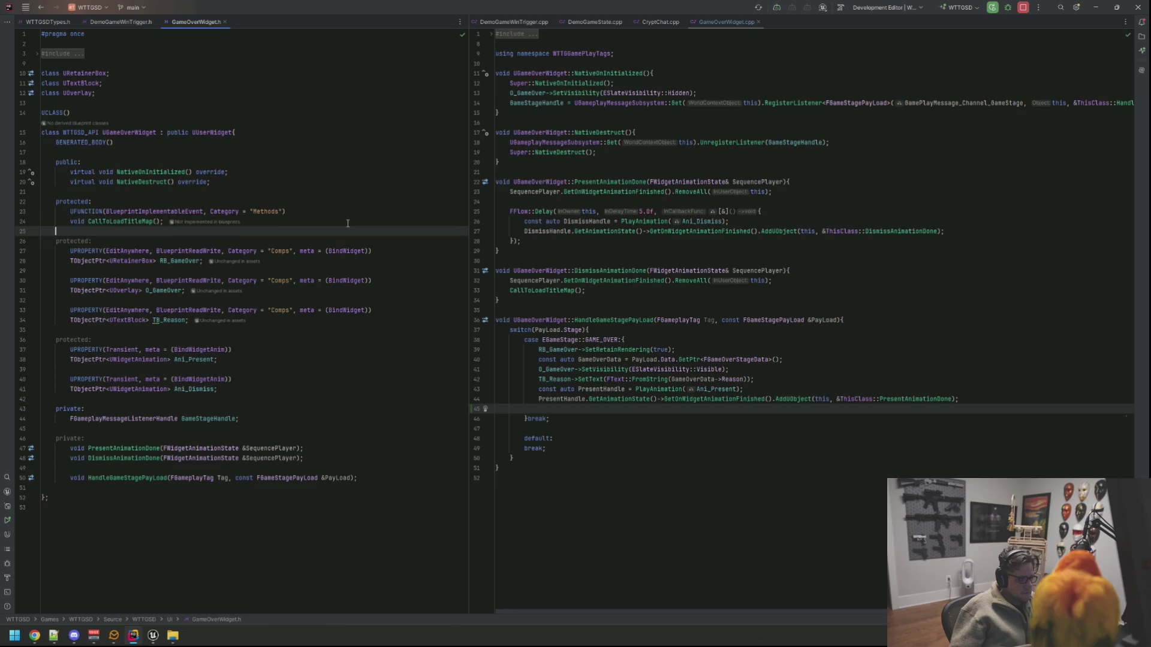
pyautogui.press('Return')
pyautogui.press('Return')
pyautogui.write('UFUNCTION(BlueprintImplementableEvent, Category = "Methods')
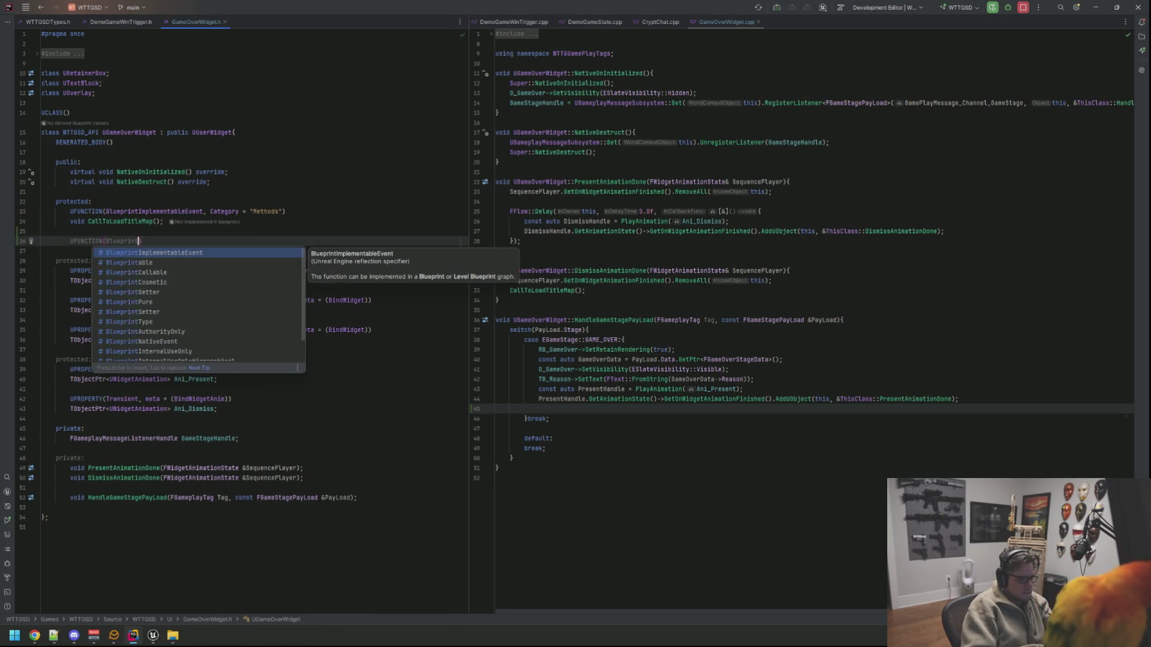
pyautogui.press('Return')
pyautogui.write(', Category = "Methods')
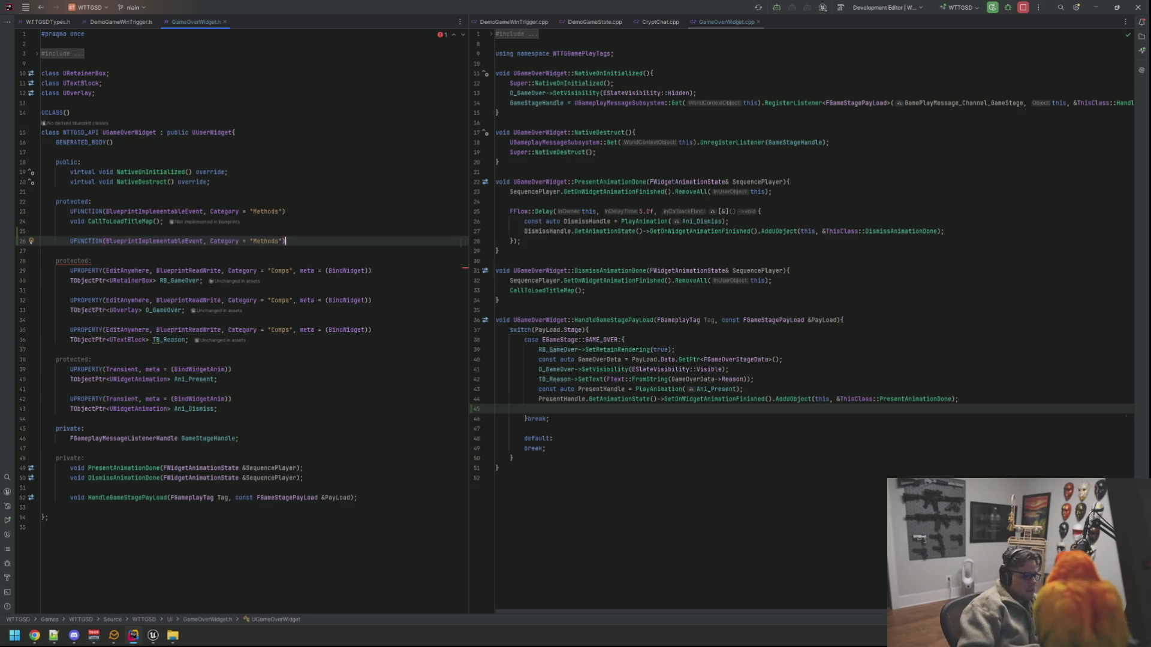
pyautogui.press('Return')
pyautogui.write('void TriggerGameOverS')
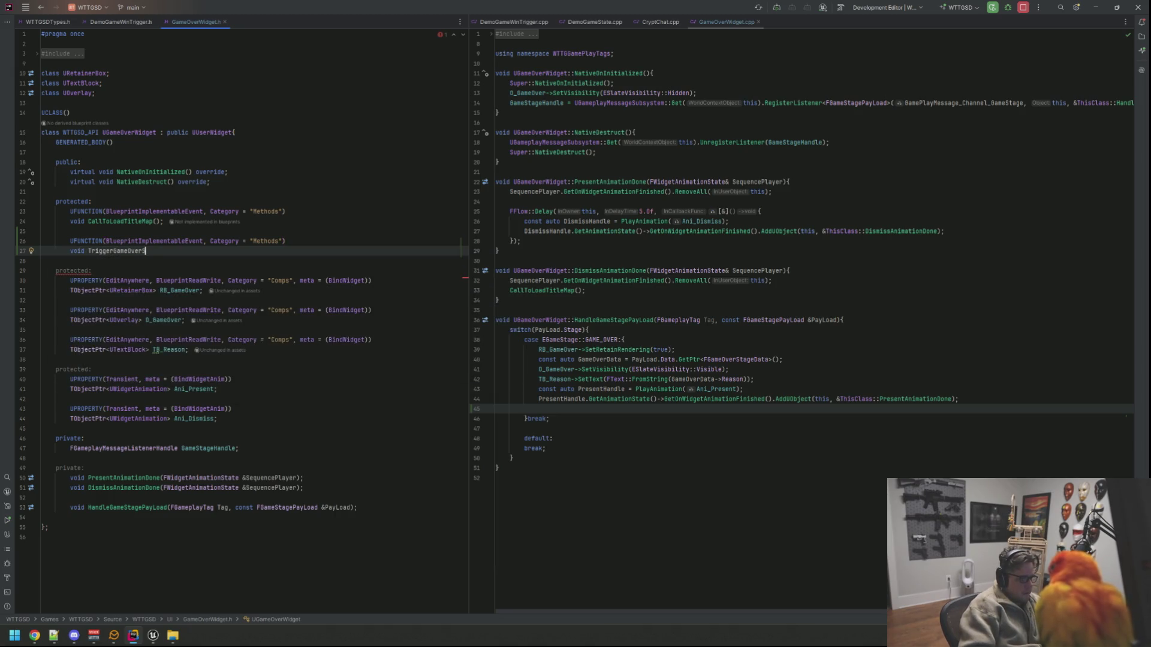
pyautogui.write('FX();')
pyautogui.press('Up')
pyautogui.press('Up')
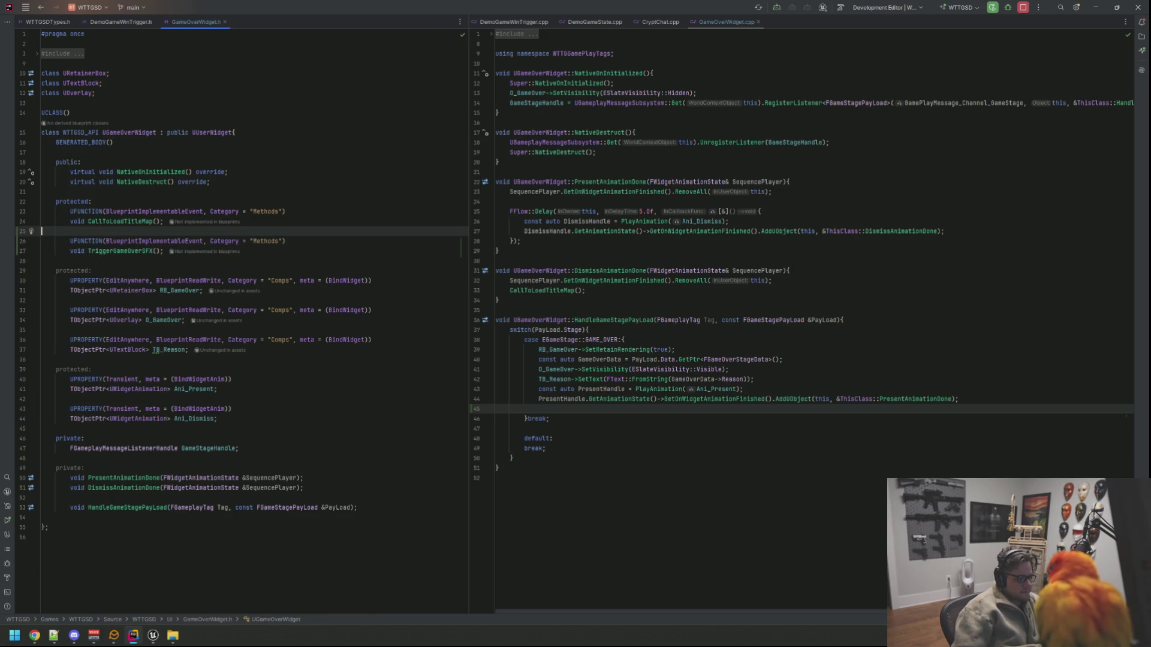
# Step: Call TriggerGameOverSFX(); in the GAME_OVER case, then minimize Rider
pyautogui.click(641, 409)
pyautogui.write('T')
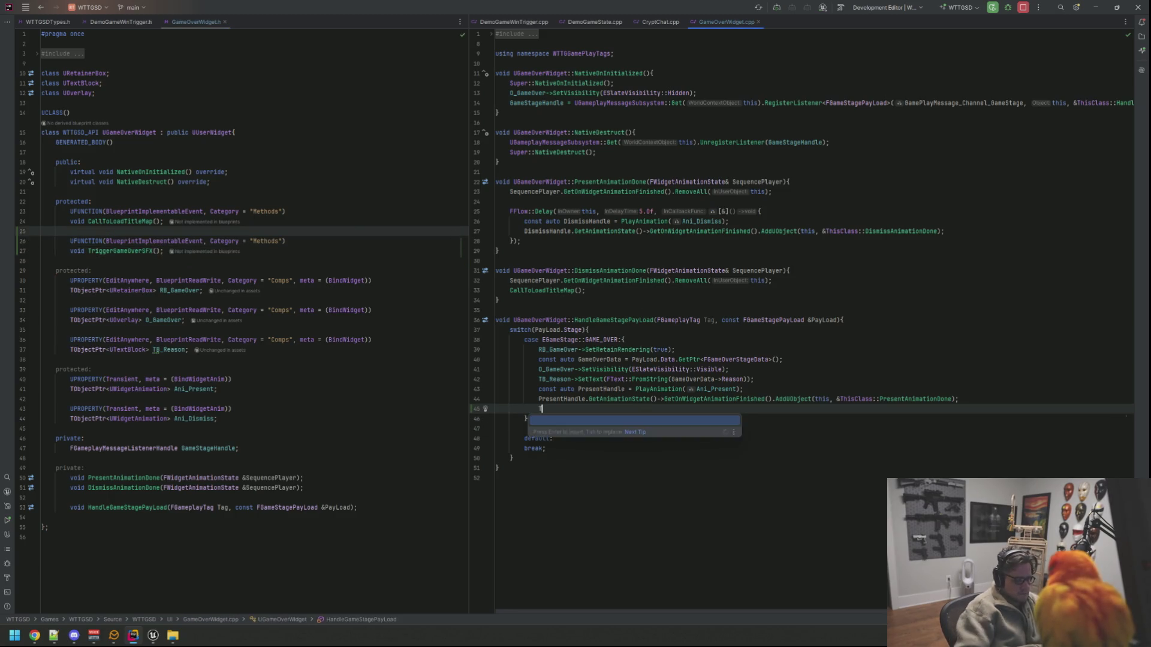
pyautogui.write('rigger')
pyautogui.press('Return')
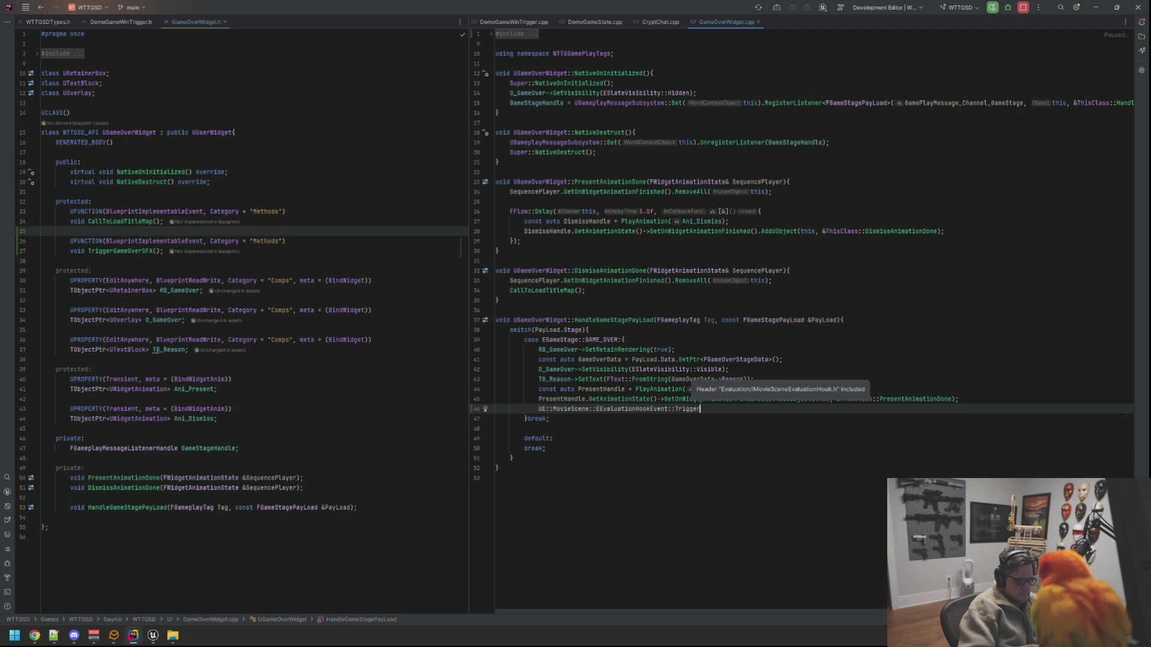
pyautogui.hotkey('ctrl', 'z')
pyautogui.write('iggerG')
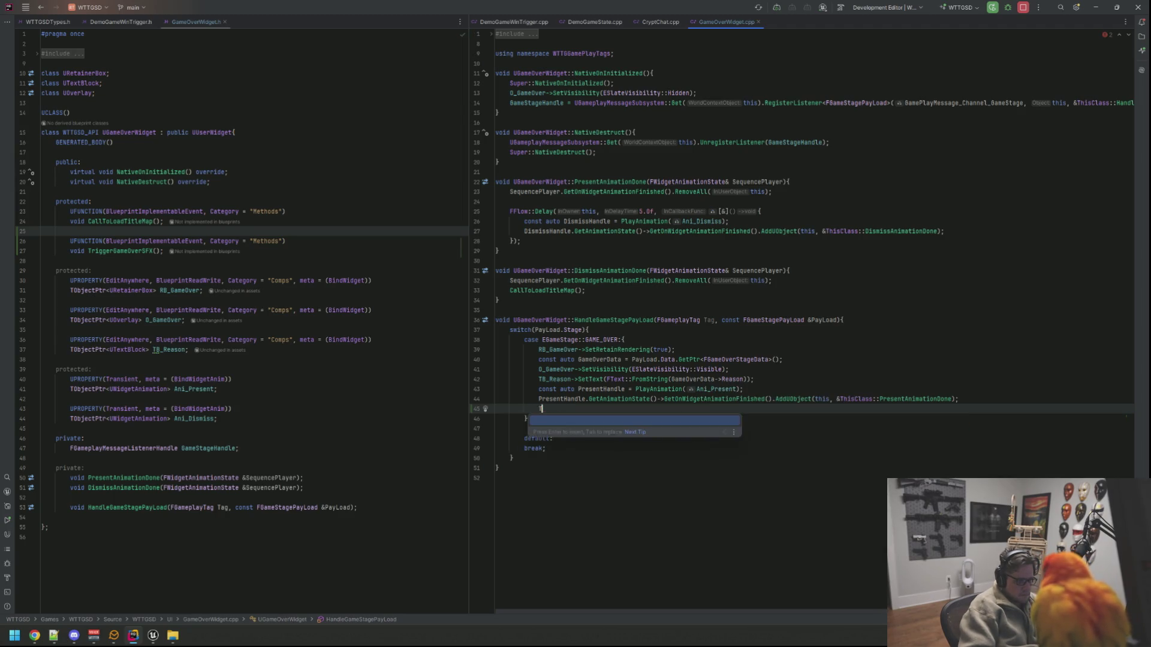
pyautogui.press('Return')
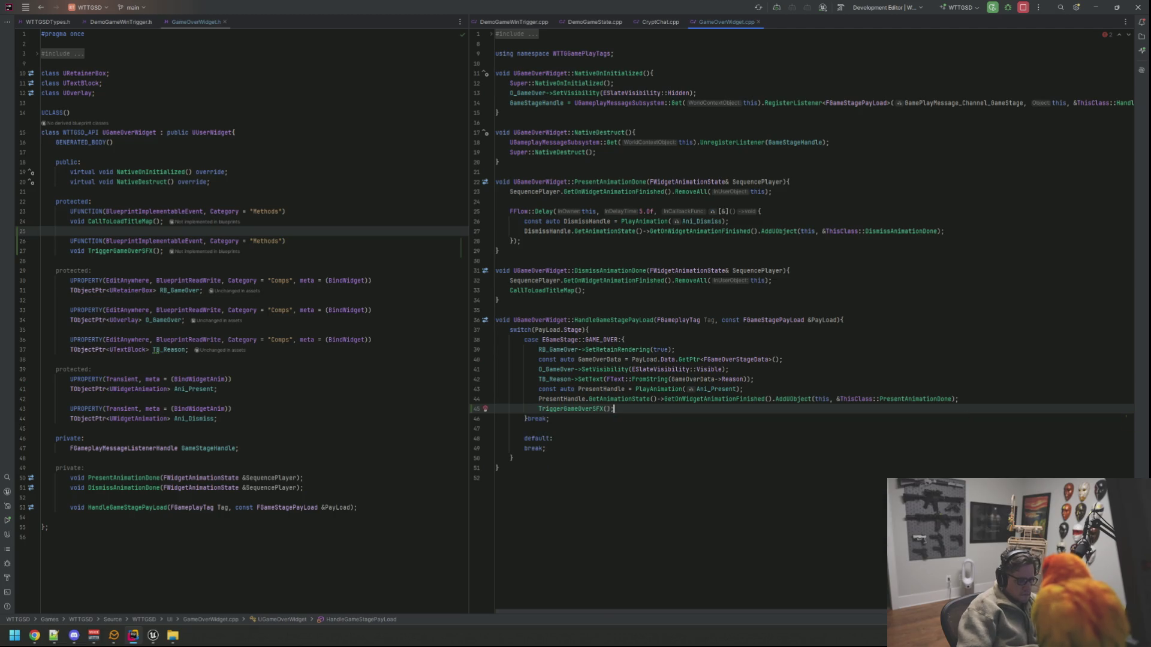
pyautogui.write(';')
pyautogui.click(614, 389)
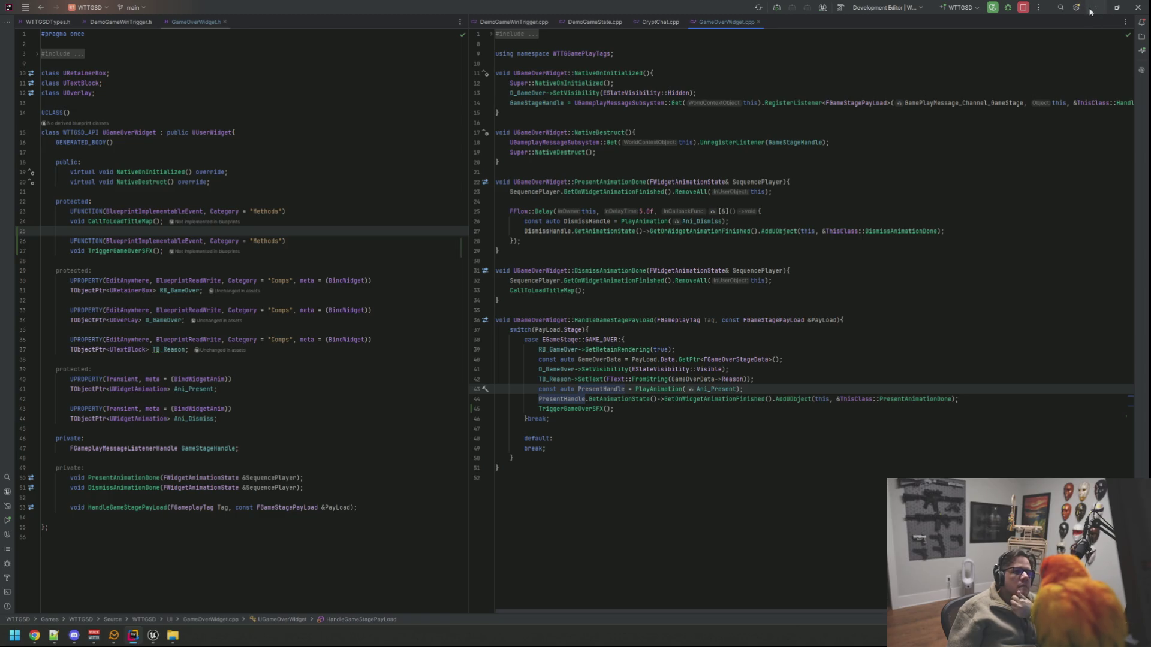
pyautogui.click(1097, 8)
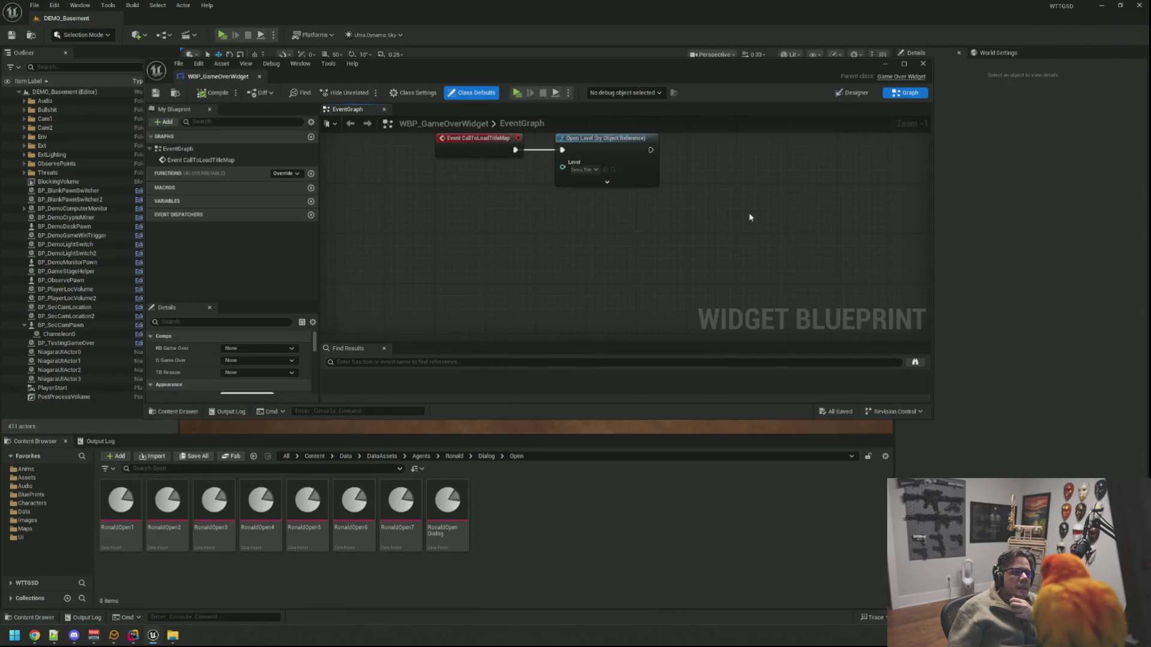
# Step: Browse the Content Browser to Content/Audio/SFXS
pyautogui.moveTo(745, 217)
pyautogui.mouseDown()
pyautogui.moveTo(634, 223)
pyautogui.moveTo(642, 240)
pyautogui.moveTo(631, 229)
pyautogui.moveTo(593, 248)
pyautogui.moveTo(599, 240)
pyautogui.mouseUp()
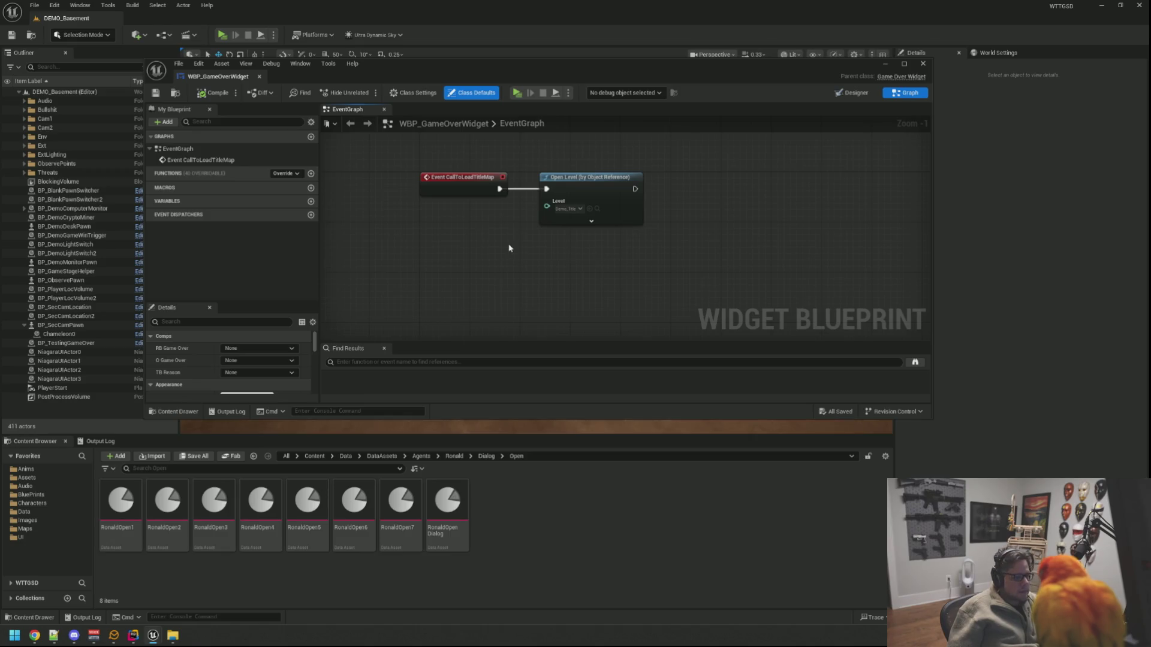
pyautogui.click(90, 537)
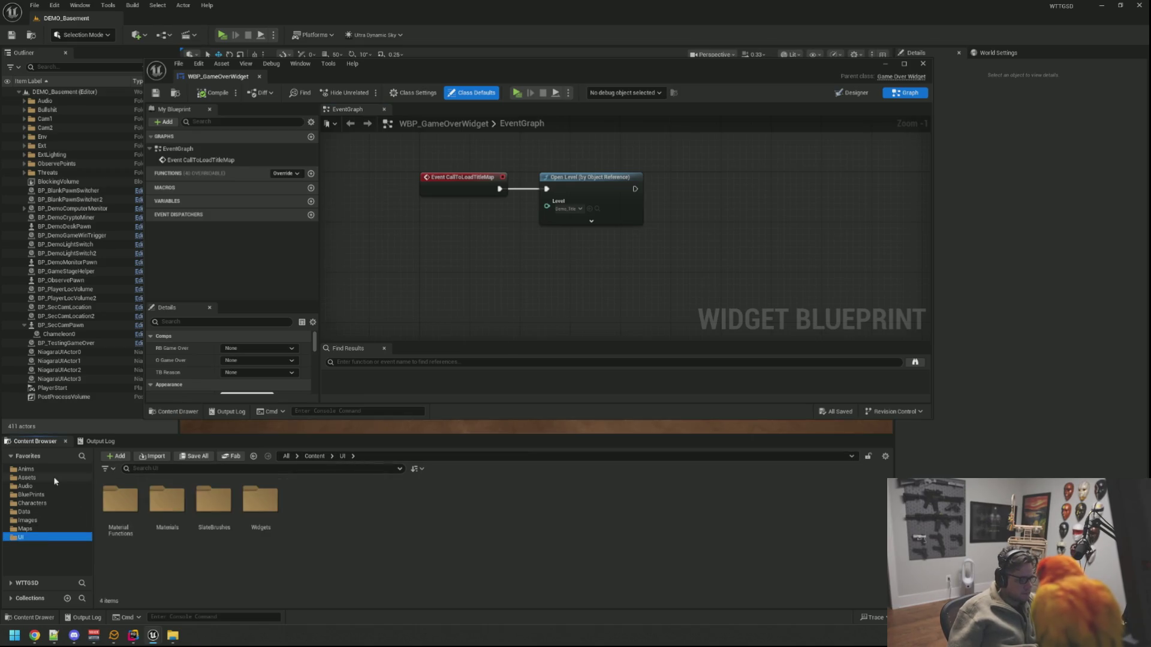
pyautogui.click(90, 486)
pyautogui.doubleClick(121, 508)
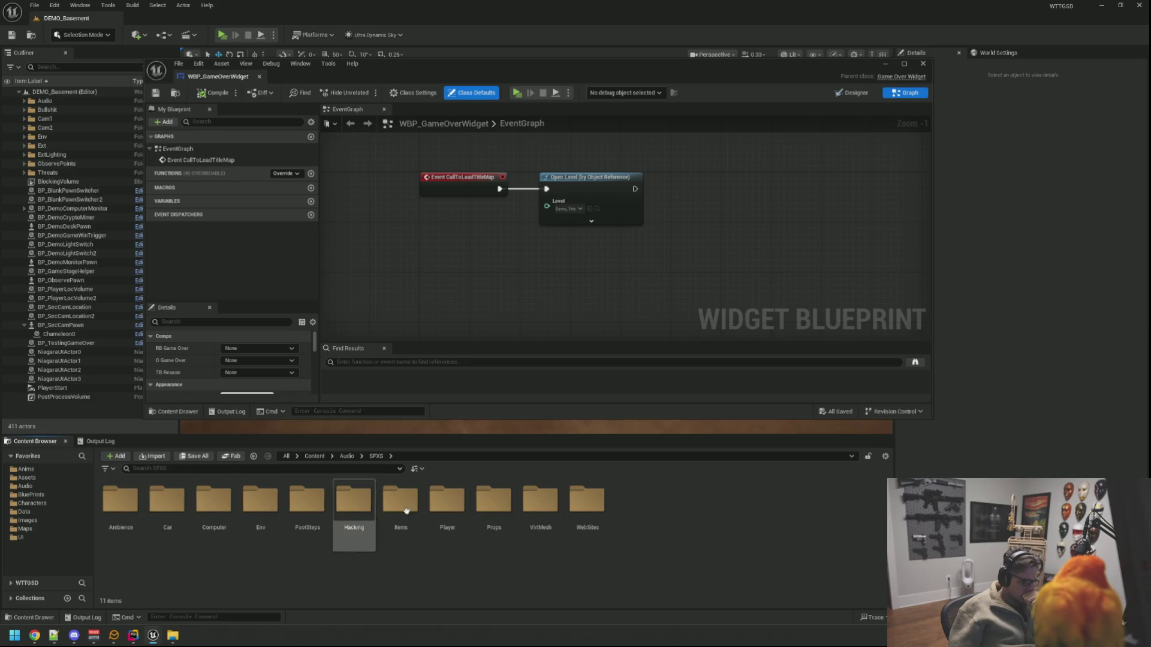
# Step: Create a new folder in SFXS, rename it from HUD to UI, then open Audio/SoundClasses
pyautogui.rightClick(650, 526)
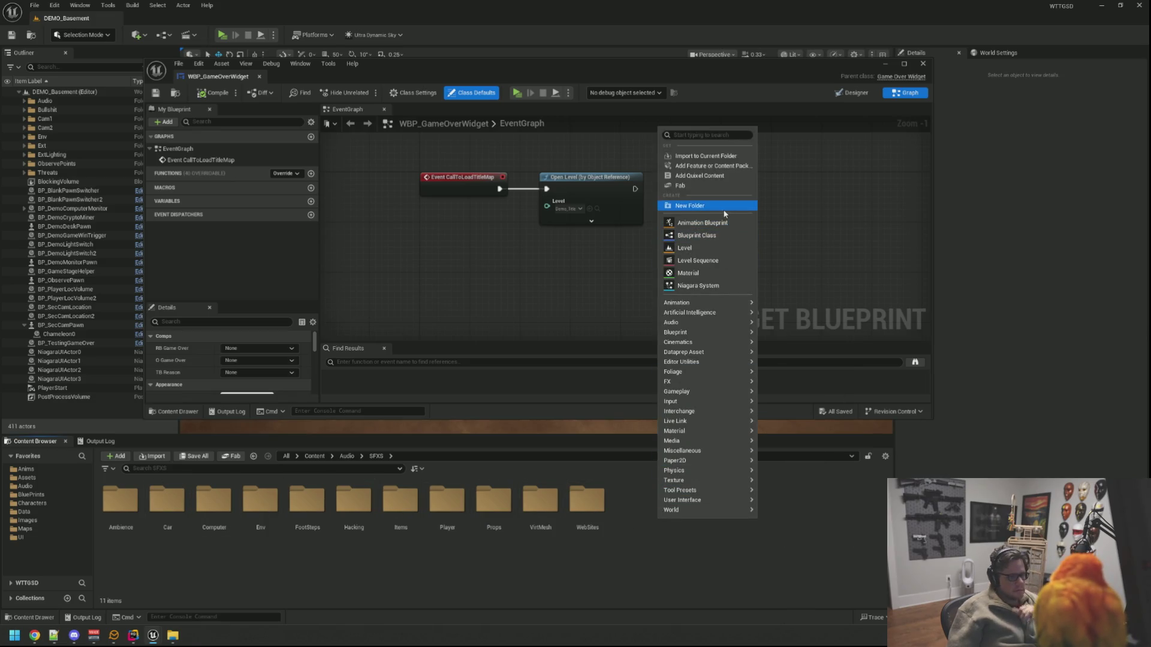
pyautogui.click(682, 206)
pyautogui.write('HUDD')
pyautogui.press('Return')
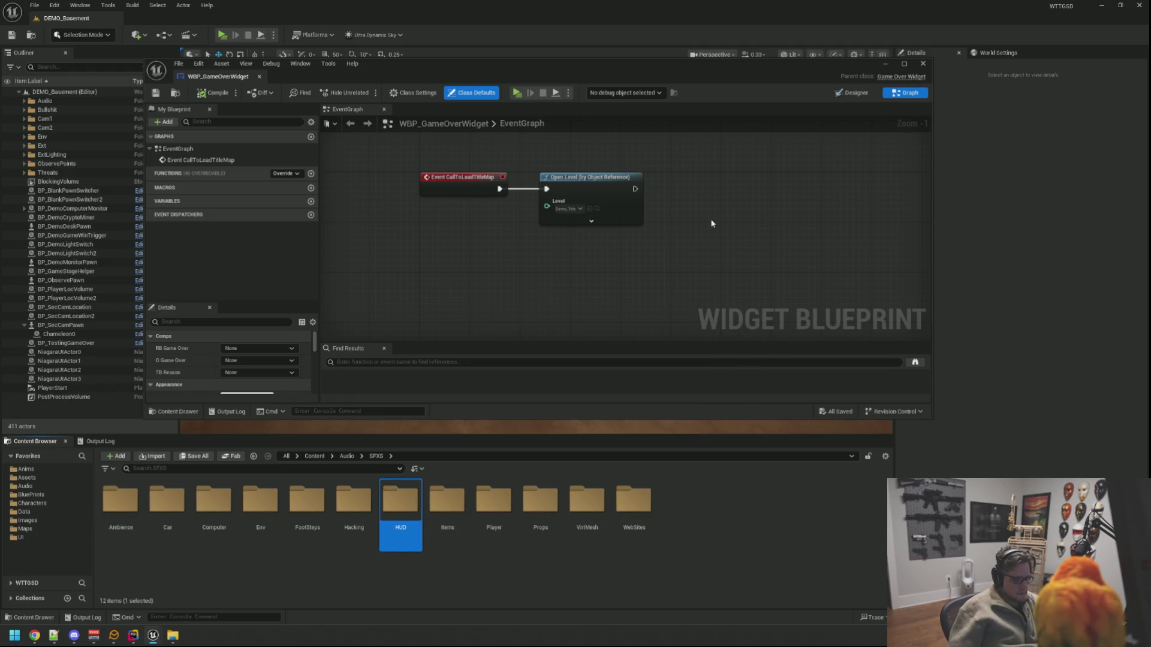
pyautogui.click(405, 508)
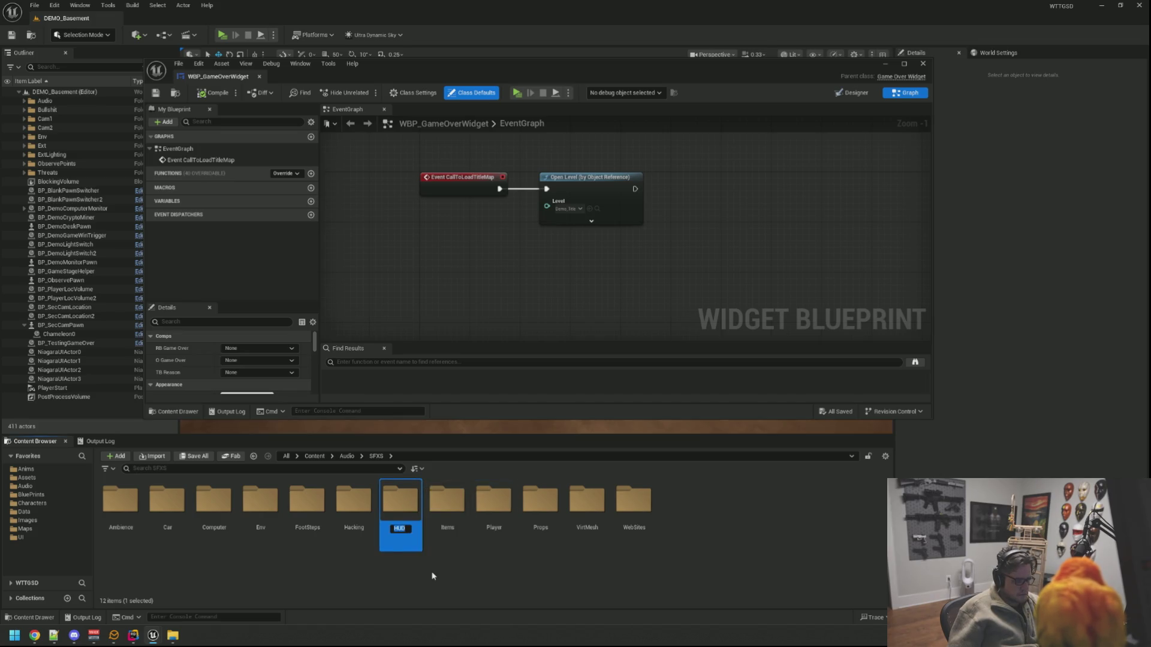
pyautogui.write('UI')
pyautogui.press('Return')
pyautogui.click(573, 580)
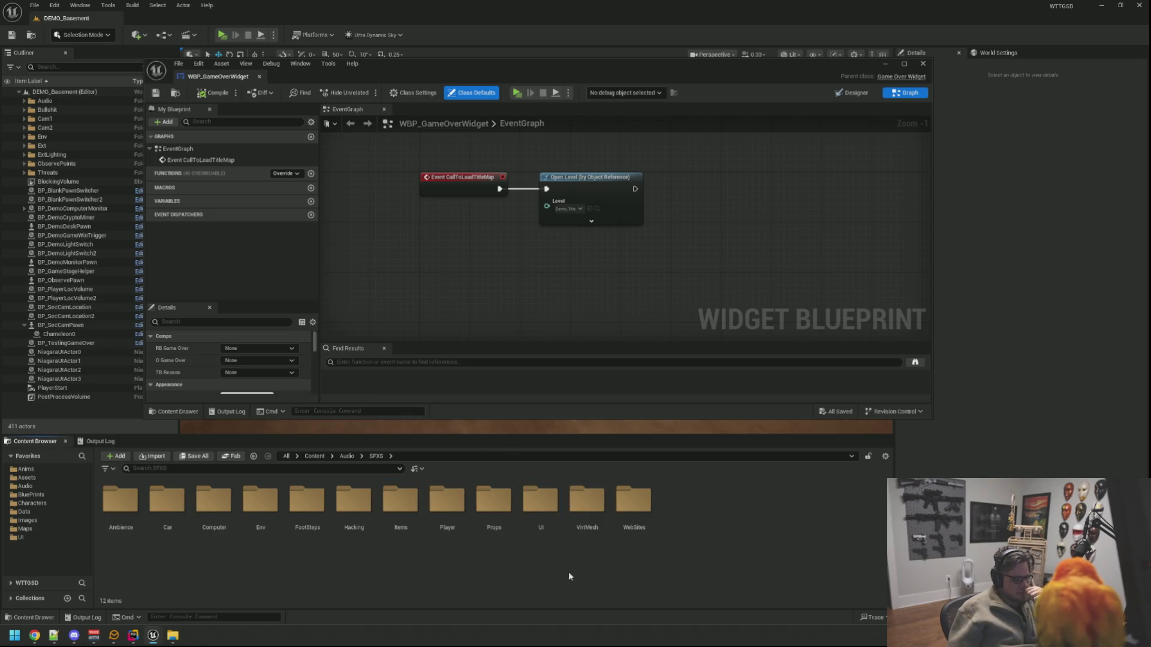
pyautogui.click(64, 486)
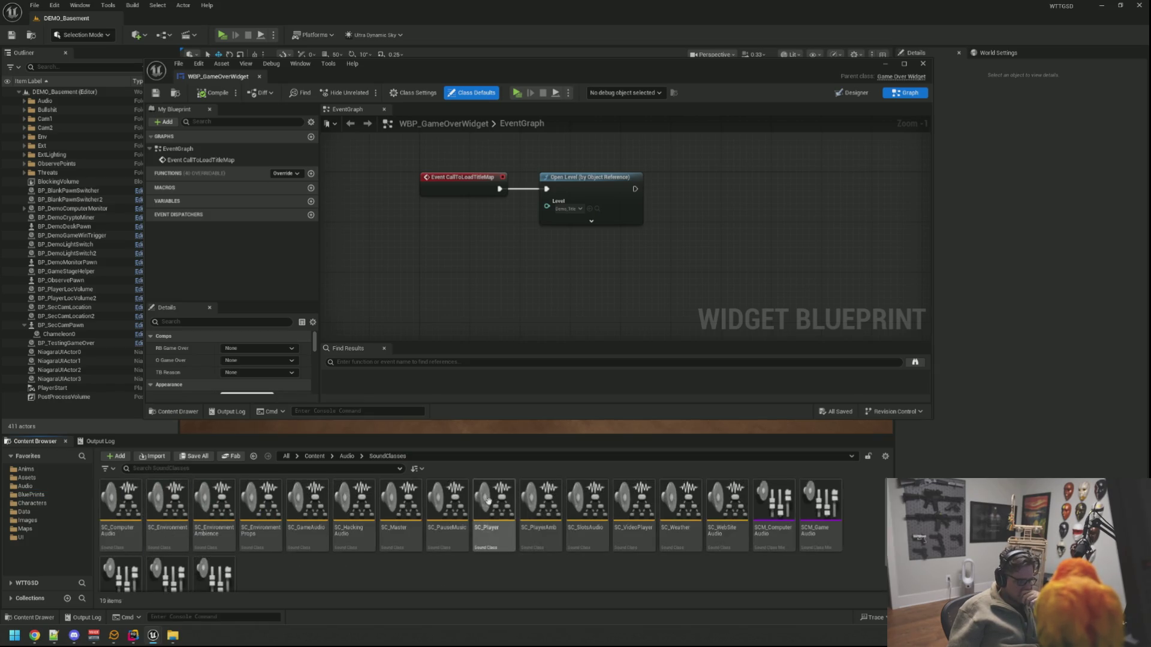
# Step: Bring the SC_Master sound class graph into view
pyautogui.click(587, 510)
pyautogui.scroll(3, 522, 275)
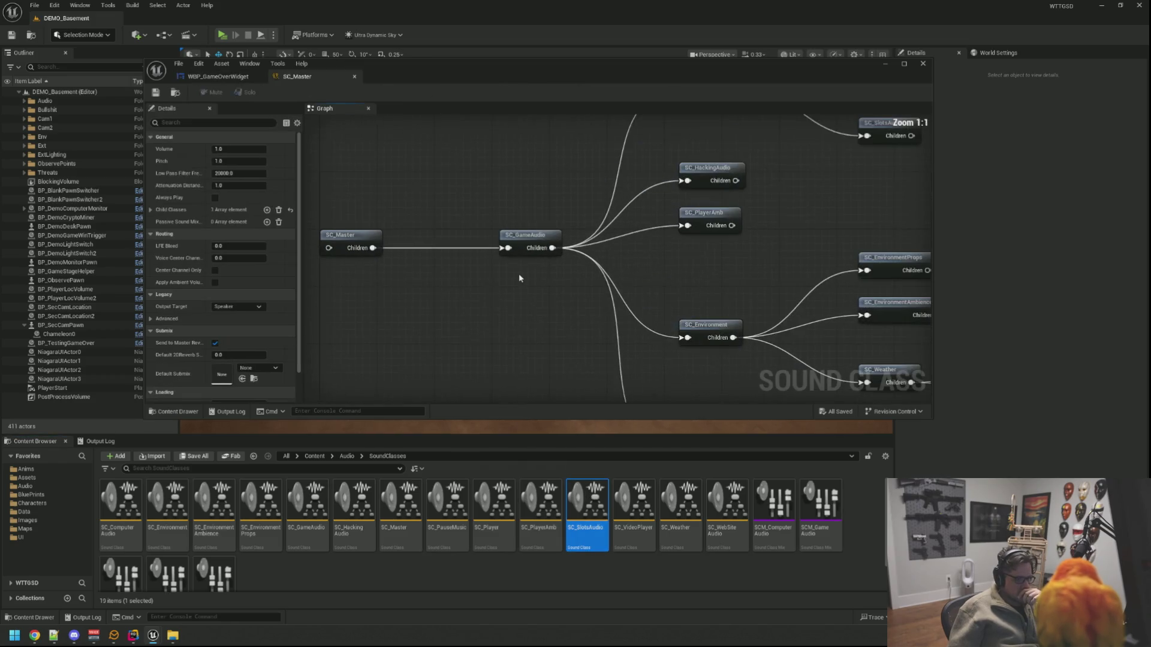
pyautogui.moveTo(554, 255); pyautogui.dragTo(552, 247)
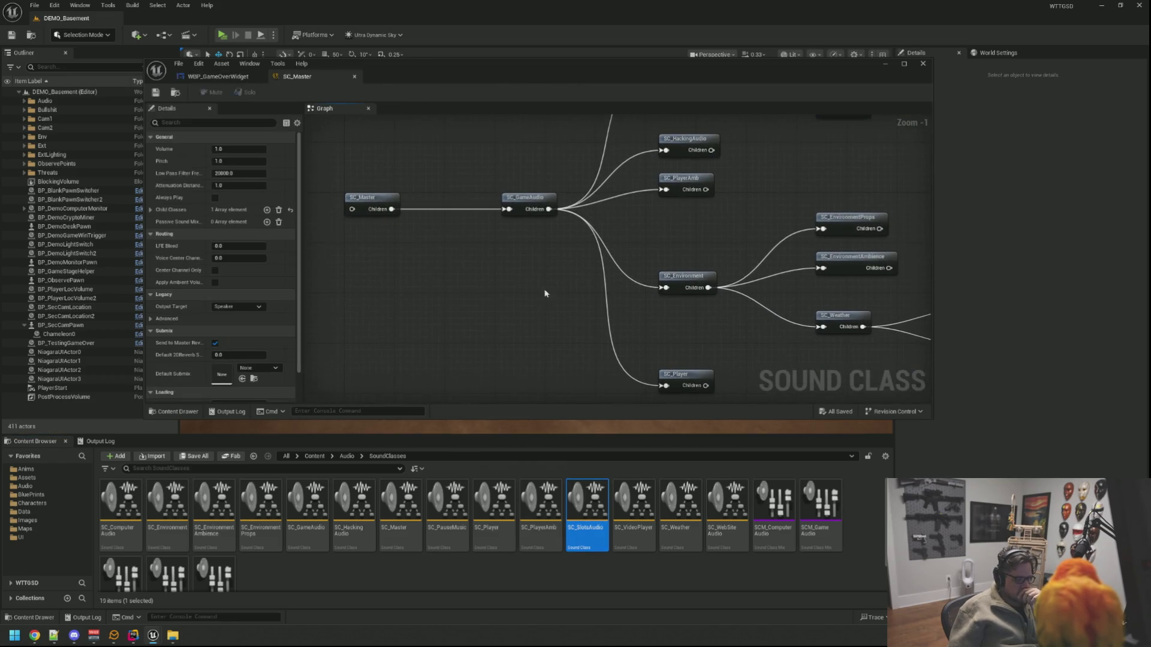
# Step: Create a new Sound Class asset in SoundClasses named SC_UI
pyautogui.rightClick(587, 574)
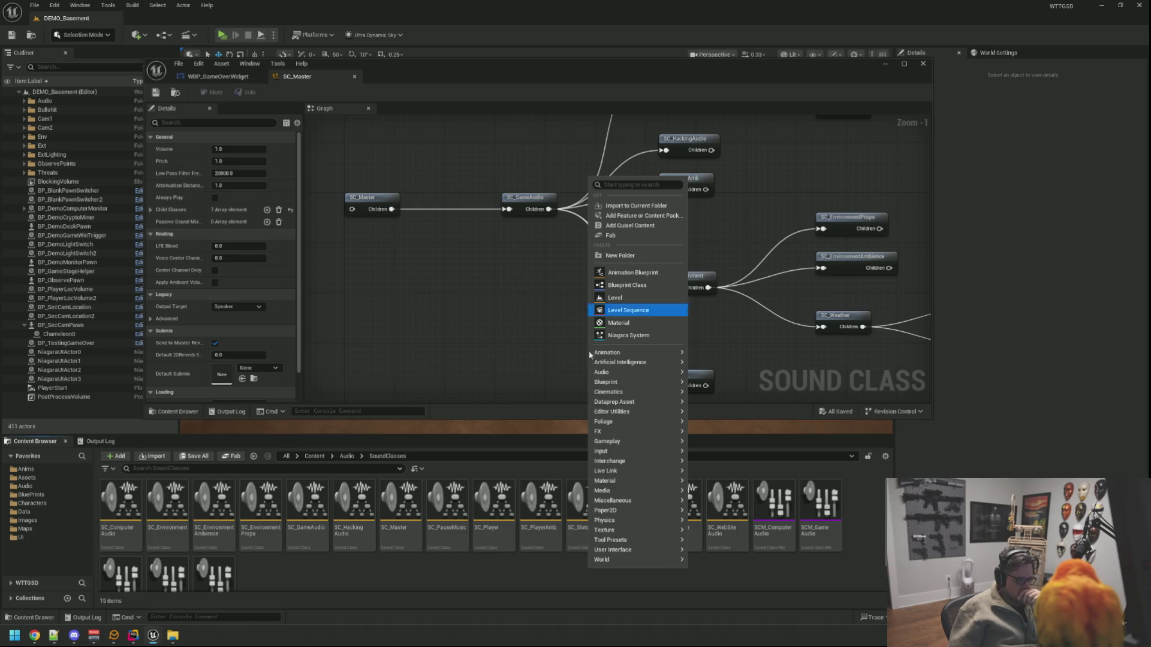
pyautogui.rightClick(507, 573)
pyautogui.moveTo(570, 383)
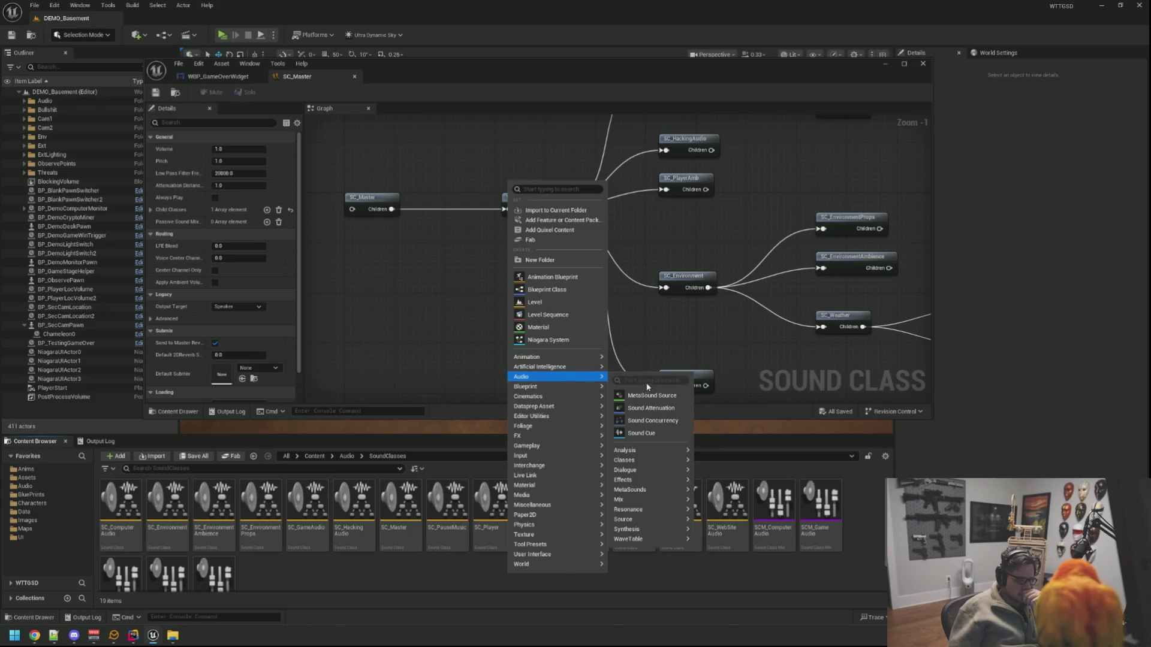
pyautogui.moveTo(663, 454)
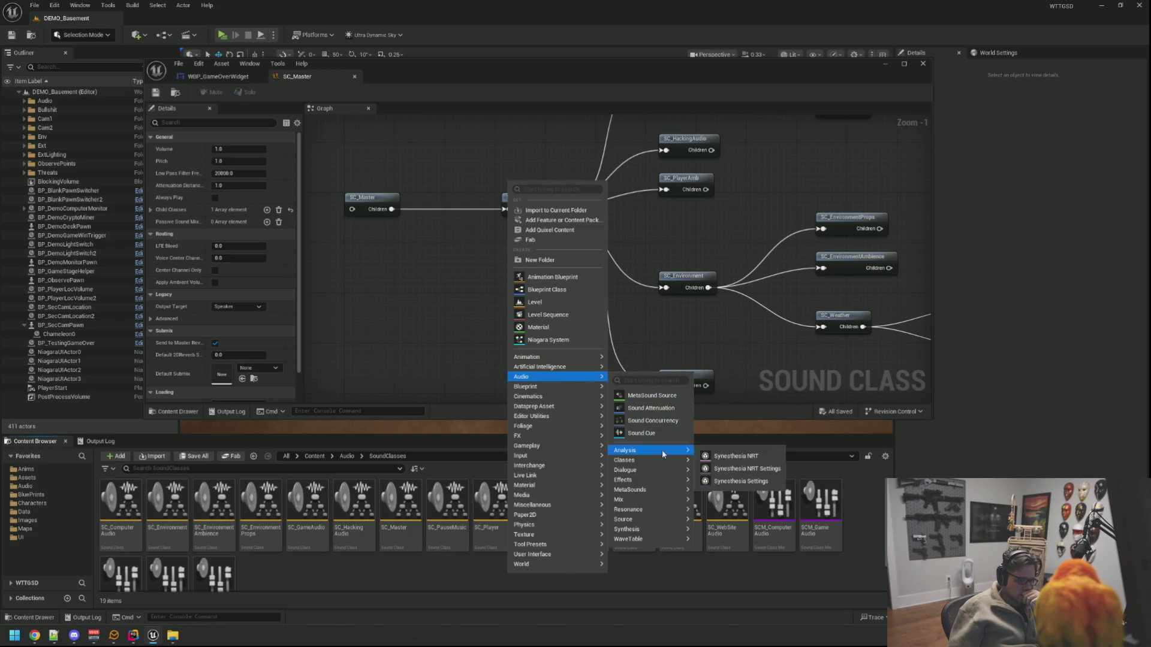
pyautogui.click(719, 467)
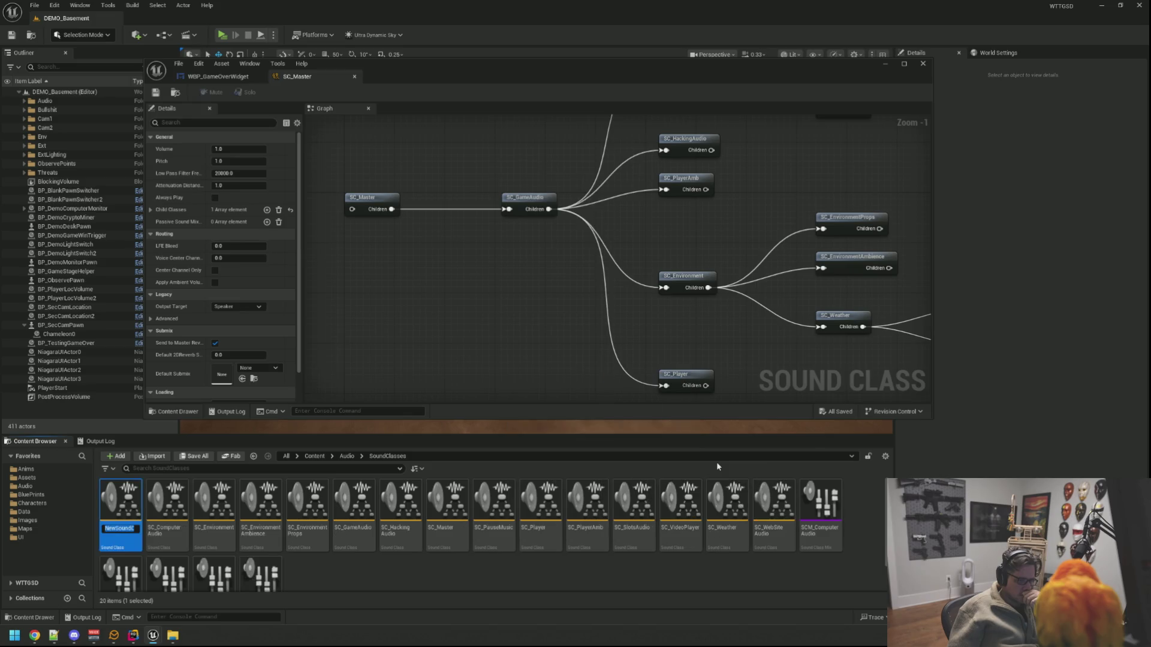
pyautogui.write('SC_UI')
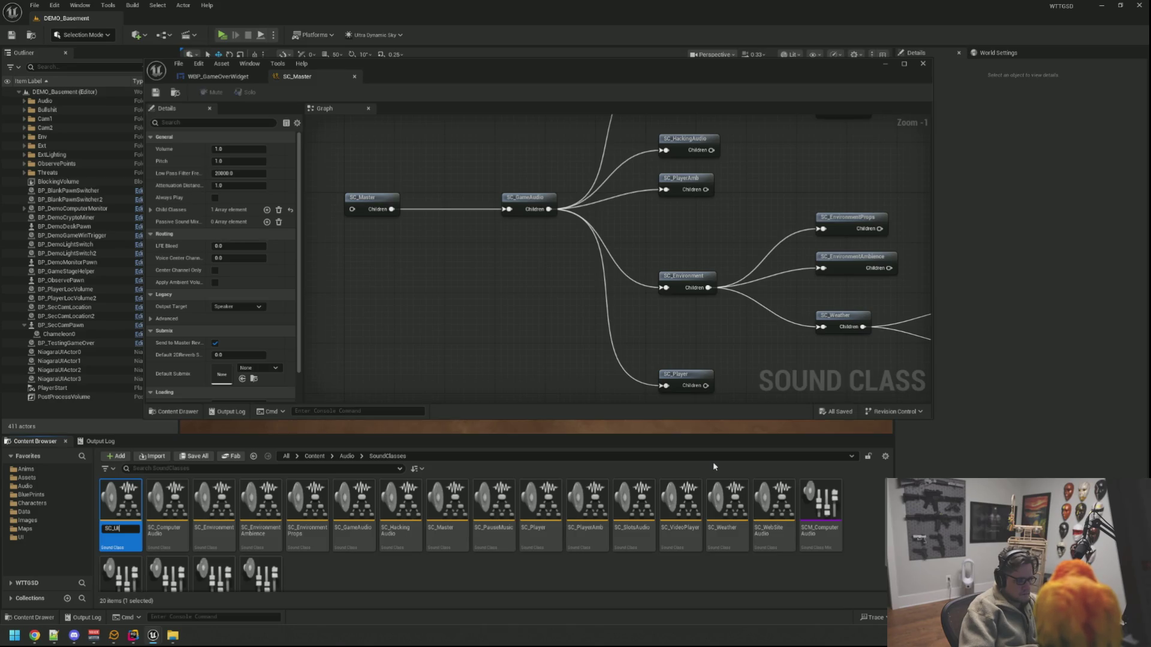
pyautogui.press('Return')
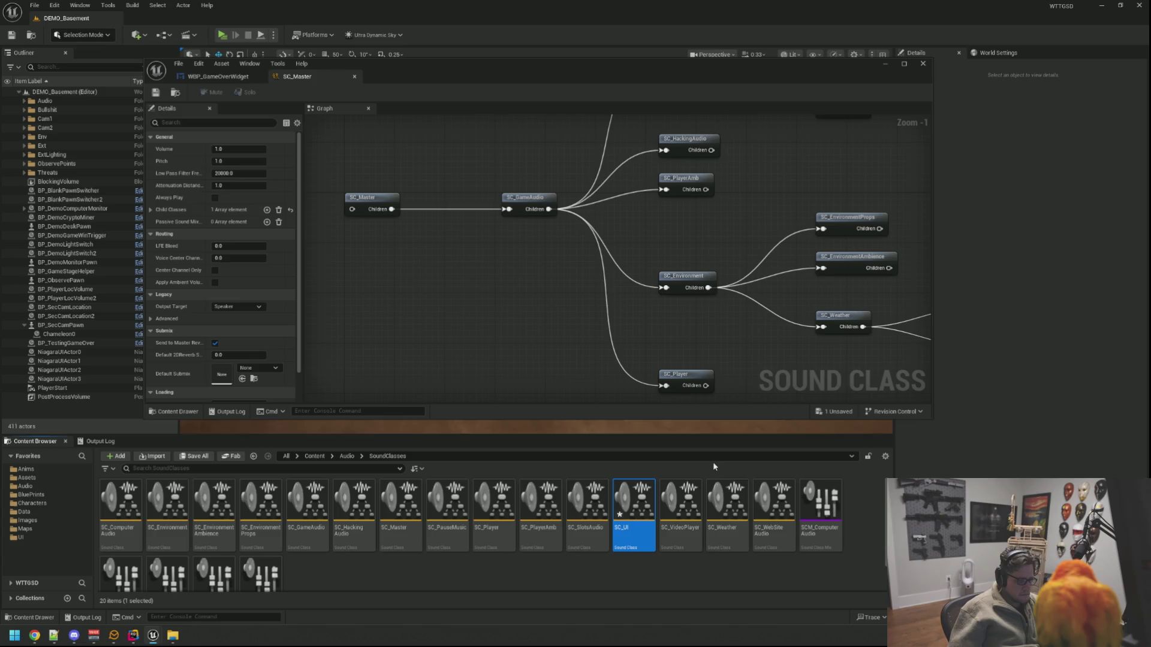
# Step: Drag SC_UI into the SC_Master graph, connect it as a child of SC_Master, and save
pyautogui.moveTo(634, 501)
pyautogui.mouseDown()
pyautogui.moveTo(575, 439)
pyautogui.moveTo(490, 271)
pyautogui.mouseUp()
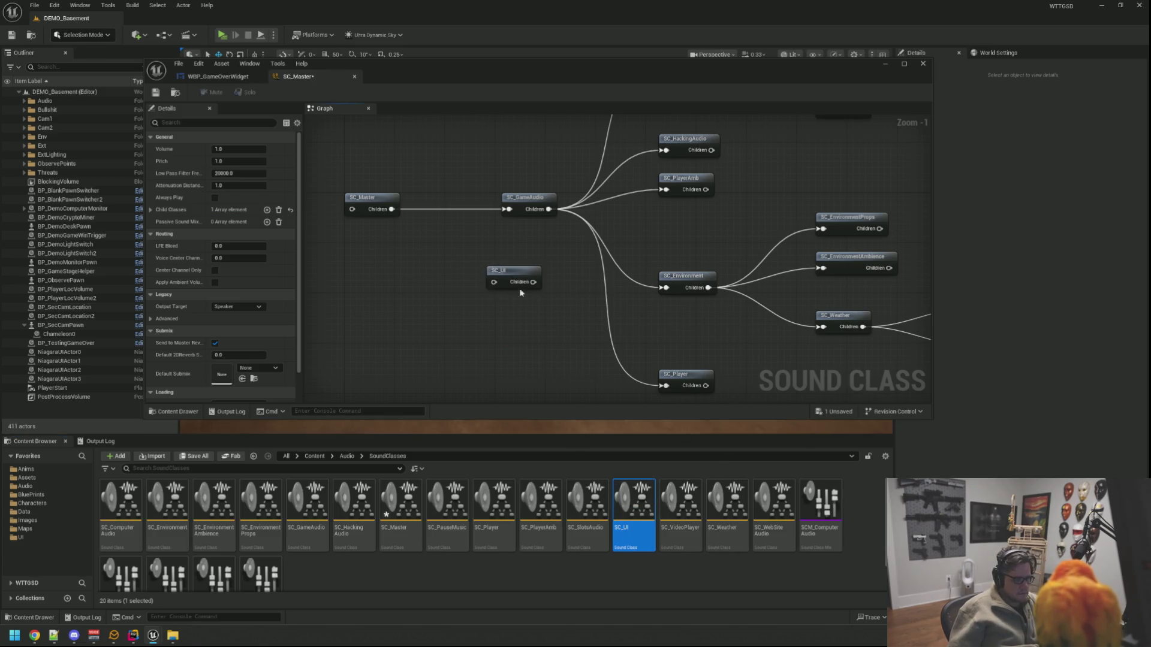
pyautogui.moveTo(392, 210); pyautogui.dragTo(493, 283)
pyautogui.moveTo(508, 209)
pyautogui.mouseDown()
pyautogui.moveTo(545, 397)
pyautogui.moveTo(558, 351)
pyautogui.moveTo(548, 347)
pyautogui.moveTo(575, 290)
pyautogui.moveTo(573, 318)
pyautogui.mouseUp()
pyautogui.click(608, 342)
pyautogui.hotkey('ctrl', 's')
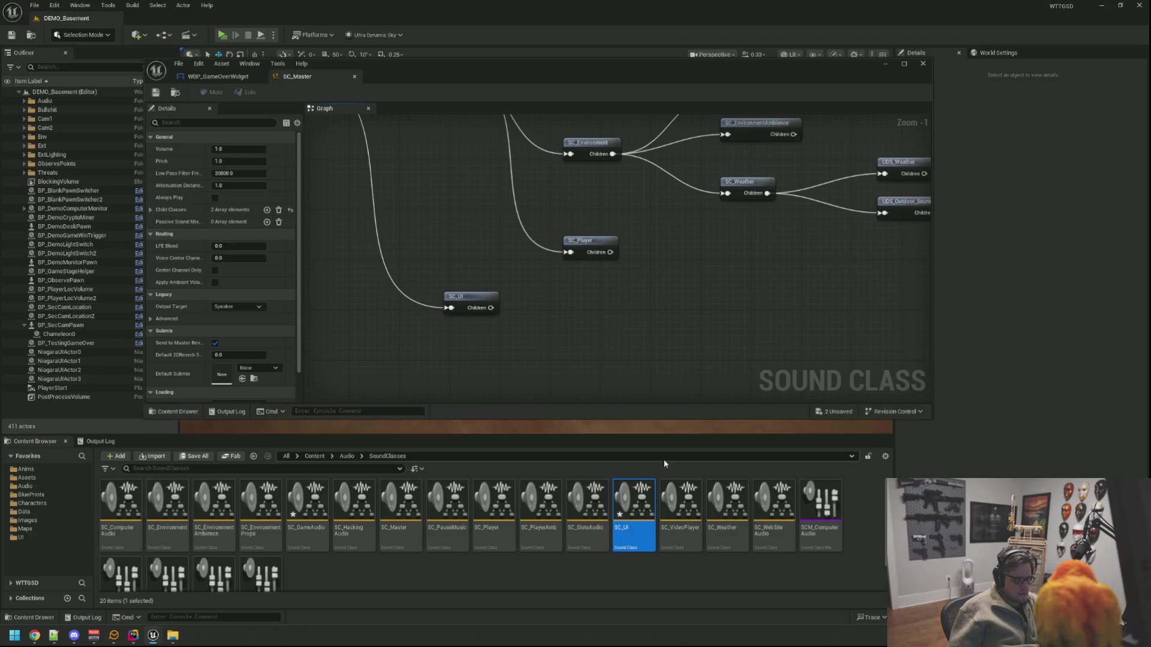
pyautogui.moveTo(490, 311)
pyautogui.mouseDown()
pyautogui.moveTo(486, 248)
pyautogui.moveTo(489, 297)
pyautogui.moveTo(488, 286)
pyautogui.moveTo(552, 286)
pyautogui.mouseUp()
pyautogui.hotkey('ctrl', 's')
# Step: Nudge the SC_UI node into a tidier position within the SC_Master graph
pyautogui.rightClick(673, 560)
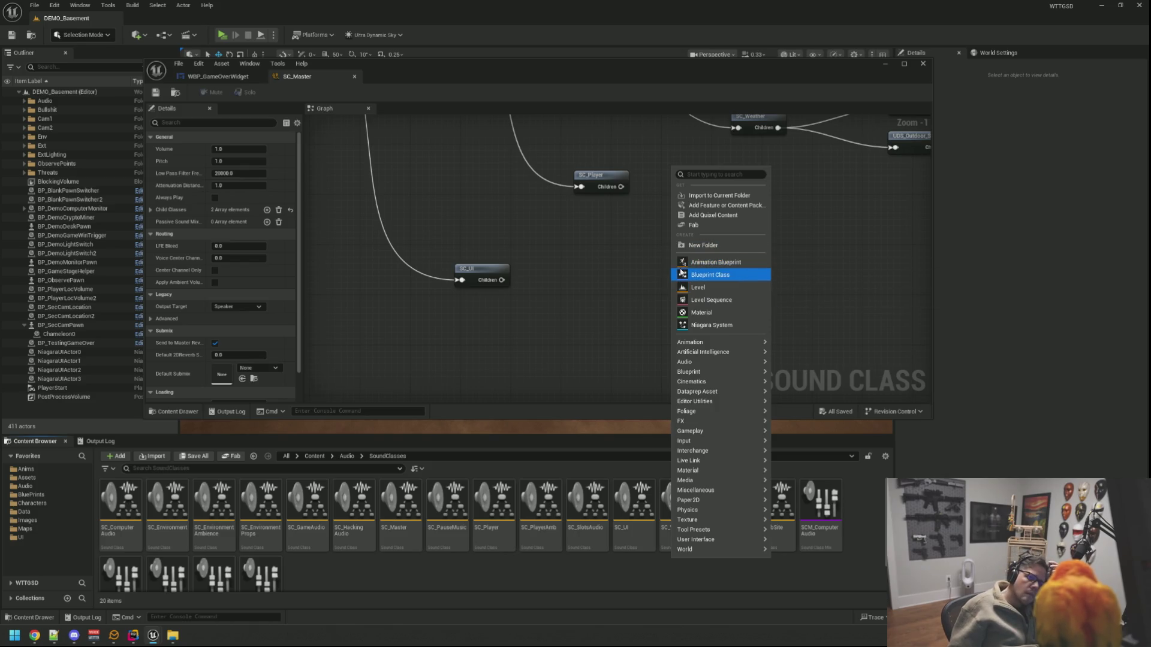
pyautogui.click(570, 272)
pyautogui.moveTo(571, 272); pyautogui.dragTo(589, 270)
pyautogui.scroll(-4, 589, 270)
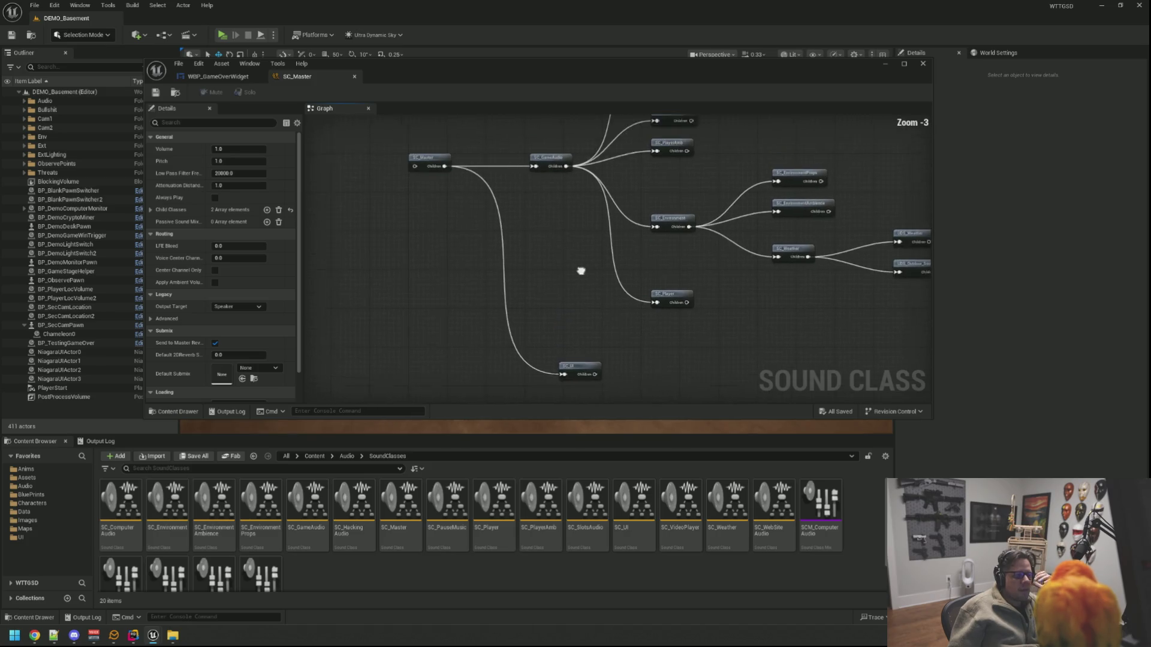
pyautogui.scroll(1, 585, 270)
pyautogui.click(565, 352)
pyautogui.moveTo(565, 352)
pyautogui.mouseDown()
pyautogui.moveTo(549, 342)
pyautogui.moveTo(560, 349)
pyautogui.mouseUp()
pyautogui.scroll(2, 566, 293)
pyautogui.click(553, 305)
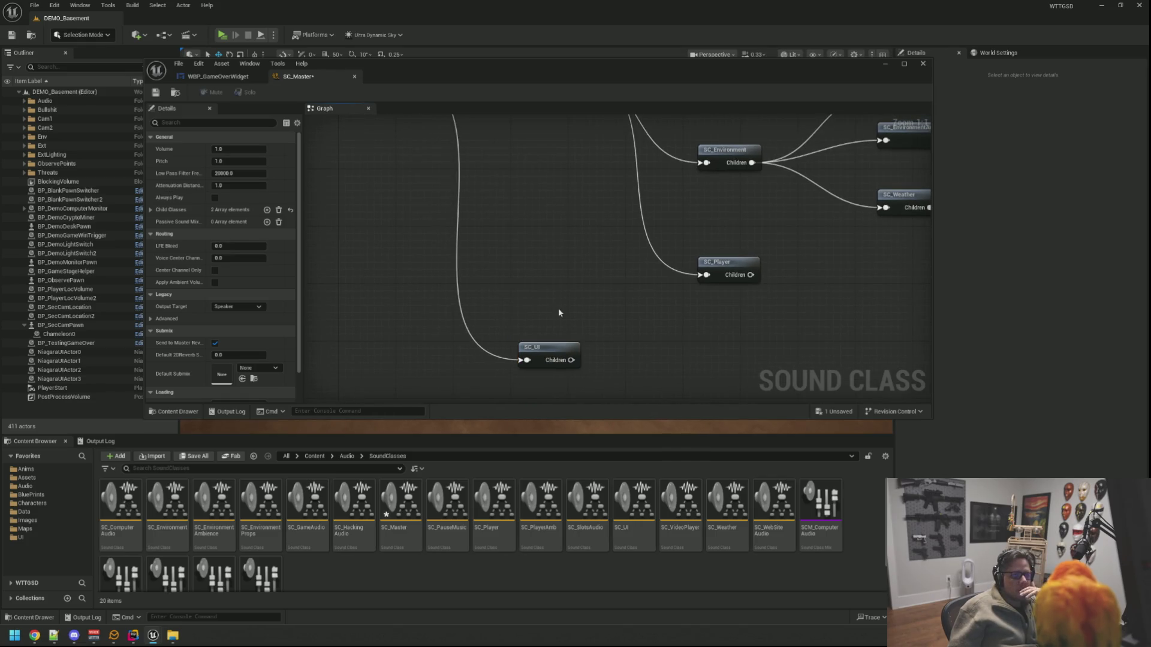
pyautogui.scroll(2, 576, 264)
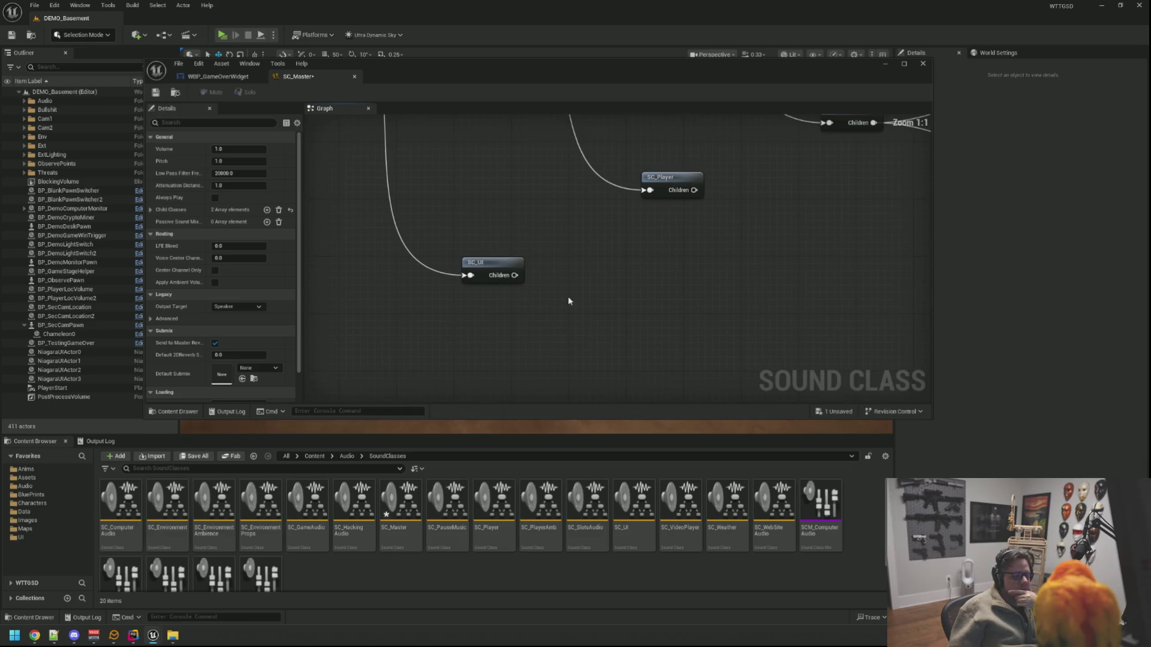
pyautogui.scroll(1, 566, 277)
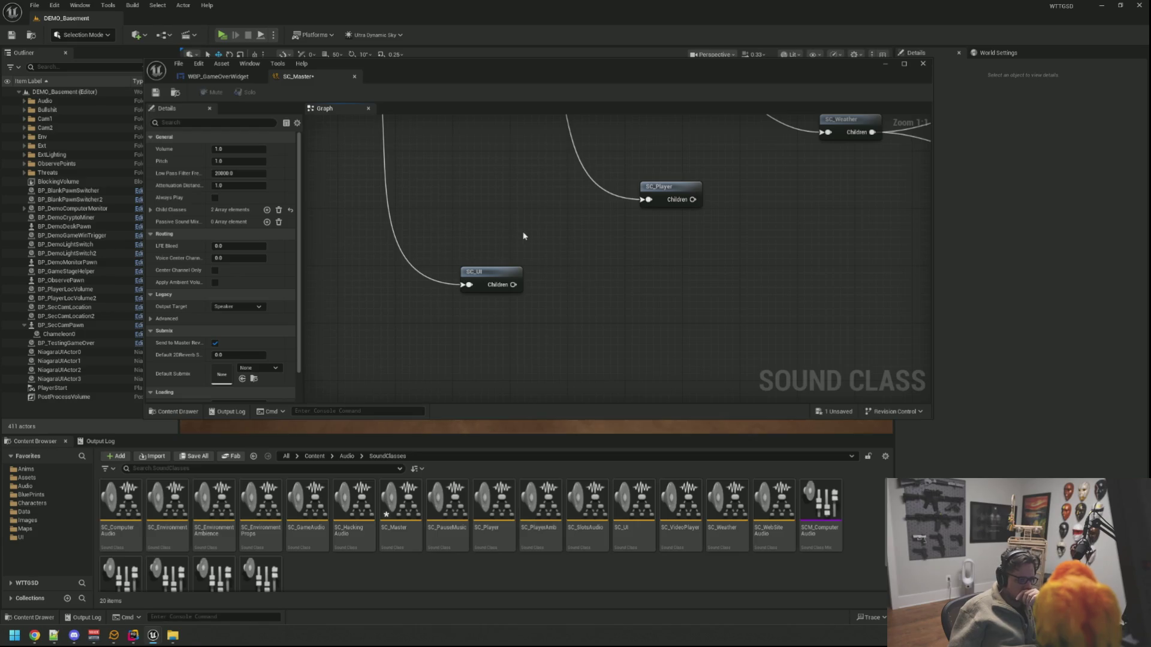
pyautogui.scroll(1, 523, 236)
pyautogui.scroll(1, 510, 233)
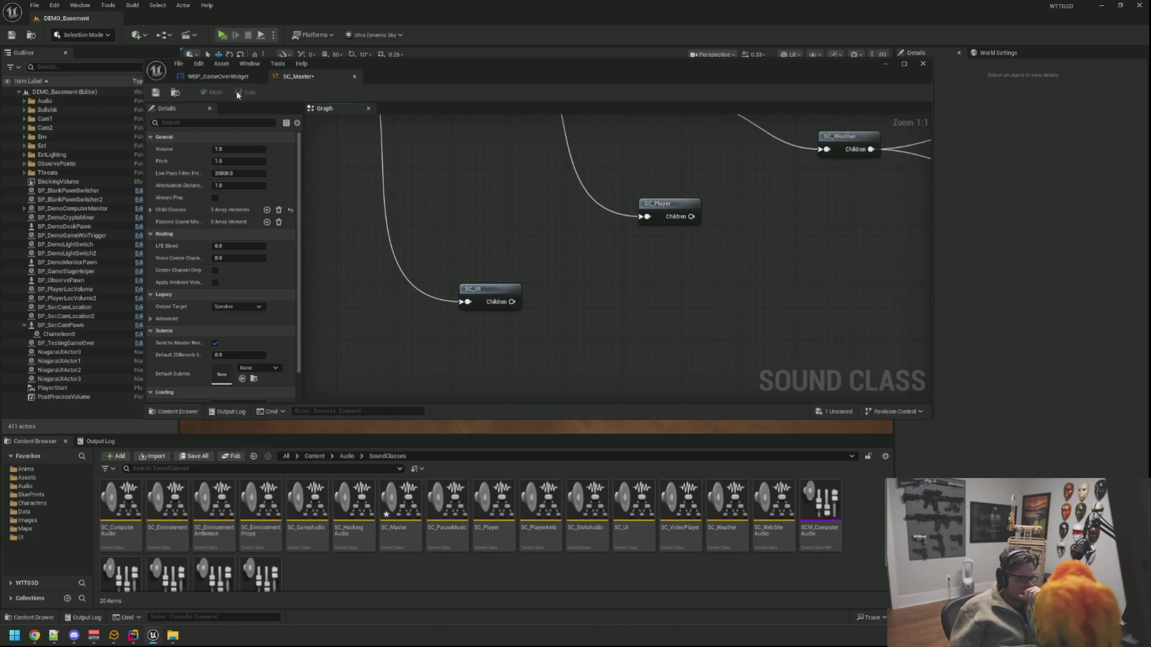
pyautogui.click(217, 76)
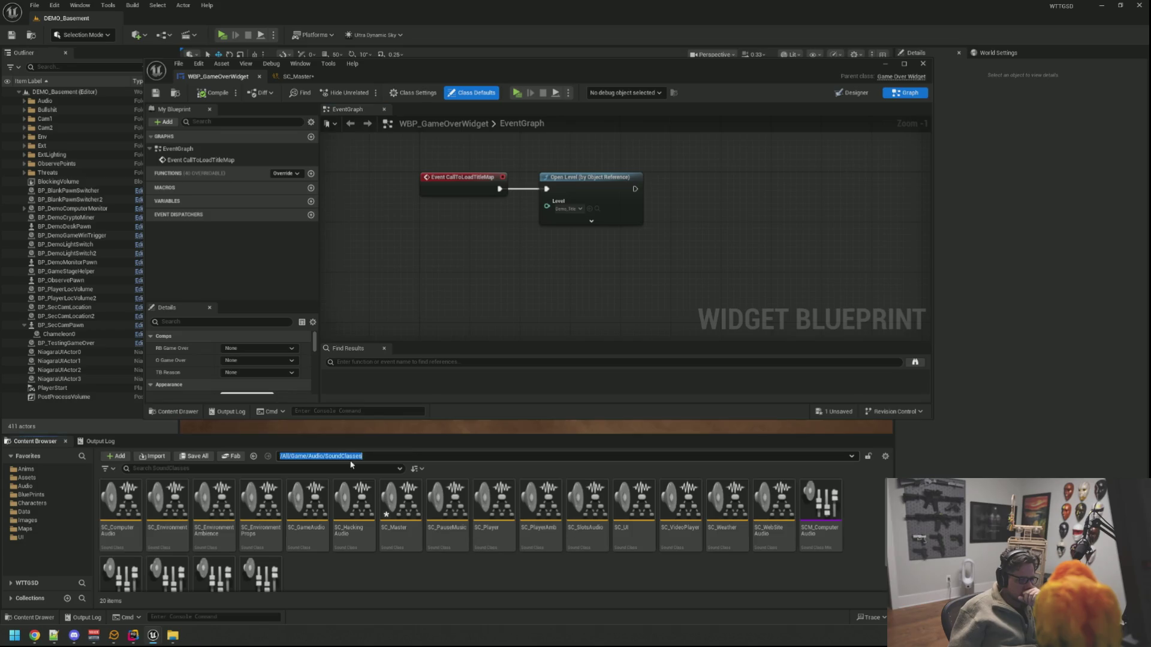
# Step: Import the SFX_GameOver_WithDrone sound into Content/Audio/SFXS/UI
pyautogui.click(348, 456)
pyautogui.doubleClick(120, 501)
pyautogui.click(534, 499)
pyautogui.doubleClick(533, 499)
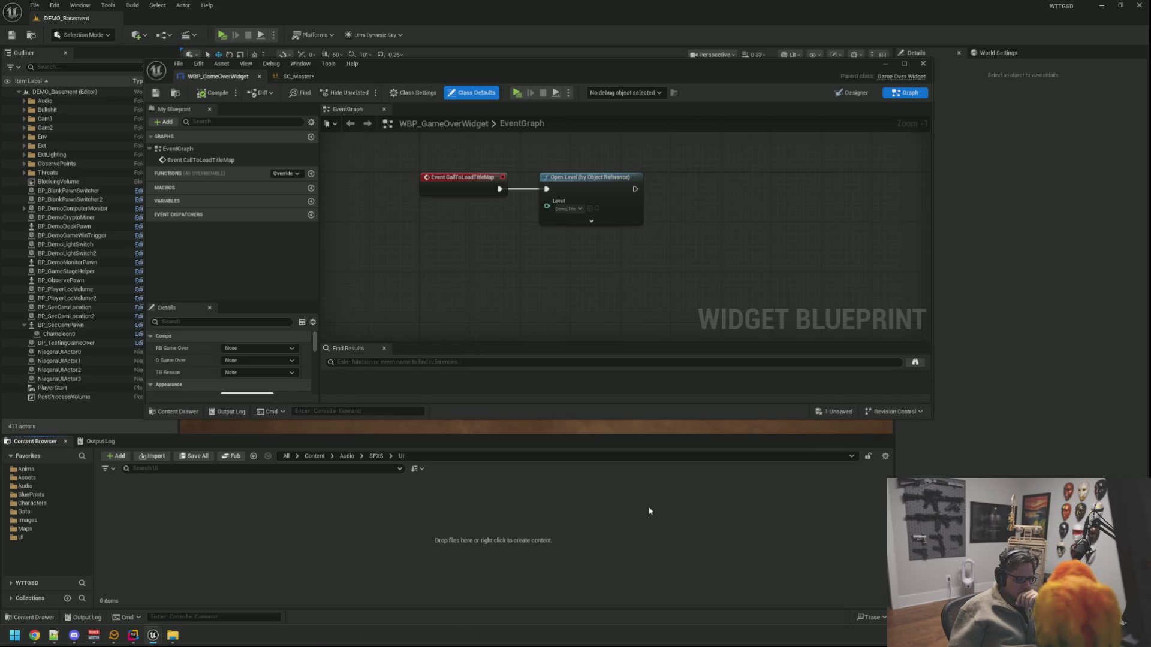
pyautogui.moveTo(649, 511); pyautogui.dragTo(635, 510)
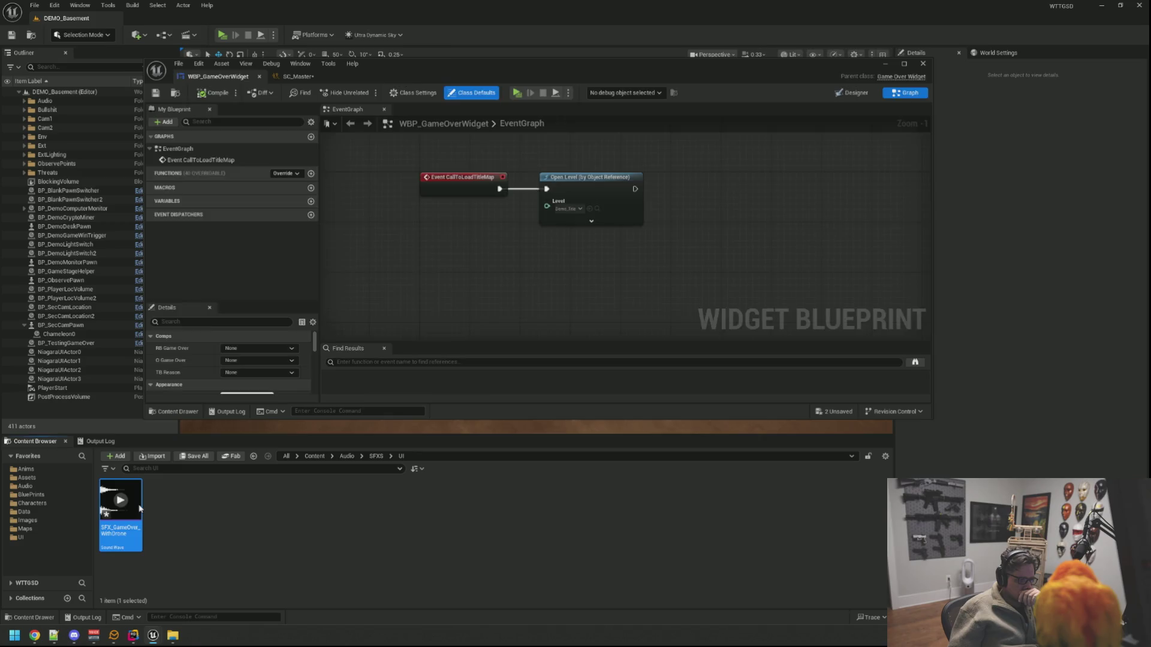
# Step: Set SFX_GameOver_WithDrone's Virtualization Mode to Play when Silent and save it
pyautogui.doubleClick(120, 507)
pyautogui.click(500, 161)
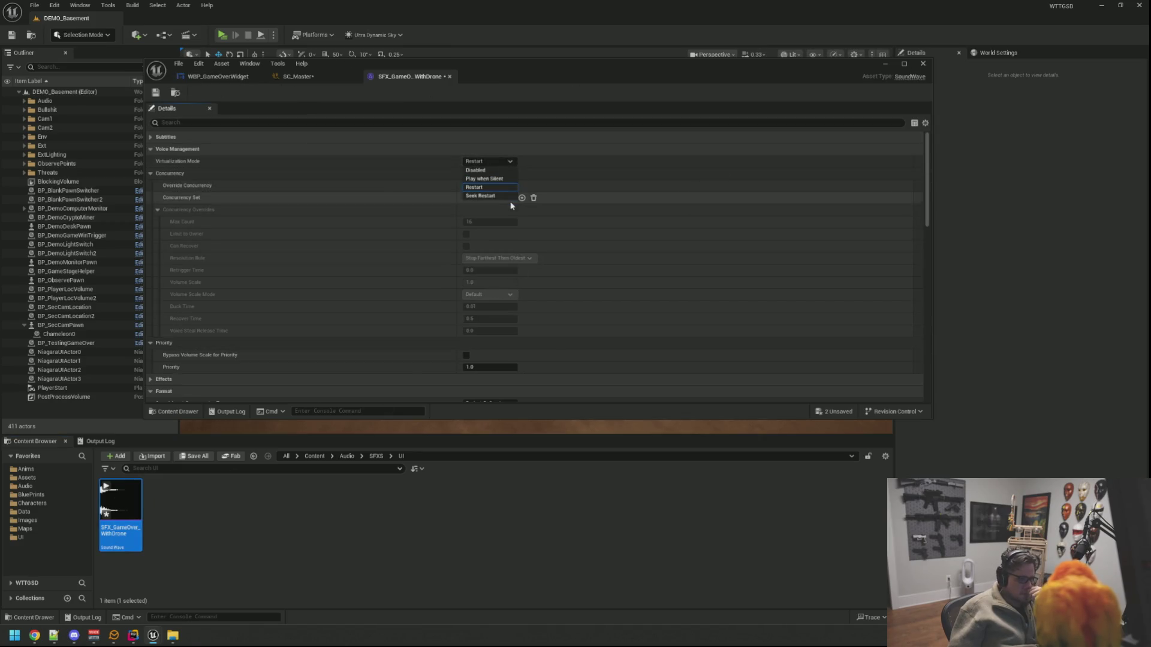
pyautogui.click(484, 179)
pyautogui.scroll(-7, 433, 284)
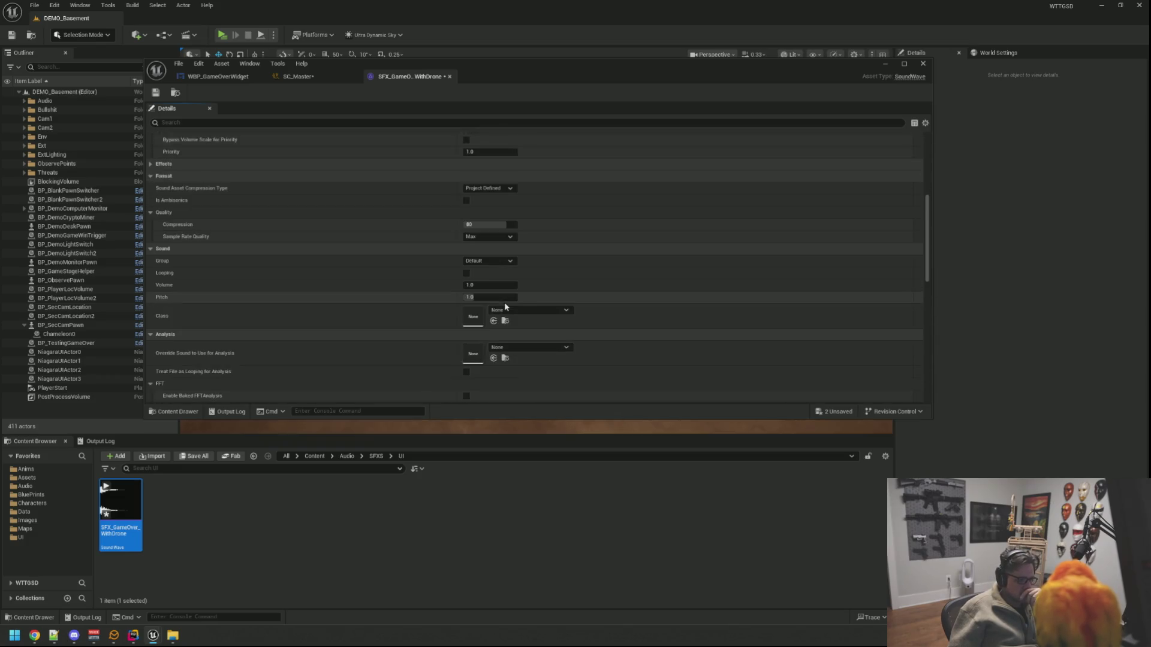
pyautogui.click(518, 295)
pyautogui.scroll(4, 570, 421)
pyautogui.scroll(-5, 575, 433)
pyautogui.press('Escape')
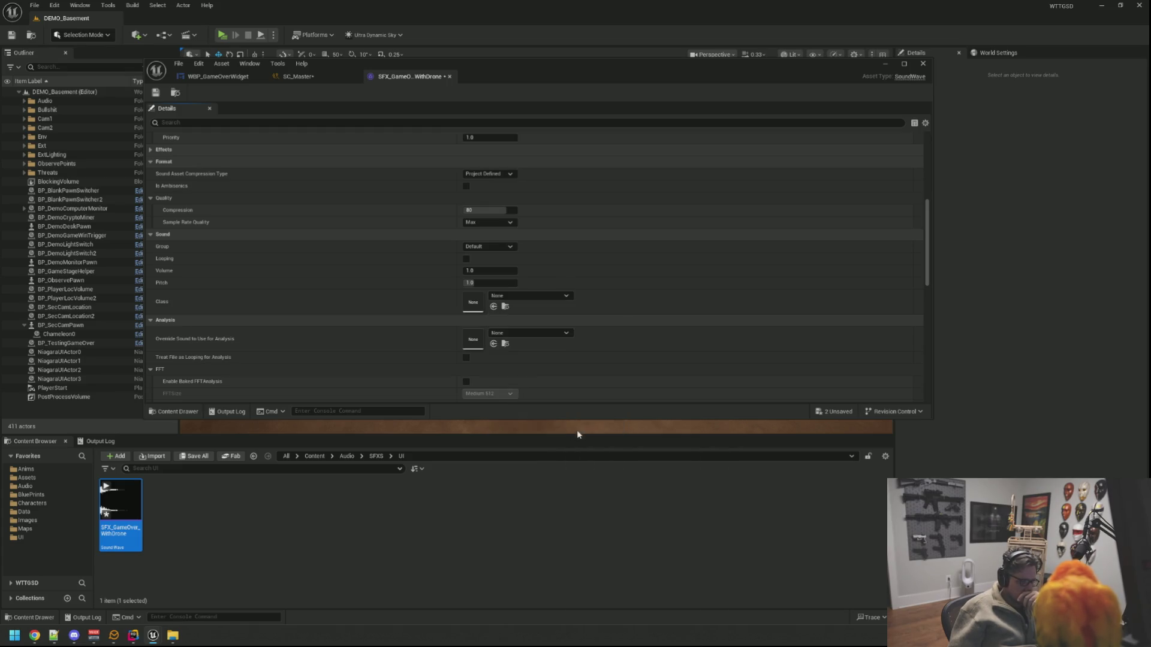
pyautogui.click(155, 92)
pyautogui.click(298, 76)
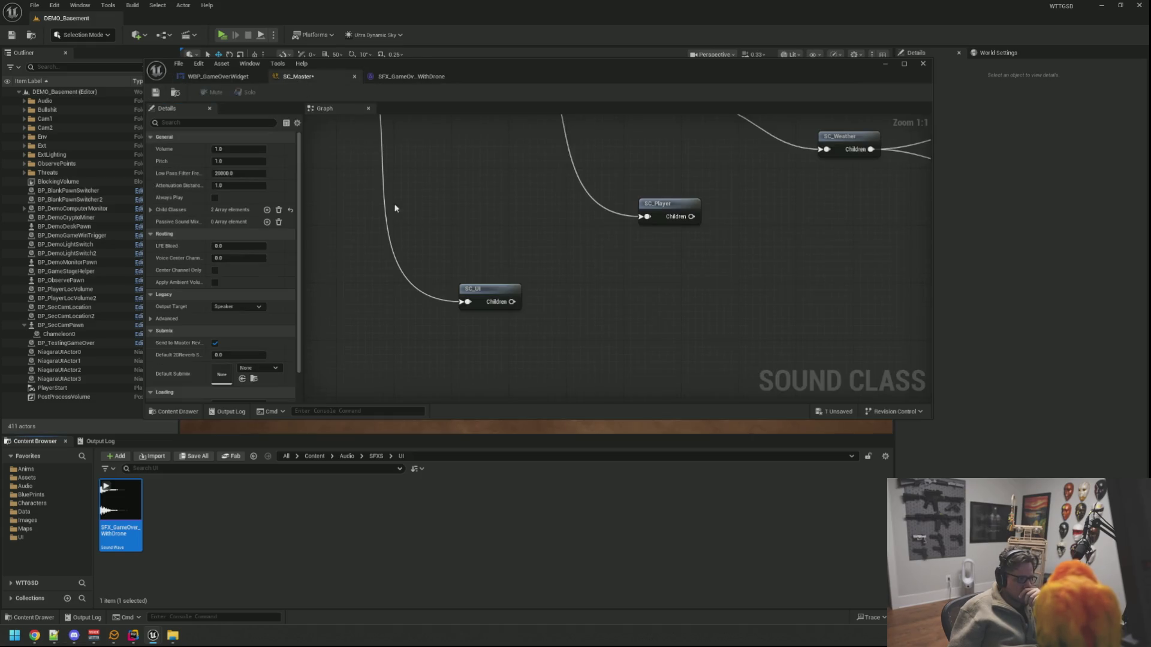
# Step: Save SC_Master and run a Live Coding recompile (Ctrl+Alt+F11) until the patch succeeds
pyautogui.click(155, 92)
pyautogui.click(233, 78)
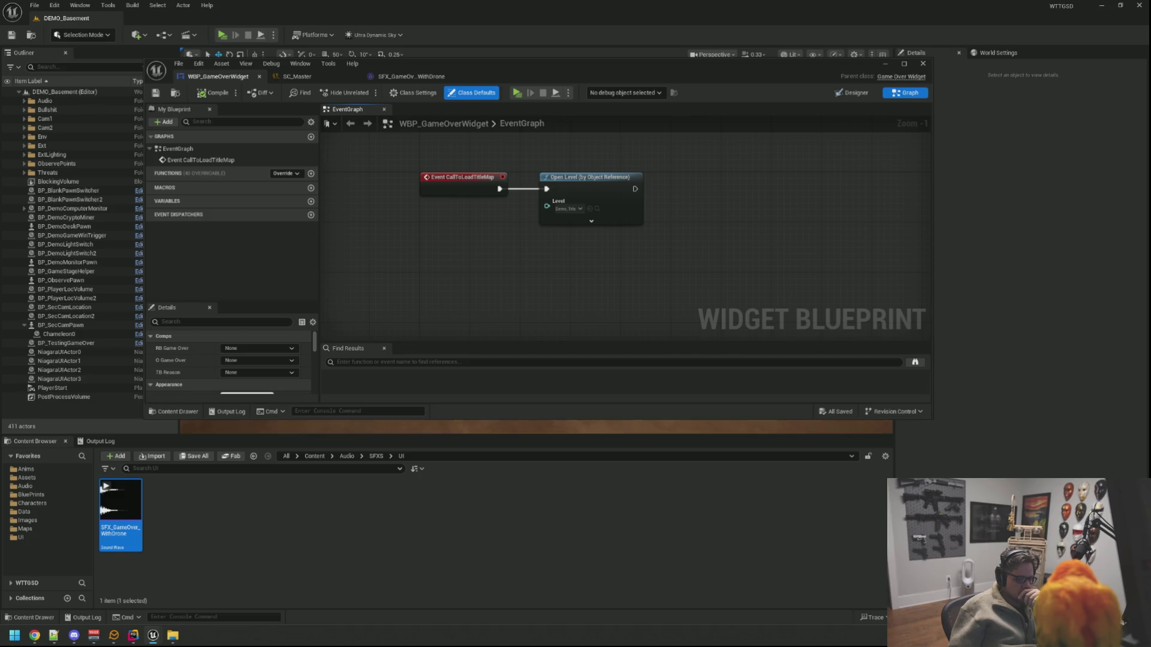
pyautogui.hotkey('ctrl', 'alt', 'F11')
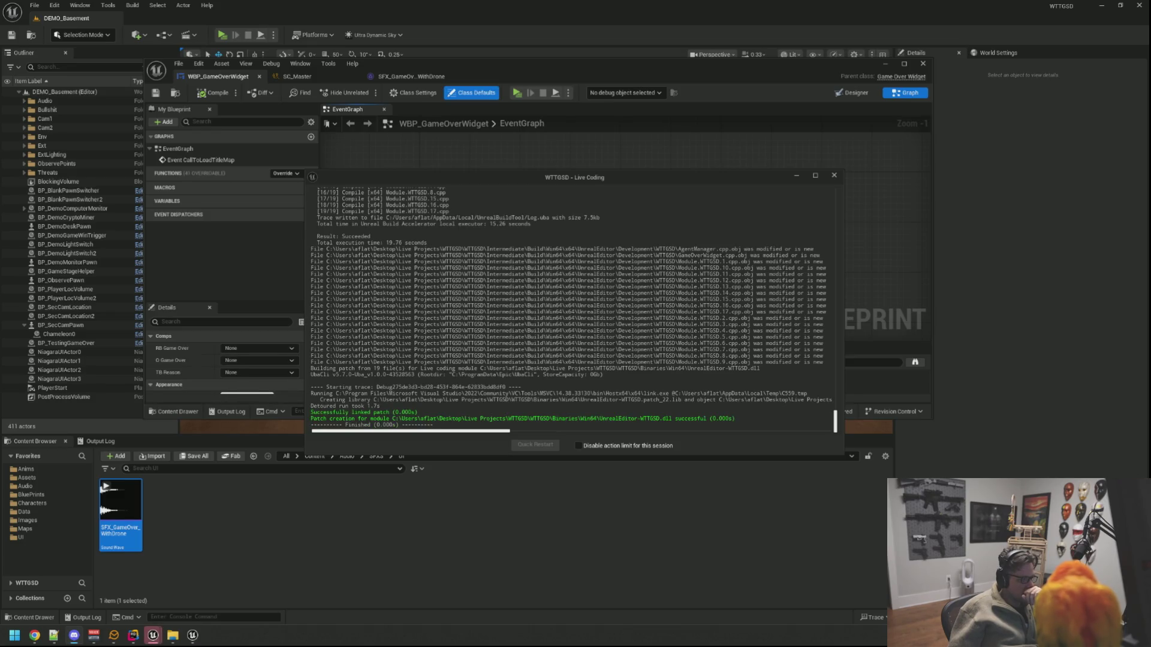
pyautogui.scroll(2, 808, 194)
pyautogui.scroll(-2, 808, 193)
pyautogui.click(833, 175)
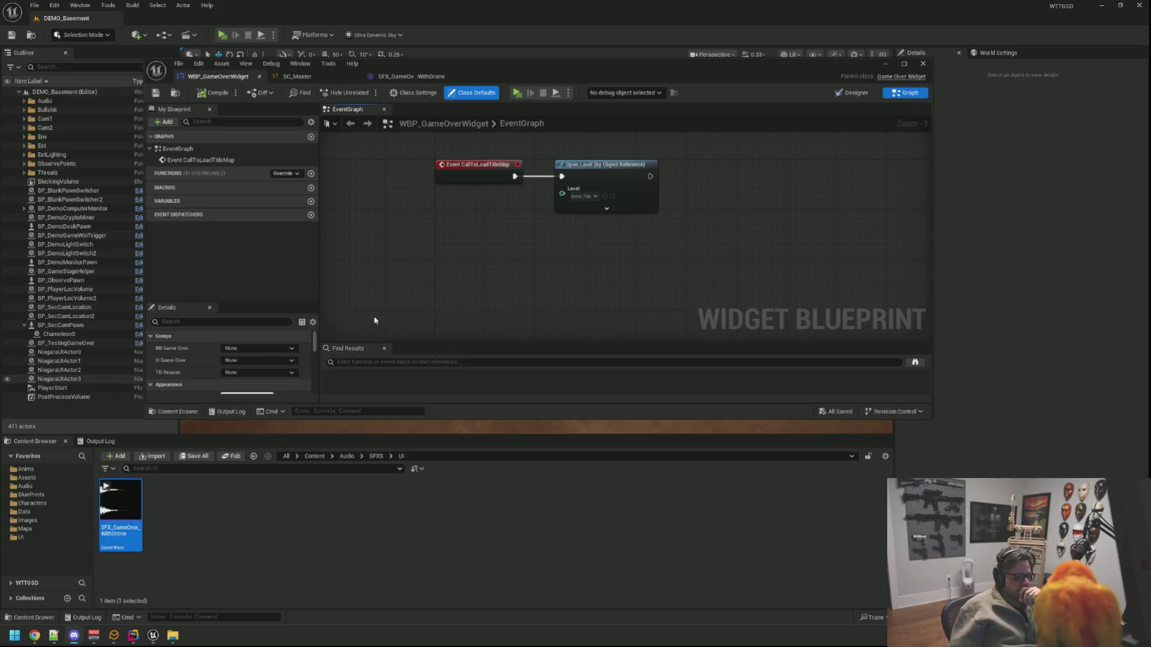
# Step: Reopen the SFX_GameOver_WithDrone sound wave editor and close its tab
pyautogui.doubleClick(120, 528)
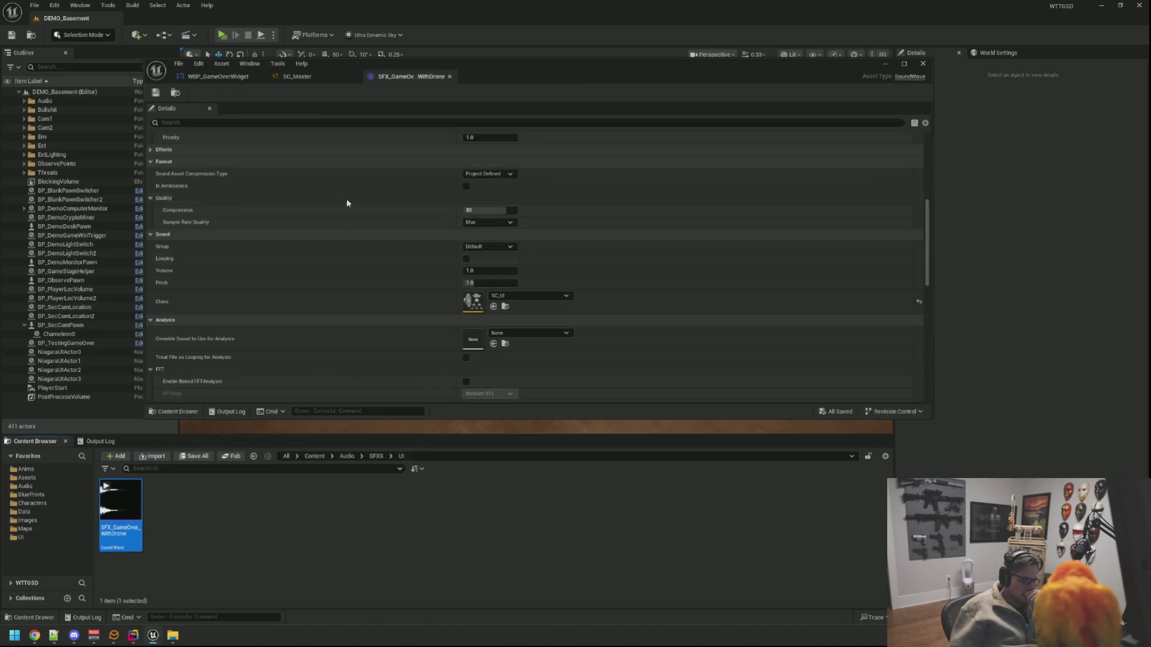
pyautogui.middleClick(383, 76)
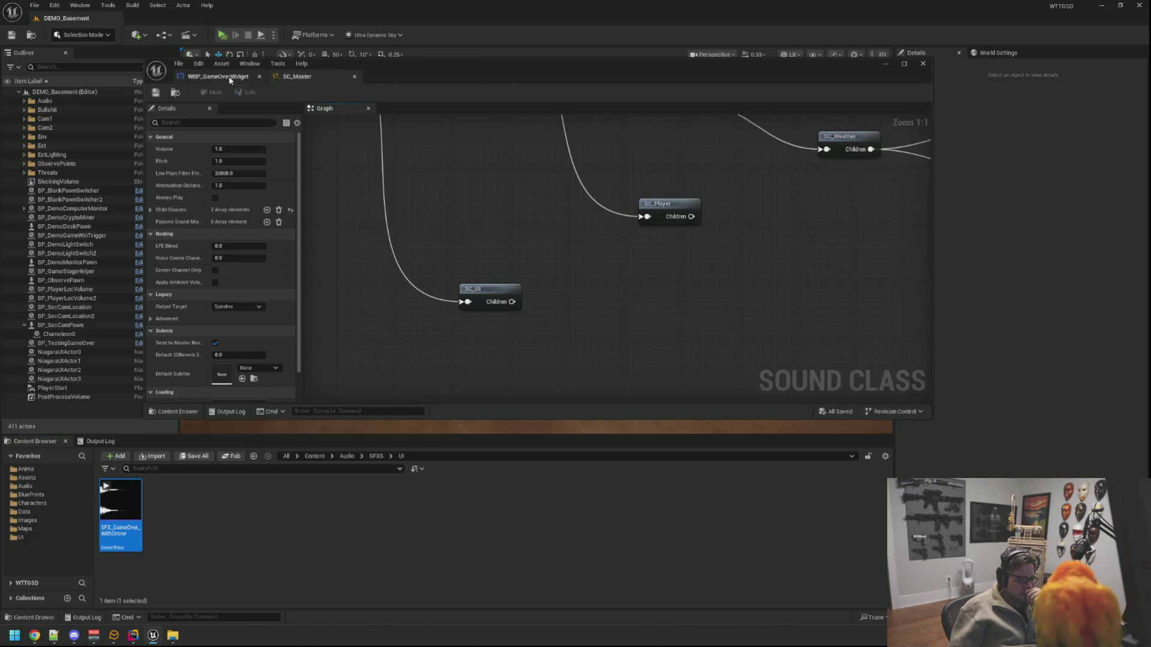
# Step: Place an Event TriggerGameOverSFX node in WBP_GameOverWidget by searching 'Trigger game over'
pyautogui.click(218, 76)
pyautogui.moveTo(580, 283); pyautogui.dragTo(484, 297)
pyautogui.scroll(-2, 484, 297)
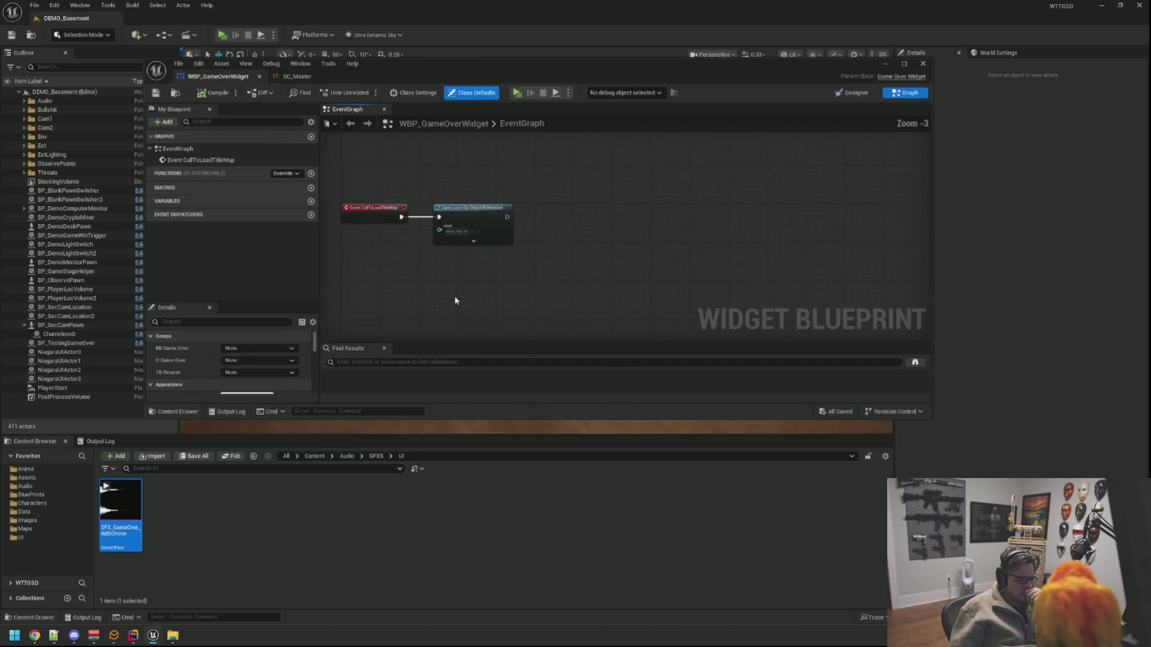
pyautogui.rightClick(483, 249)
pyautogui.write('Trigger game over')
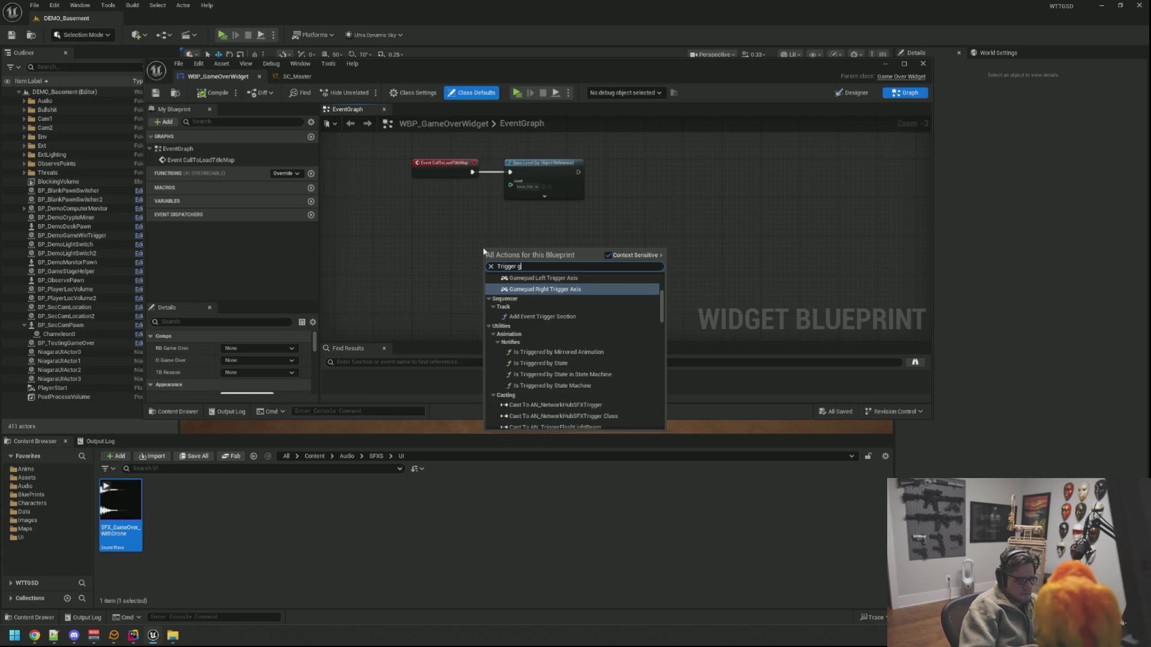
pyautogui.press('Return')
pyautogui.moveTo(483, 249)
pyautogui.mouseDown()
pyautogui.moveTo(435, 280)
pyautogui.moveTo(416, 277)
pyautogui.mouseUp()
pyautogui.click(544, 291)
pyautogui.scroll(3, 541, 290)
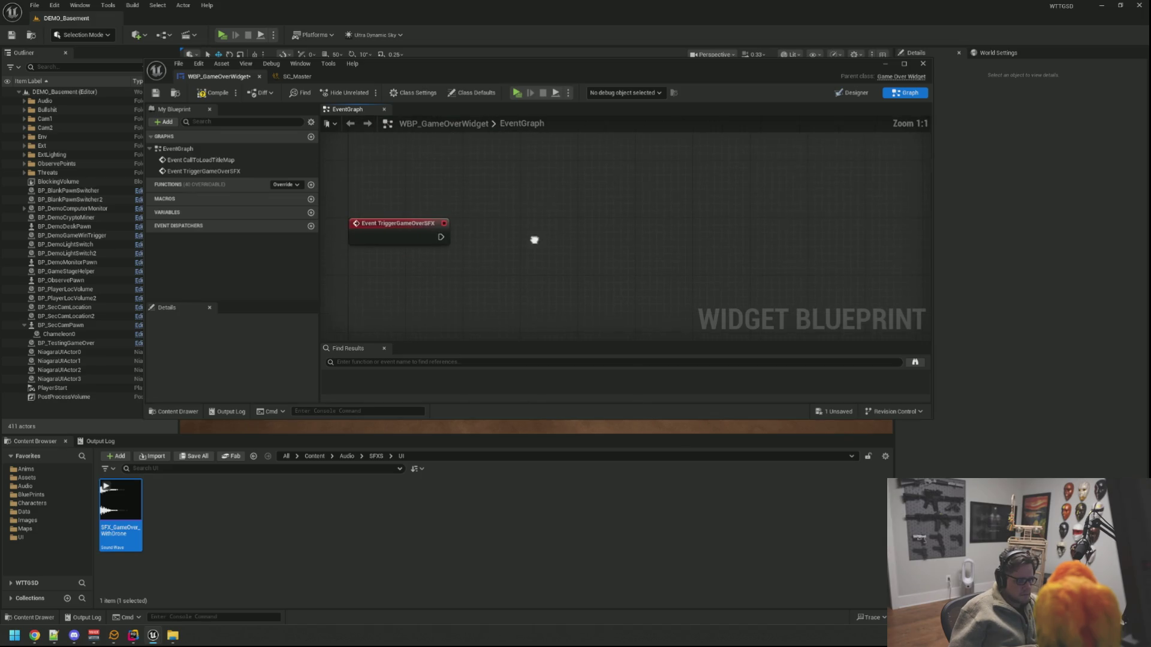
# Step: Add a Play Sound 2D node after the event, playing SFX_GameOver_WithDrone
pyautogui.rightClick(498, 262)
pyautogui.write('play audio')
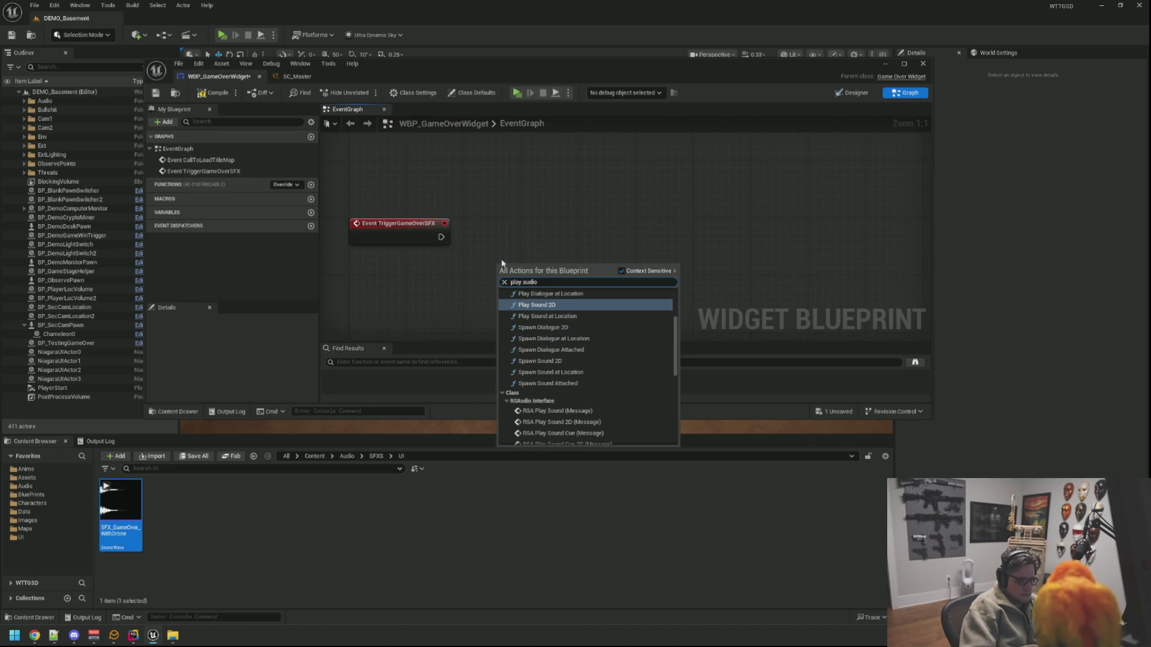
pyautogui.press('Return')
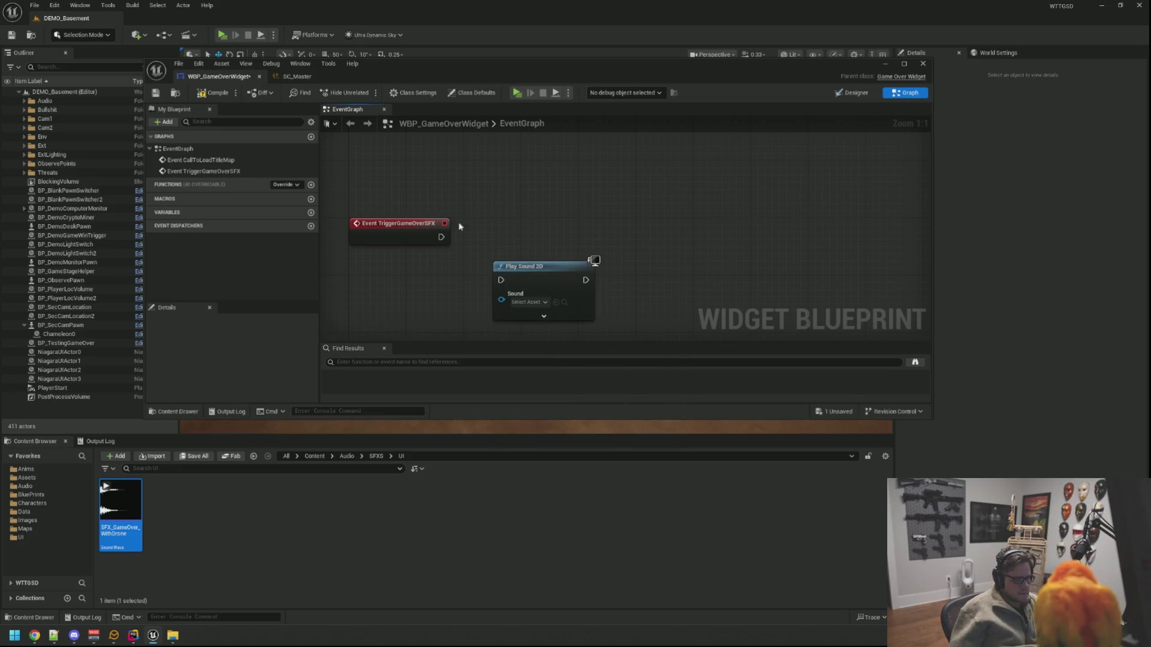
pyautogui.moveTo(521, 266); pyautogui.dragTo(513, 221)
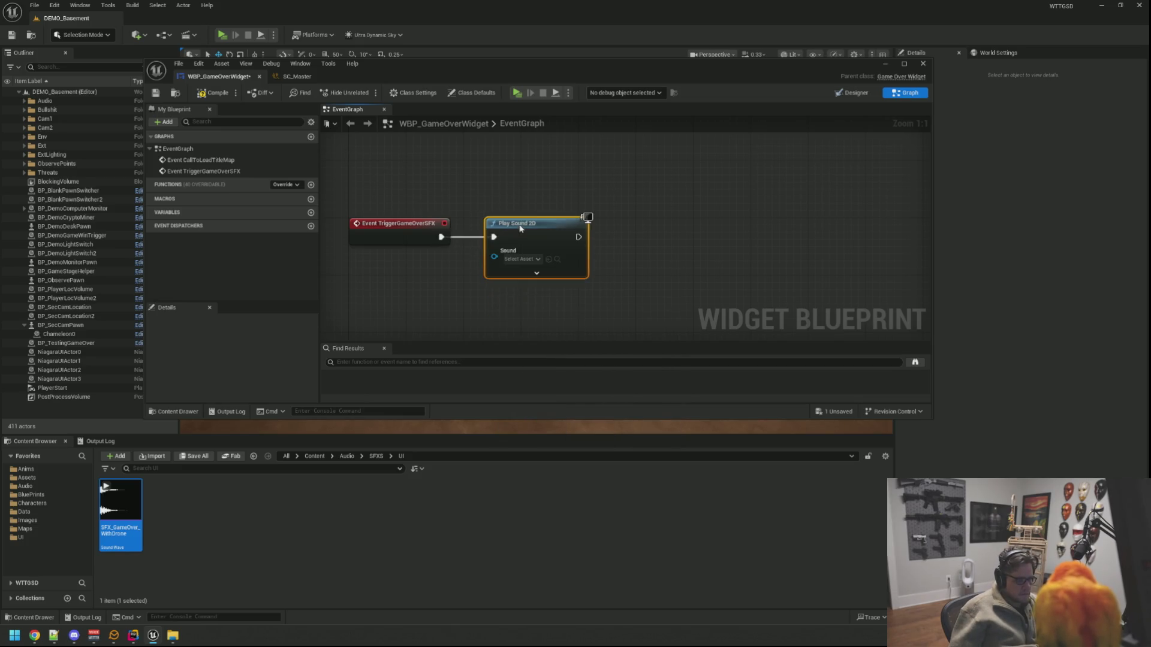
pyautogui.click(535, 264)
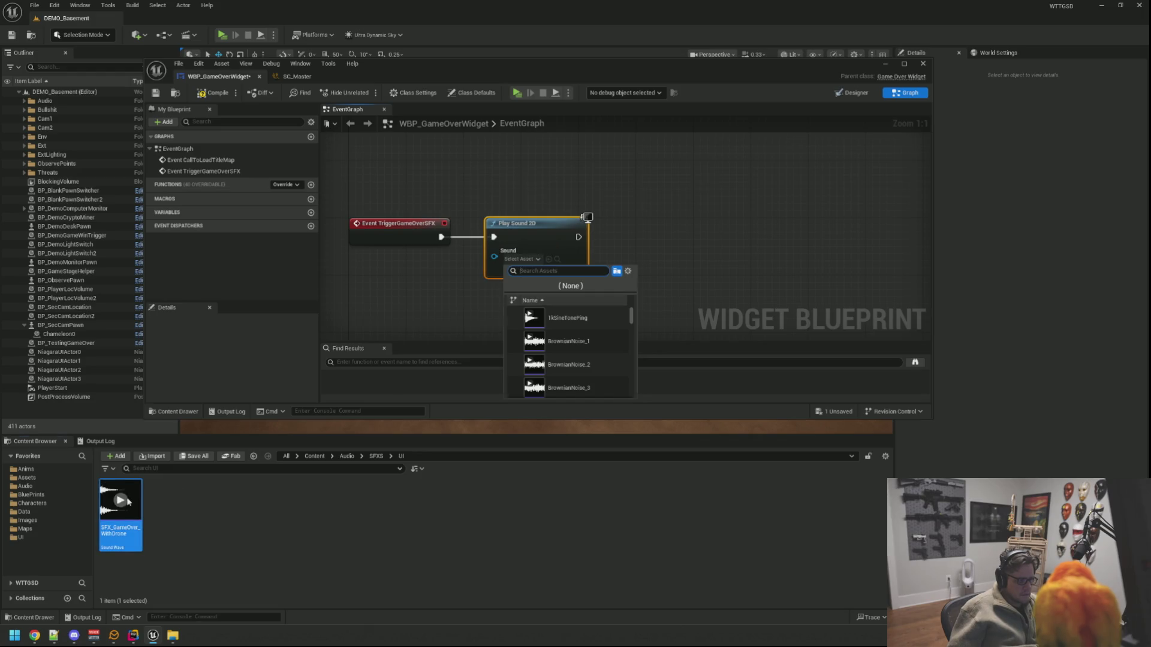
pyautogui.click(532, 261)
pyautogui.click(530, 265)
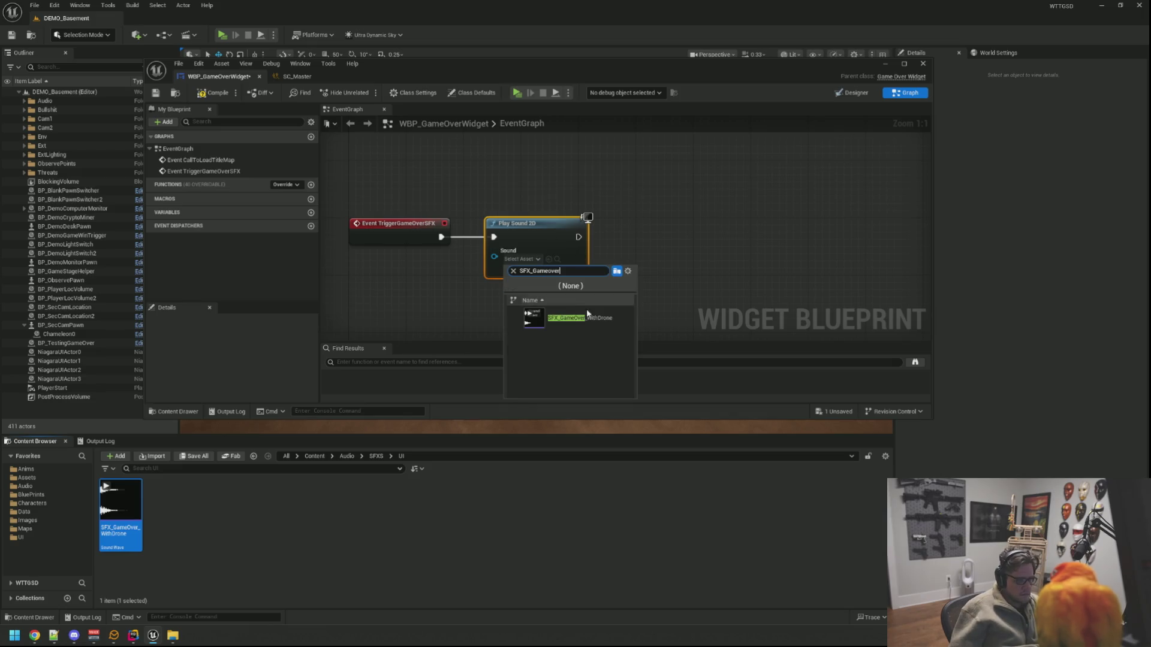
pyautogui.click(576, 319)
# Step: Check the Play Sound 2D advanced inputs, then save WBP_GameOverWidget
pyautogui.click(545, 274)
pyautogui.scroll(-1, 626, 240)
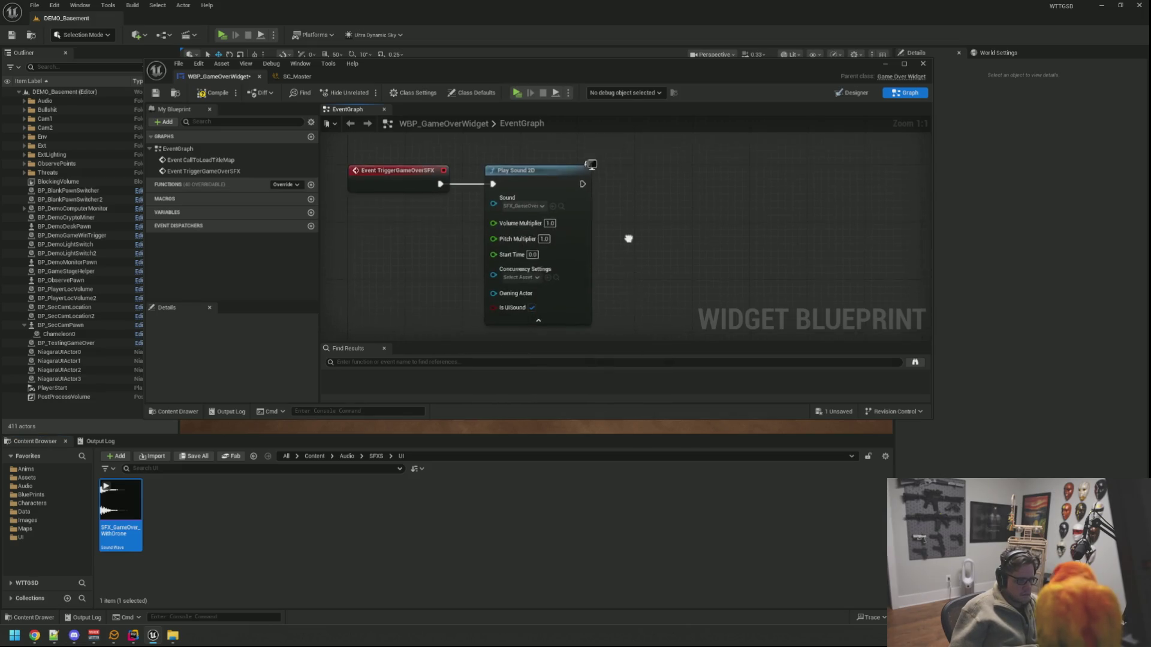
pyautogui.scroll(1, 598, 264)
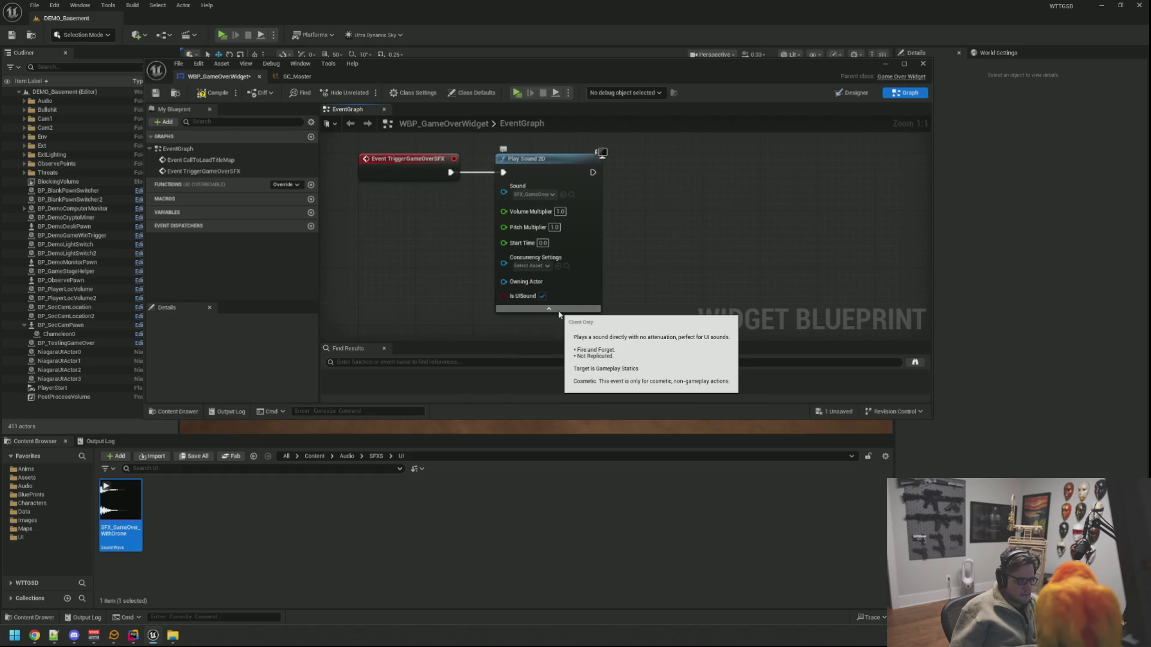
pyautogui.click(556, 310)
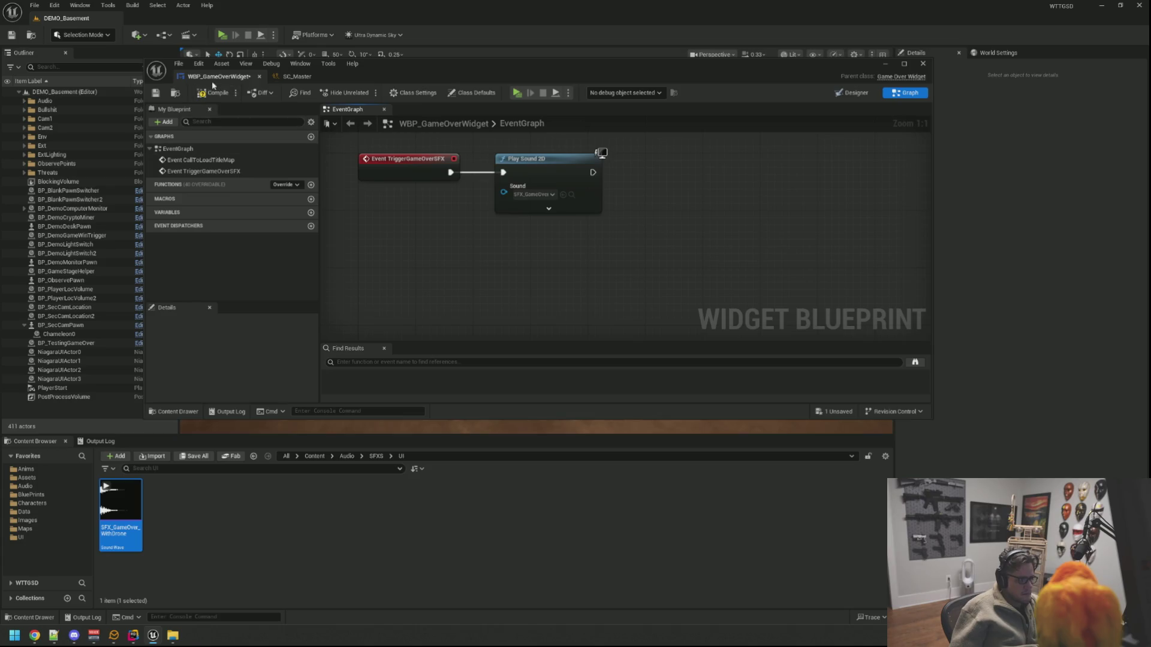
pyautogui.click(155, 93)
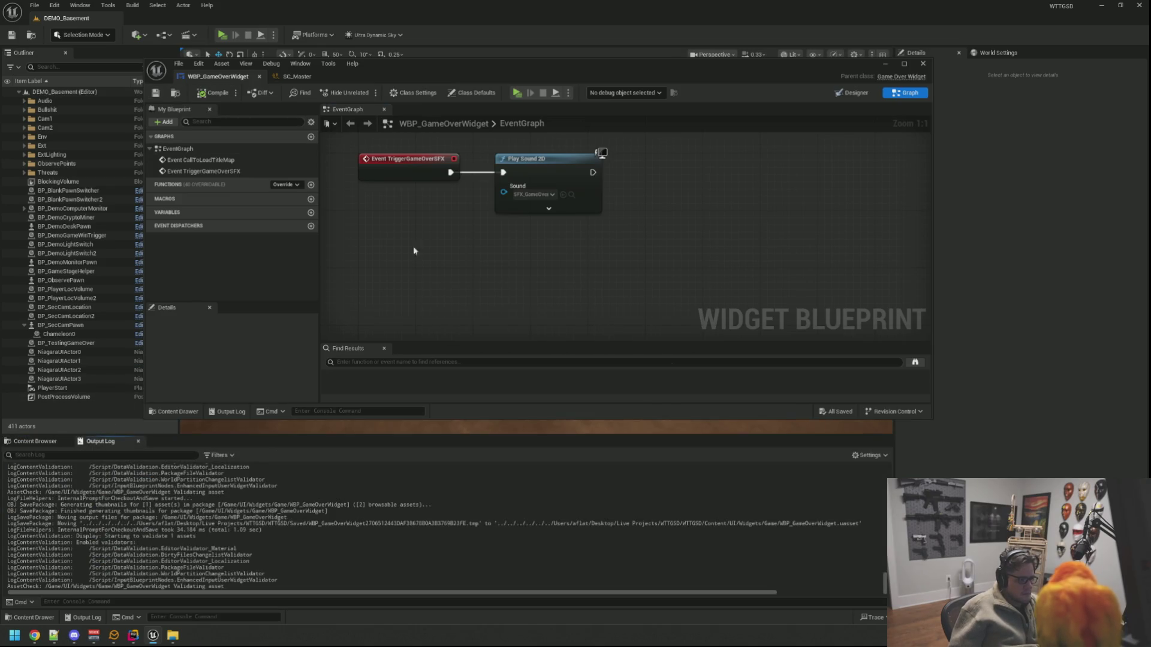
# Step: Launch a standalone preview and run the TriggerGameOver console command
pyautogui.hotkey('alt', 'p')
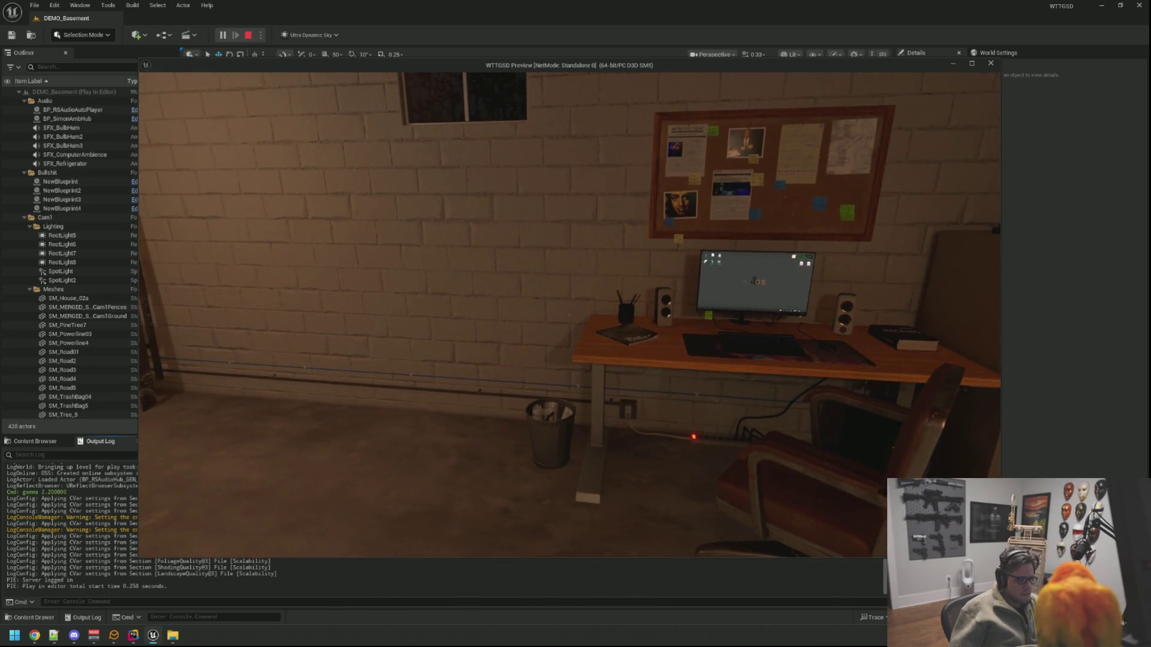
pyautogui.press('`')
pyautogui.write('riggerGameOver')
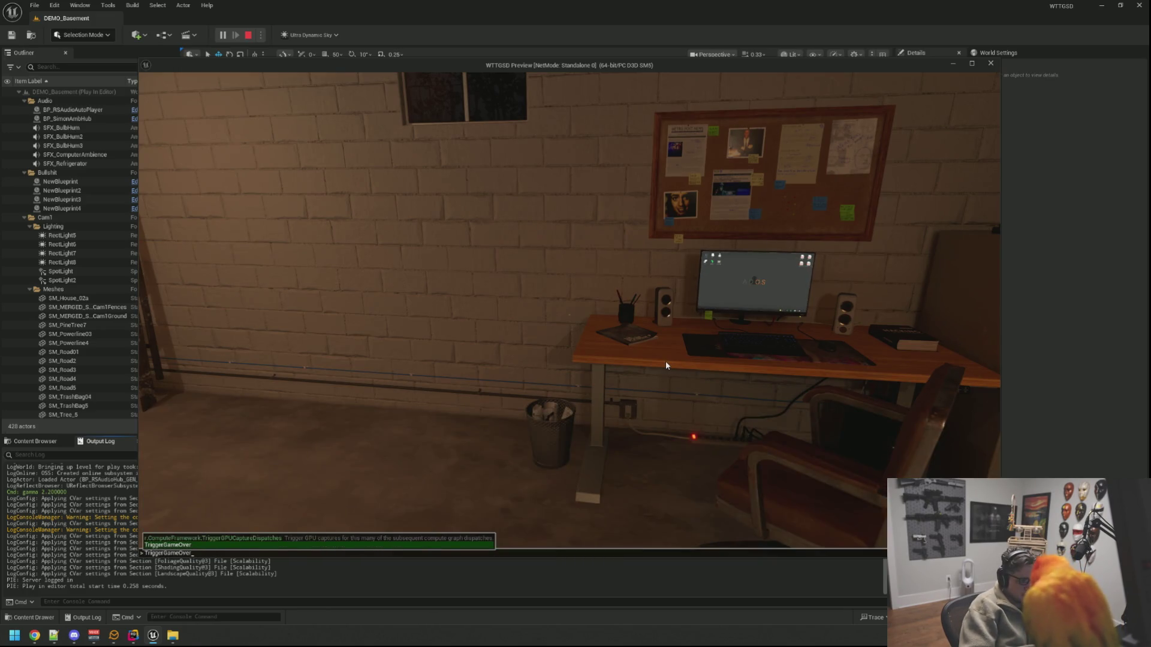
pyautogui.press('Tab')
pyautogui.press('Return')
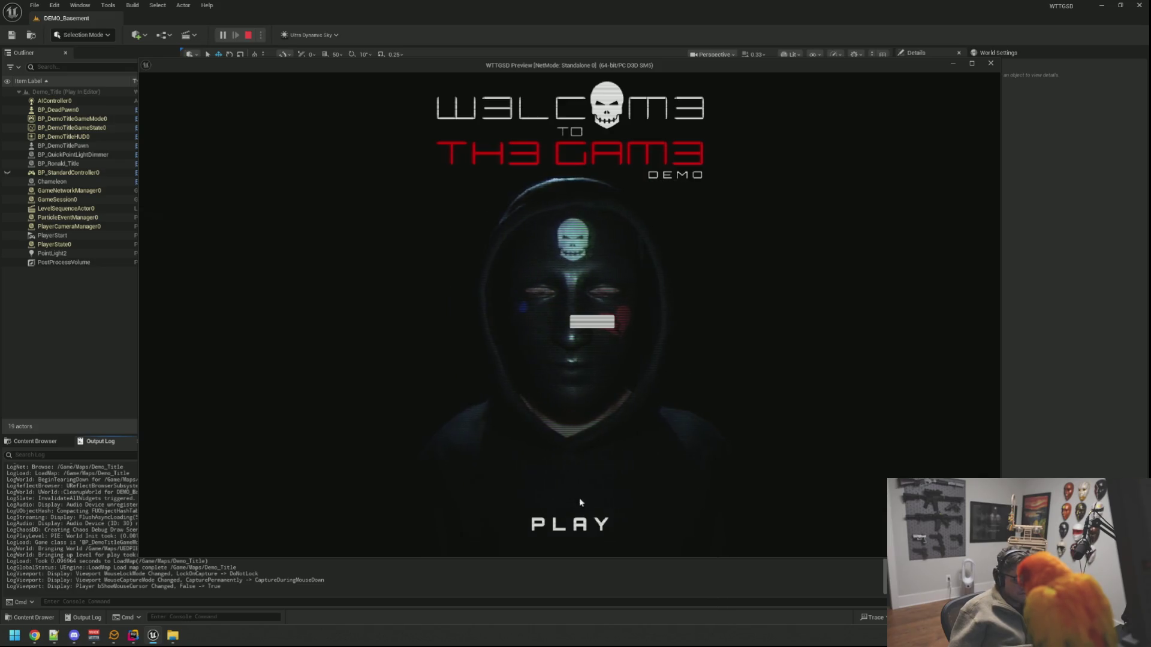
# Step: Start the game into the DEMO_Basement level, pause, and close the widget blueprint editor
pyautogui.press('Return')
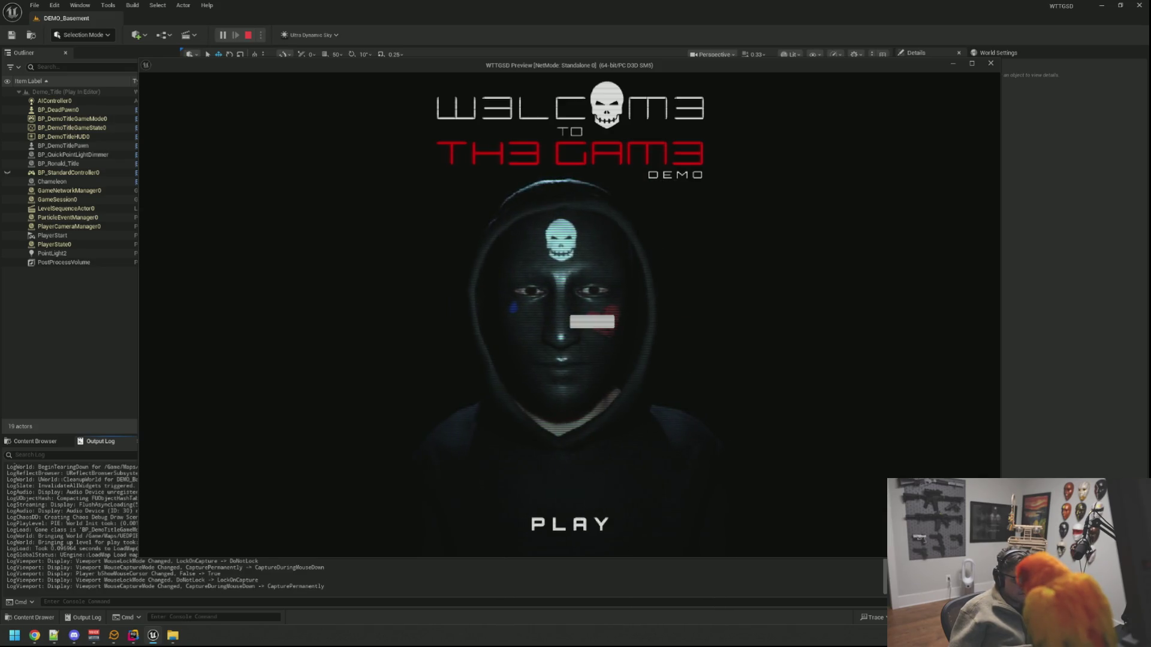
pyautogui.press('w')
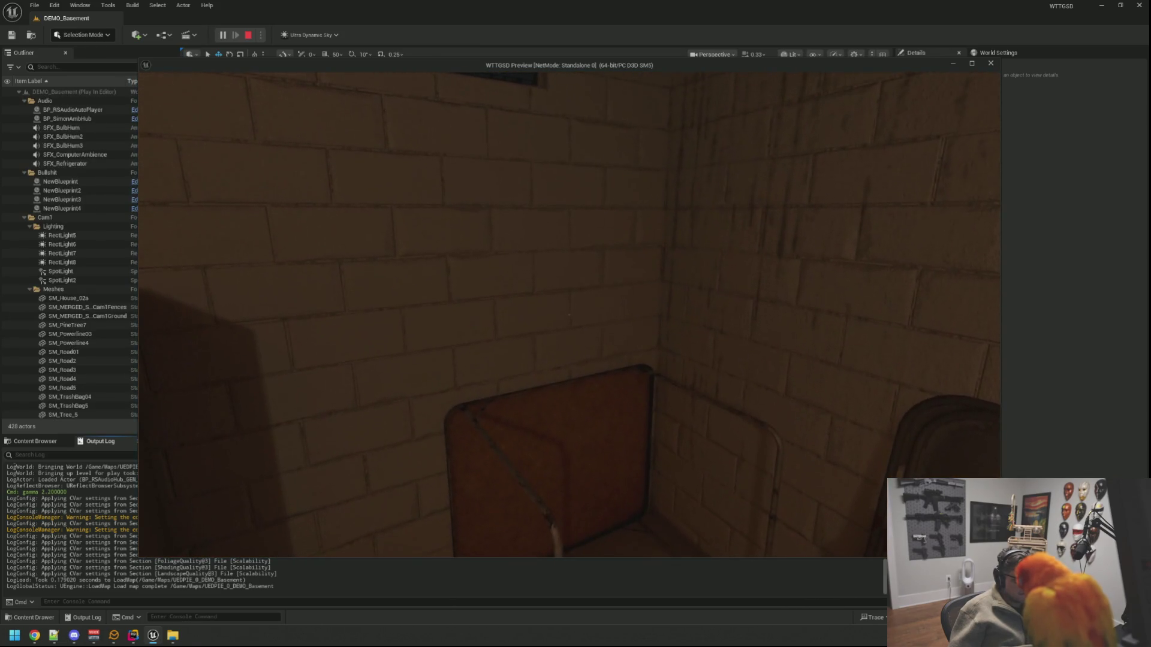
pyautogui.press('Escape')
pyautogui.click(1038, 392)
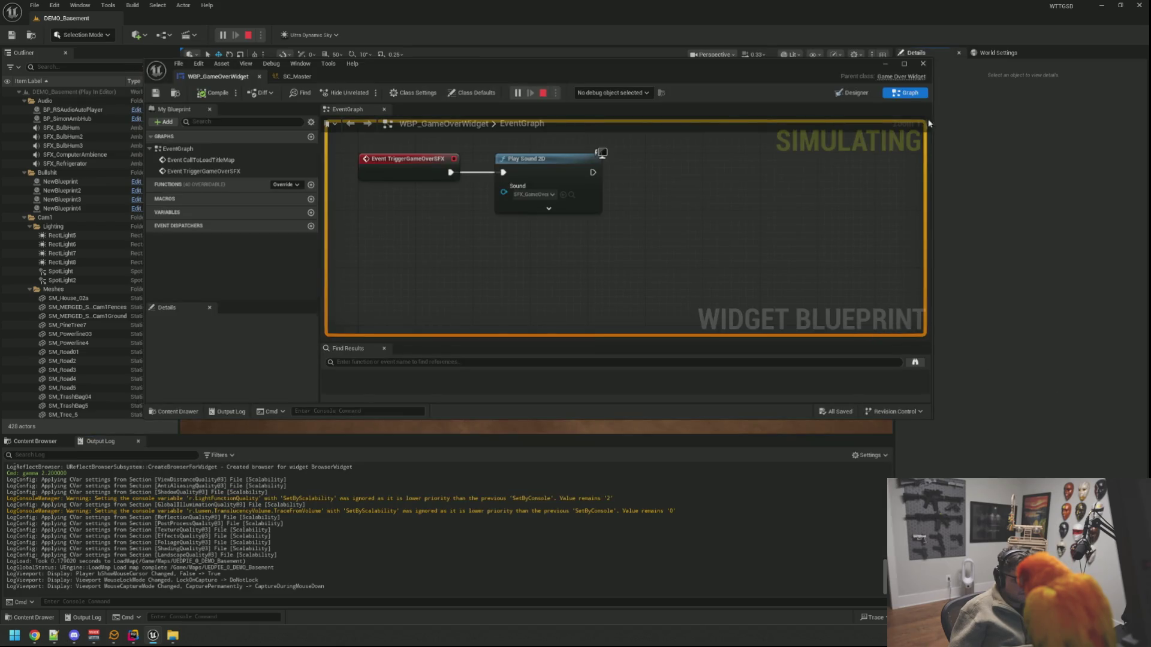
pyautogui.click(922, 65)
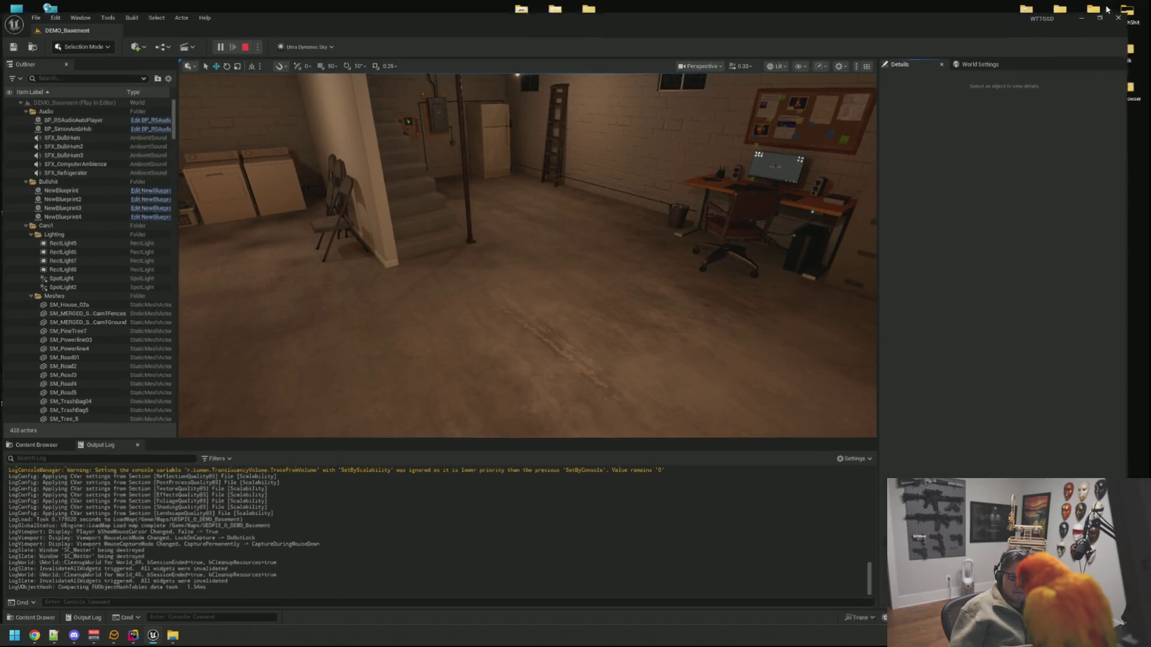
# Step: Minimize the editor, resume the game from the pause menu and sit at the desk
pyautogui.click(1101, 6)
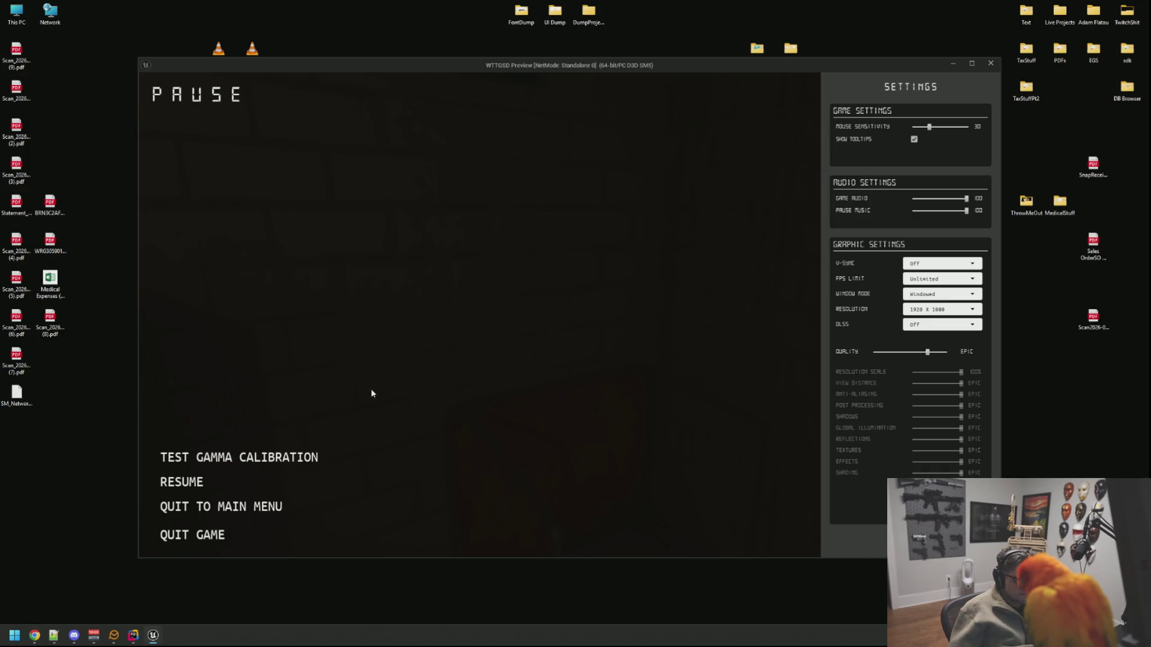
pyautogui.click(204, 481)
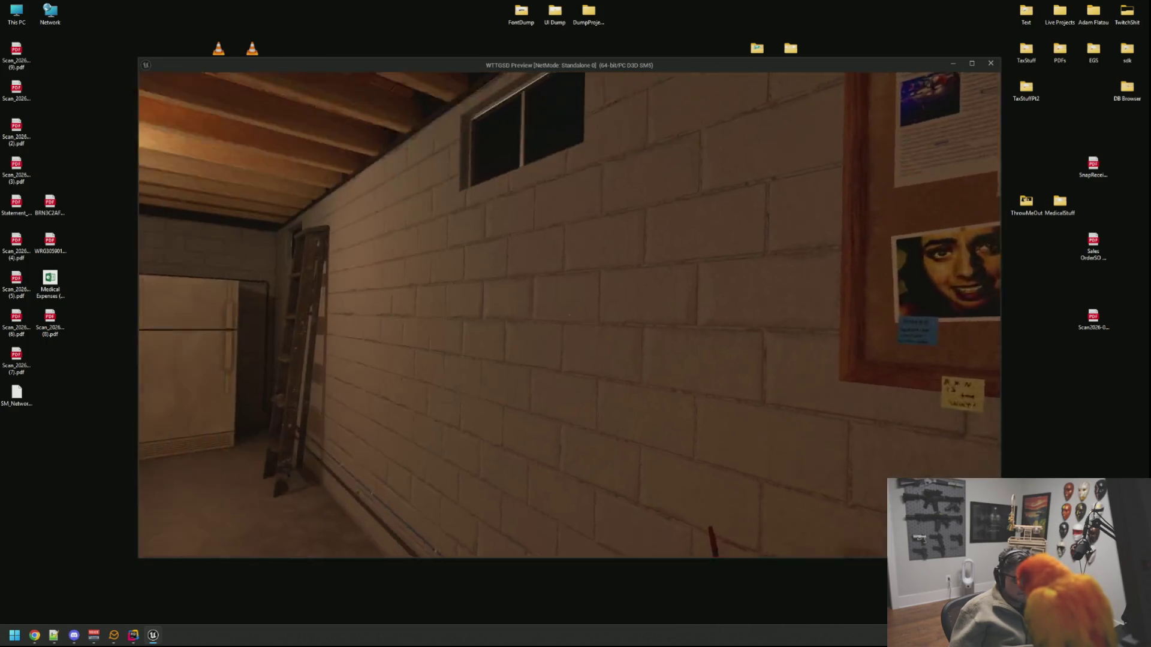
pyautogui.click(570, 315)
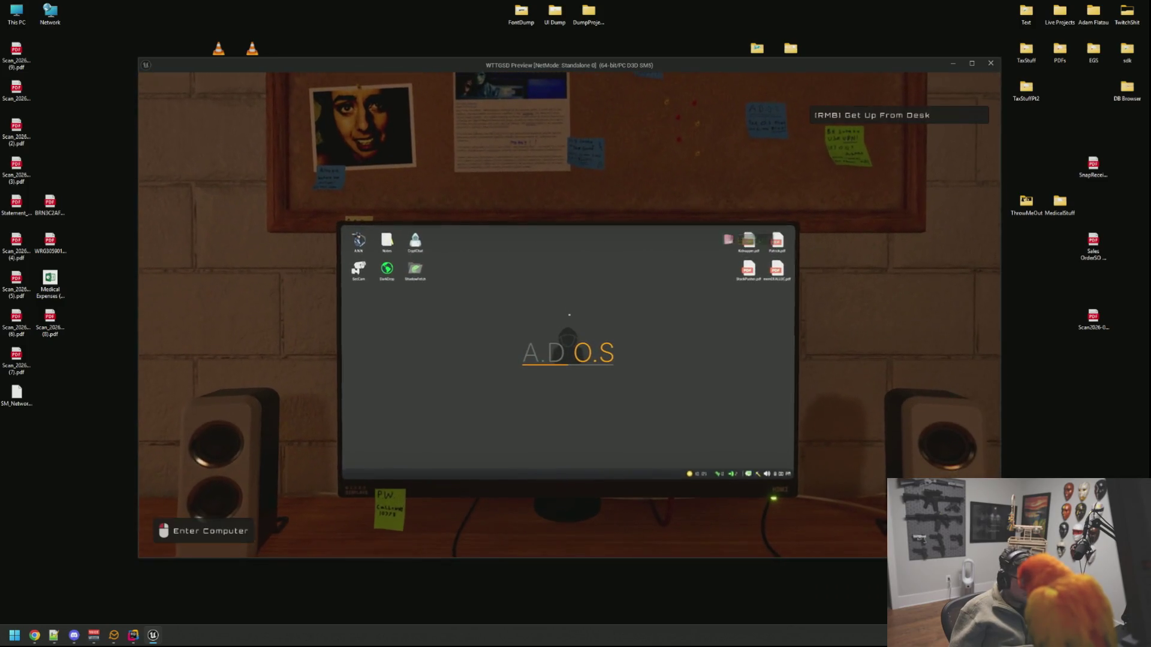
# Step: Enter the in-game computer, open CryptChat and select the wiki link in the message
pyautogui.click(570, 314)
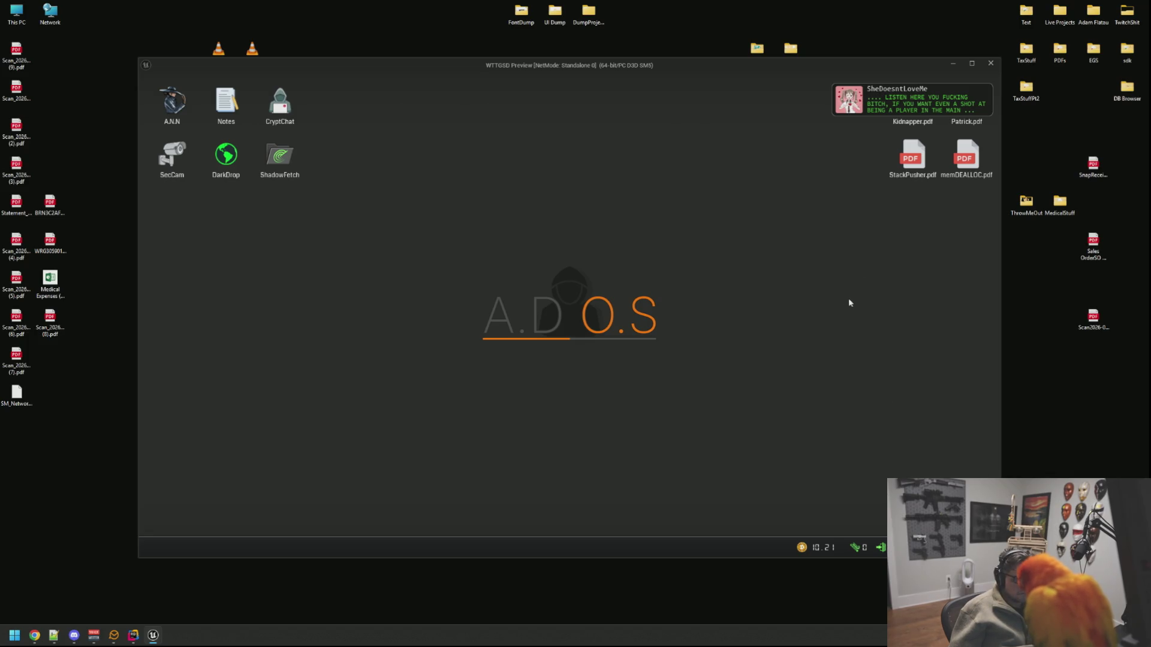
pyautogui.click(289, 114)
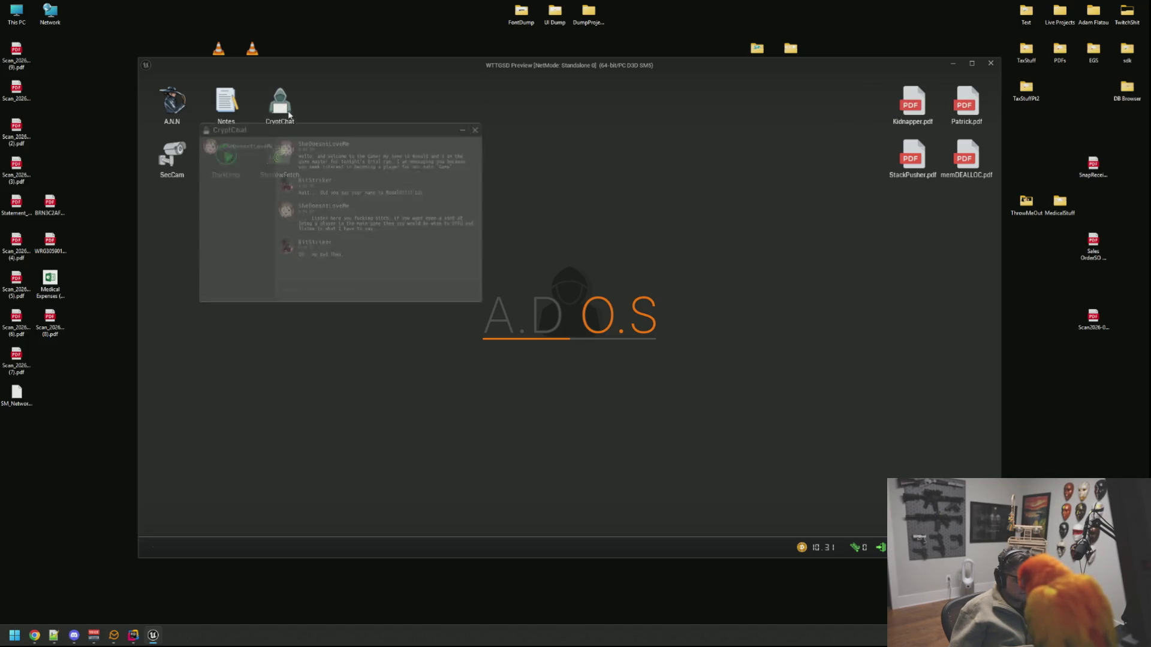
pyautogui.moveTo(301, 110)
pyautogui.mouseDown()
pyautogui.moveTo(340, 199)
pyautogui.moveTo(301, 184)
pyautogui.moveTo(294, 211)
pyautogui.moveTo(408, 183)
pyautogui.mouseUp()
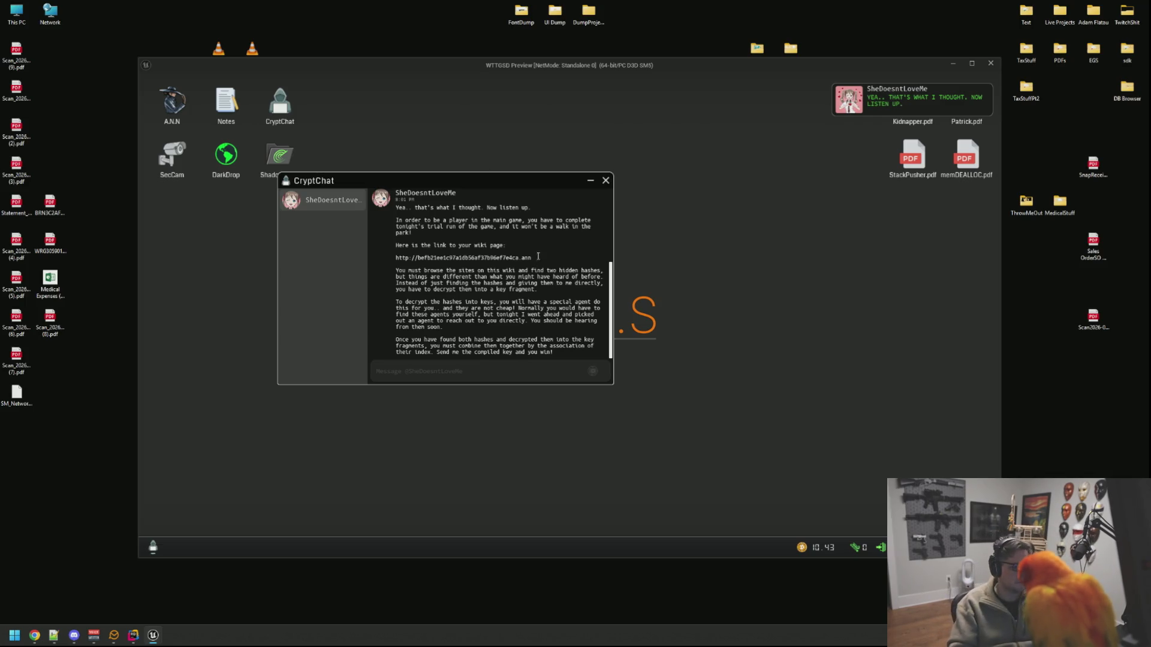
pyautogui.moveTo(531, 258); pyautogui.dragTo(394, 260)
pyautogui.hotkey('ctrl', 'c')
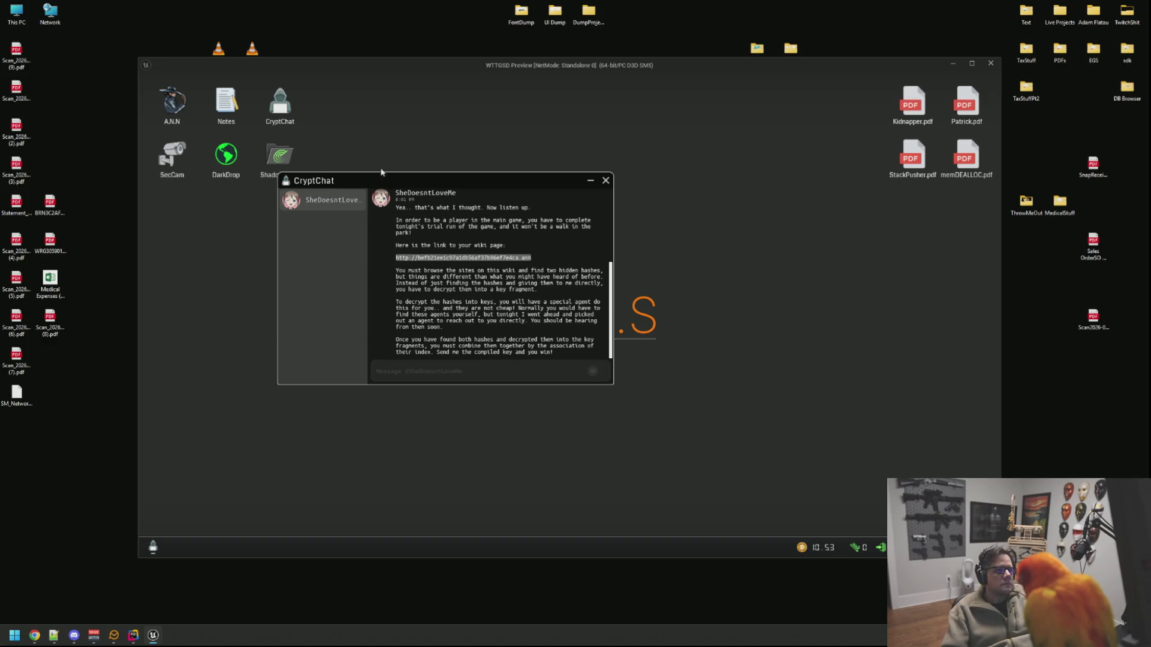
# Step: Load the pasted wiki link in the A.N.N browser and move the browser to the upper right
pyautogui.doubleClick(174, 103)
pyautogui.hotkey('ctrl', 'v')
pyautogui.press('Return')
pyautogui.moveTo(362, 114); pyautogui.dragTo(703, 90)
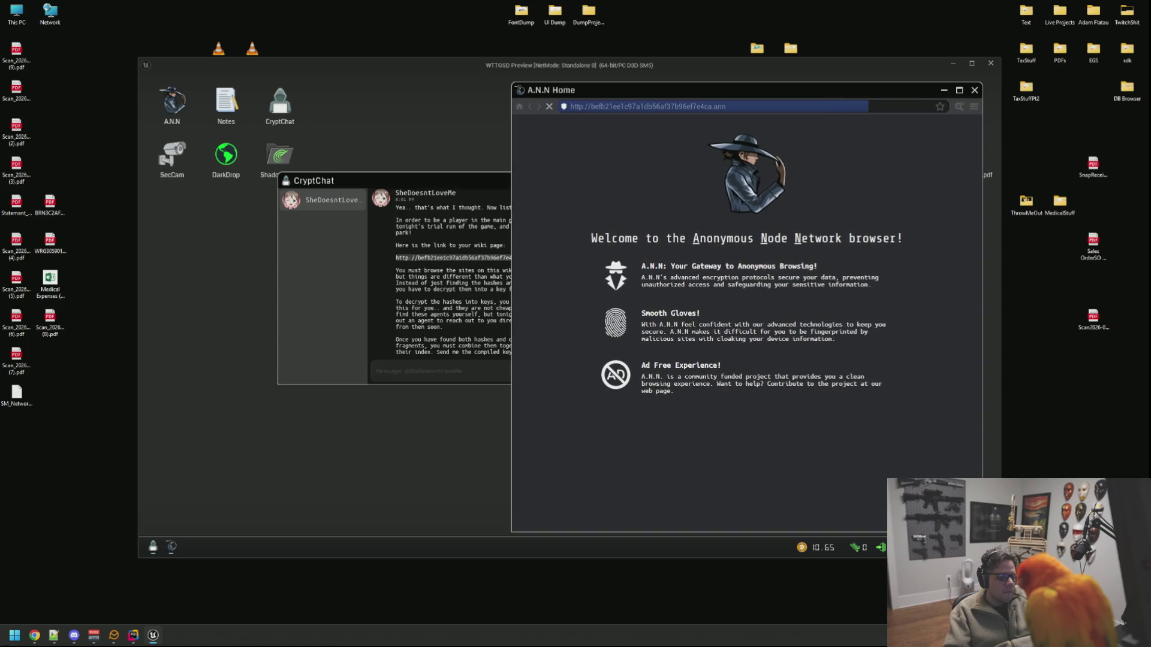
# Step: Move CryptChat aside and open the Don't Waste It site from the wiki
pyautogui.click(420, 186)
pyautogui.moveTo(419, 186); pyautogui.dragTo(321, 202)
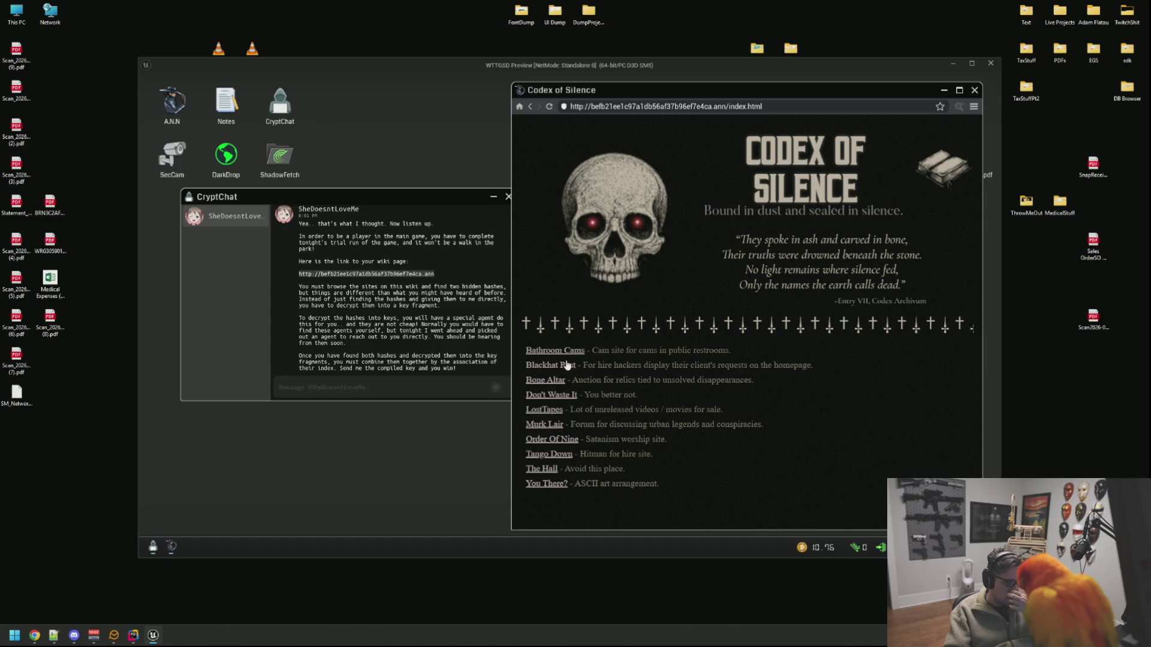
pyautogui.click(557, 395)
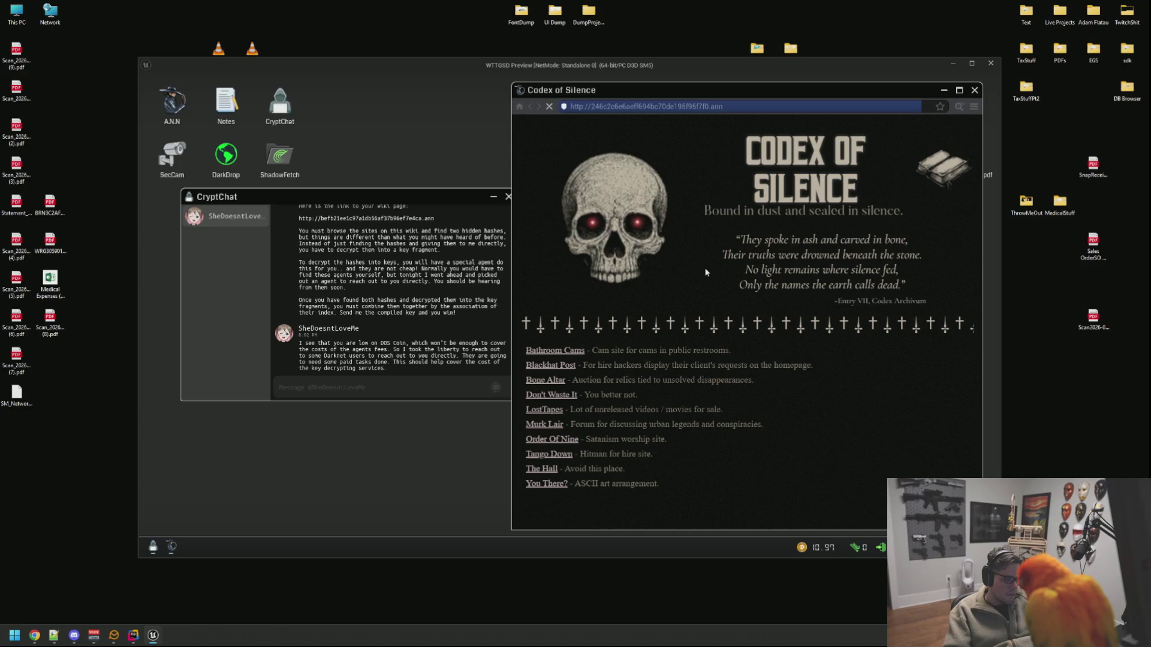
# Step: Inspect the Don't Waste It page's HTML in an enlarged source viewer, then close it
pyautogui.click(959, 106)
pyautogui.moveTo(689, 111); pyautogui.dragTo(533, 102)
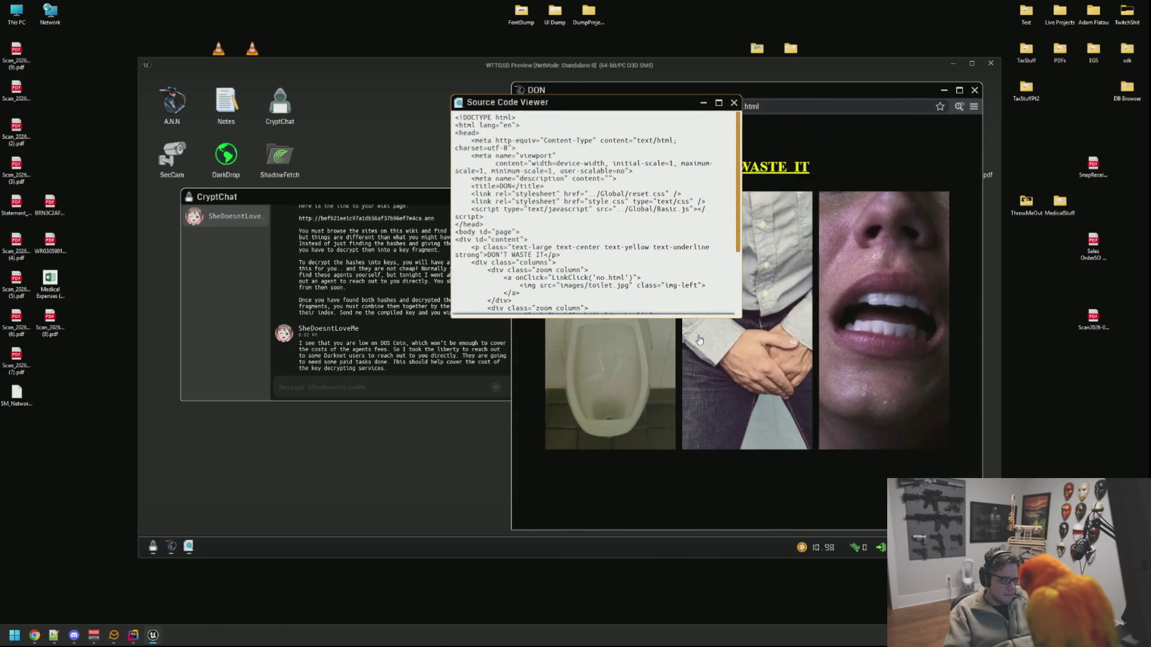
pyautogui.moveTo(761, 326)
pyautogui.mouseDown()
pyautogui.moveTo(784, 327)
pyautogui.moveTo(854, 384)
pyautogui.mouseUp()
pyautogui.scroll(-1, 716, 292)
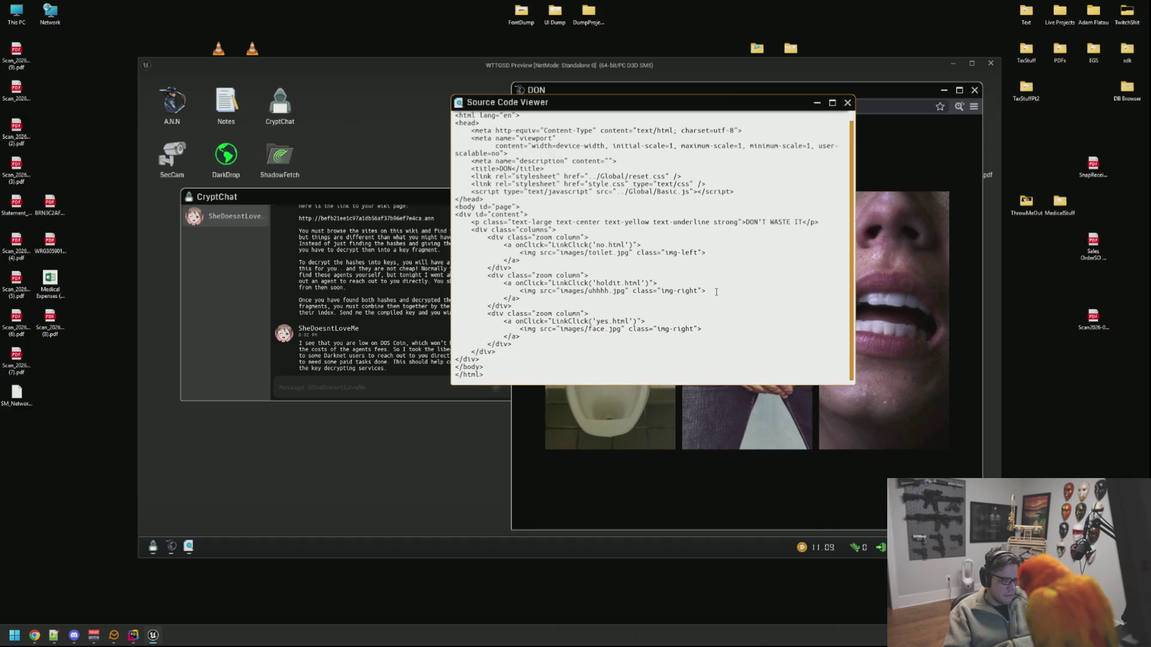
pyautogui.scroll(1, 716, 292)
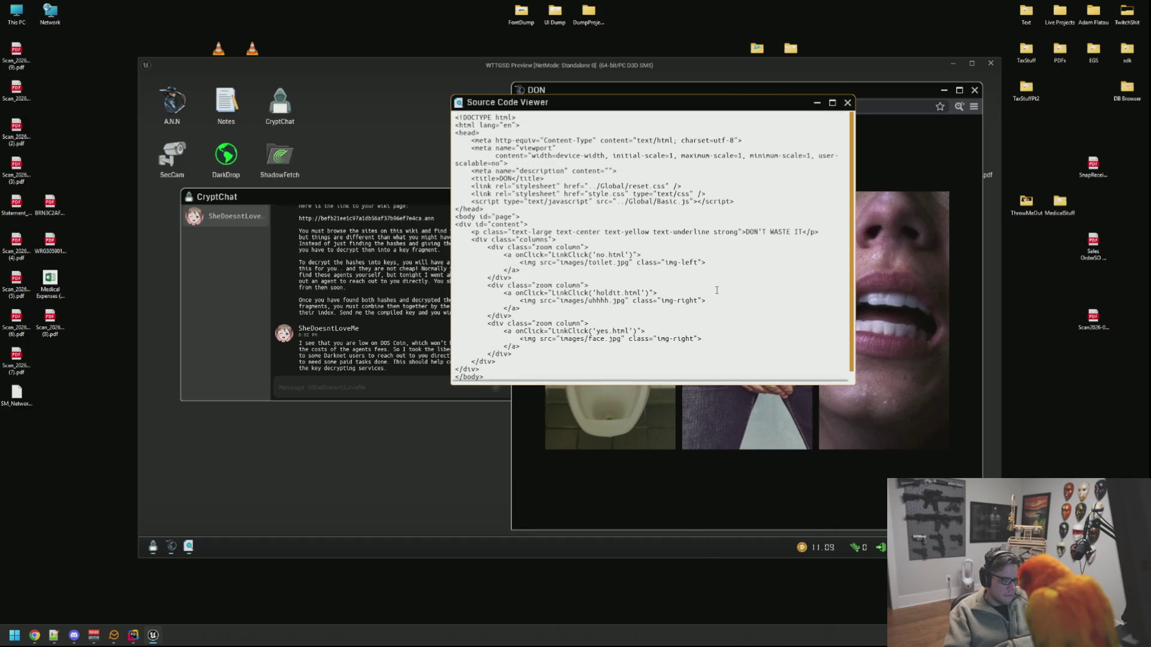
pyautogui.click(847, 102)
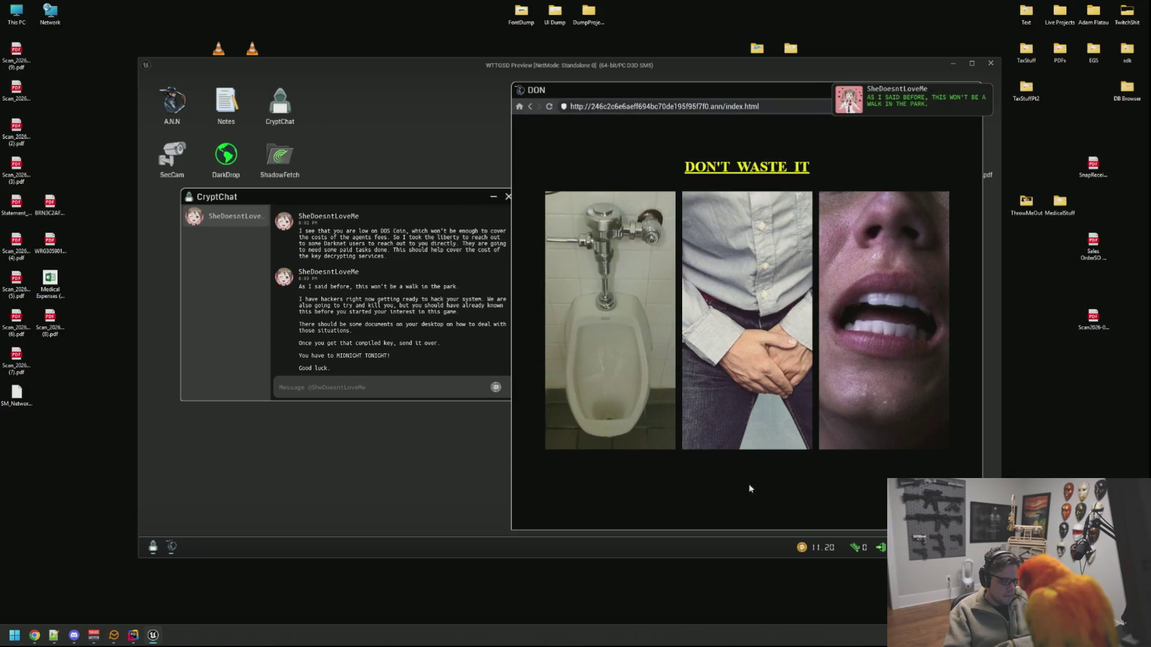
# Step: Follow the urinal image to no.html and inspect its HTML source
pyautogui.click(586, 270)
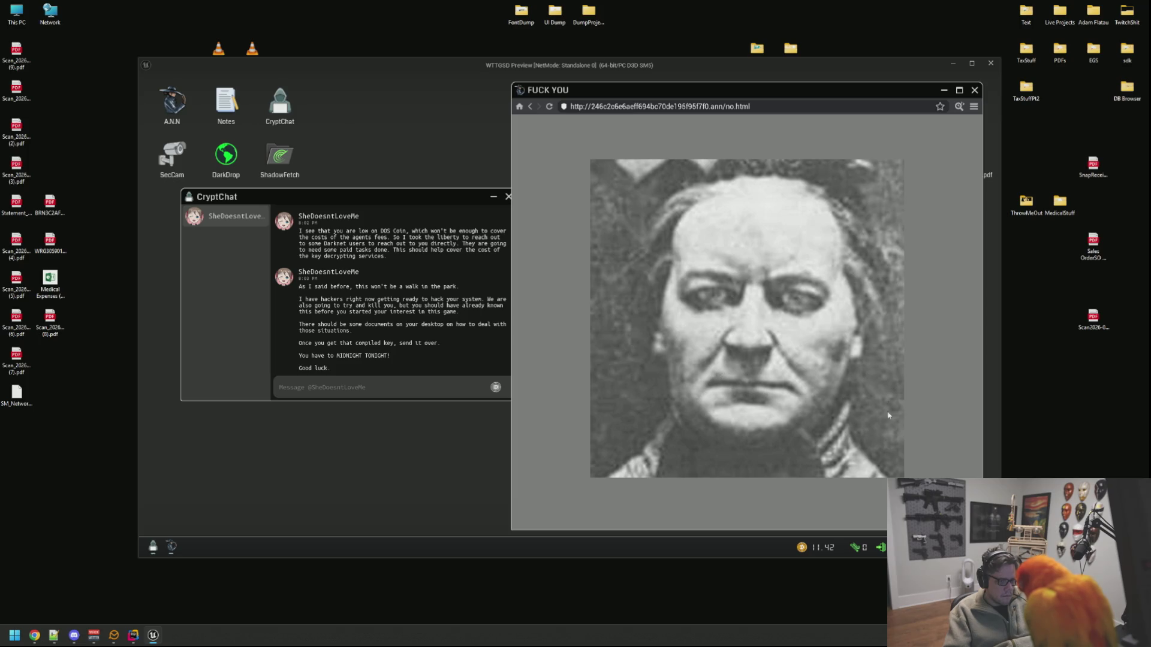
pyautogui.click(959, 107)
pyautogui.moveTo(743, 192); pyautogui.dragTo(662, 184)
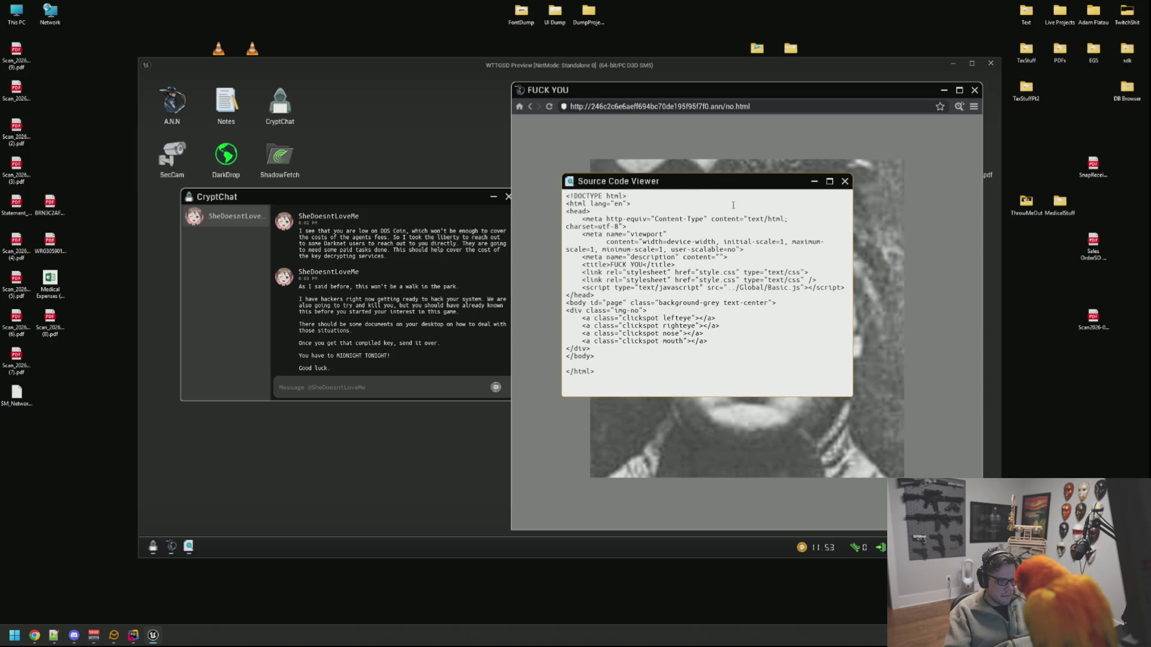
pyautogui.click(845, 182)
pyautogui.moveTo(386, 202)
pyautogui.mouseDown()
pyautogui.moveTo(360, 193)
pyautogui.moveTo(361, 170)
pyautogui.mouseUp()
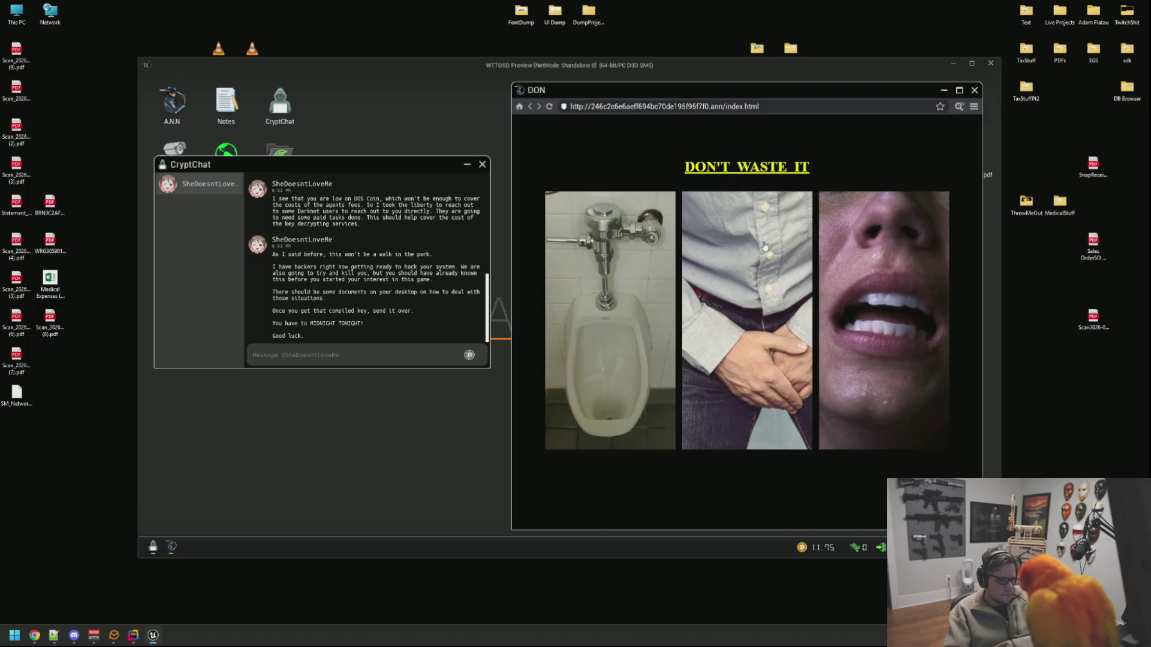
# Step: Open the holdit page through the middle image and inspect its HTML source
pyautogui.click(765, 246)
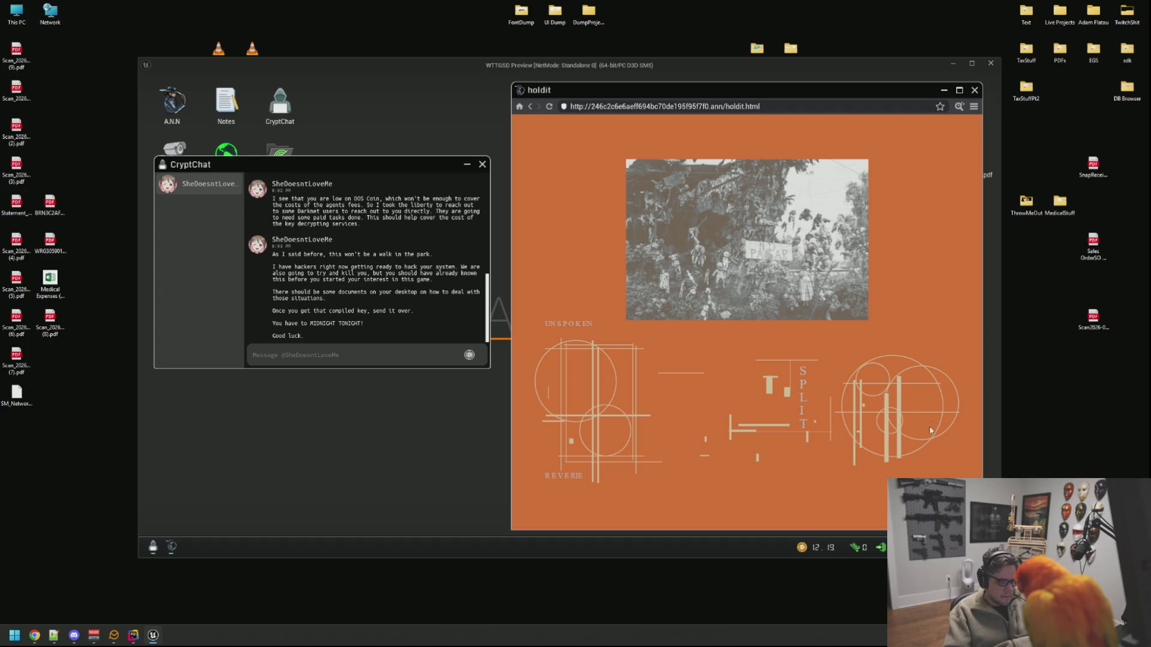
pyautogui.click(959, 106)
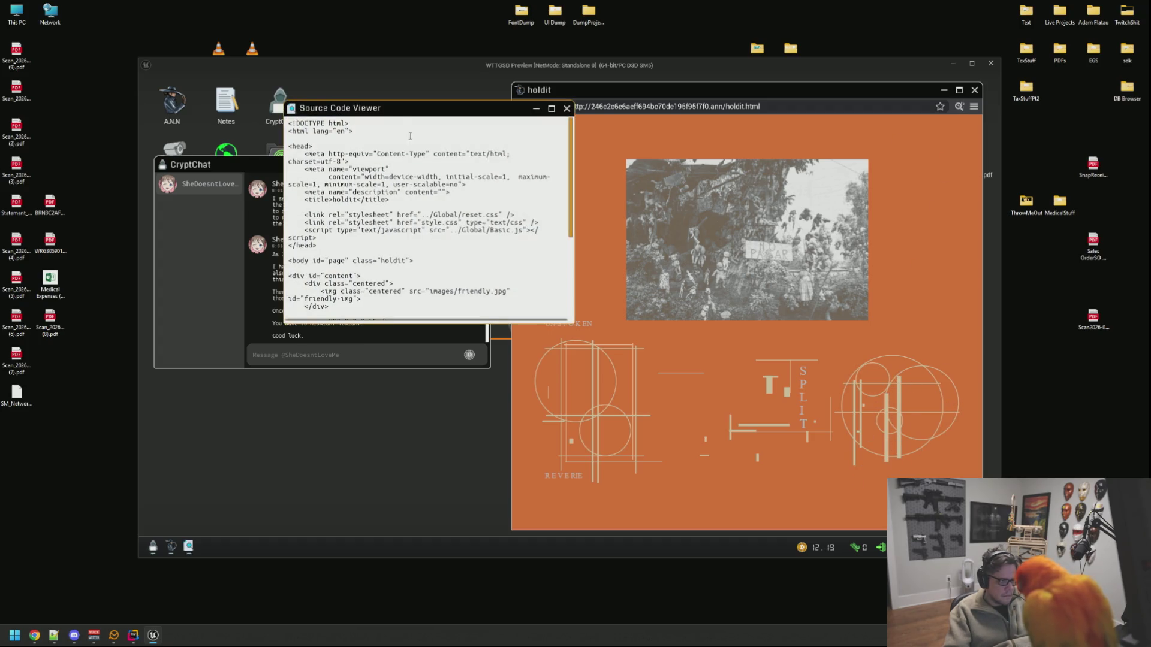
pyautogui.moveTo(400, 115); pyautogui.dragTo(569, 120)
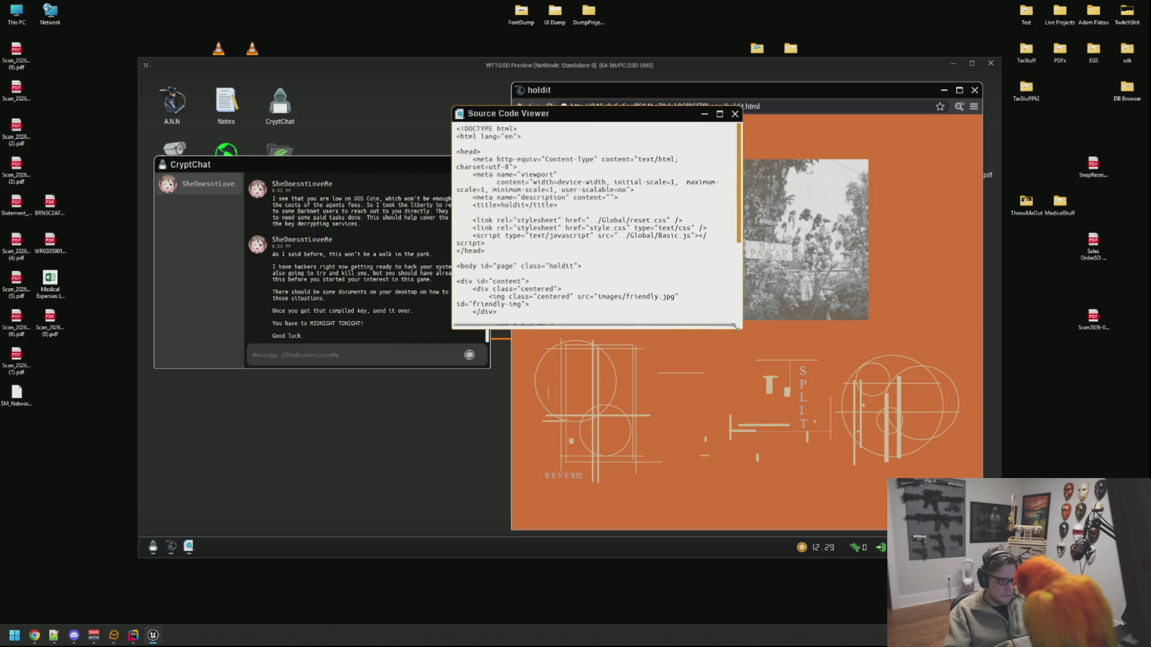
pyautogui.moveTo(737, 328); pyautogui.dragTo(904, 383)
pyautogui.scroll(-3, 729, 273)
pyautogui.scroll(3, 729, 273)
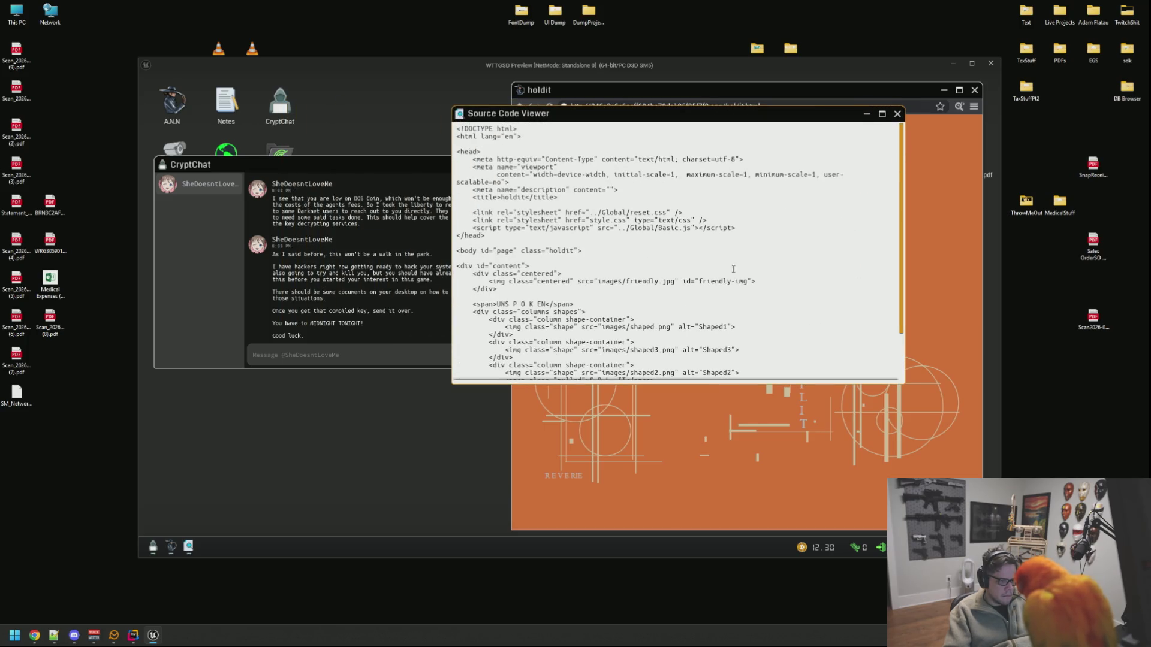
pyautogui.scroll(-2, 799, 213)
pyautogui.click(897, 113)
# Step: Go back, close CryptChat and continue past the holdit page to yes.html
pyautogui.click(530, 108)
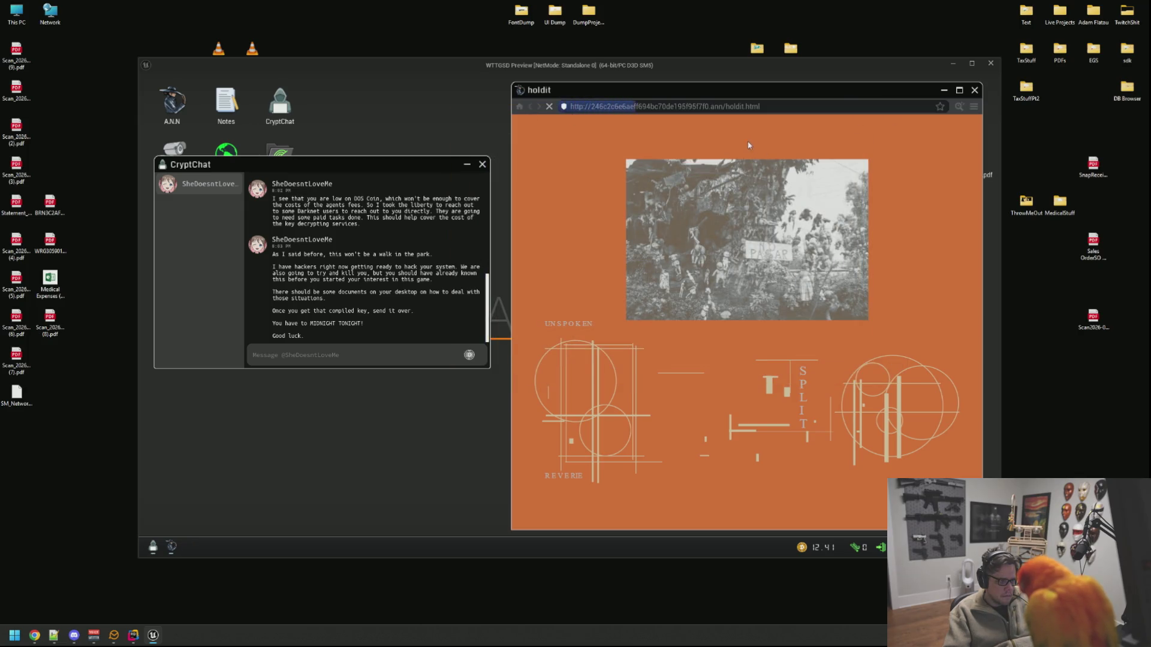
pyautogui.click(482, 165)
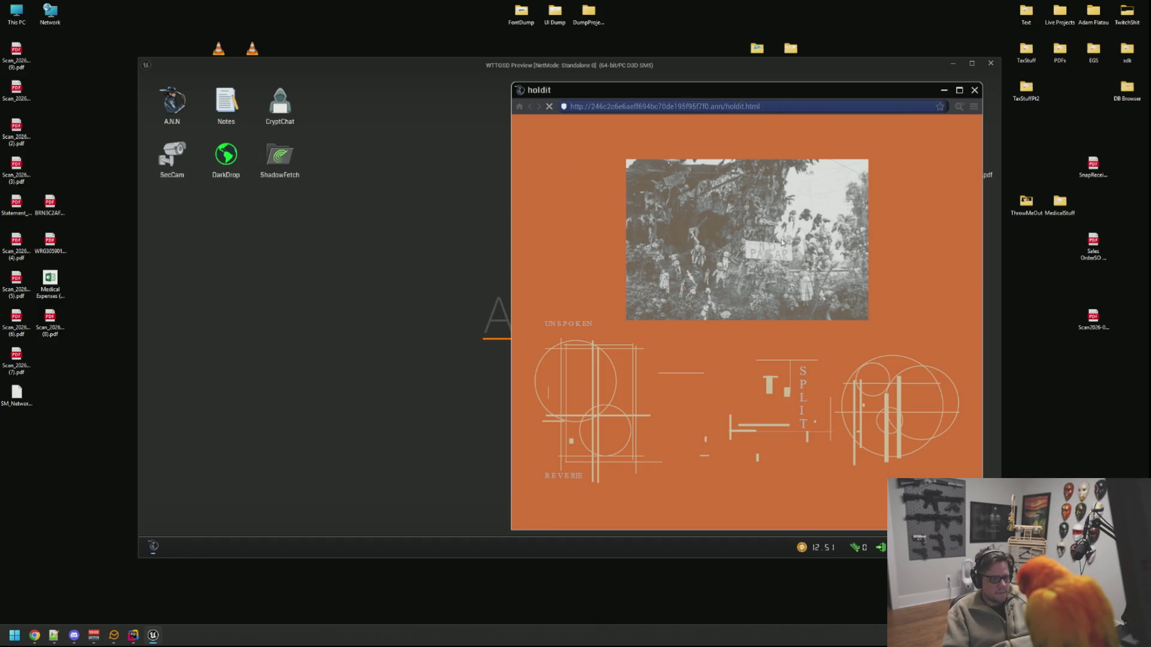
pyautogui.click(871, 269)
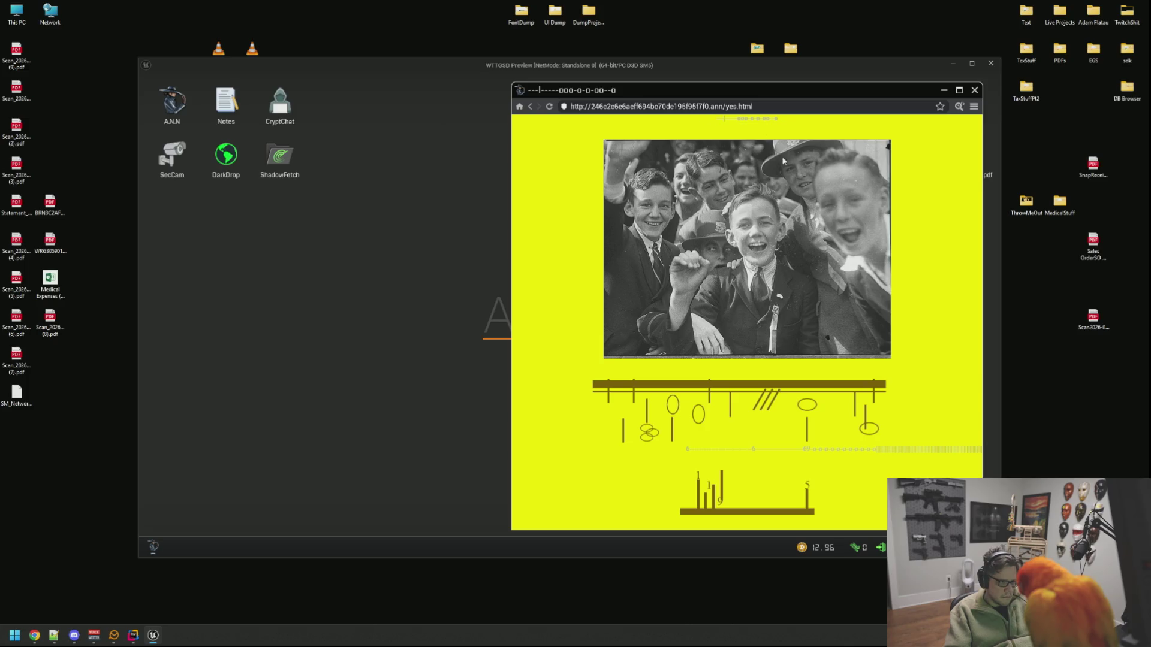
# Step: Copy the hidden .fetch file link from the yes.html page source
pyautogui.click(961, 107)
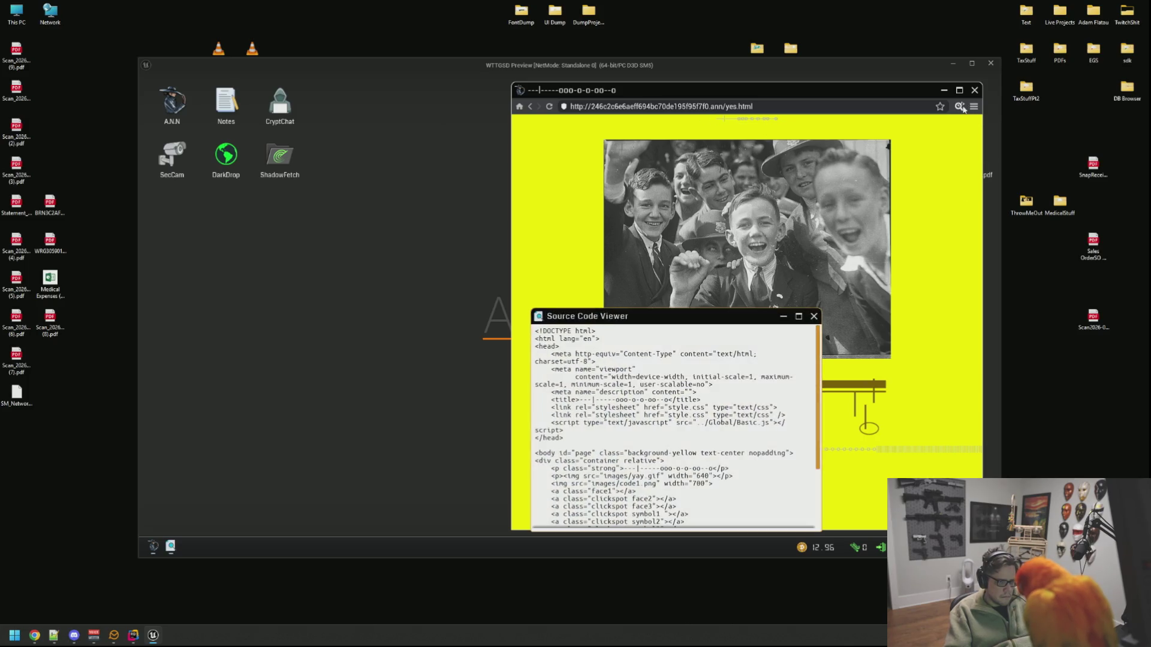
pyautogui.moveTo(656, 317); pyautogui.dragTo(654, 176)
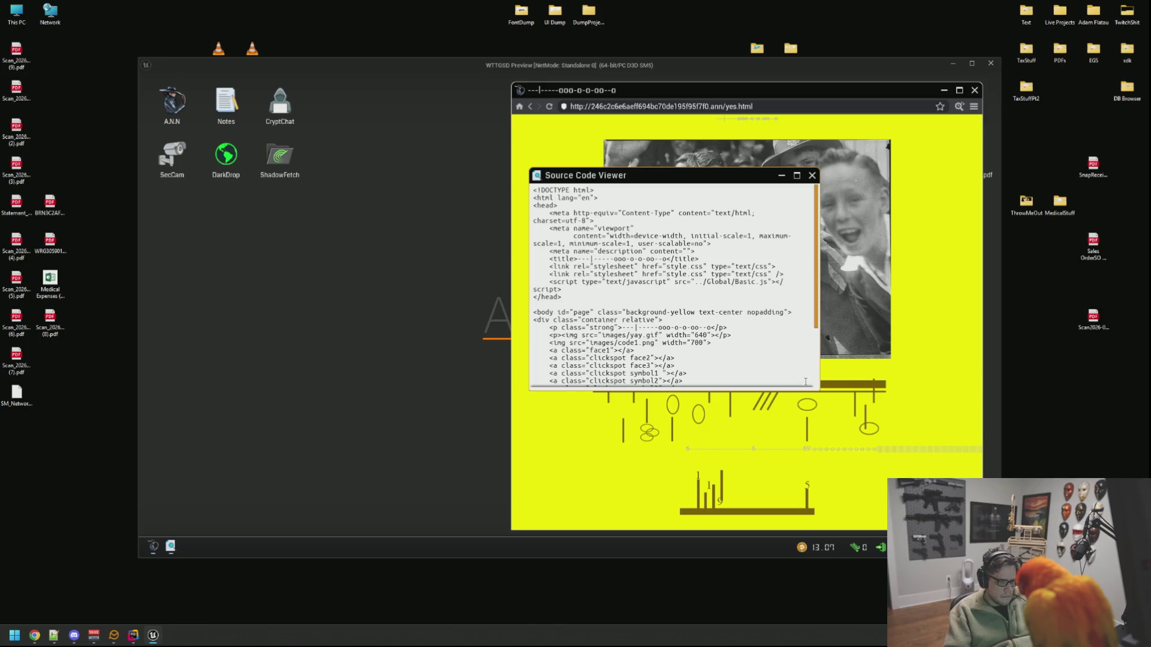
pyautogui.moveTo(817, 394)
pyautogui.mouseDown()
pyautogui.moveTo(944, 387)
pyautogui.moveTo(959, 406)
pyautogui.moveTo(938, 413)
pyautogui.mouseUp()
pyautogui.scroll(-3, 782, 301)
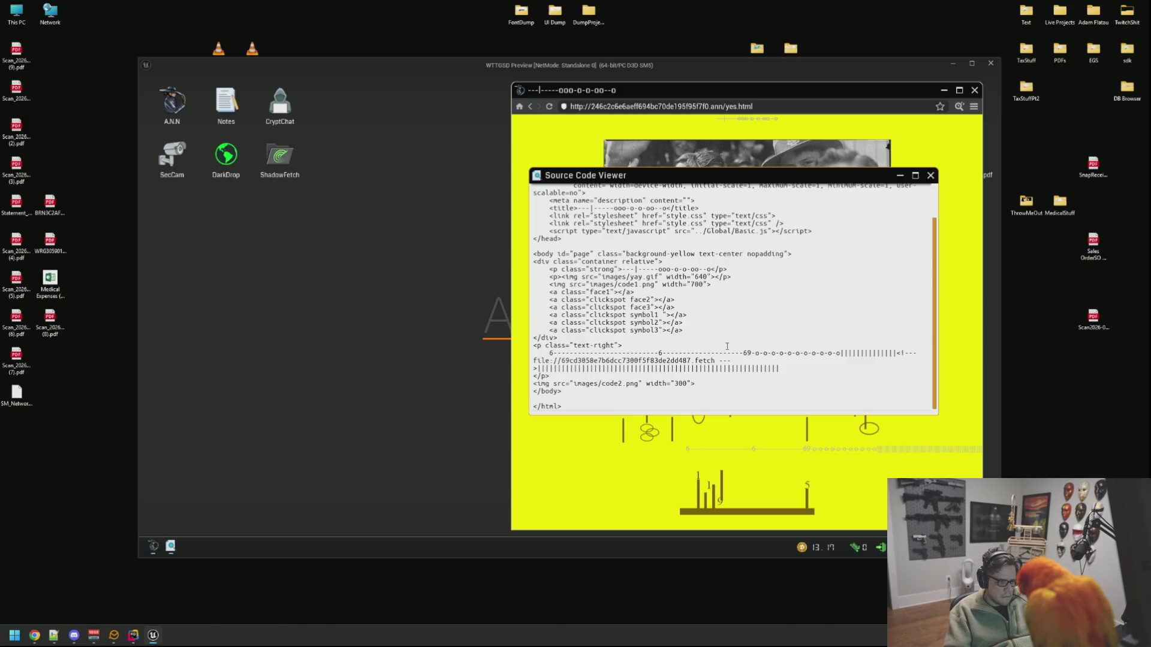
pyautogui.moveTo(712, 360); pyautogui.dragTo(533, 361)
pyautogui.hotkey('ctrl', 'c')
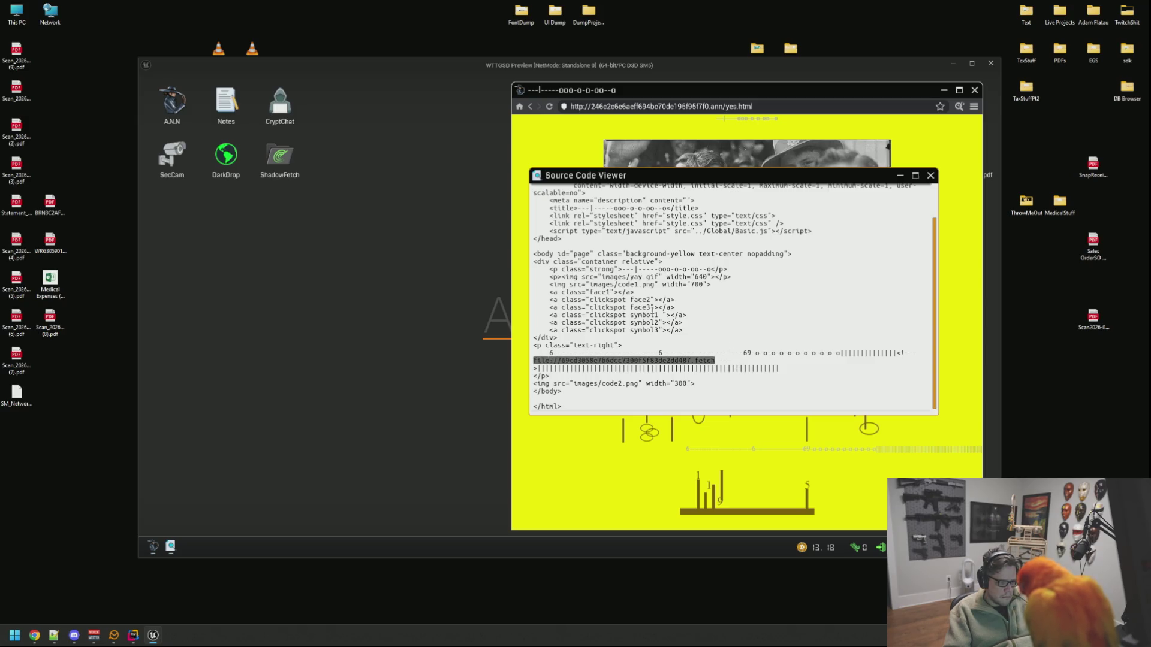
pyautogui.click(930, 175)
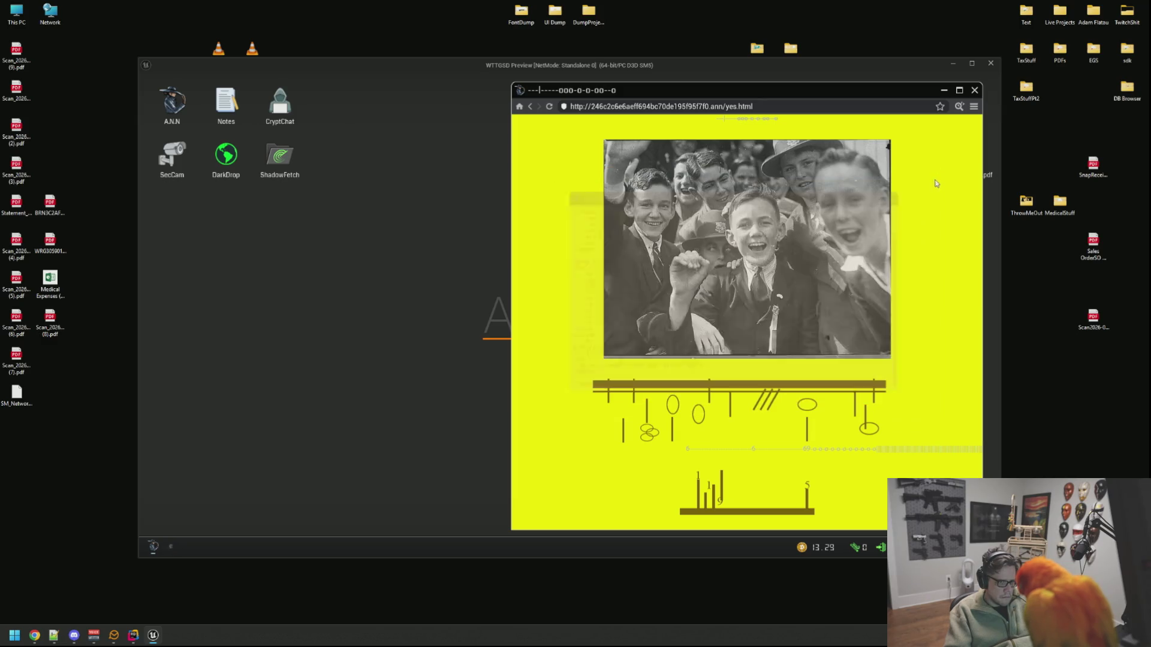
# Step: Paste the .fetch link into the Notes app
pyautogui.click(529, 108)
pyautogui.doubleClick(226, 104)
pyautogui.moveTo(262, 117)
pyautogui.mouseDown()
pyautogui.moveTo(252, 217)
pyautogui.moveTo(272, 282)
pyautogui.mouseUp()
pyautogui.hotkey('ctrl', 'v')
# Step: Verify the .fetch link in ShadowFetch and answer n to downloading gameSTART.mp4
pyautogui.doubleClick(279, 156)
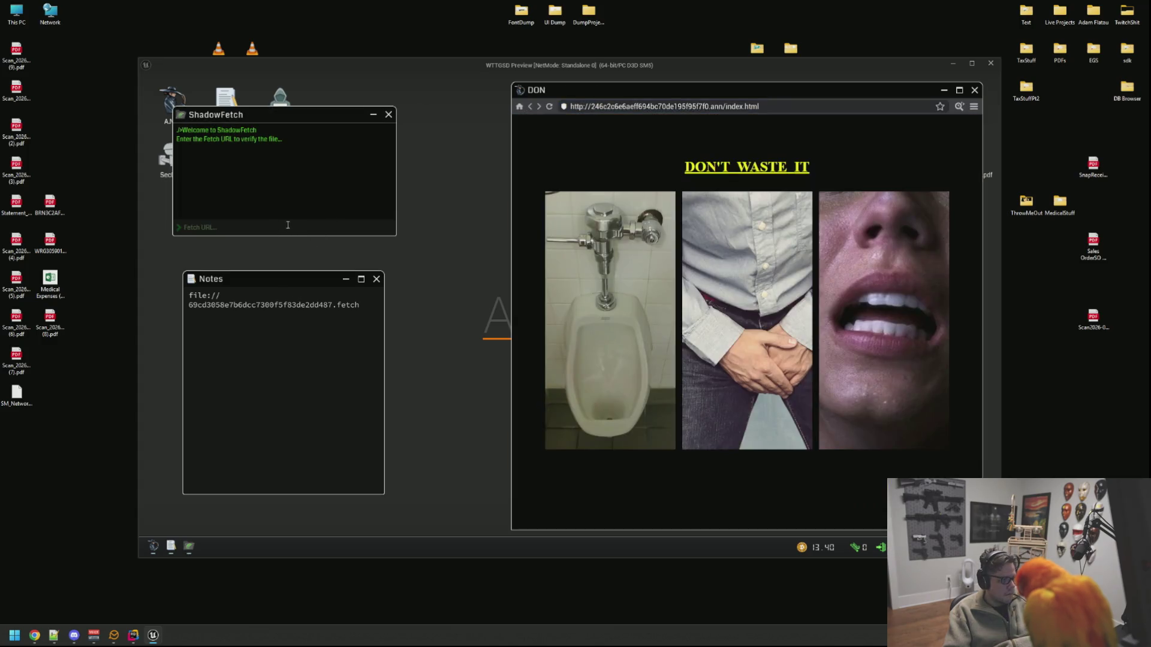
pyautogui.click(290, 223)
pyautogui.hotkey('ctrl', 'v')
pyautogui.press('Return')
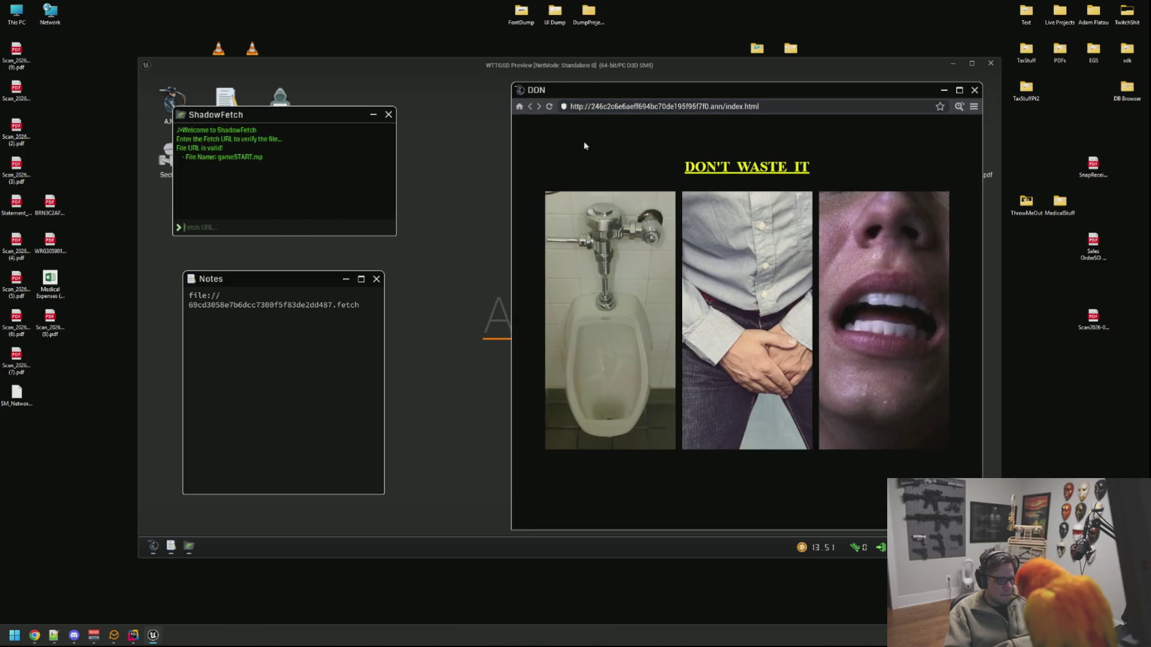
pyautogui.click(530, 106)
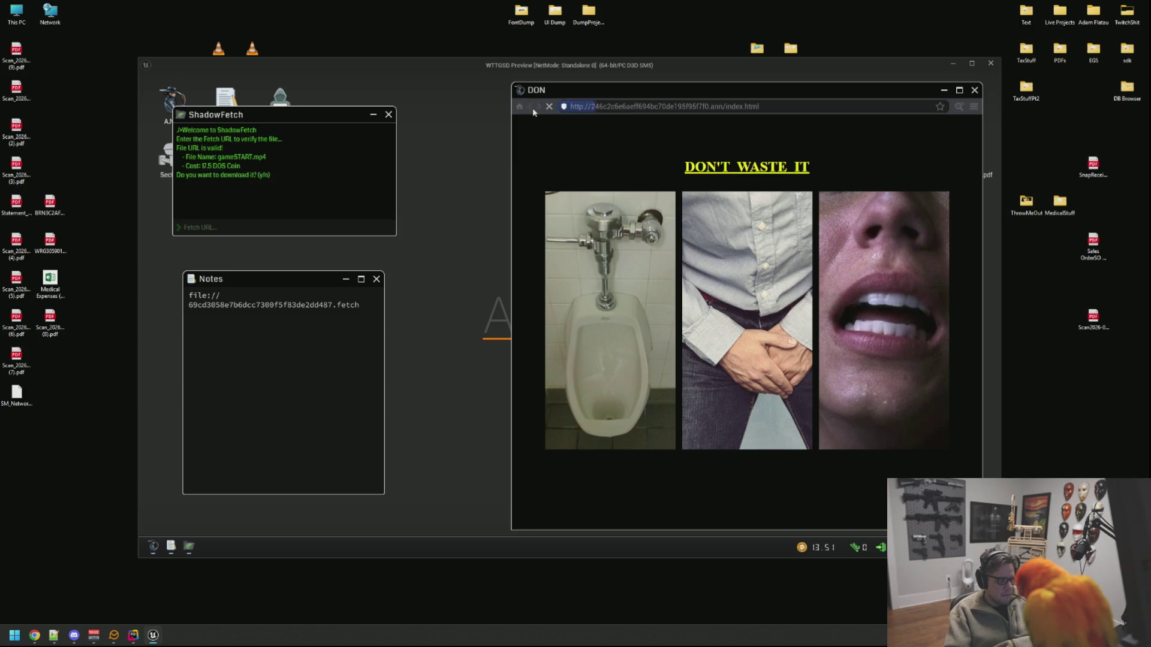
pyautogui.moveTo(282, 115); pyautogui.dragTo(357, 124)
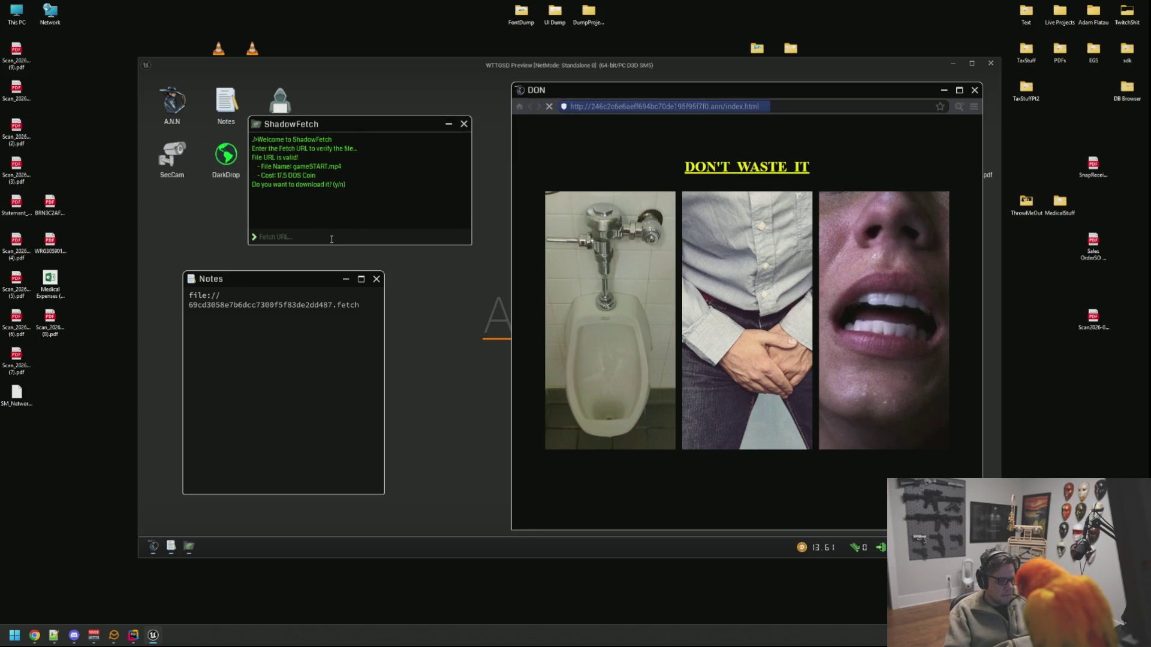
pyautogui.write('n')
pyautogui.press('Return')
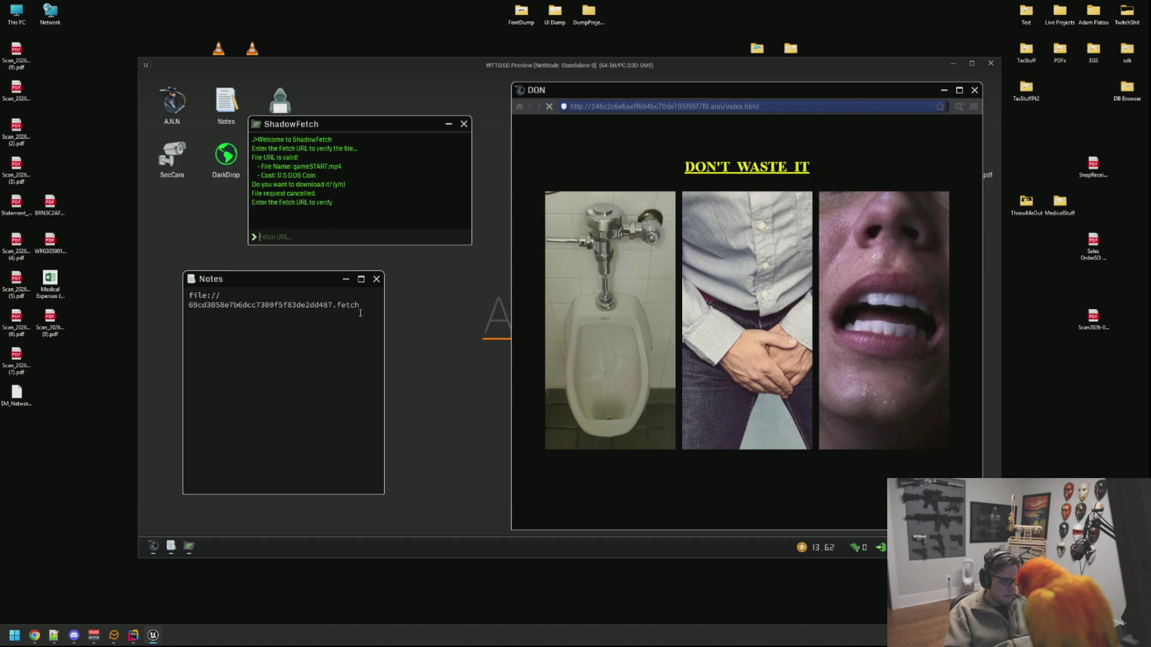
# Step: Label the link '<- Game start' in Notes, rearrange the windows and pause the game
pyautogui.click(374, 309)
pyautogui.write('<- ')
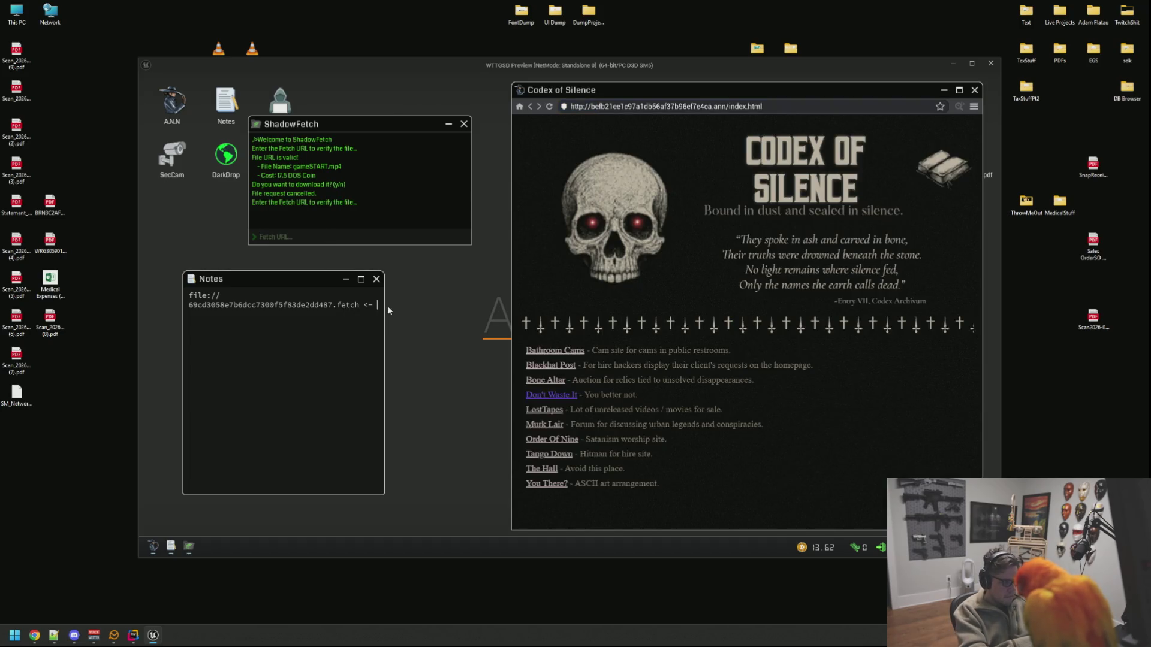
pyautogui.write('t')
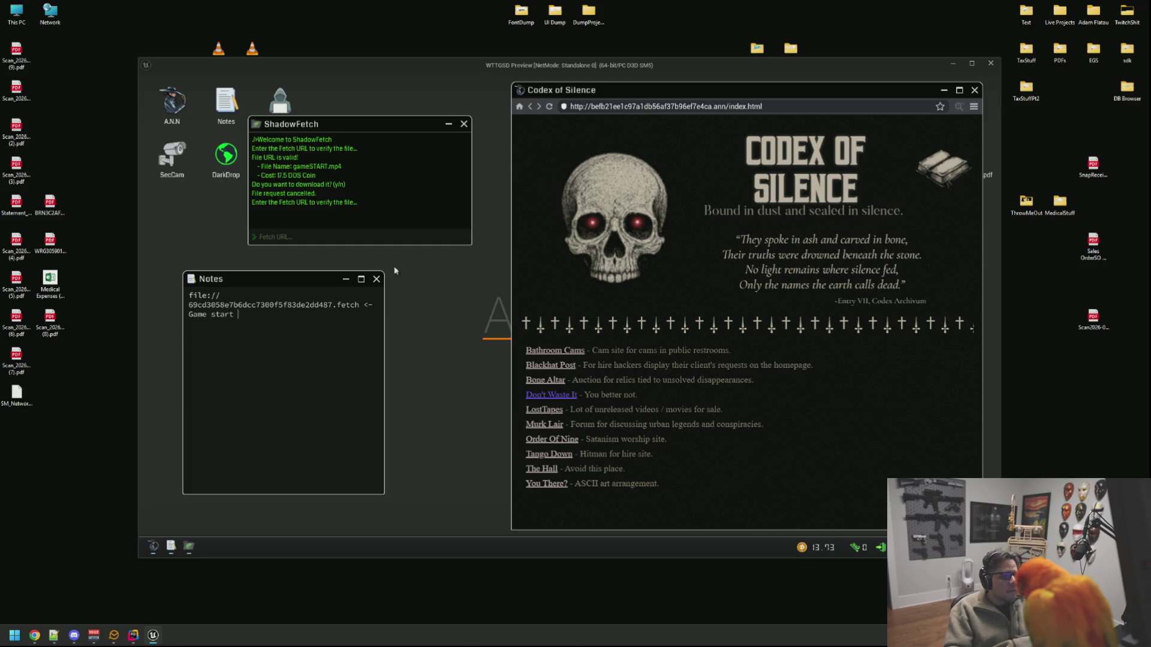
pyautogui.moveTo(356, 126)
pyautogui.mouseDown()
pyautogui.moveTo(379, 134)
pyautogui.moveTo(400, 167)
pyautogui.moveTo(344, 189)
pyautogui.moveTo(364, 163)
pyautogui.mouseUp()
pyautogui.click(220, 282)
pyautogui.moveTo(247, 275); pyautogui.dragTo(223, 300)
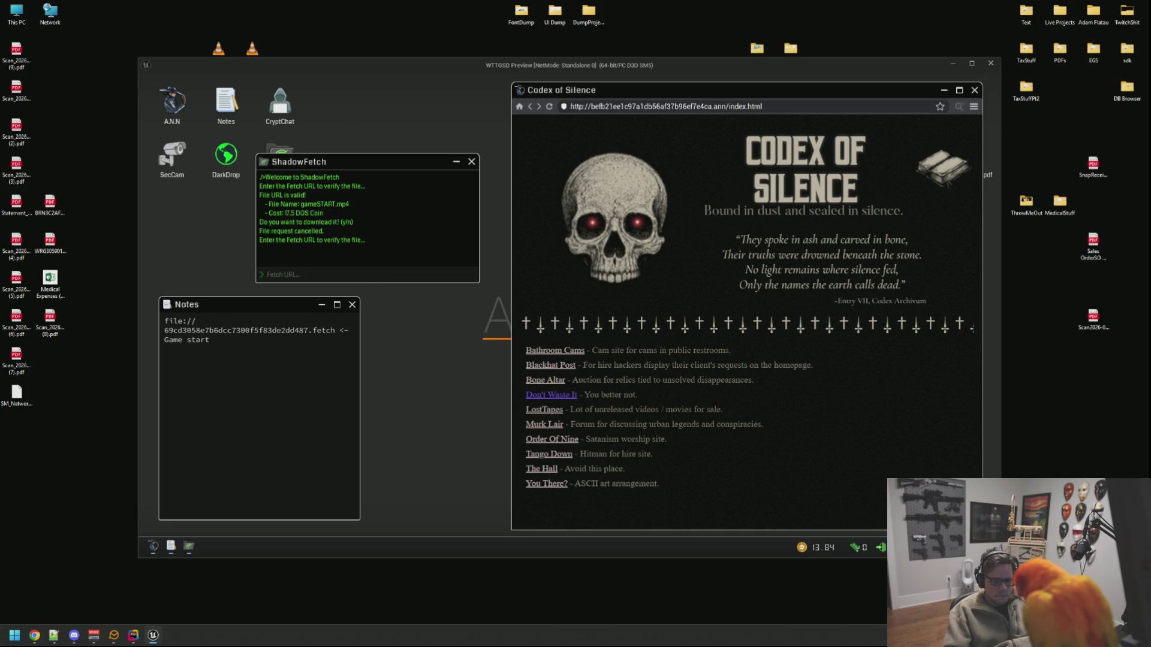
pyautogui.press('Escape')
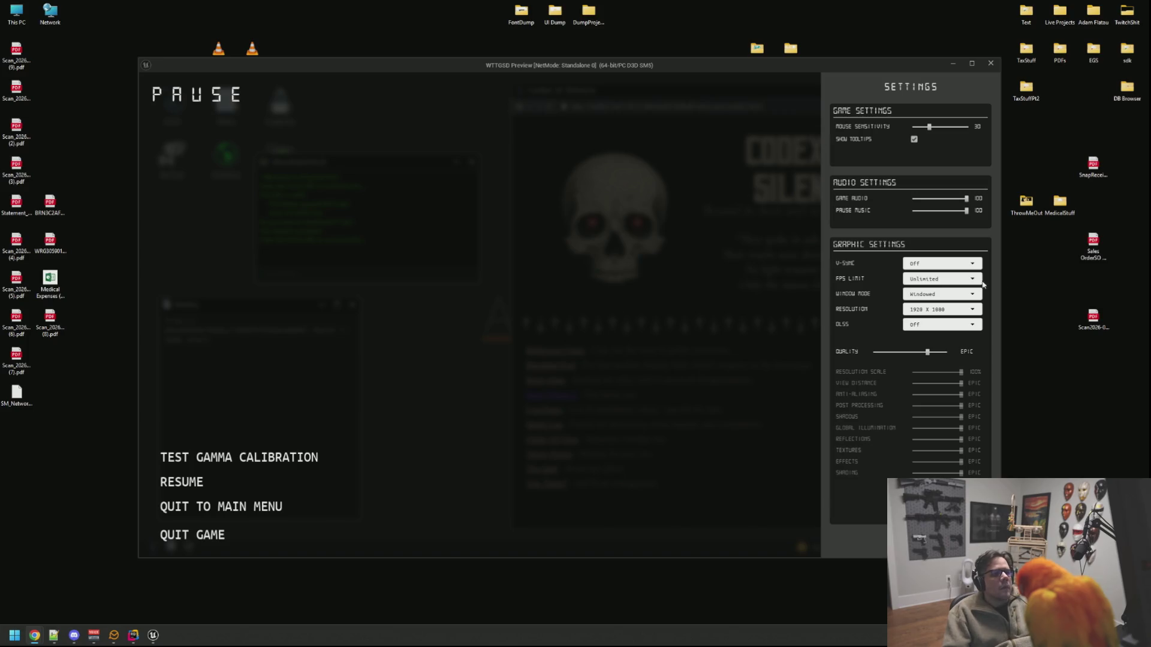
# Step: Resume play, close ShadowFetch and open the Blackhat Post site from the Codex of Silence wiki
pyautogui.click(198, 482)
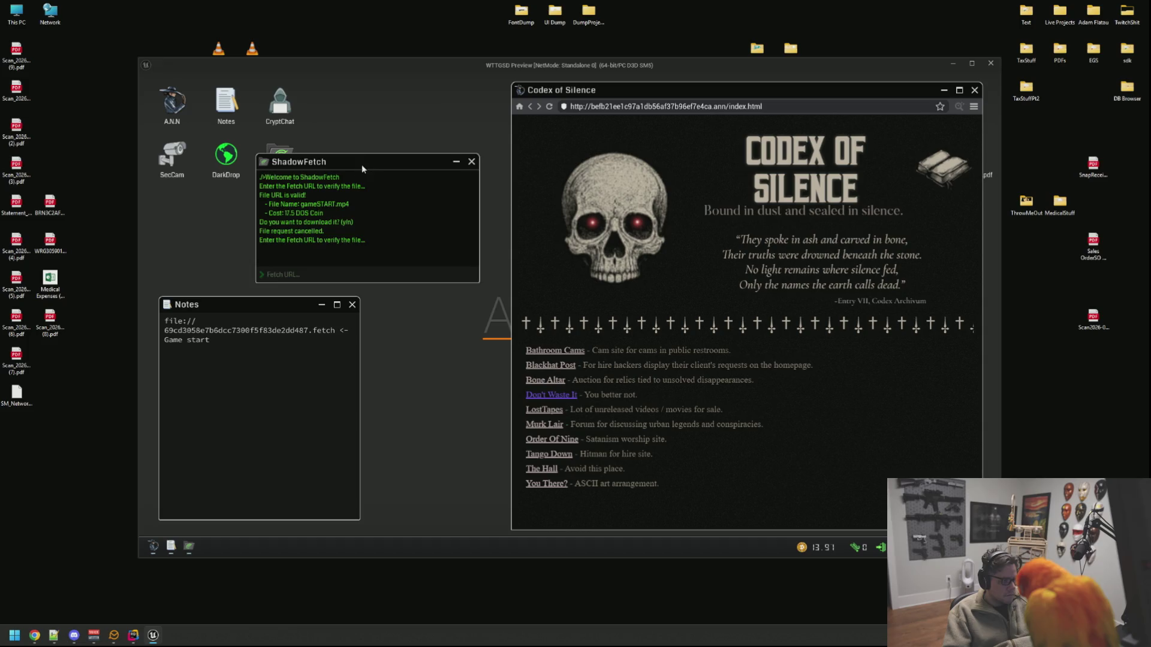
pyautogui.moveTo(362, 165); pyautogui.dragTo(359, 157)
pyautogui.click(468, 155)
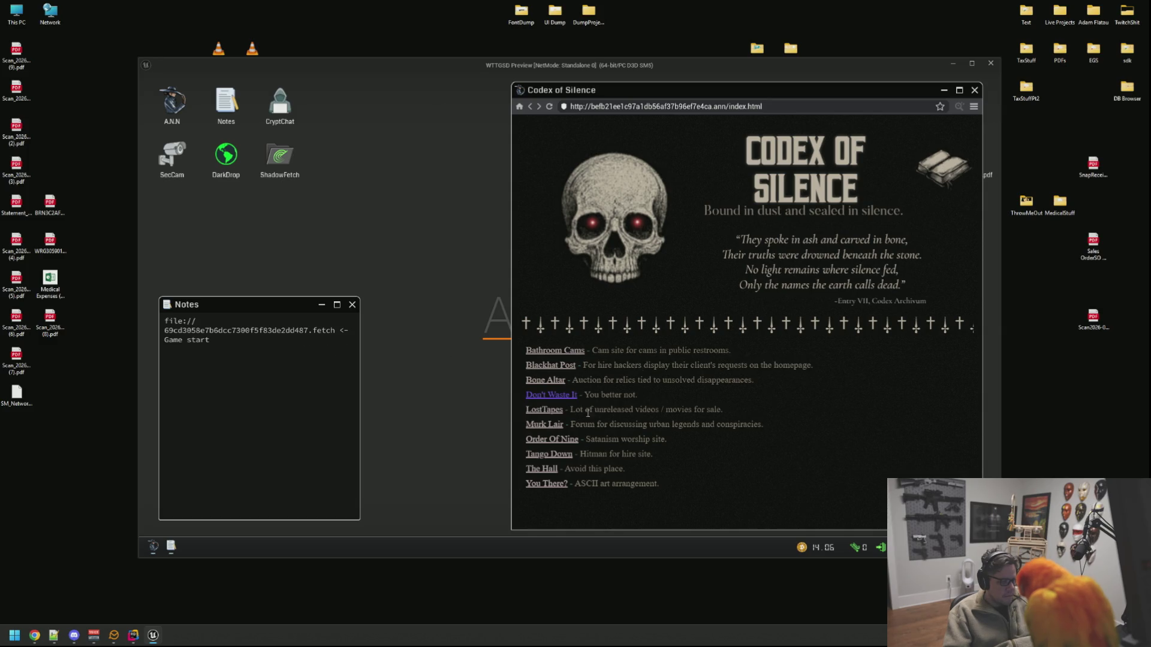
pyautogui.click(562, 367)
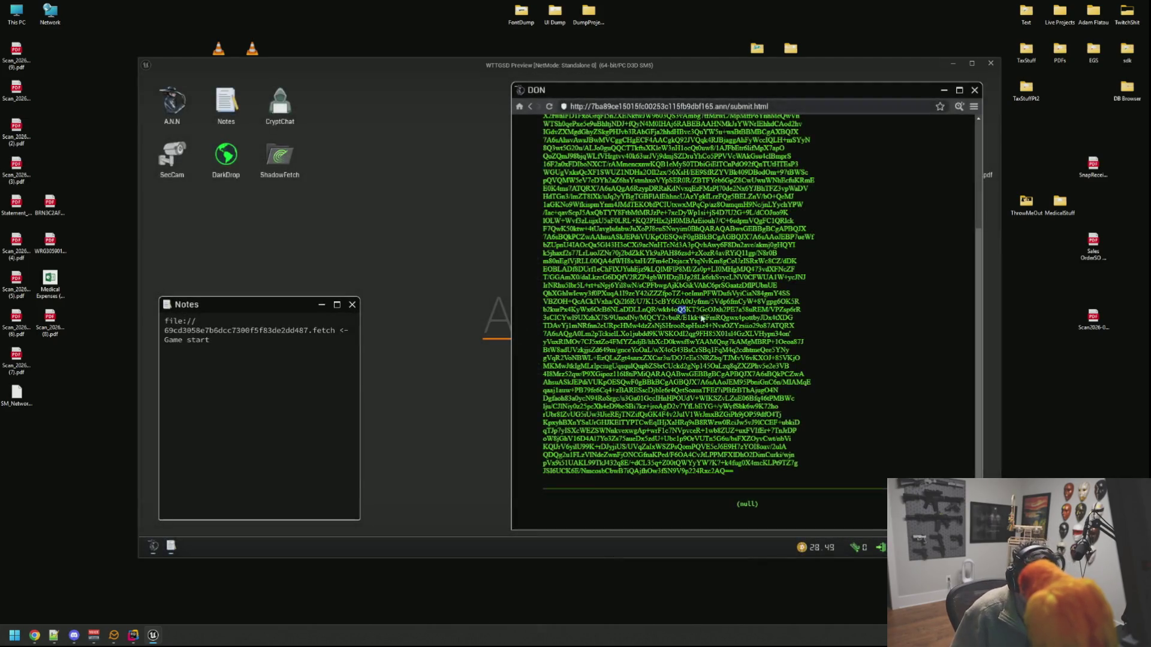
# Step: Inspect the Blackhat Post submit page's HTML source, then reload the page
pyautogui.doubleClick(679, 309)
pyautogui.click(960, 106)
pyautogui.moveTo(602, 200); pyautogui.dragTo(501, 142)
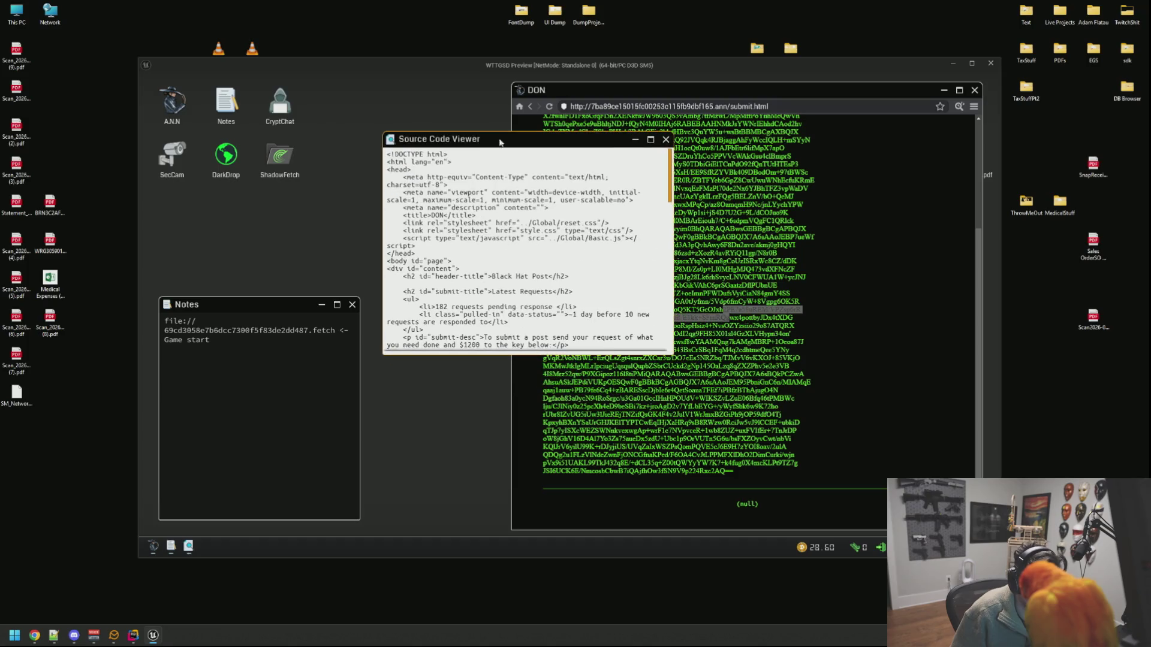
pyautogui.moveTo(665, 352); pyautogui.dragTo(897, 431)
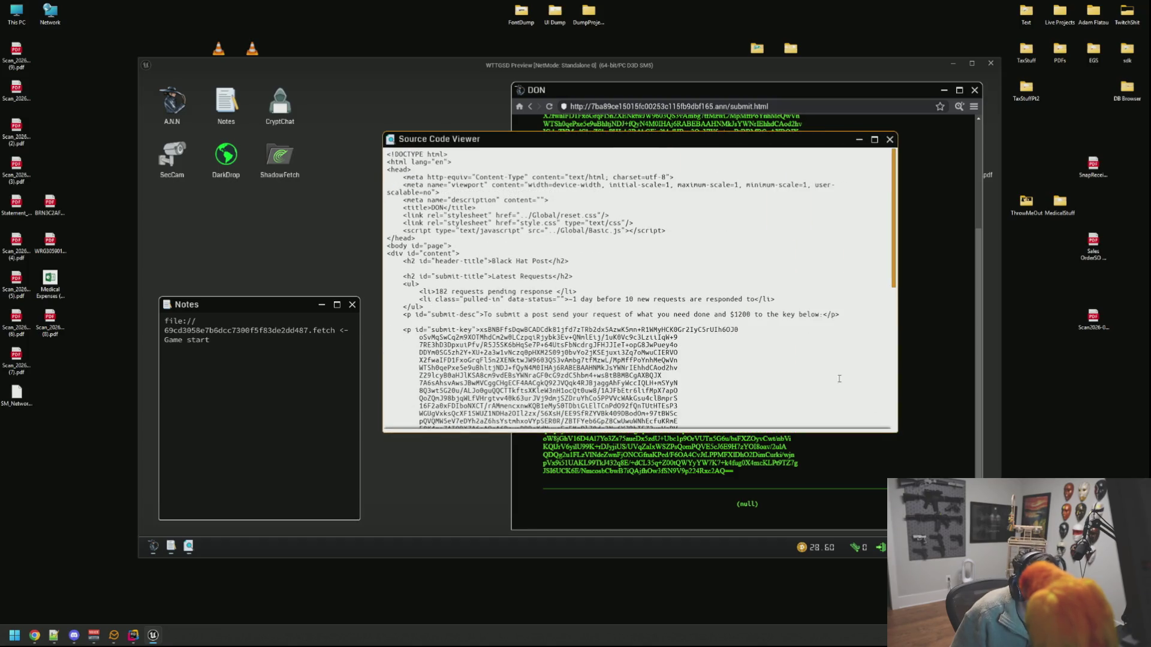
pyautogui.scroll(-10, 611, 247)
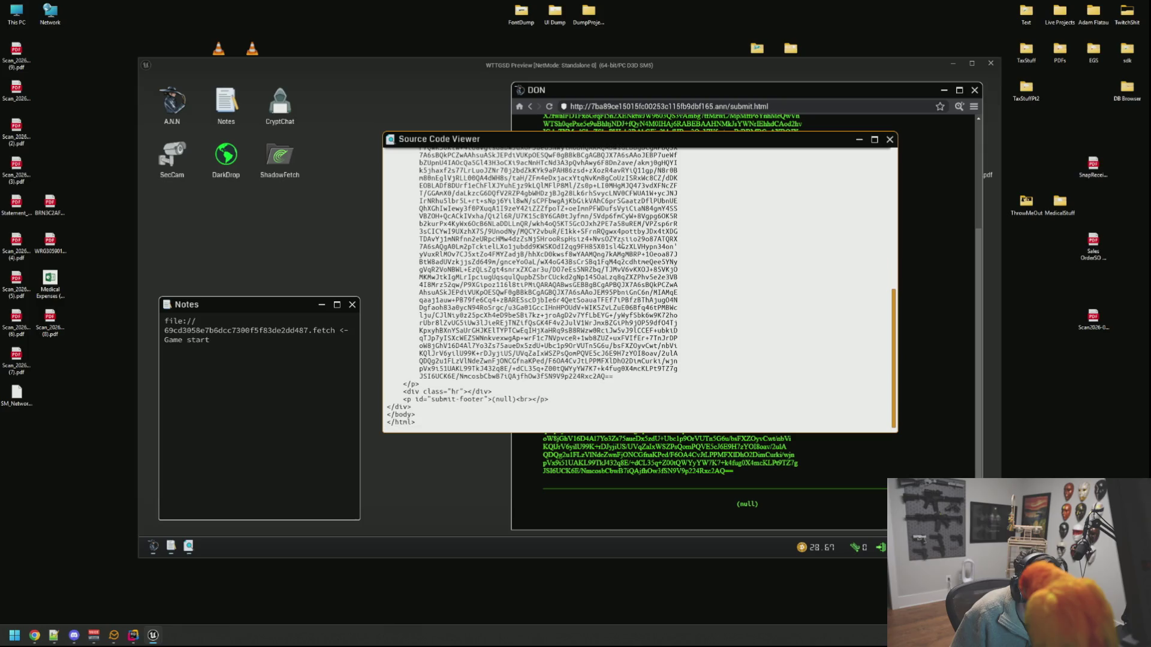
pyautogui.click(889, 139)
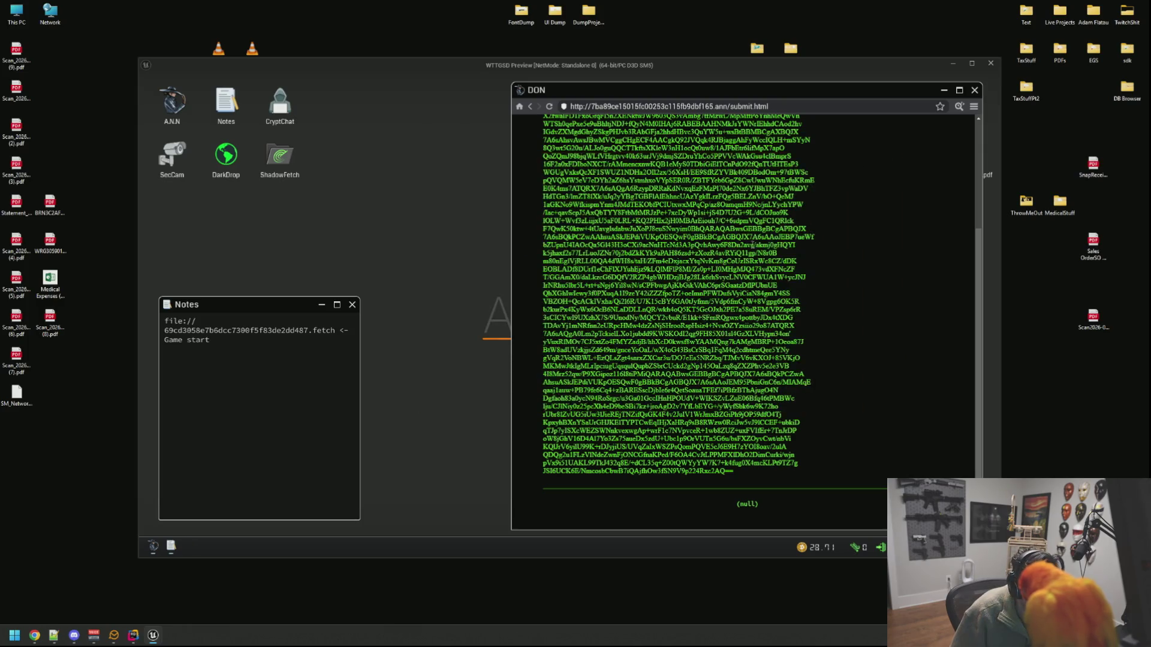
pyautogui.click(549, 108)
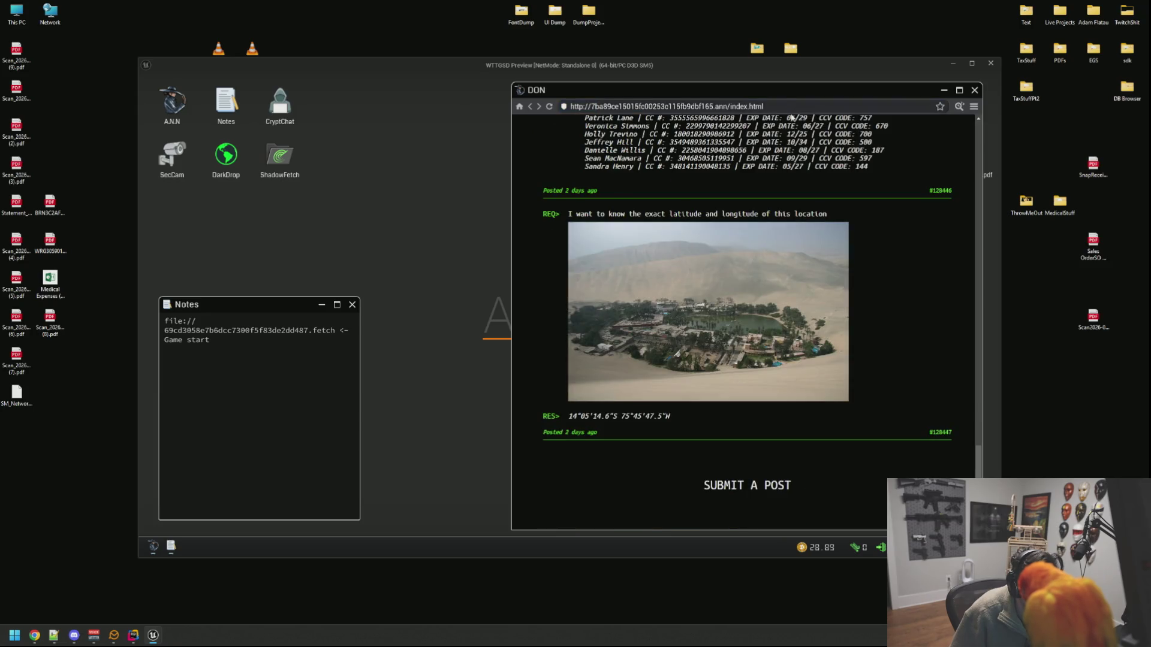
# Step: Load the saved .fetch link in the A.N.N address bar
pyautogui.click(791, 109)
pyautogui.hotkey('ctrl', 'v')
pyautogui.press('Return')
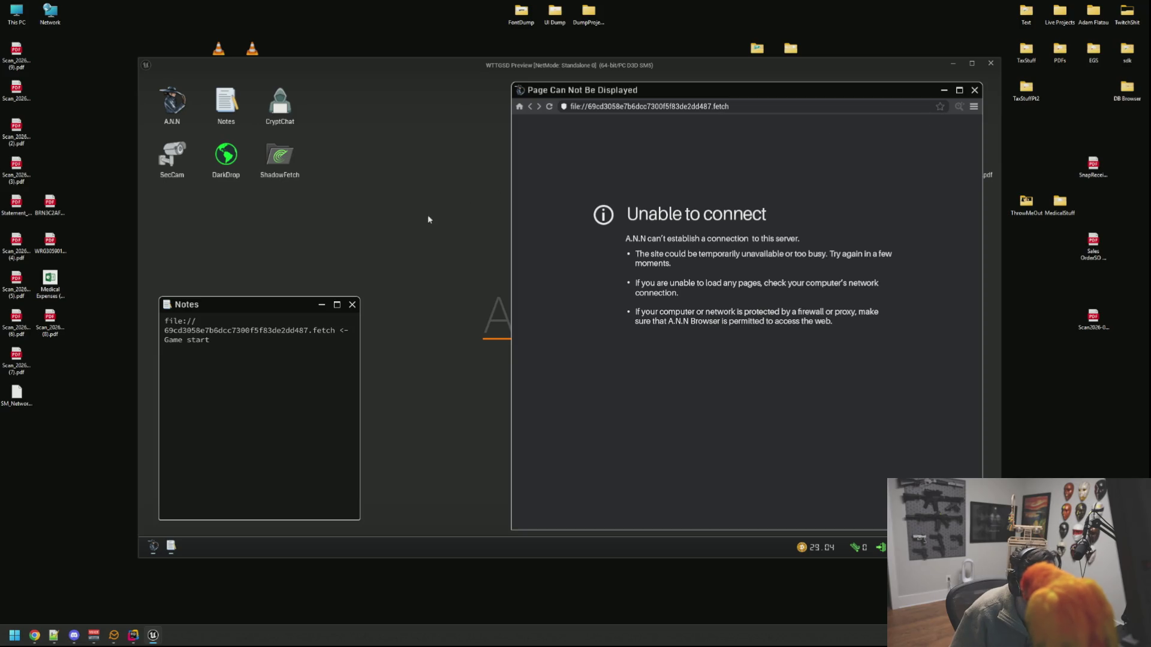
# Step: Copy the wiki link from the decryption agent's CryptChat conversation and close CryptChat
pyautogui.doubleClick(279, 103)
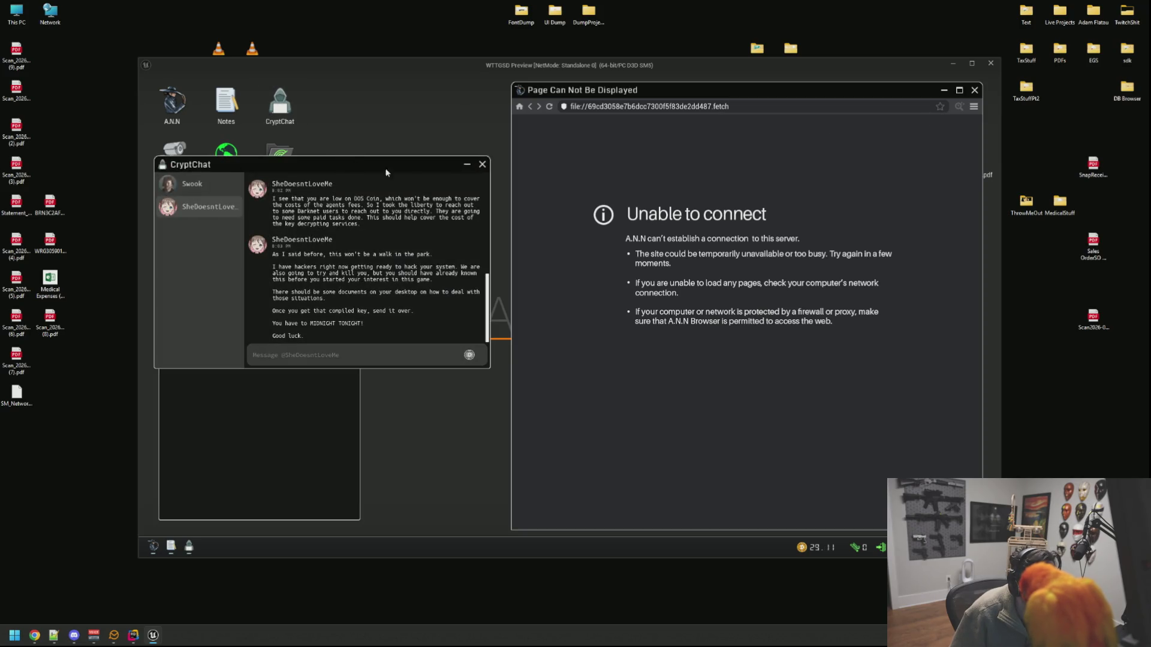
pyautogui.scroll(5, 362, 254)
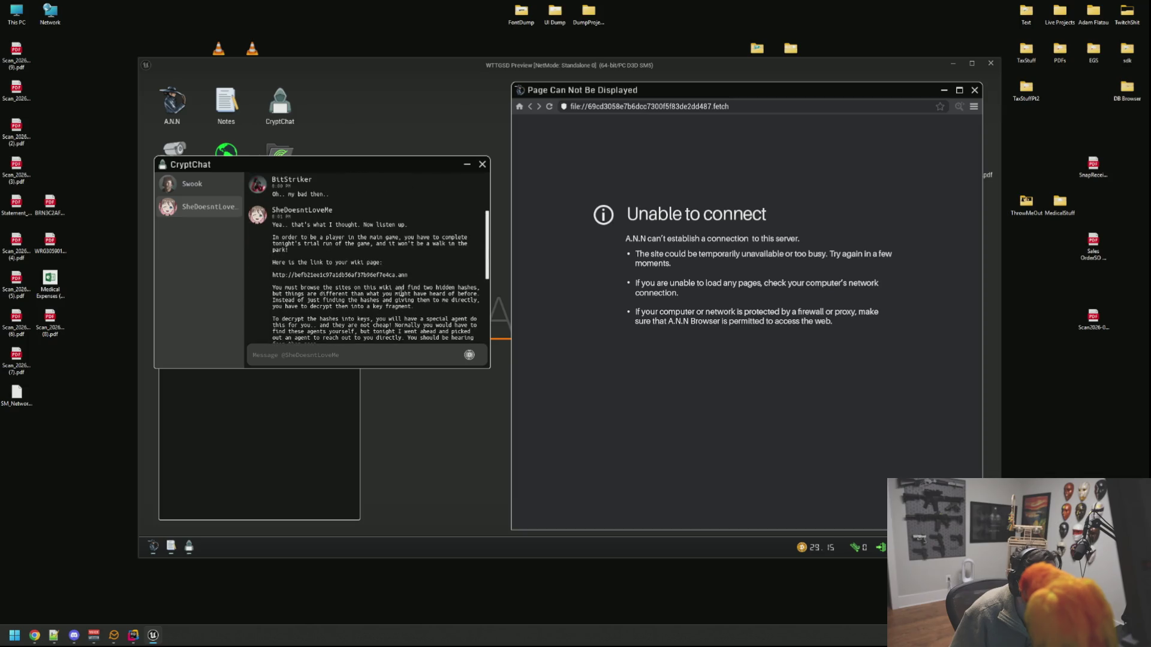
pyautogui.moveTo(401, 275); pyautogui.dragTo(264, 275)
pyautogui.hotkey('ctrl', 'c')
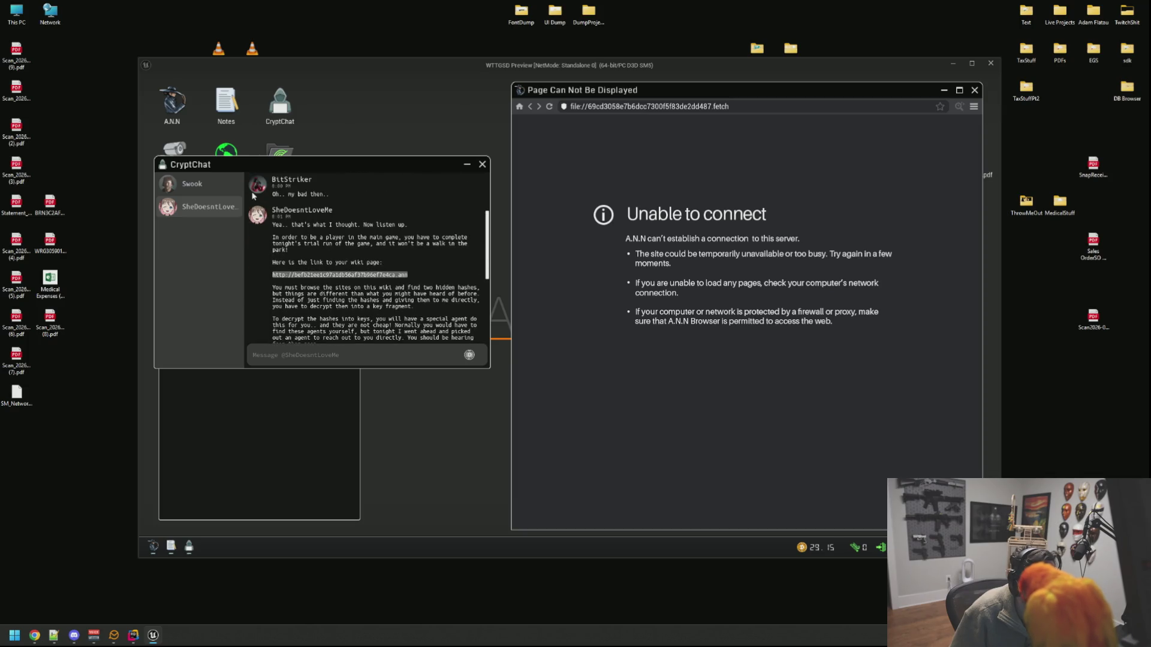
pyautogui.click(192, 183)
pyautogui.click(207, 207)
pyautogui.click(224, 188)
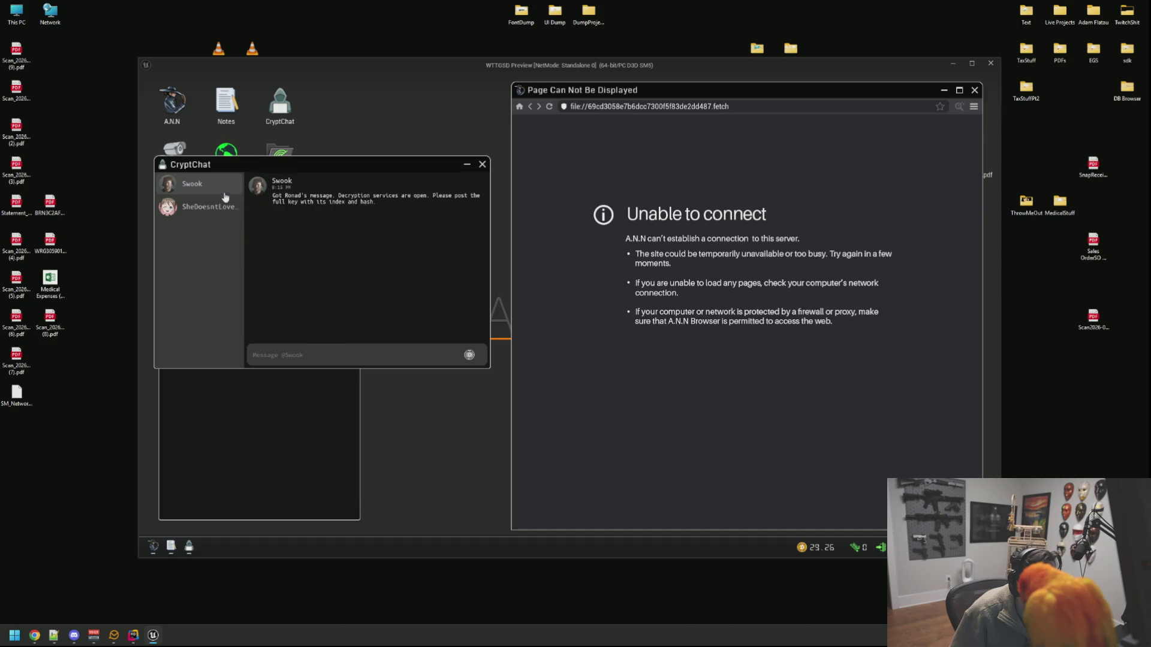
pyautogui.click(482, 164)
# Step: Paste the wiki address into the browser, then pause and resume the game
pyautogui.click(648, 106)
pyautogui.hotkey('ctrl', 'v')
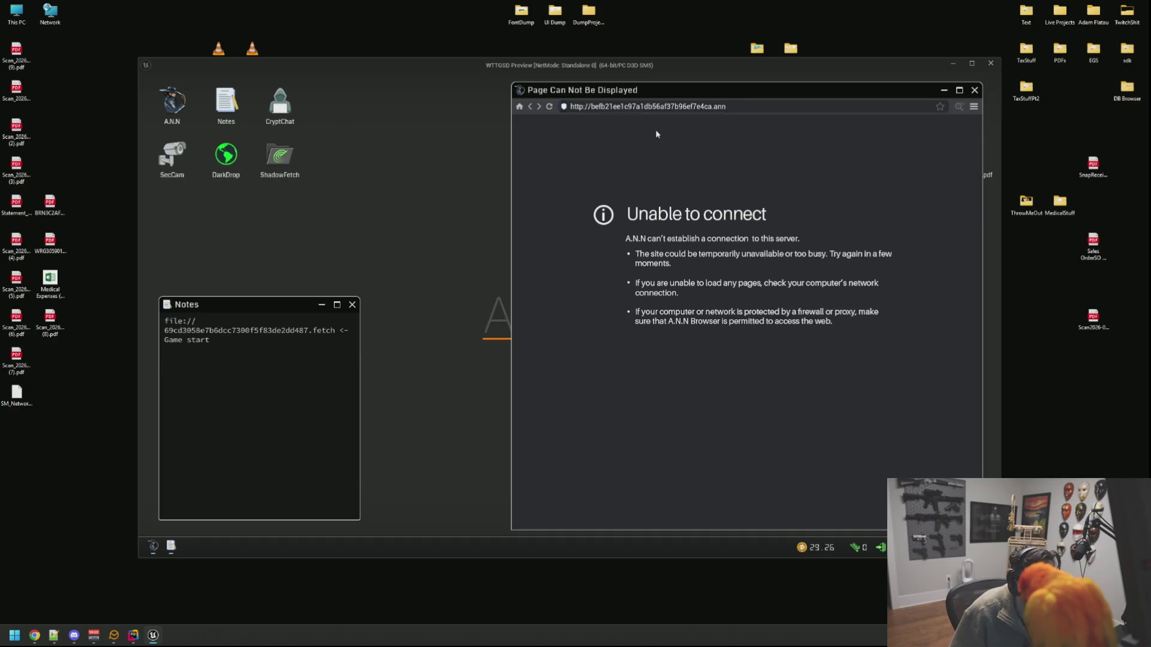
pyautogui.press('Escape')
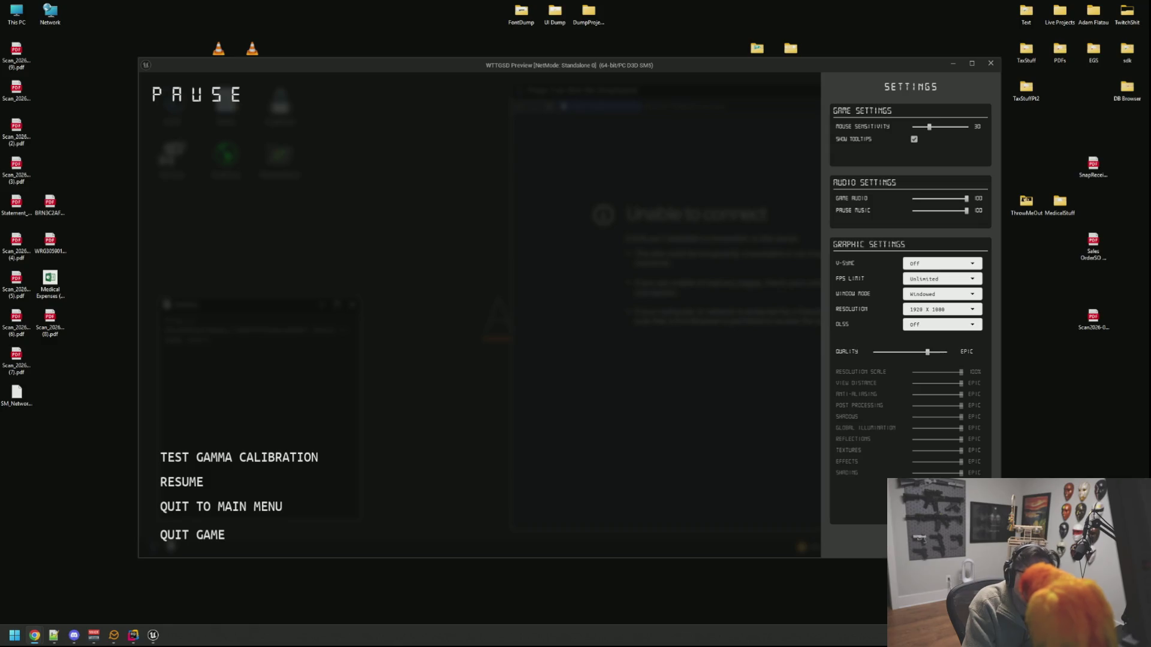
pyautogui.click(182, 482)
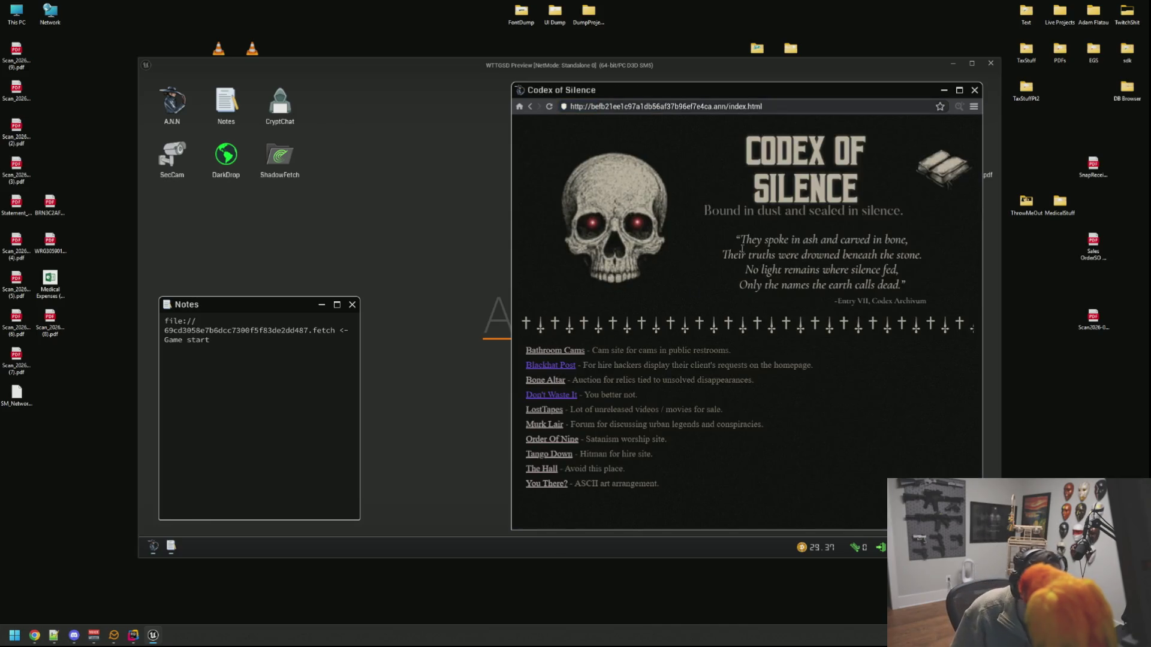
# Step: Try opening the unreachable Bone Altar site, retry it, and return to the computer
pyautogui.click(562, 382)
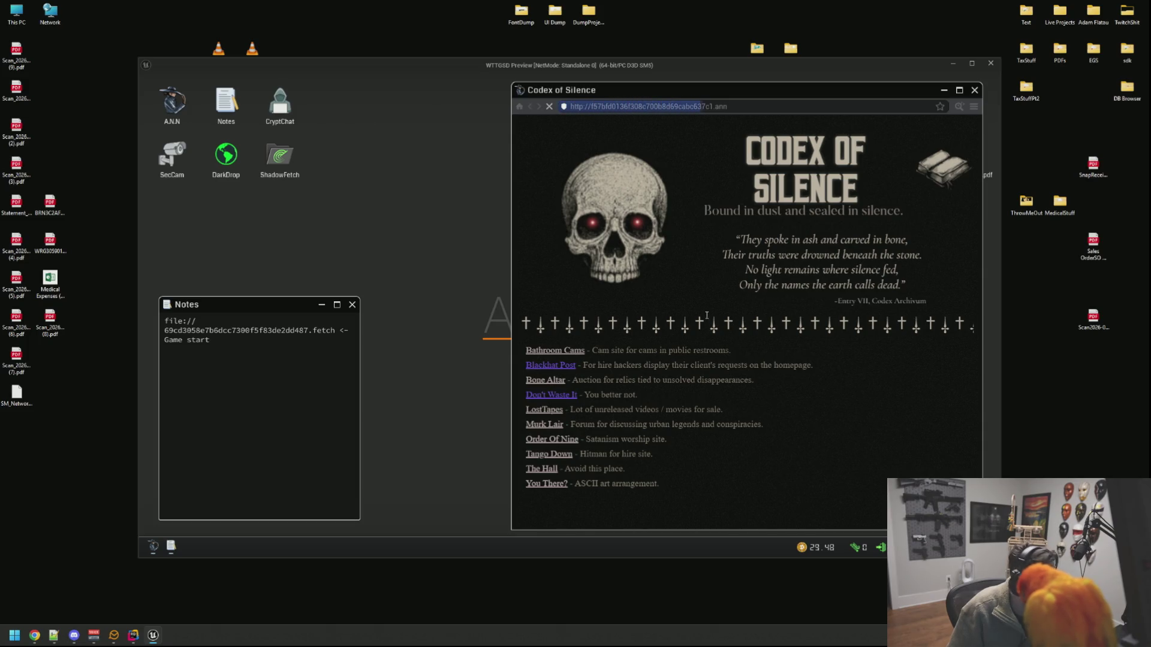
pyautogui.rightClick(687, 305)
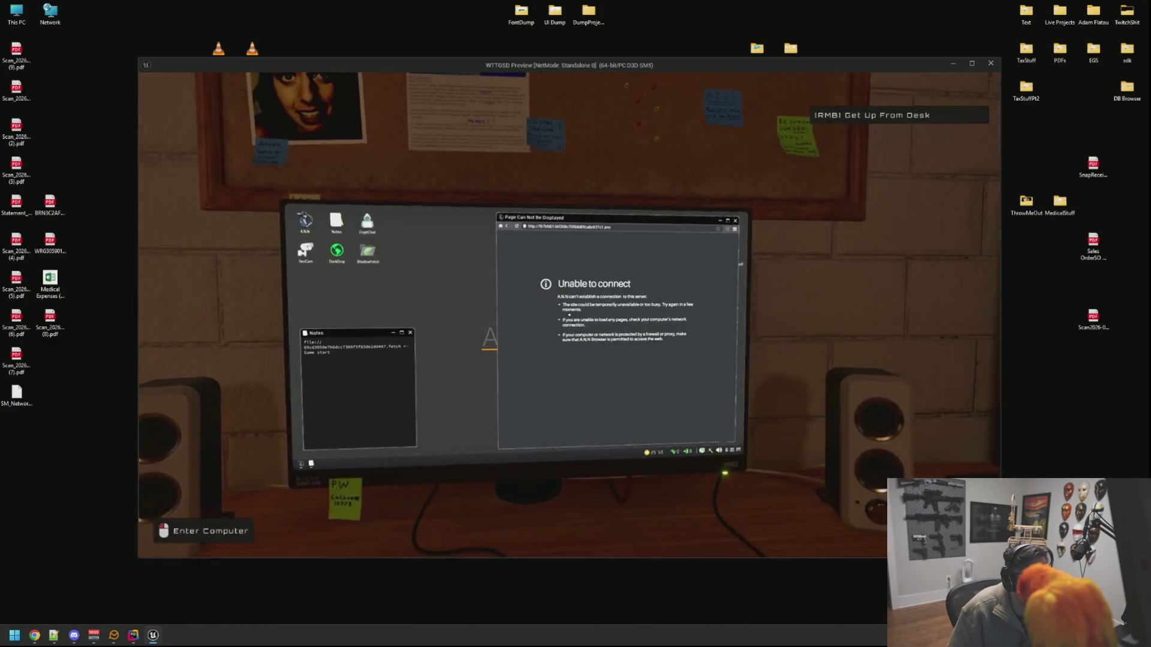
pyautogui.click(577, 89)
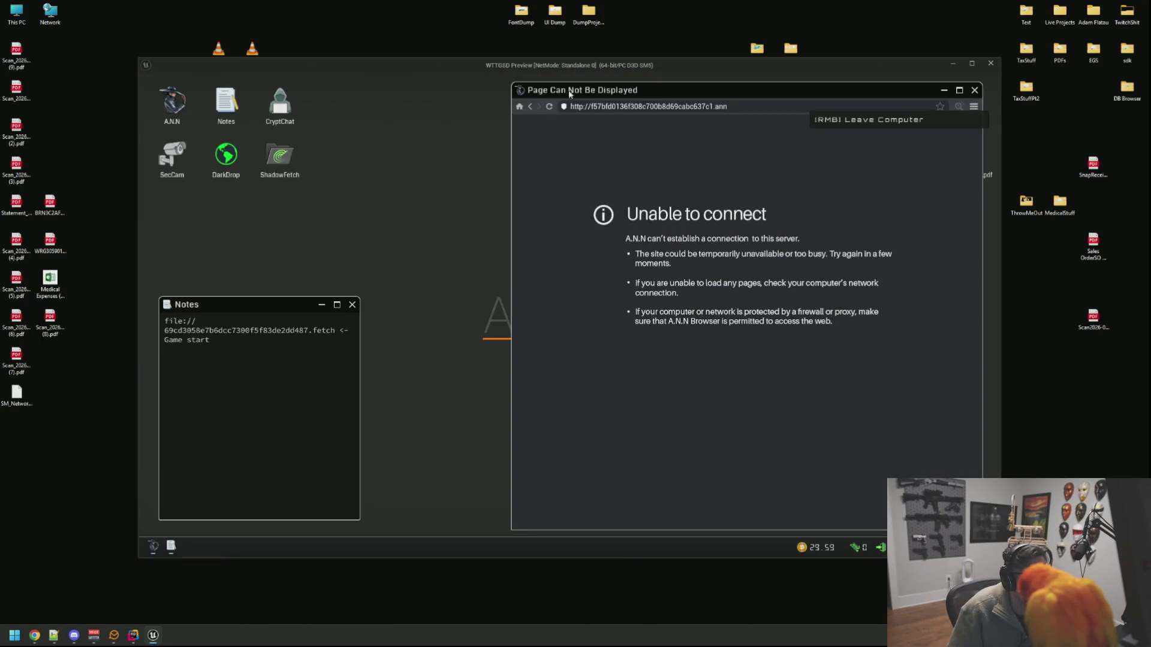
pyautogui.click(531, 108)
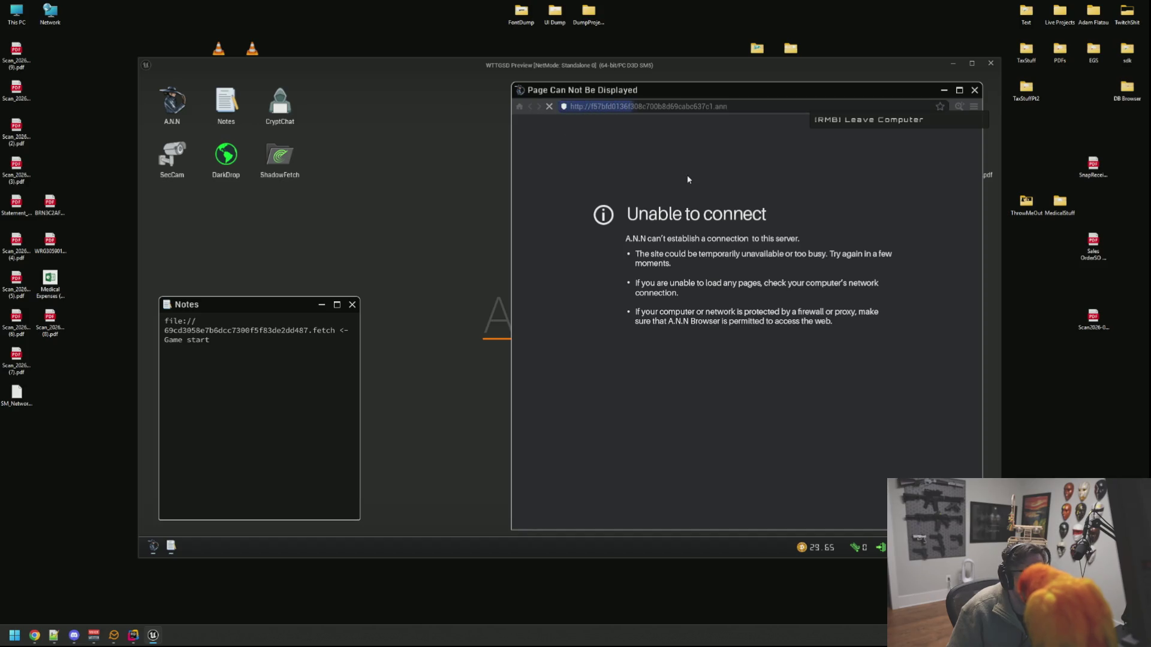
pyautogui.rightClick(687, 175)
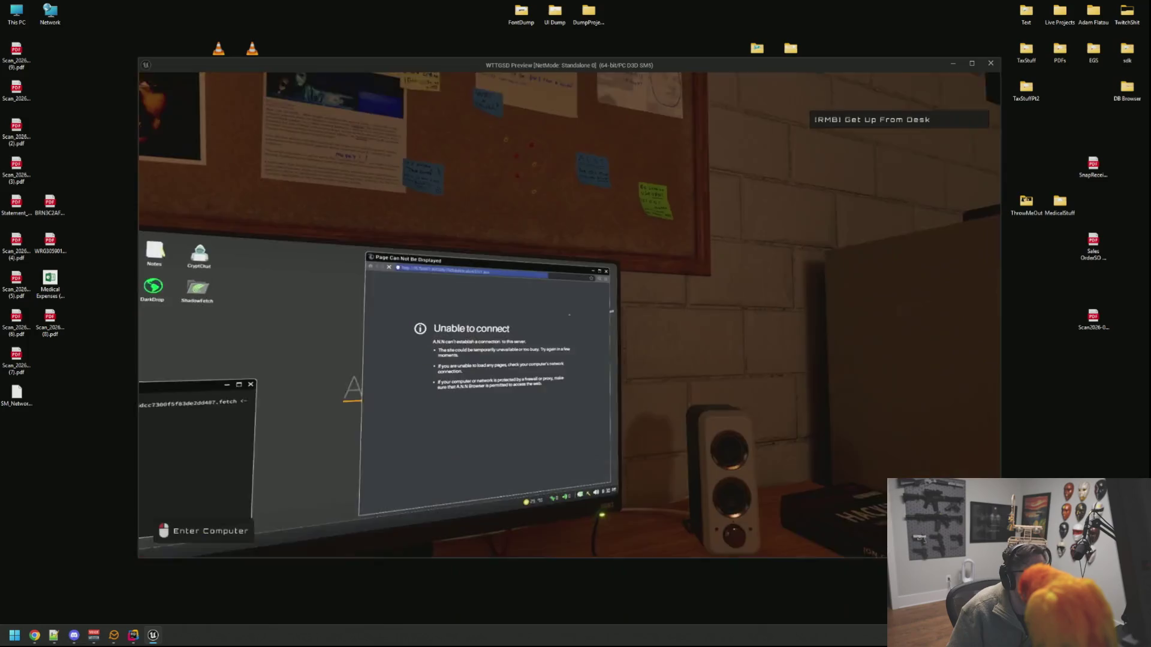
pyautogui.click(569, 314)
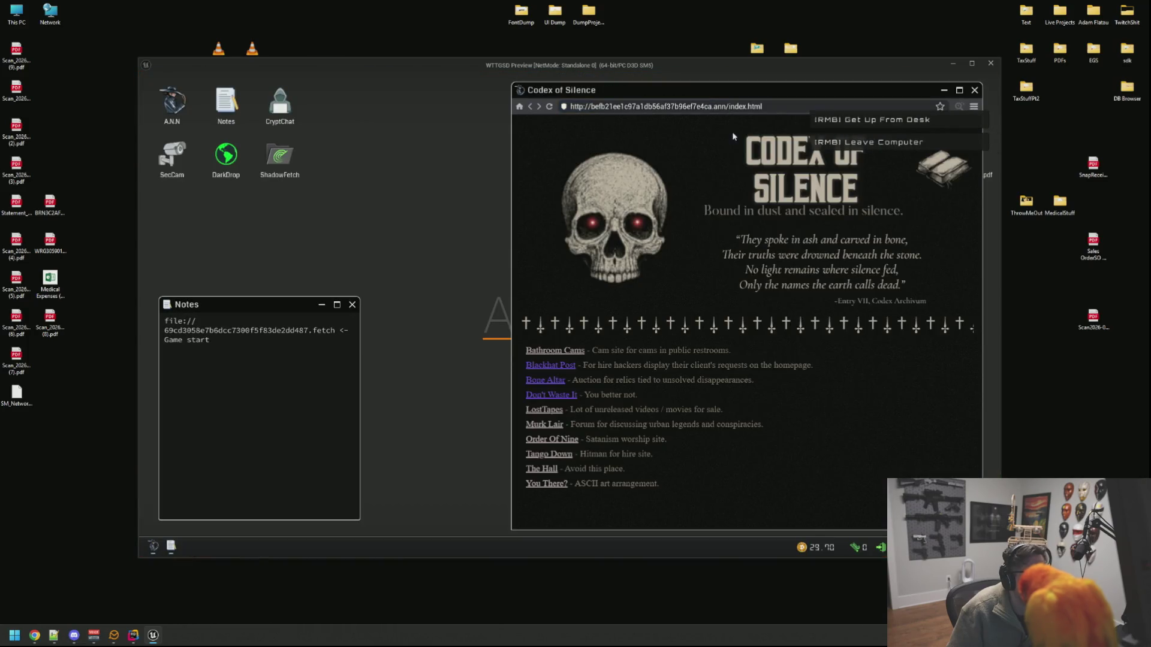
# Step: Try the Bathroom Cams site, return to the Codex index and open LostTapes
pyautogui.click(565, 351)
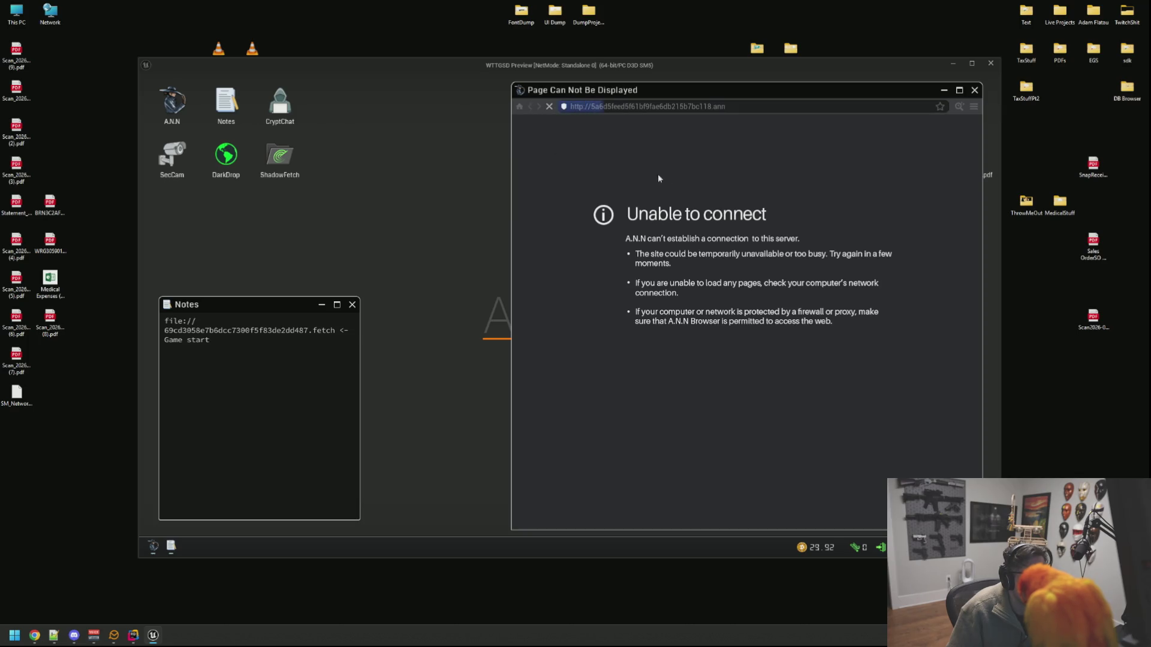
pyautogui.rightClick(698, 235)
pyautogui.click(569, 315)
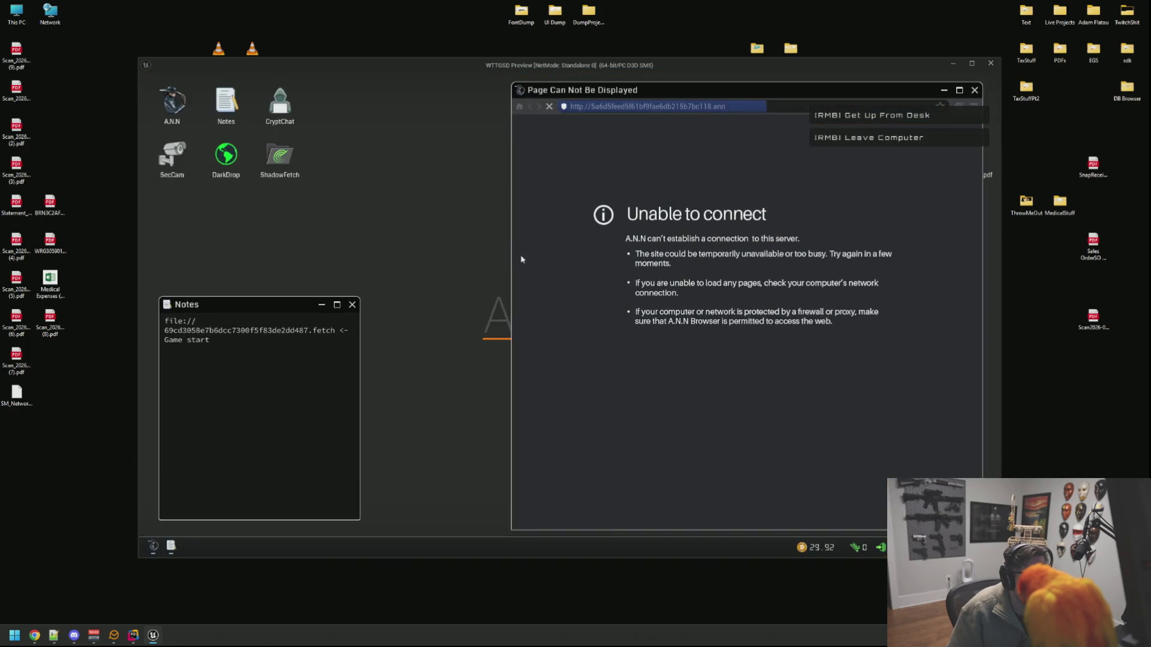
pyautogui.rightClick(519, 253)
pyautogui.click(569, 315)
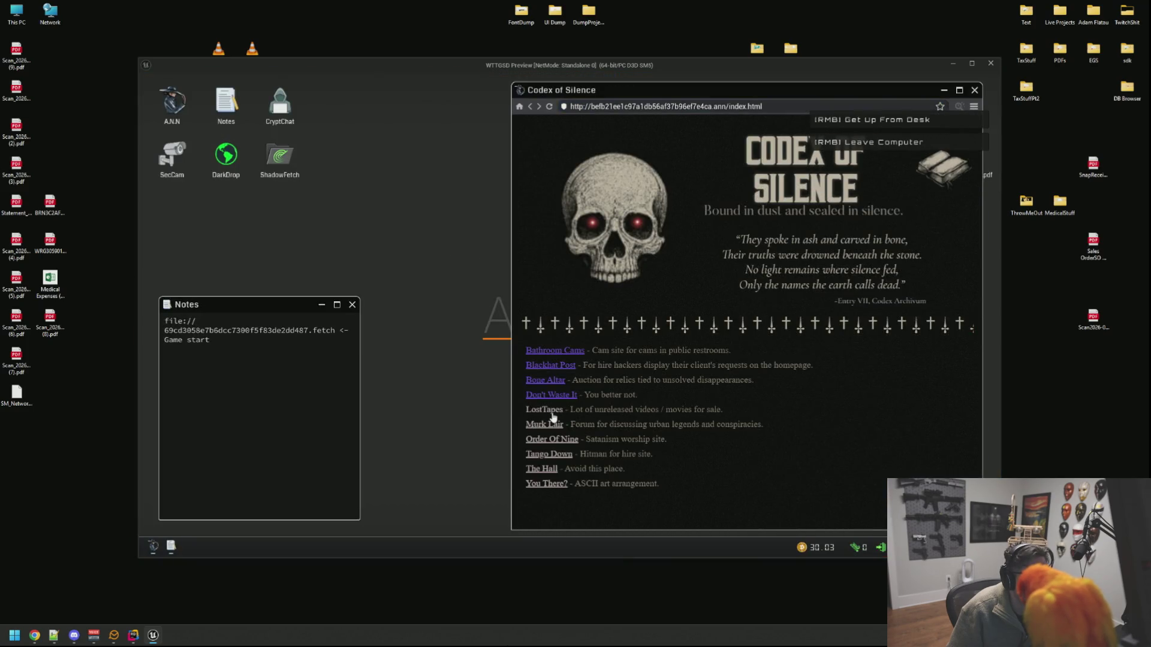
pyautogui.click(546, 410)
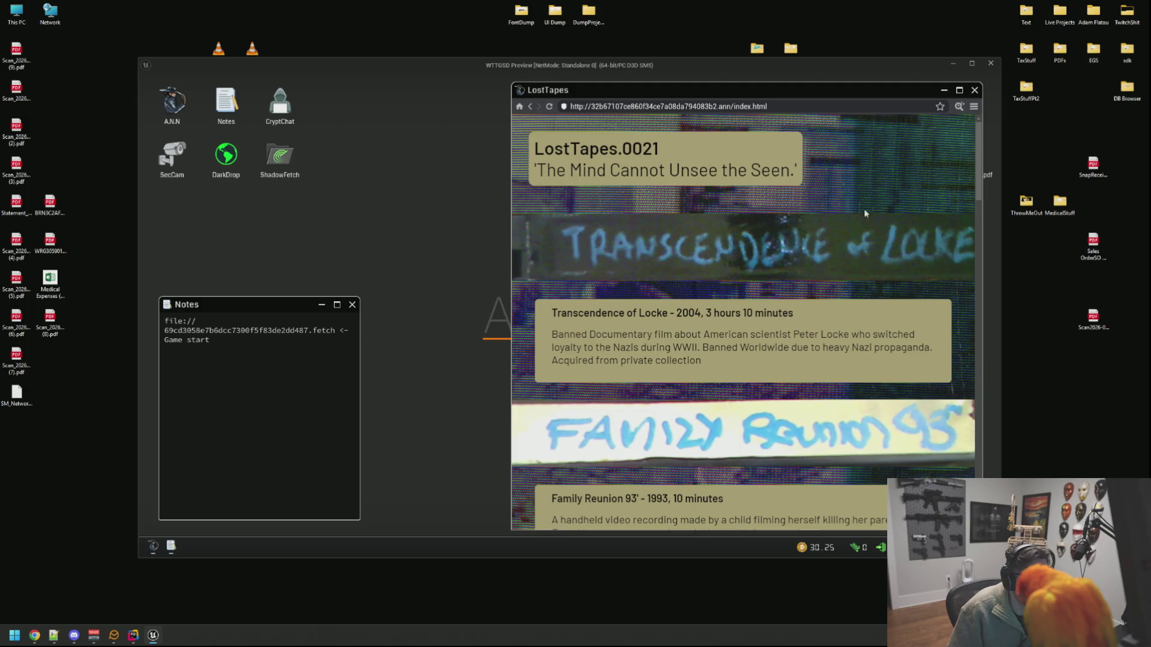
# Step: View the LostTapes page source and open the buyer's conversation in CryptChat
pyautogui.rightClick(959, 229)
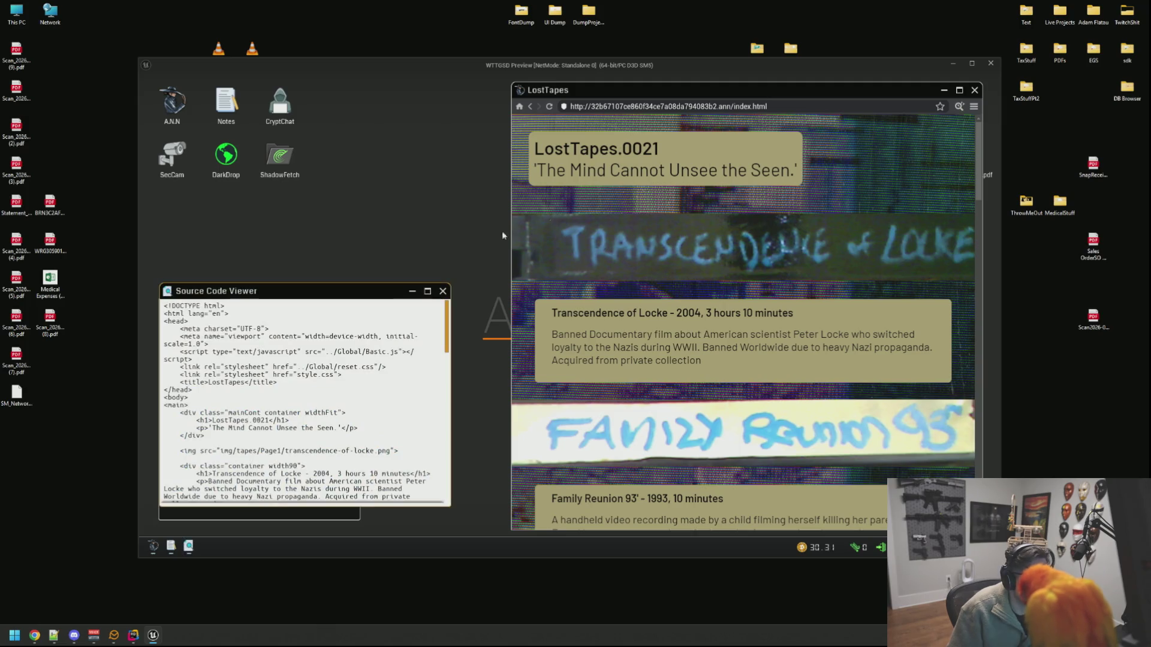
pyautogui.moveTo(307, 285)
pyautogui.mouseDown()
pyautogui.moveTo(340, 276)
pyautogui.moveTo(543, 114)
pyautogui.moveTo(593, 128)
pyautogui.mouseUp()
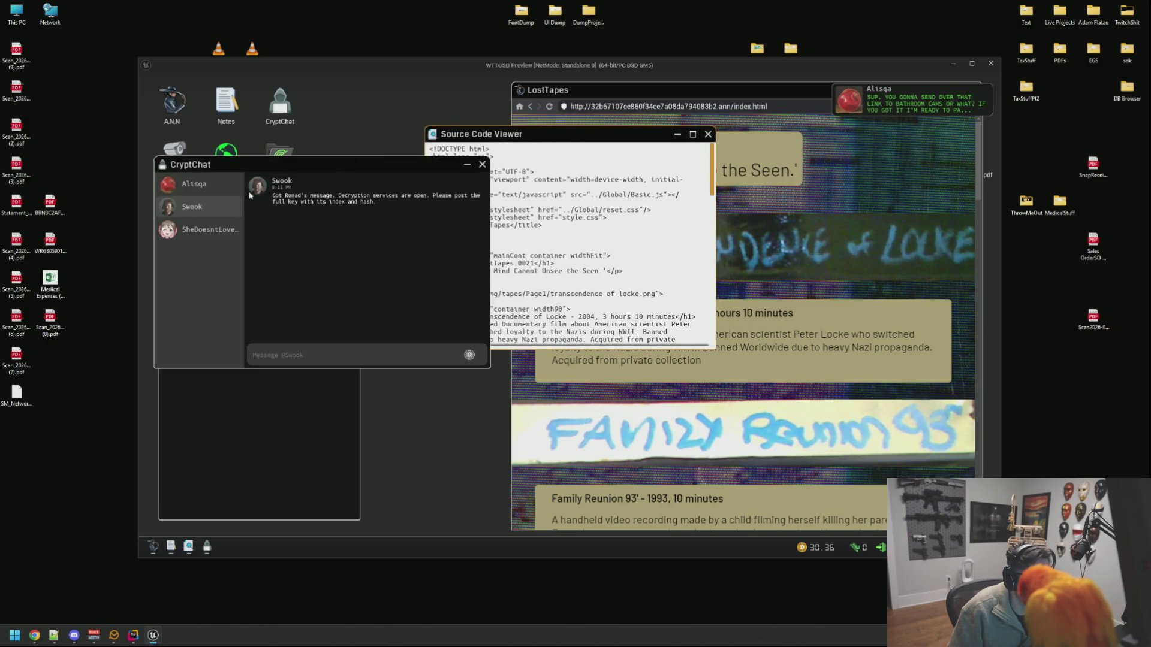
pyautogui.click(219, 185)
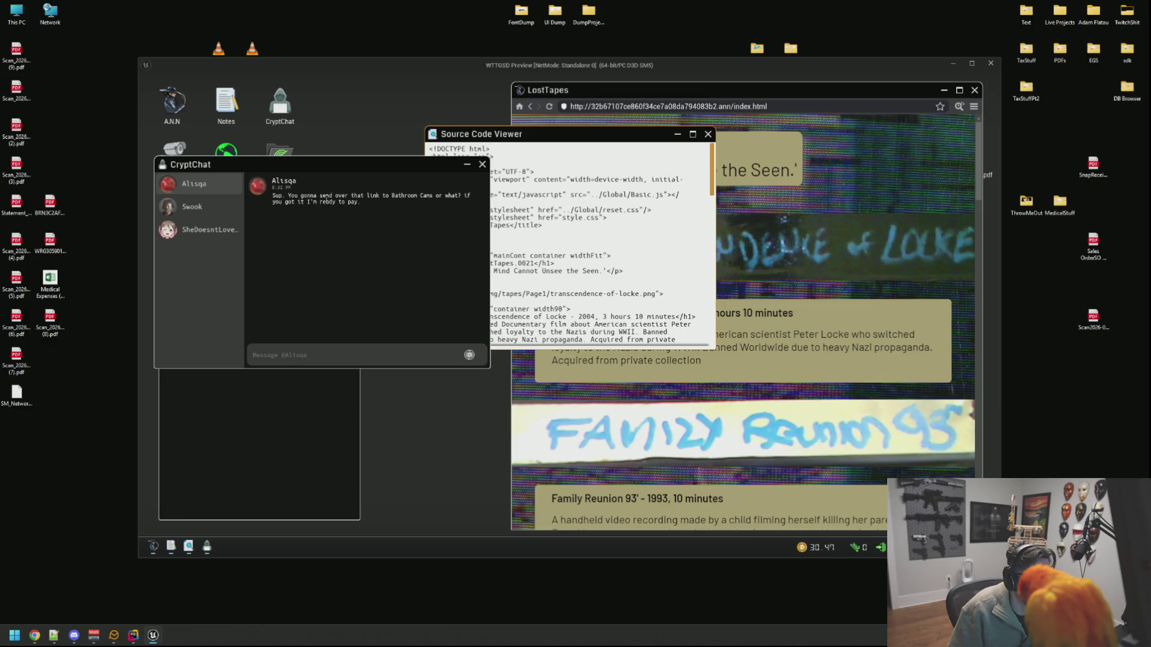
pyautogui.click(346, 353)
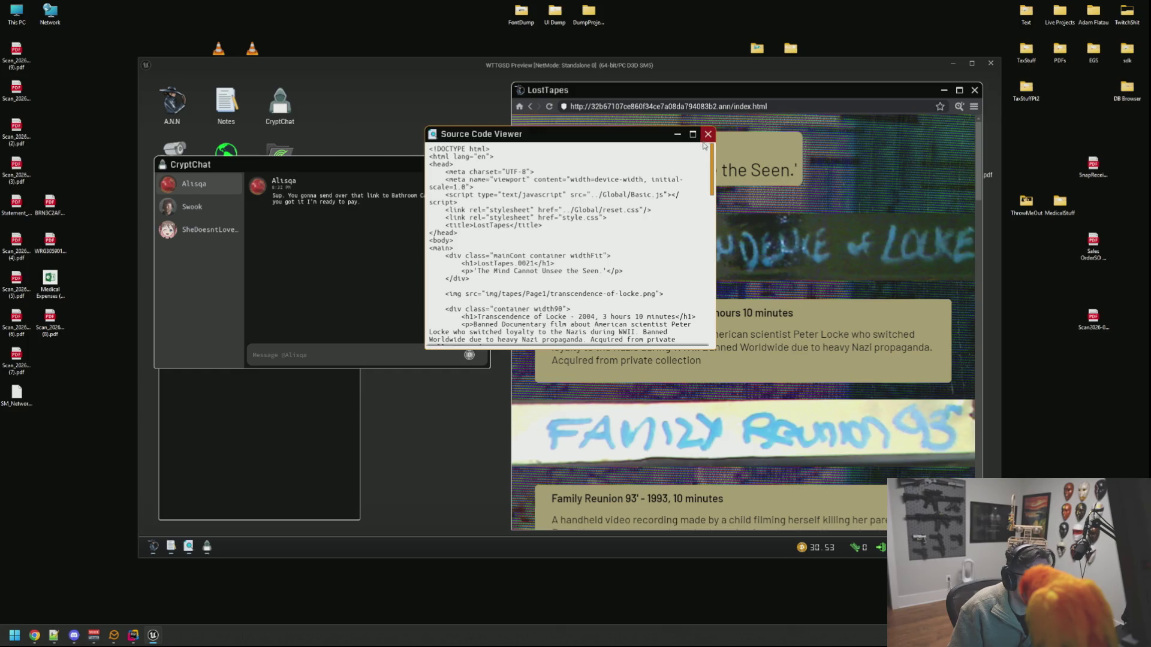
# Step: Close the source viewer, go back, and load the Bathroom Cams site
pyautogui.click(708, 134)
pyautogui.click(530, 107)
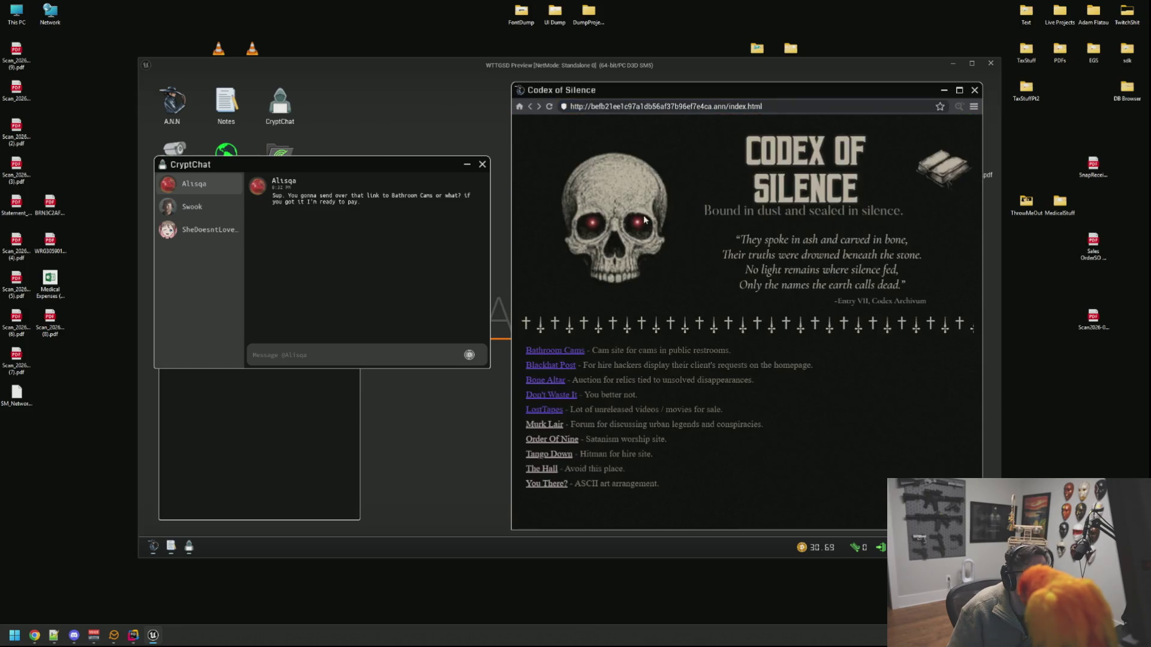
pyautogui.click(564, 353)
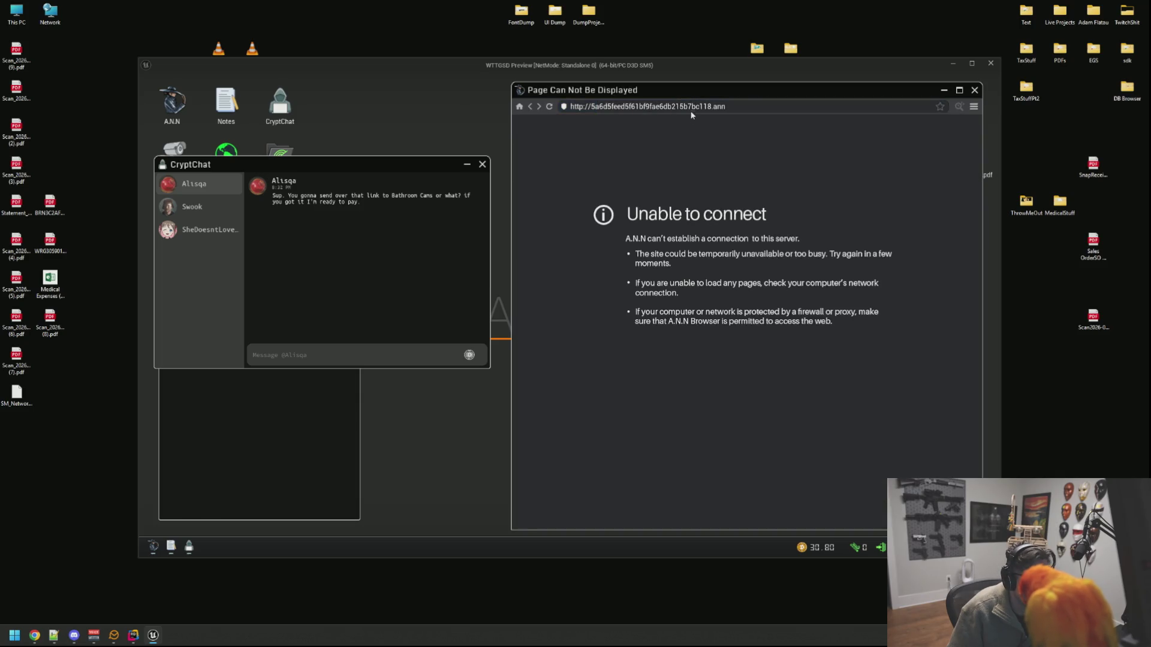
# Step: Paste the Bathroom Cams link into the buyer's chat and send it
pyautogui.click(400, 355)
pyautogui.write('http://5a6d5feed5f61bf9fae6db215b7bc118.ann')
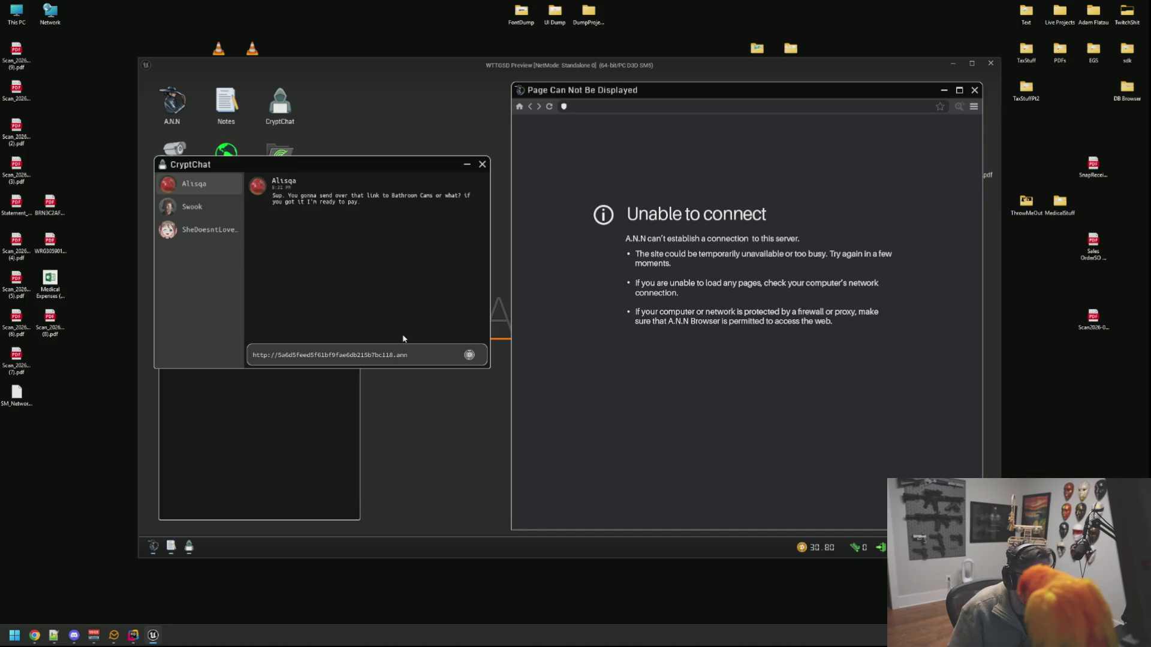
pyautogui.press('Return')
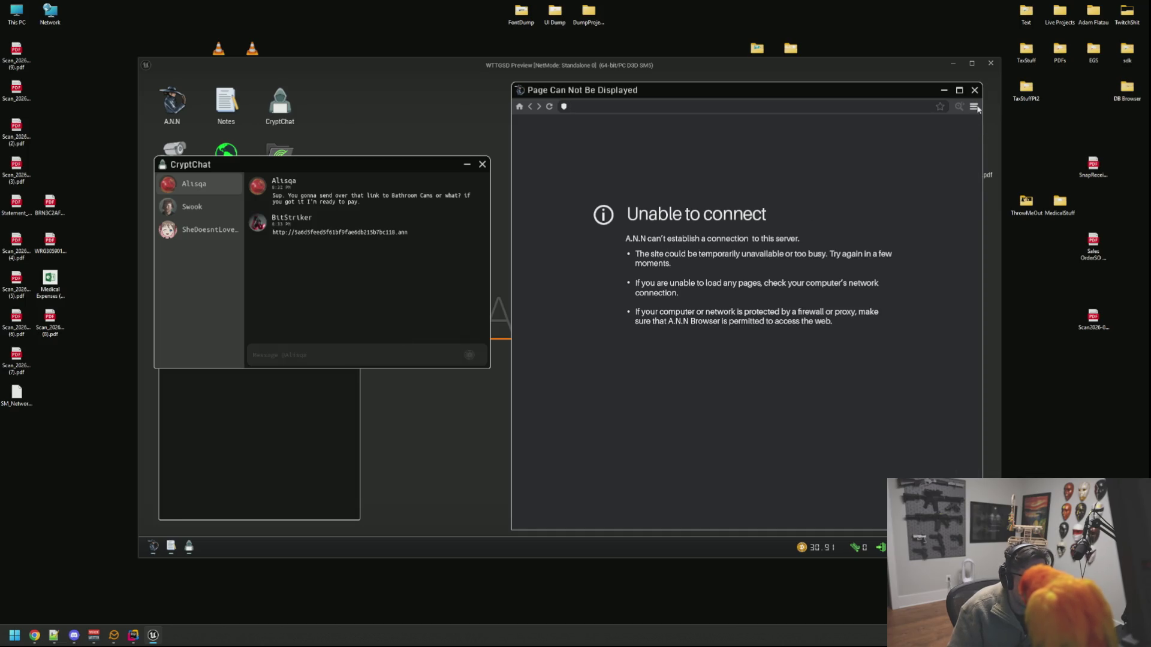
# Step: Return to the Codex of Silence list and open the LostTapes site
pyautogui.click(532, 106)
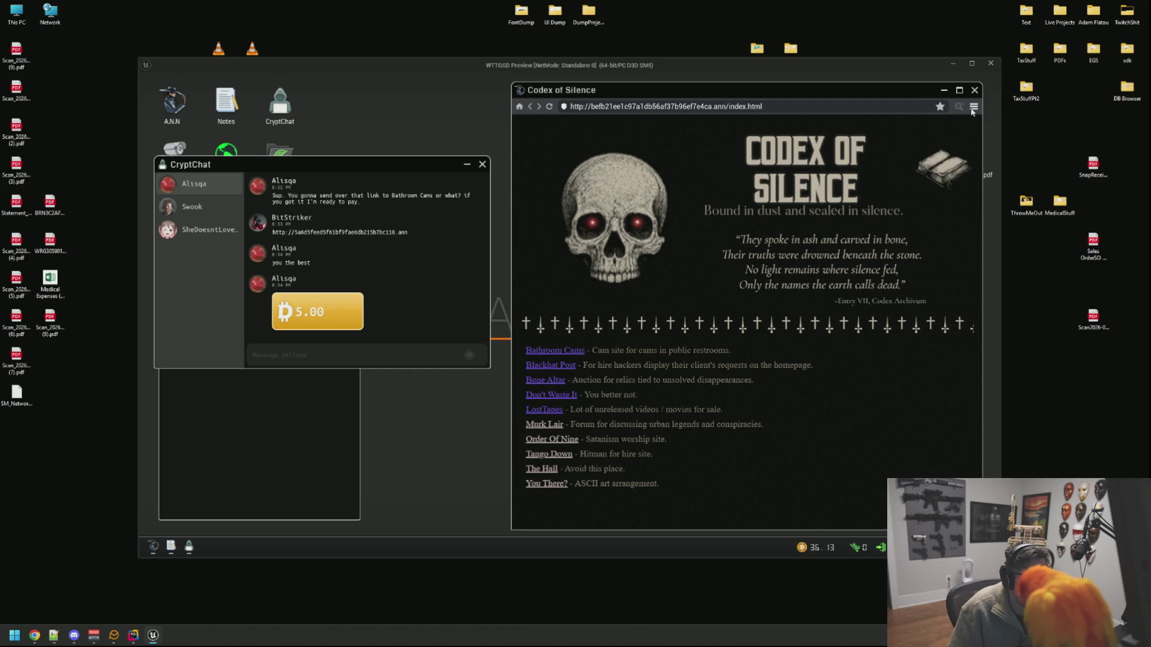
pyautogui.click(972, 108)
pyautogui.click(972, 108)
pyautogui.click(552, 427)
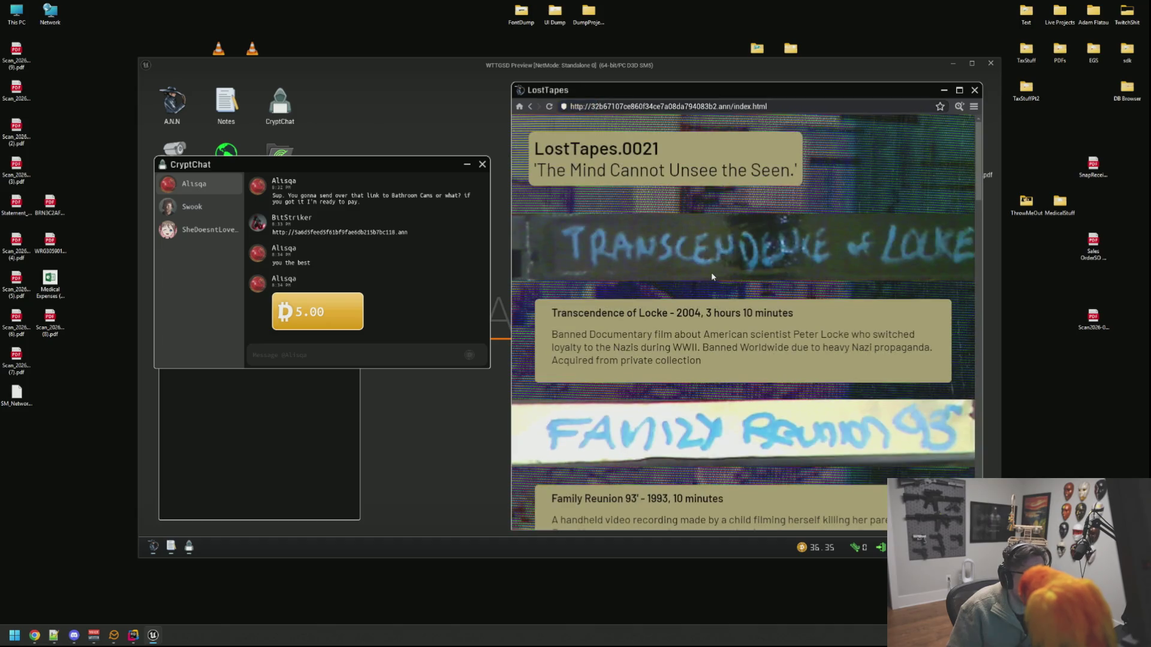
# Step: Enlarge the LostTapes source viewer, read down to its page2.html and purchase.html links, then close it
pyautogui.rightClick(943, 122)
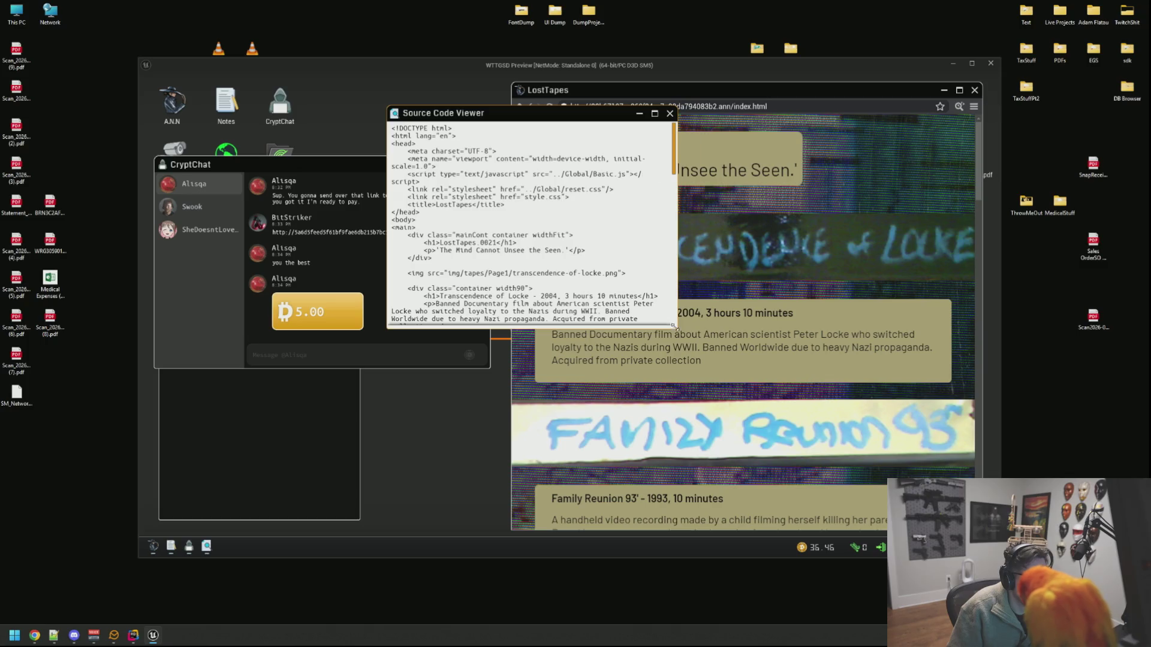
pyautogui.moveTo(676, 327); pyautogui.dragTo(893, 360)
pyautogui.scroll(-5, 652, 247)
pyautogui.scroll(-7, 652, 247)
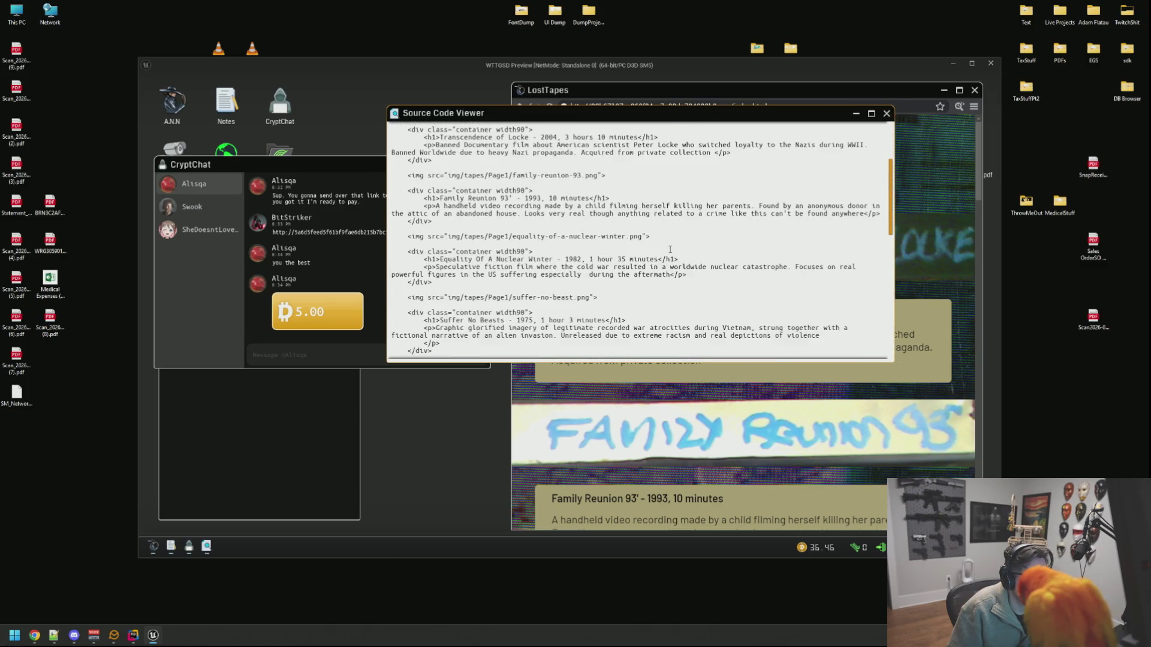
pyautogui.scroll(-5, 670, 250)
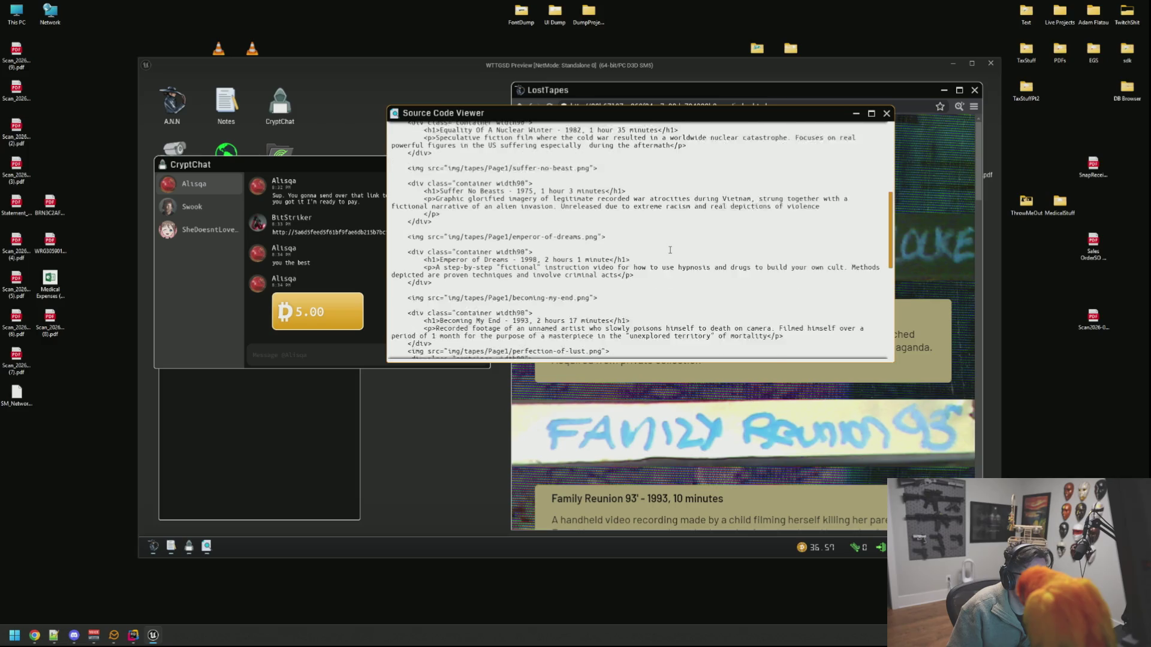
pyautogui.scroll(-5, 670, 250)
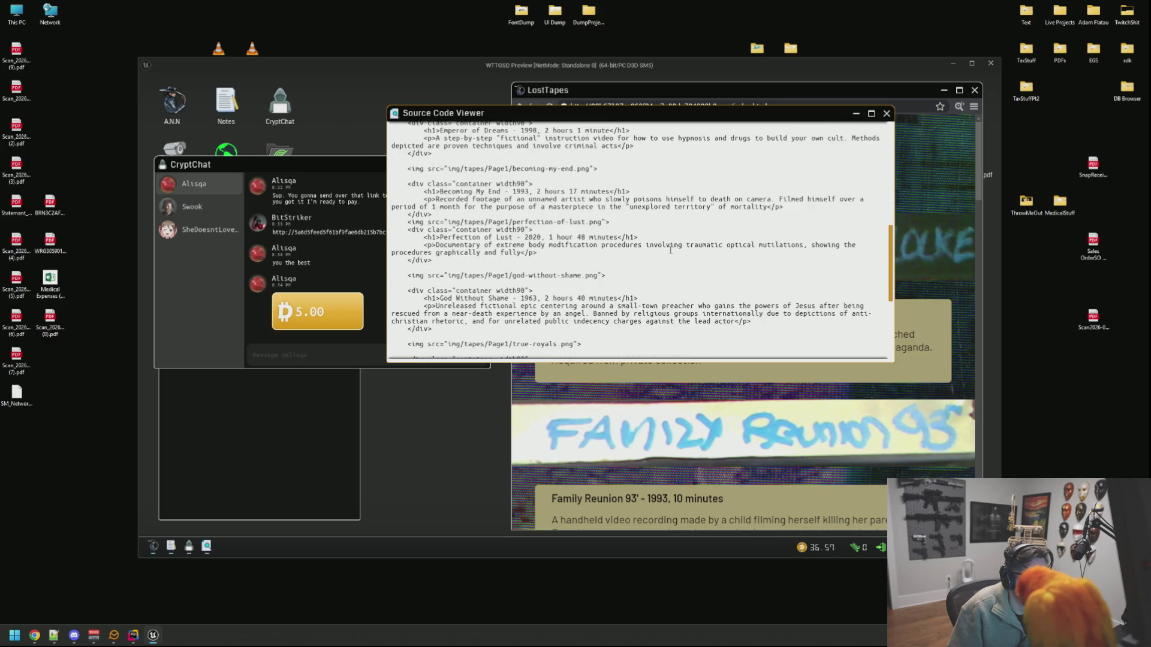
pyautogui.scroll(-2, 671, 250)
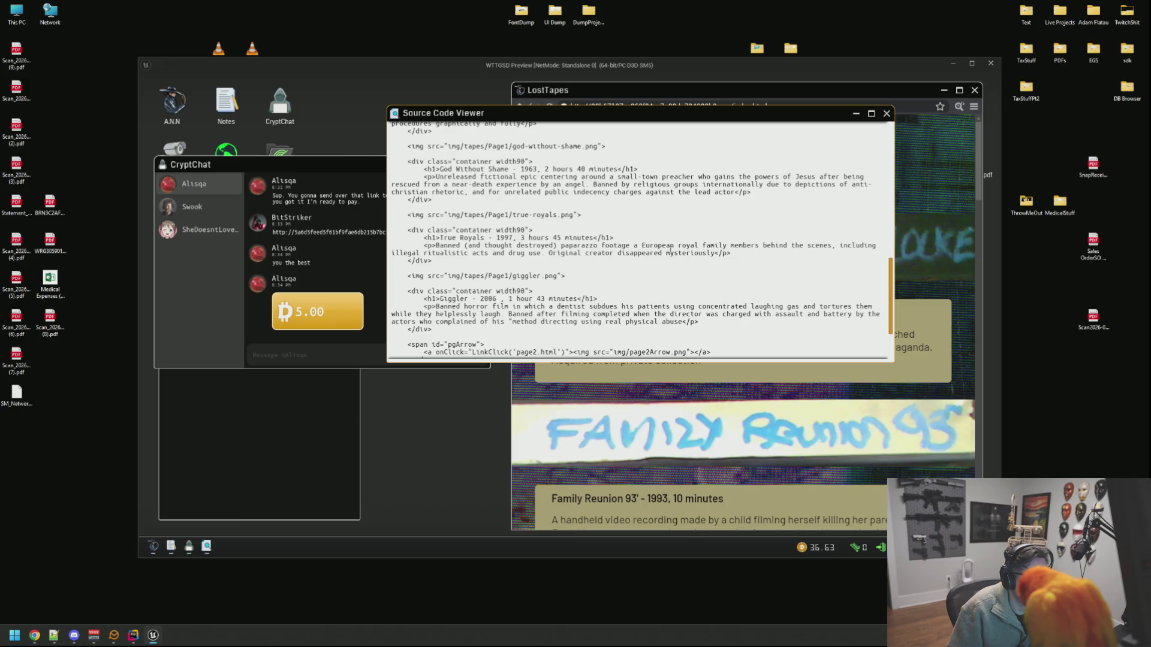
pyautogui.scroll(-2, 670, 252)
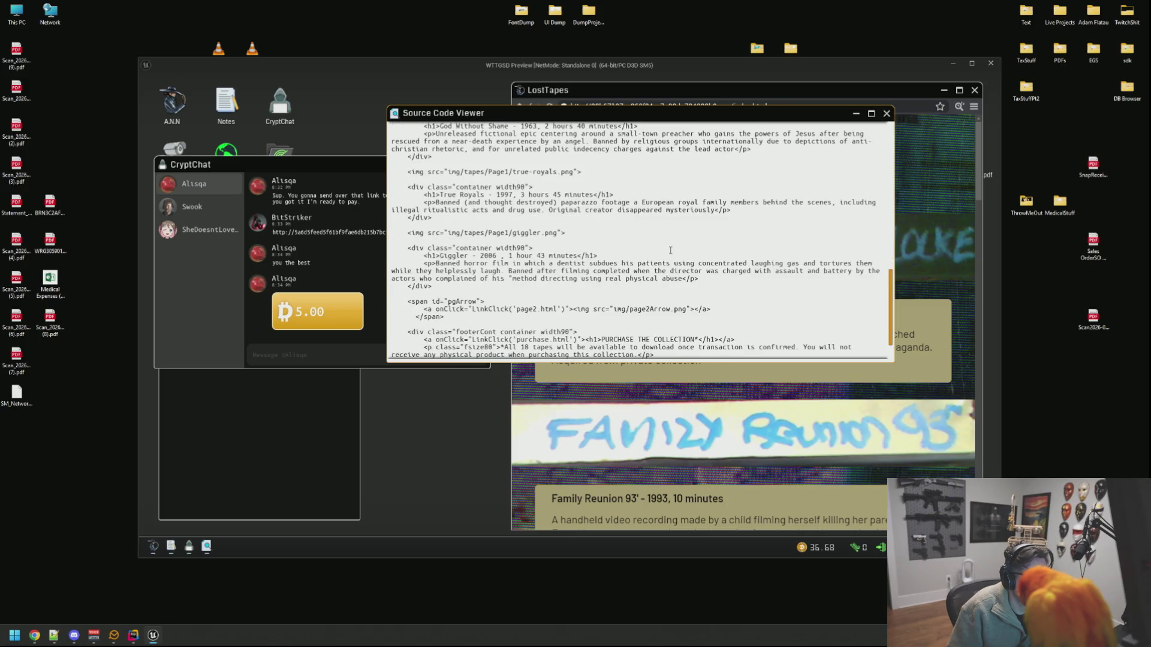
pyautogui.scroll(-2, 670, 250)
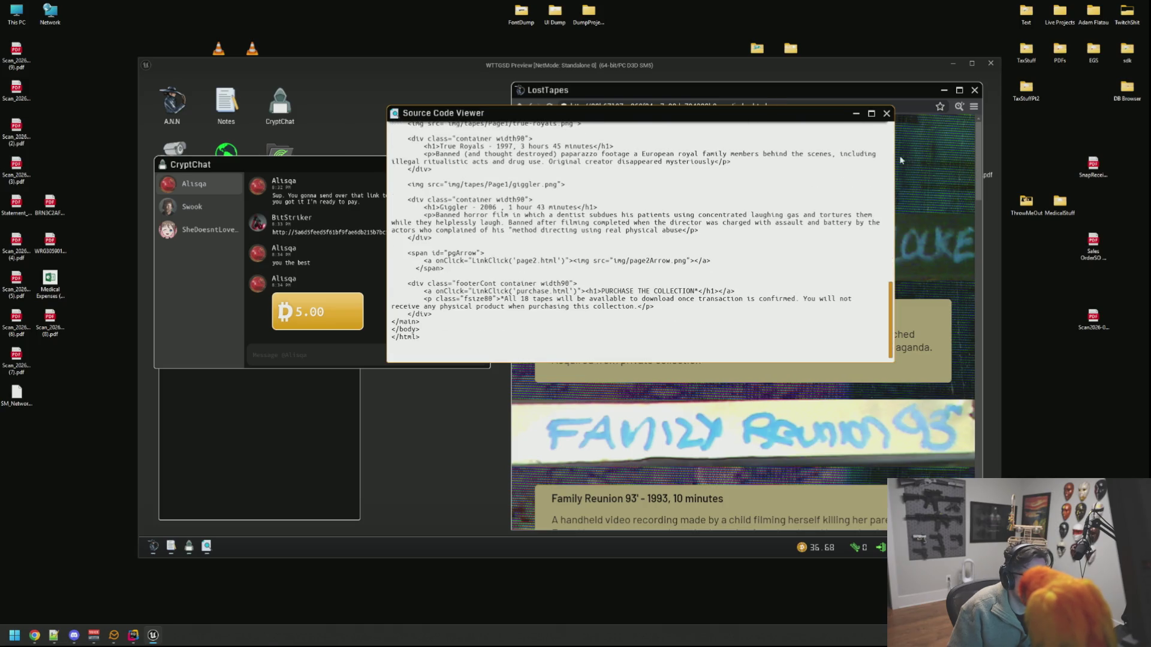
pyautogui.click(886, 114)
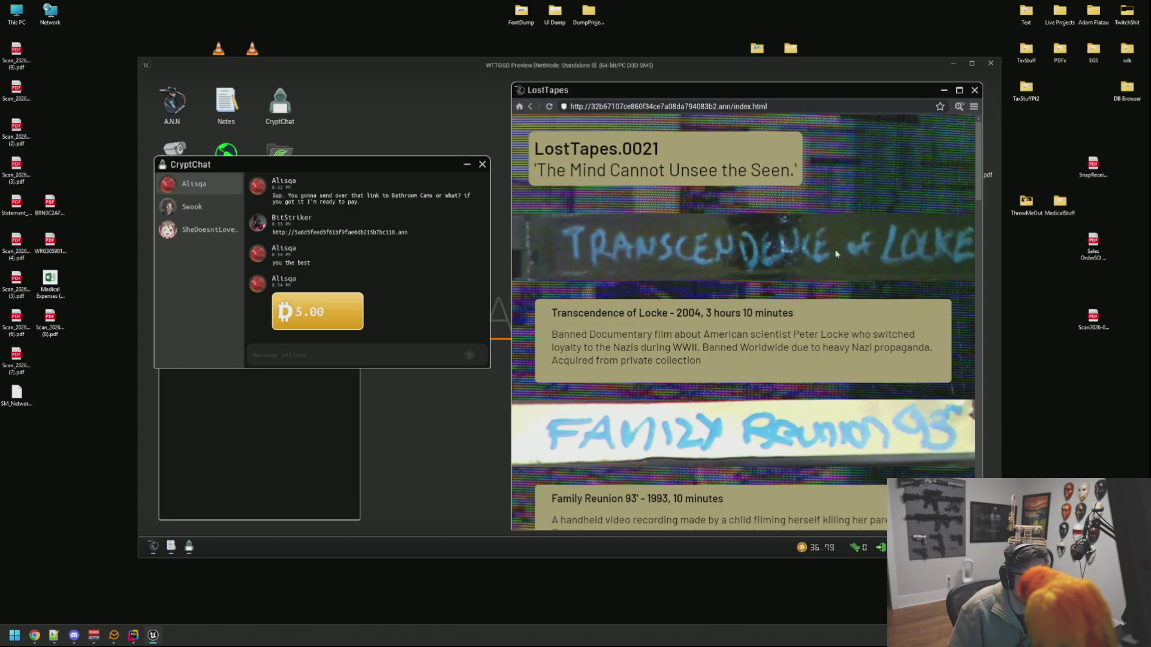
# Step: Scroll past every LostTapes entry to the Purchase the Collection footer and open page 2
pyautogui.scroll(-3, 833, 250)
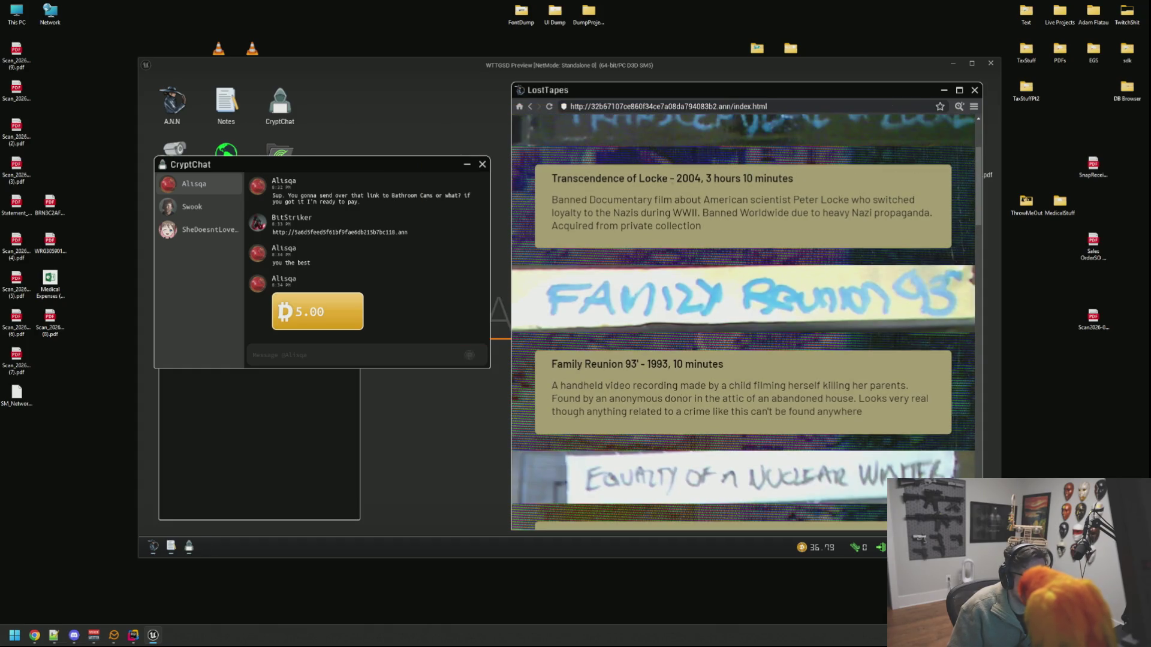
pyautogui.scroll(-2, 730, 242)
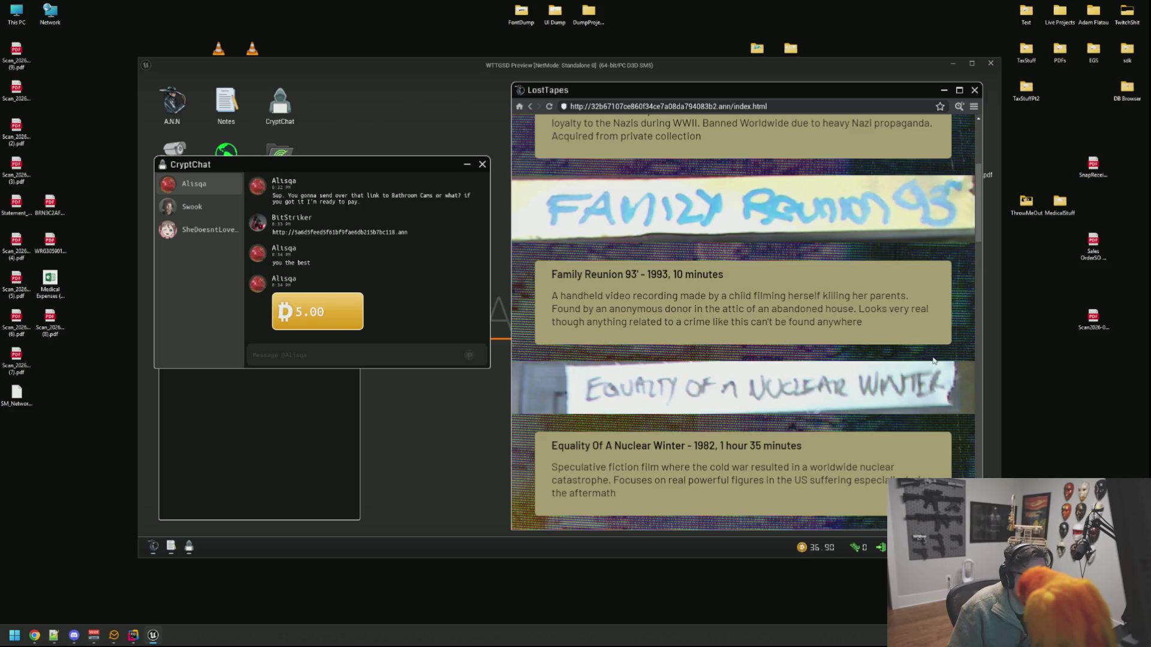
pyautogui.scroll(-2, 867, 296)
pyautogui.scroll(-1, 708, 315)
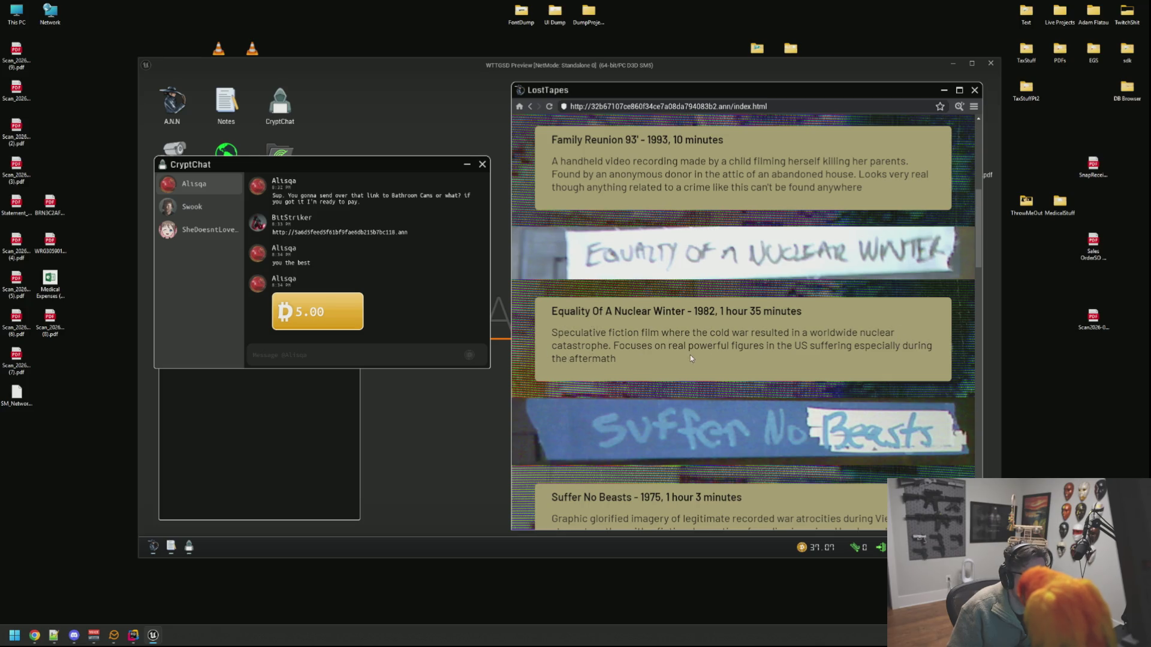
pyautogui.scroll(-2, 659, 342)
pyautogui.scroll(-4, 878, 346)
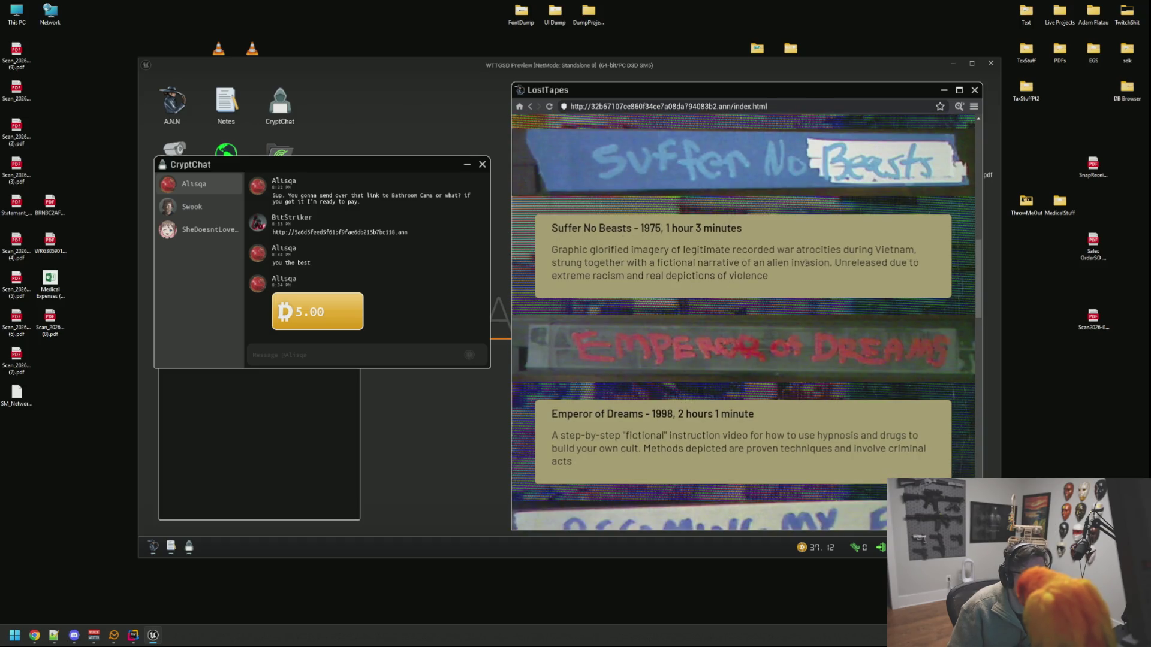
pyautogui.scroll(-2, 879, 305)
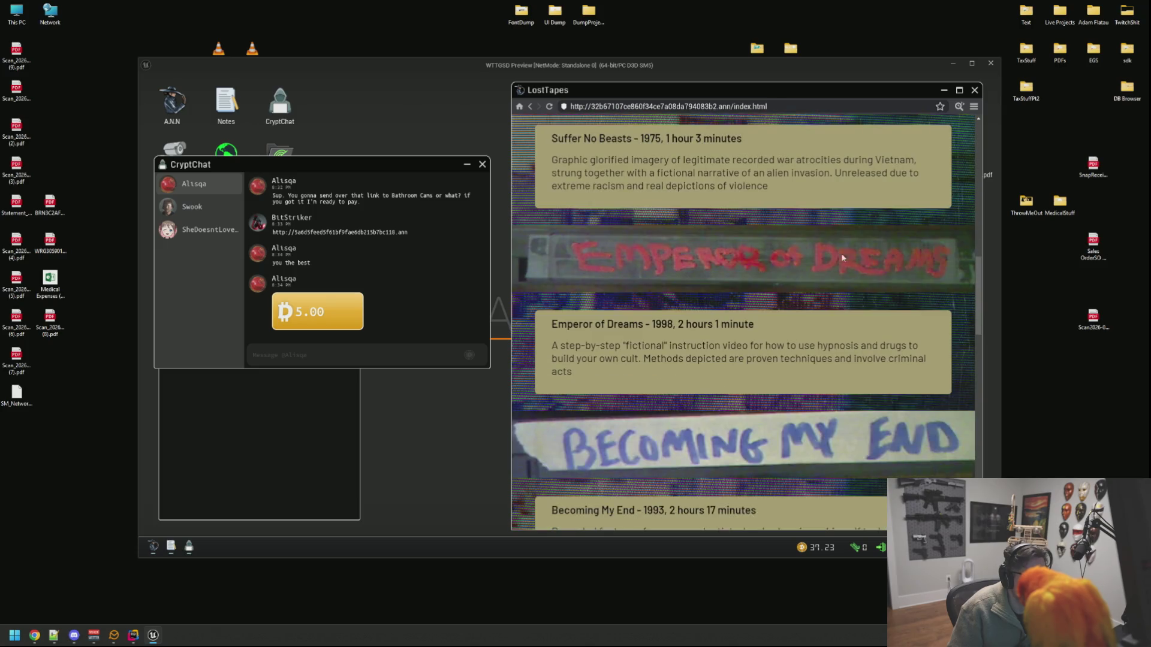
pyautogui.scroll(-1, 684, 295)
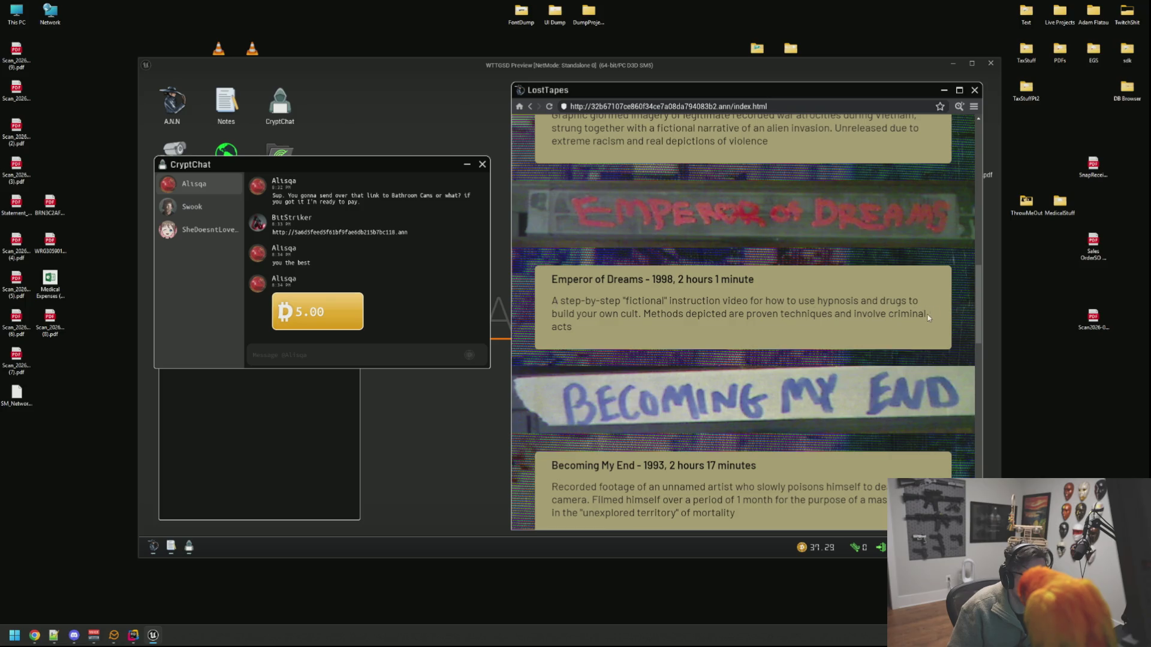
pyautogui.scroll(-3, 631, 294)
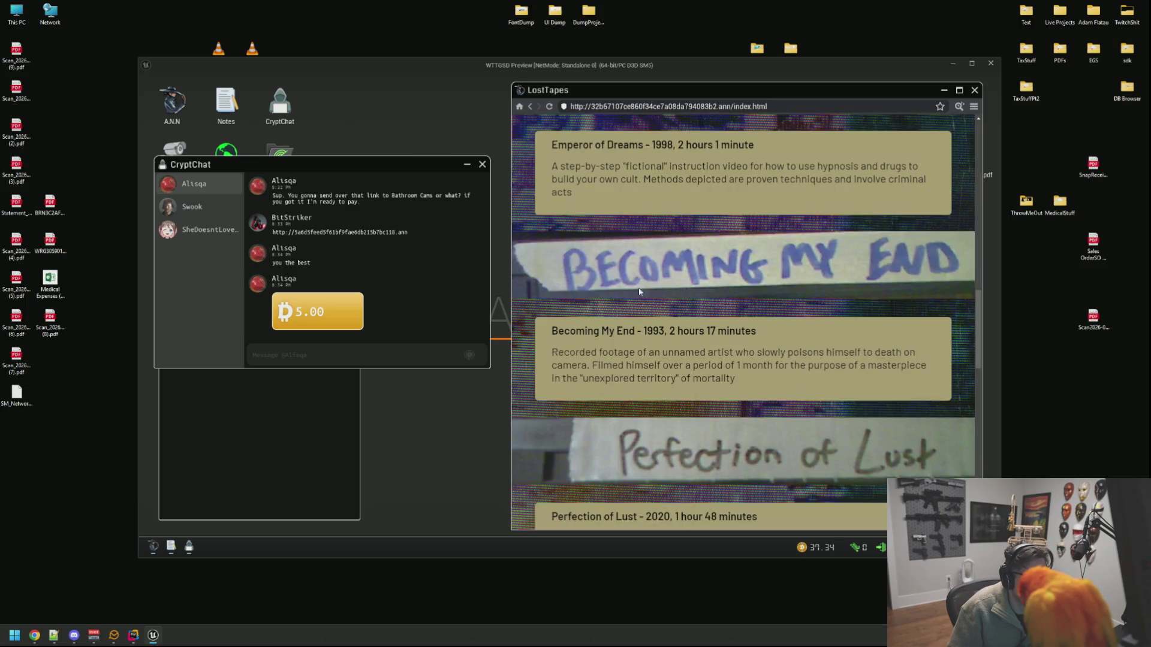
pyautogui.scroll(-2, 552, 275)
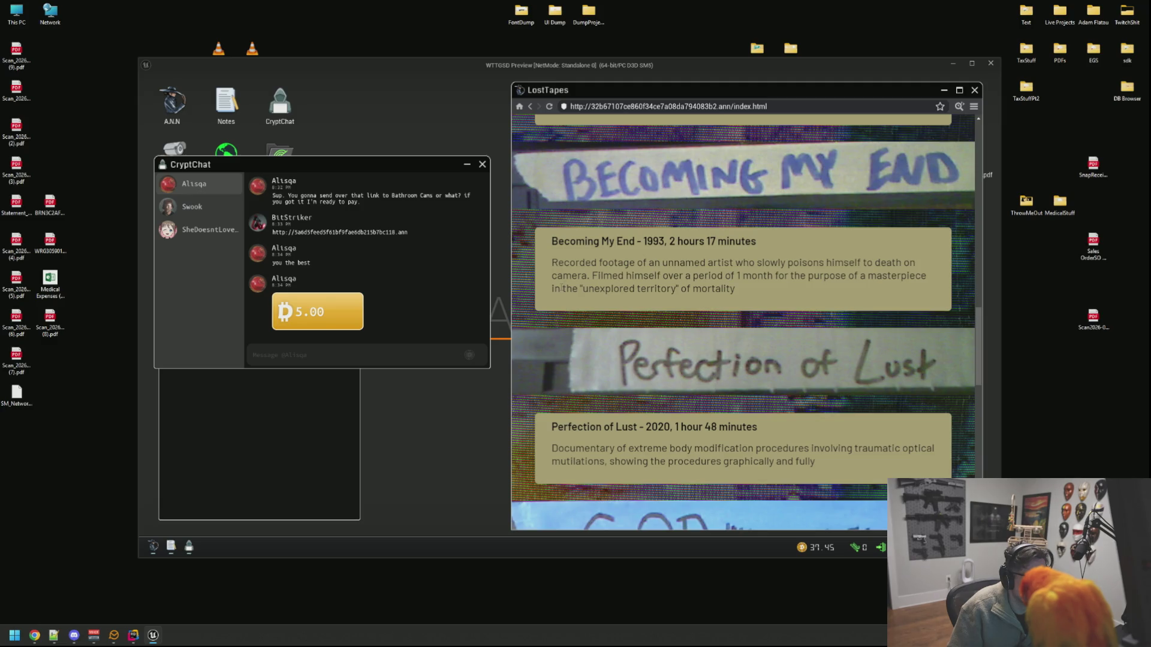
pyautogui.scroll(-2, 760, 290)
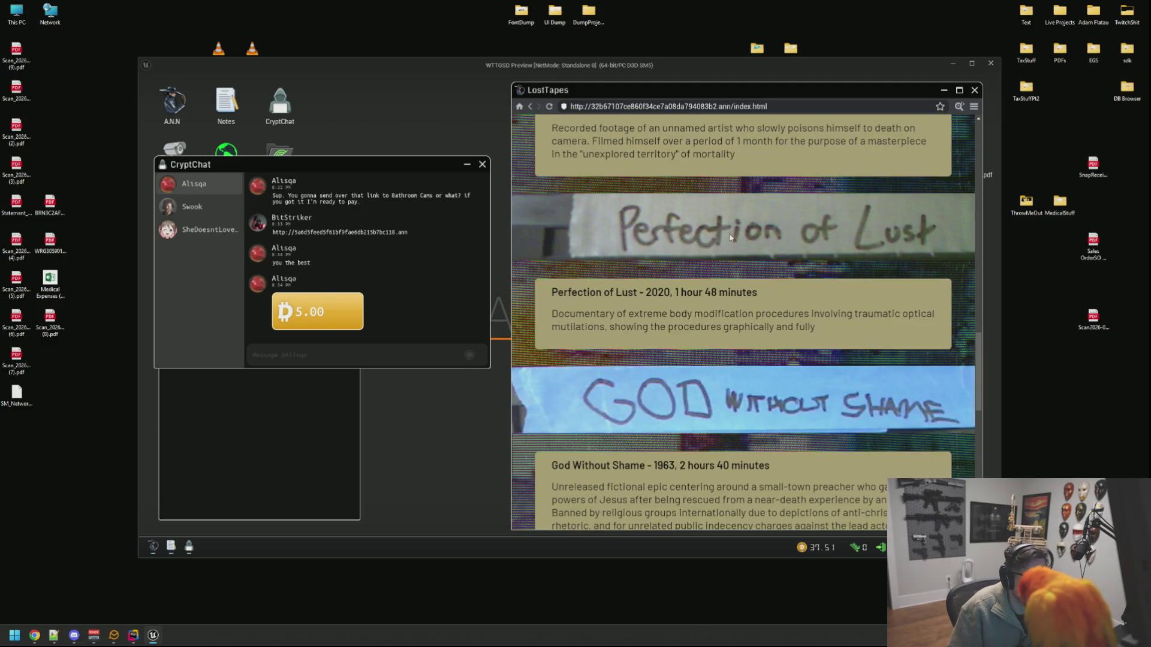
pyautogui.scroll(-2, 789, 264)
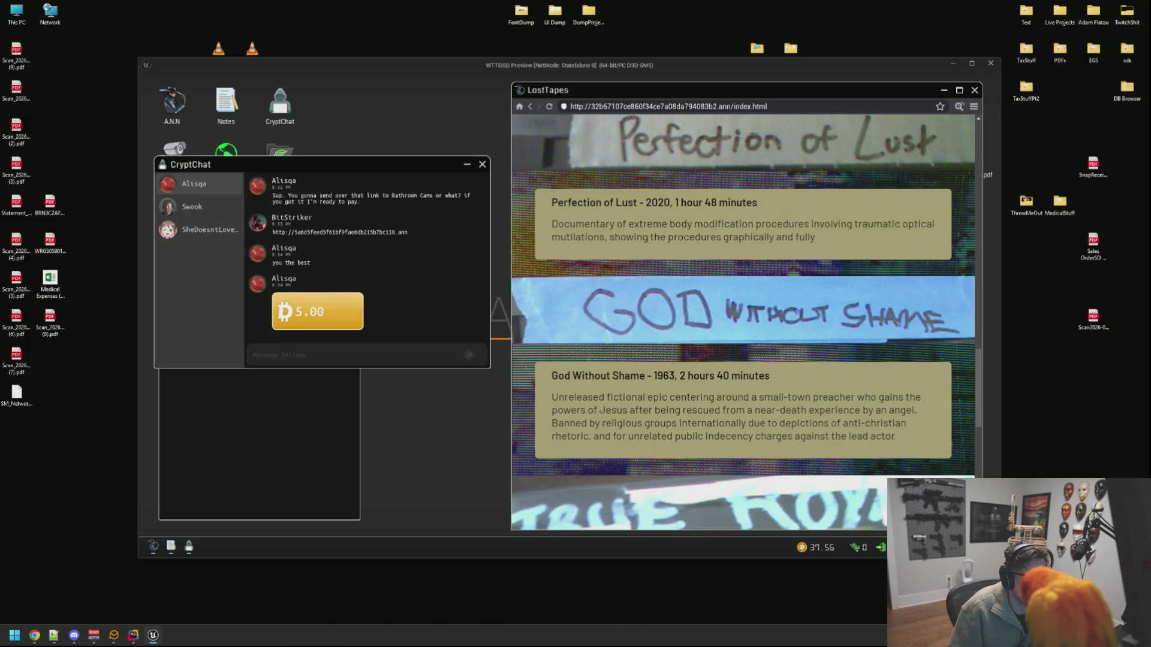
pyautogui.scroll(-2, 925, 282)
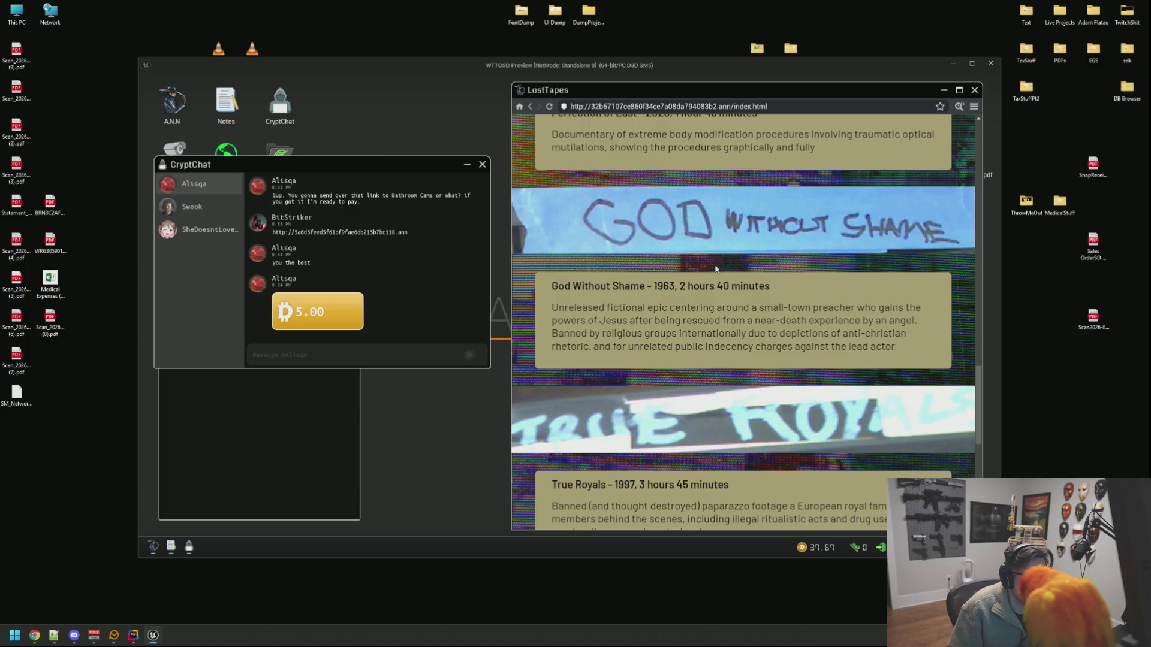
pyautogui.scroll(-1, 924, 281)
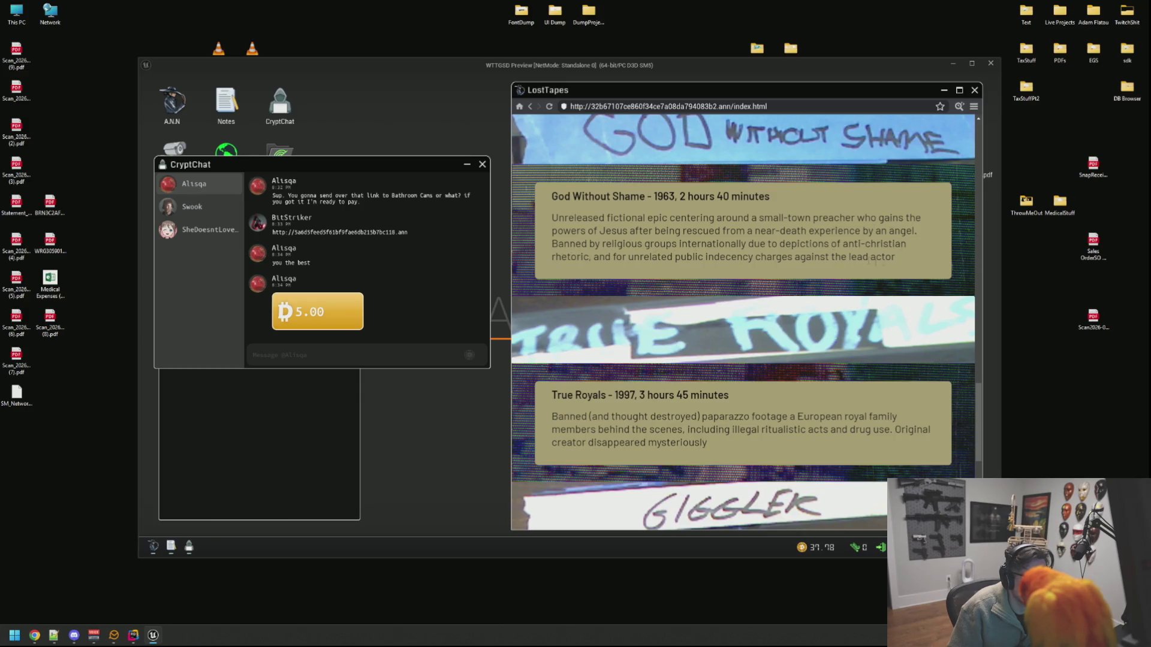
pyautogui.scroll(-2, 899, 253)
pyautogui.scroll(-2, 734, 198)
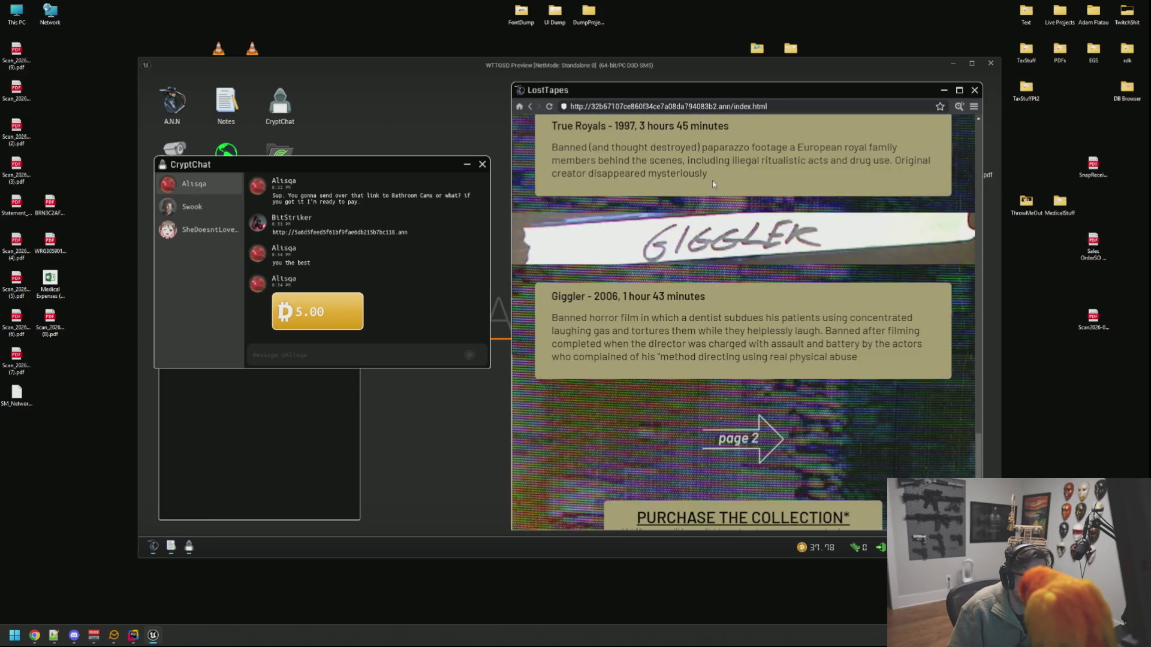
pyautogui.scroll(1, 746, 169)
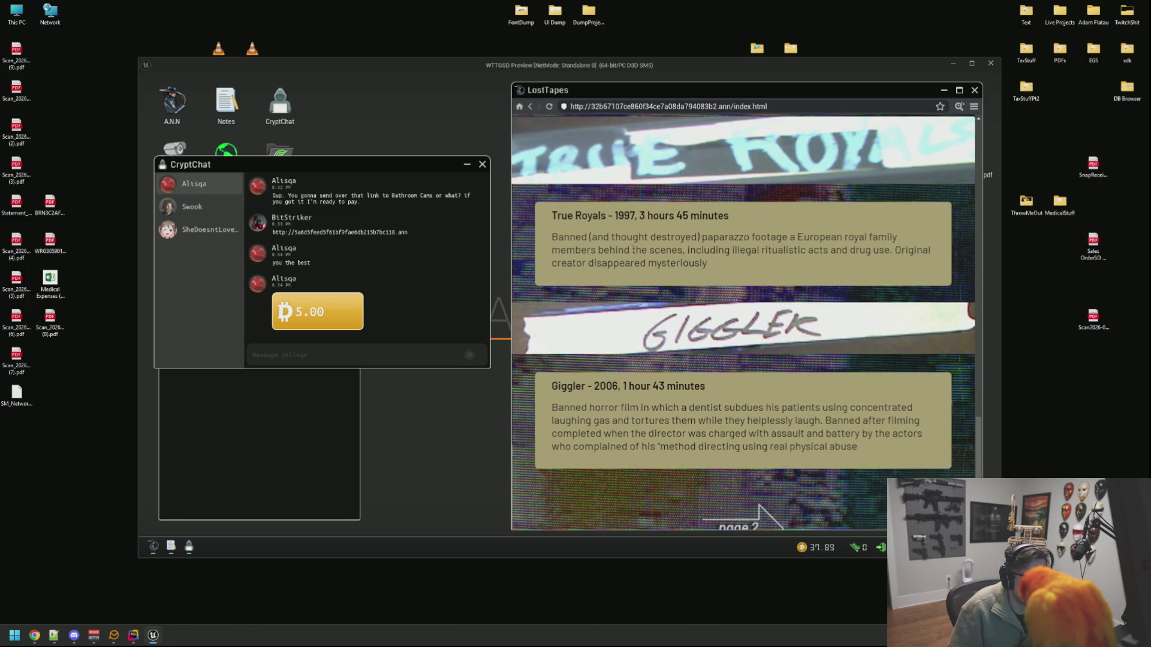
pyautogui.scroll(-2, 749, 242)
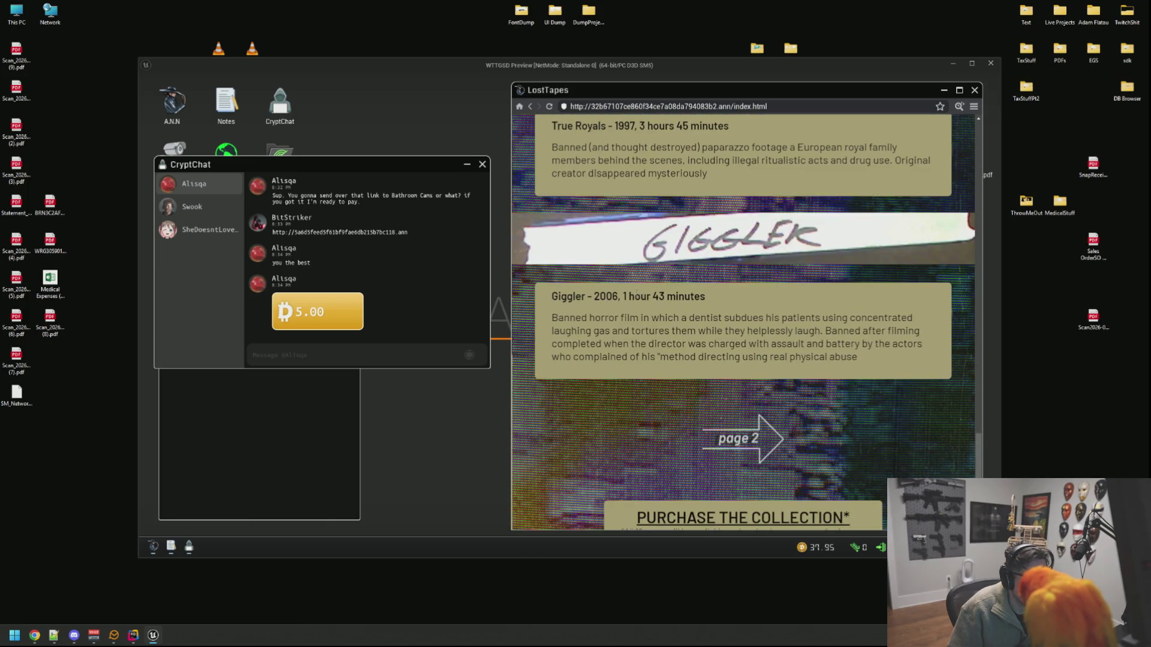
pyautogui.scroll(-1, 753, 393)
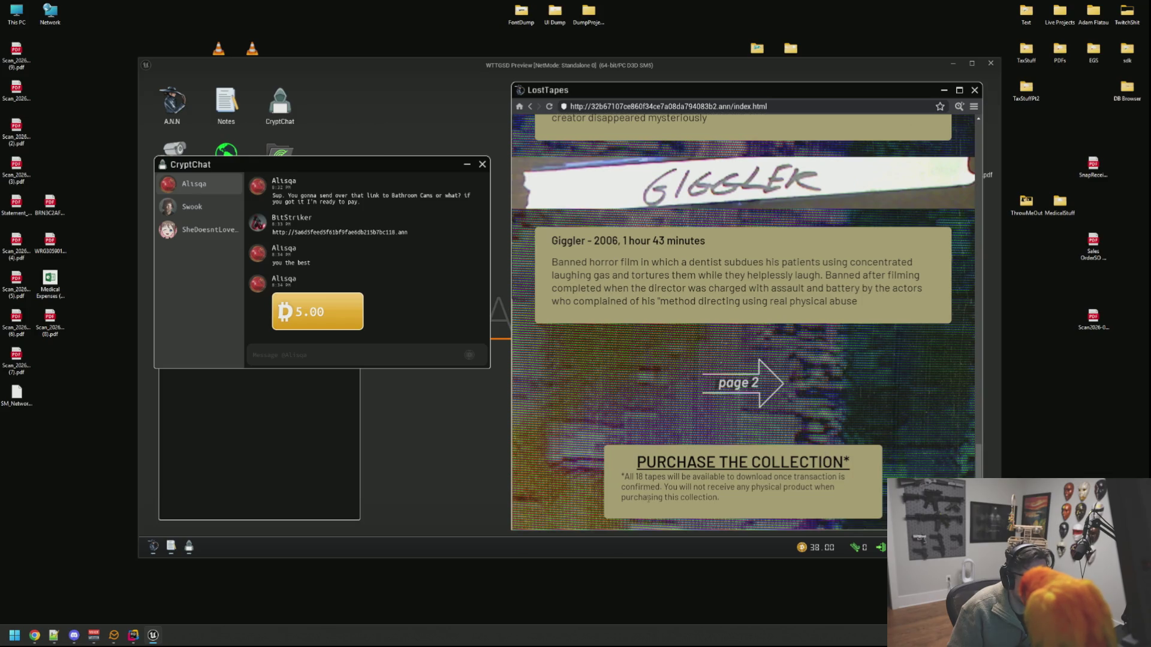
pyautogui.click(739, 396)
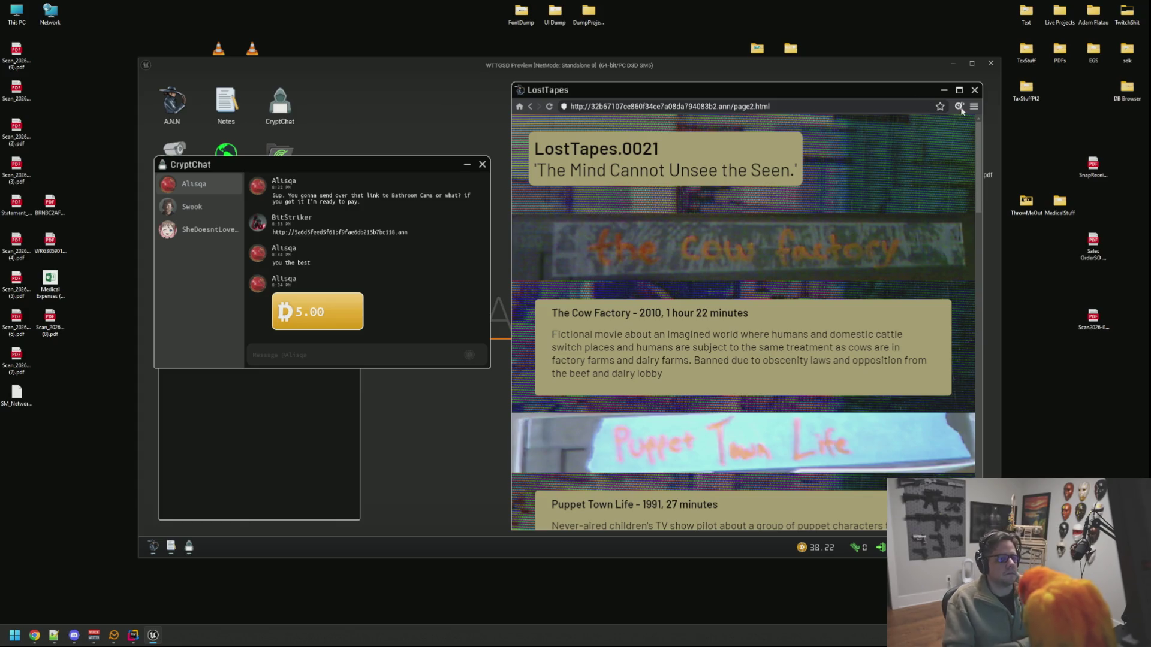
# Step: Open page2.html's source, move and enlarge the viewer, read to the purchase section, then close it
pyautogui.rightClick(801, 183)
pyautogui.moveTo(725, 147); pyautogui.dragTo(525, 84)
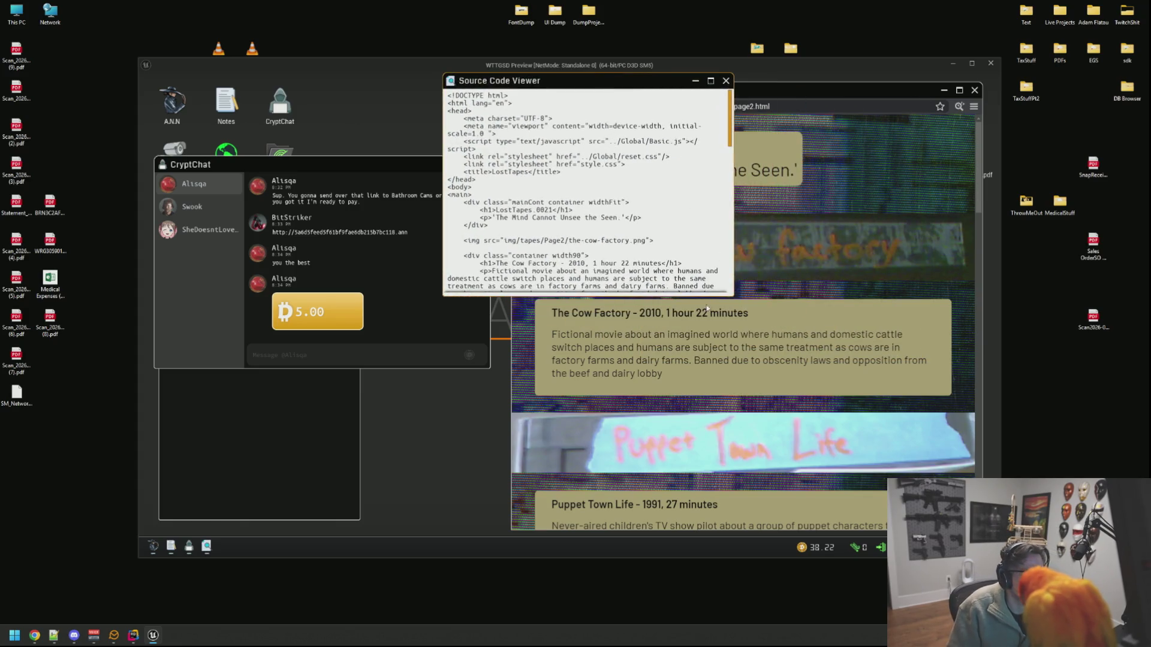
pyautogui.moveTo(730, 294); pyautogui.dragTo(904, 358)
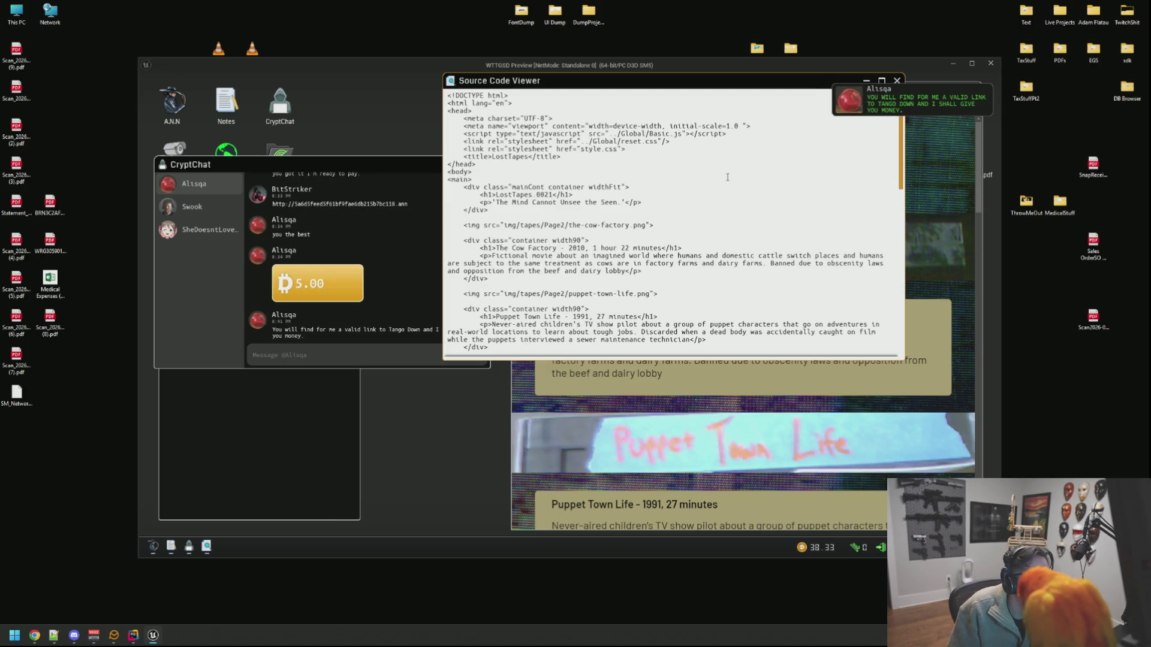
pyautogui.scroll(-4, 727, 178)
pyautogui.scroll(-1, 728, 180)
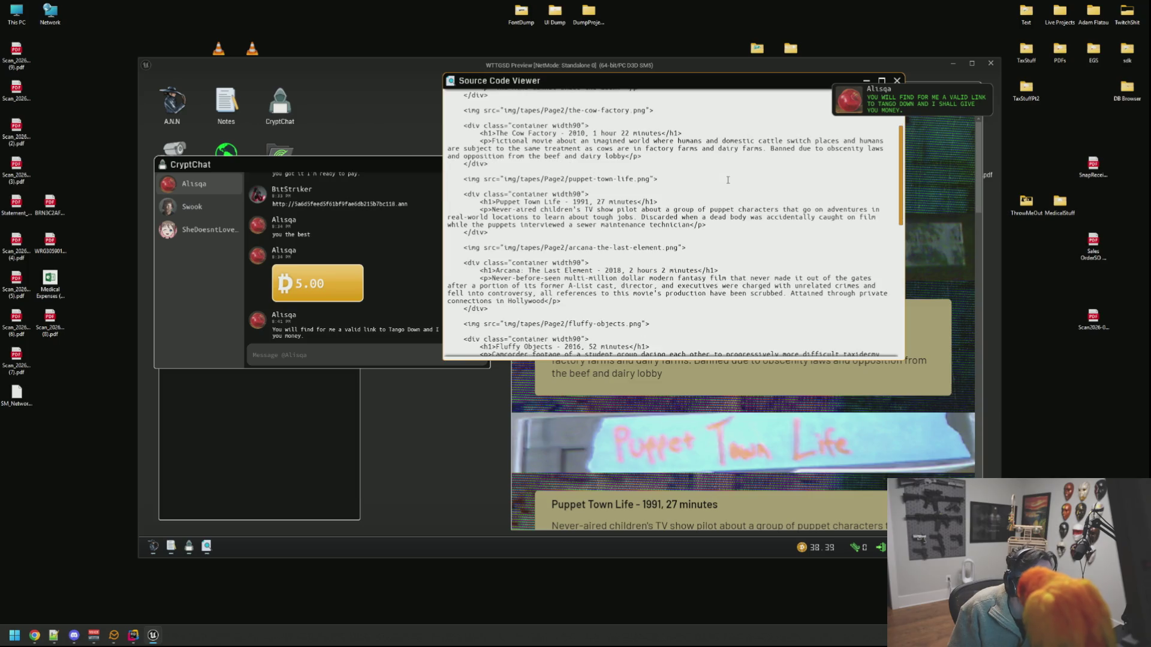
pyautogui.scroll(-10, 727, 180)
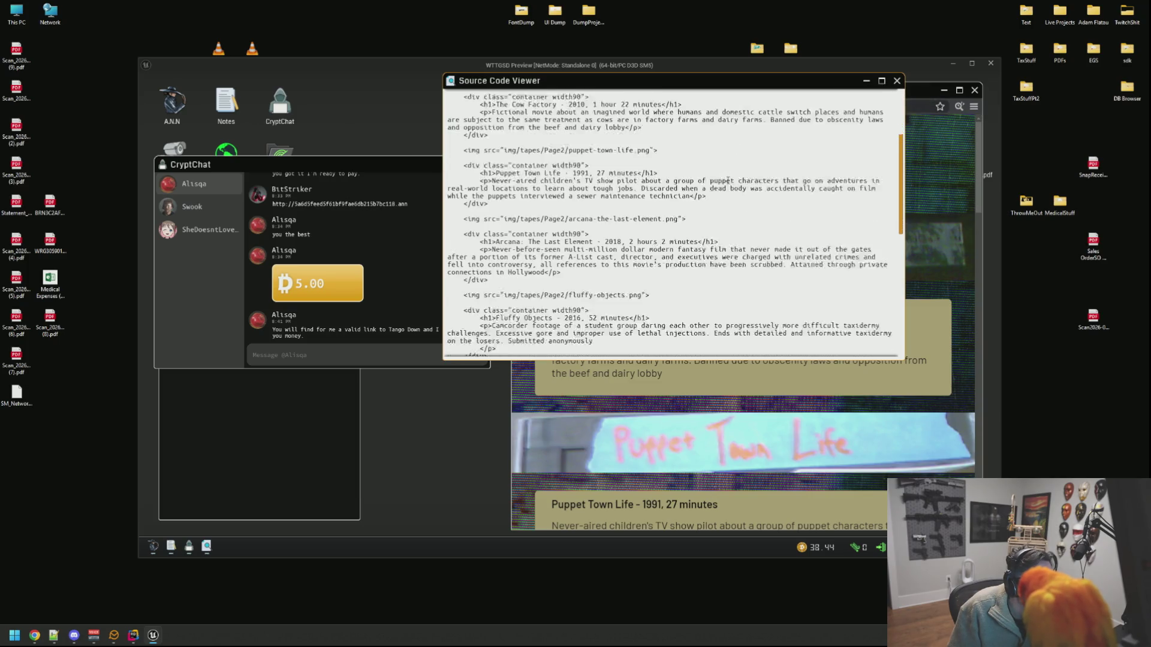
pyautogui.scroll(-7, 728, 180)
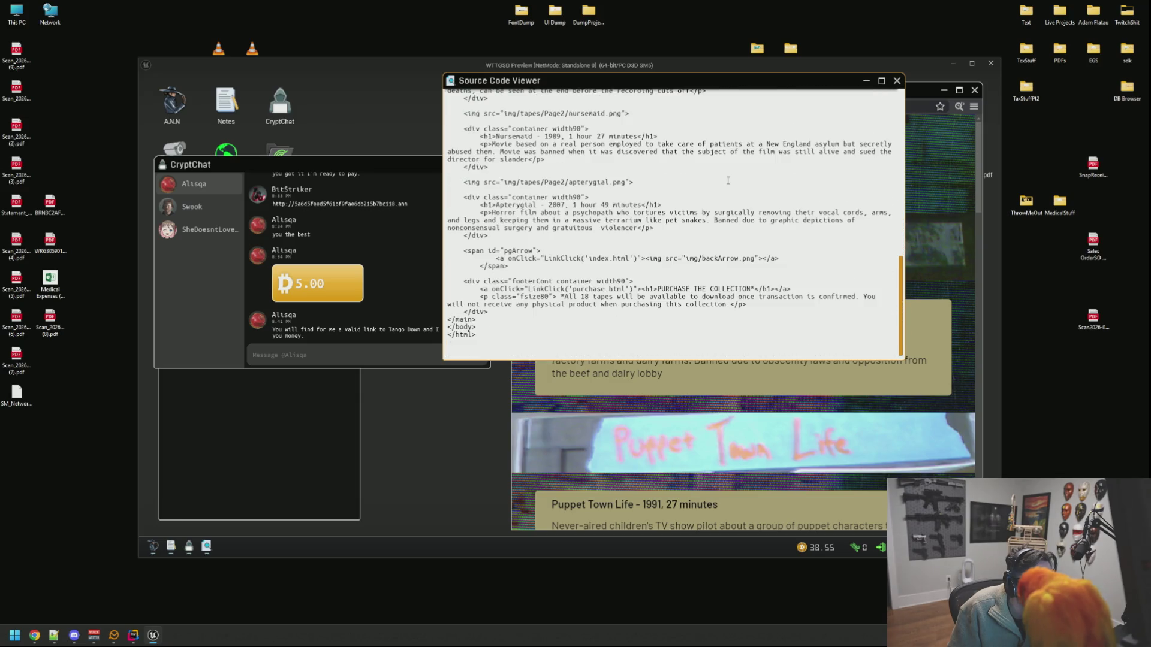
pyautogui.scroll(20, 727, 179)
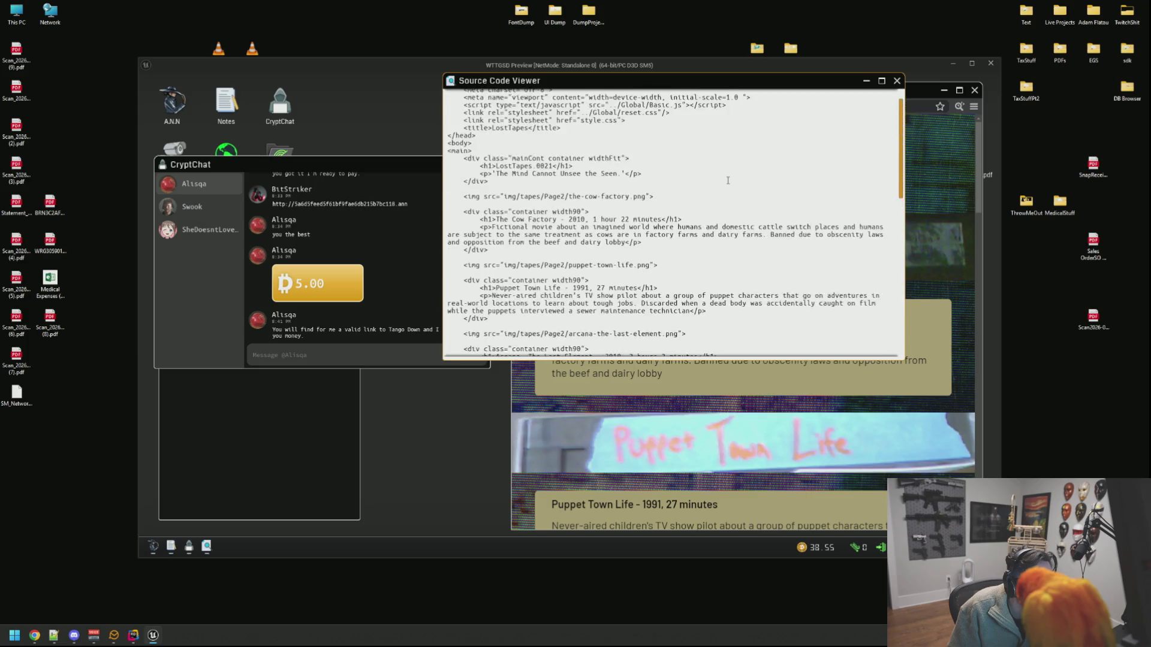
pyautogui.scroll(2, 727, 180)
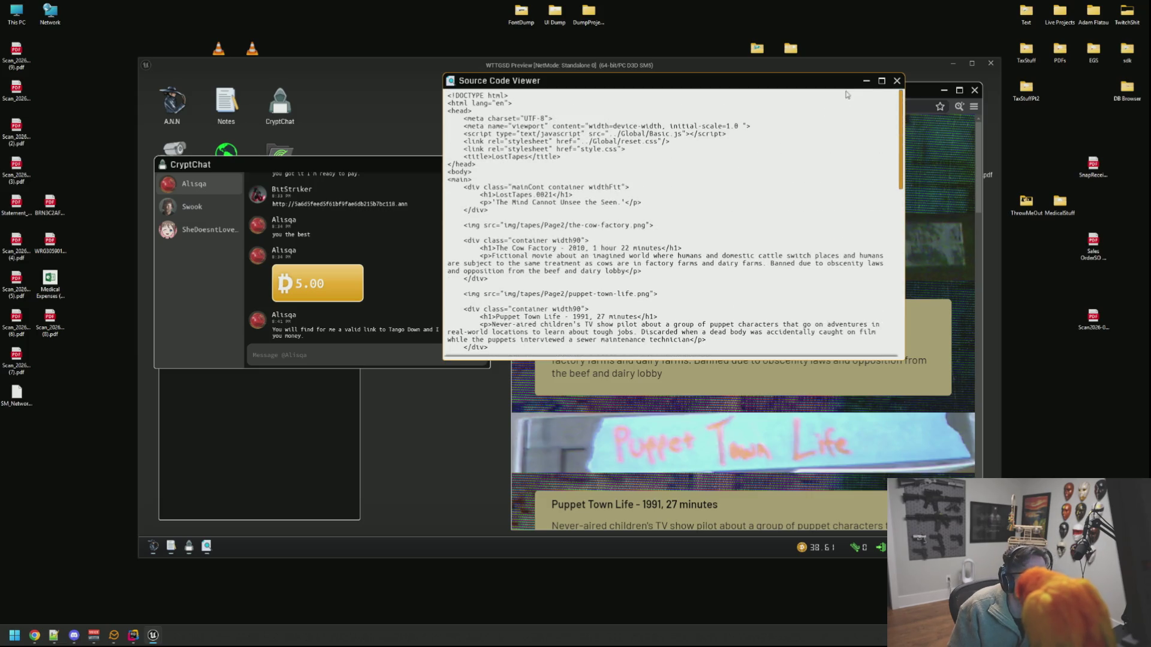
pyautogui.click(897, 81)
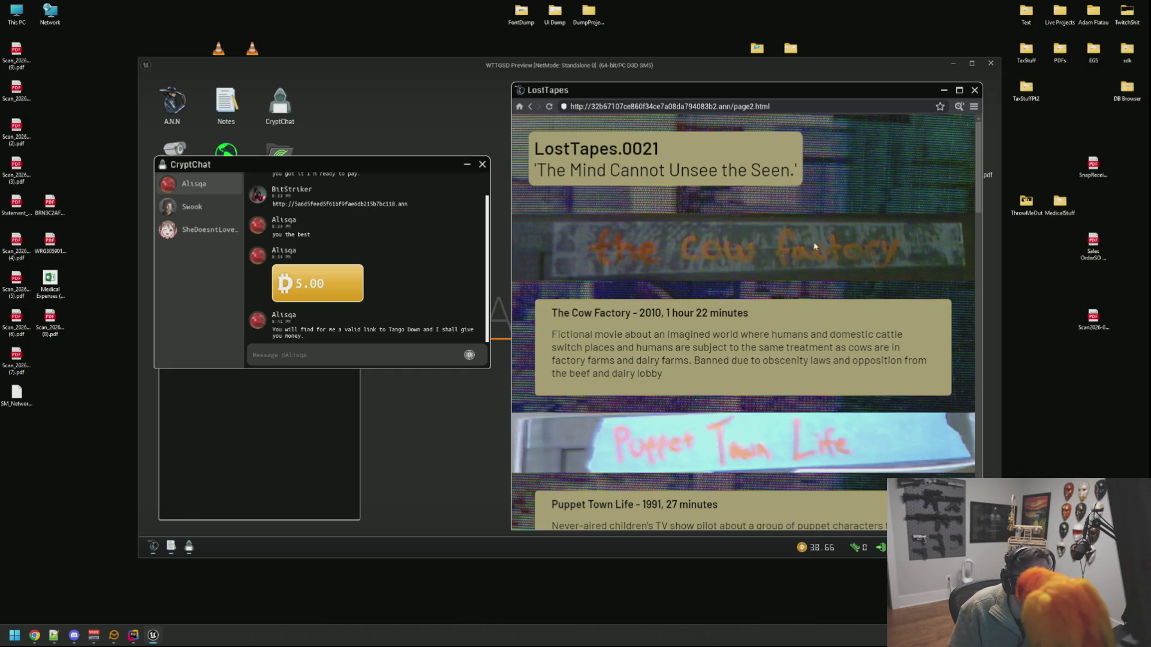
# Step: Scroll page2.html past Fluffy Objects, Heehaw, SubSolar and Nursemaid to the last tape, Apterygial (2007)
pyautogui.scroll(-5, 671, 151)
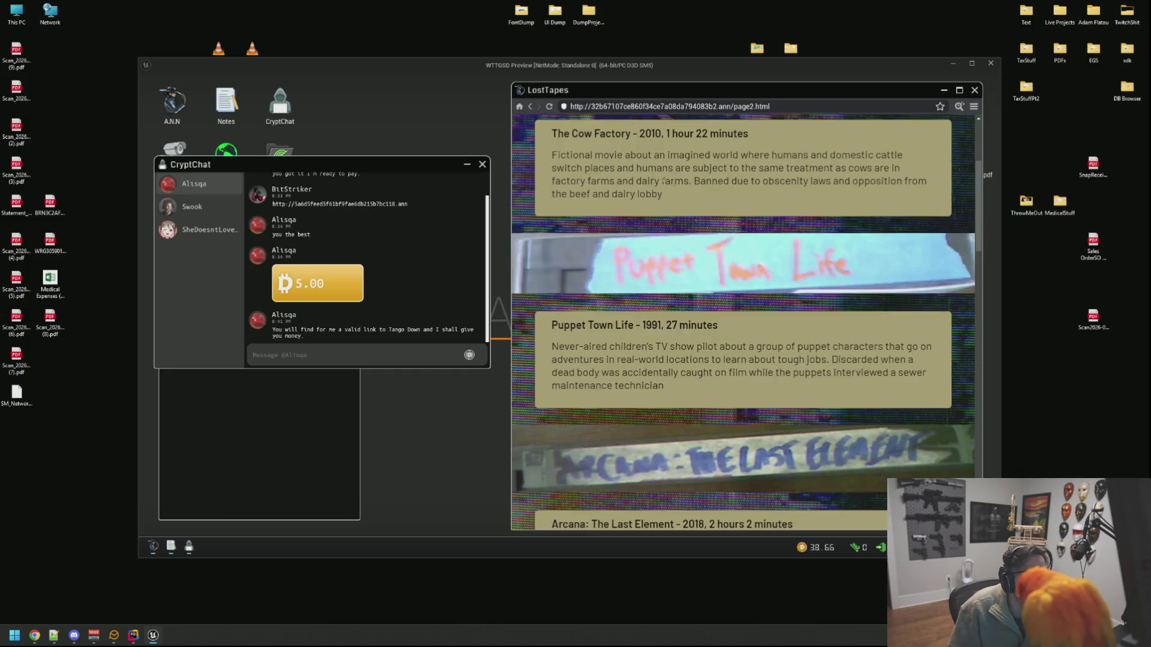
pyautogui.scroll(3, 671, 151)
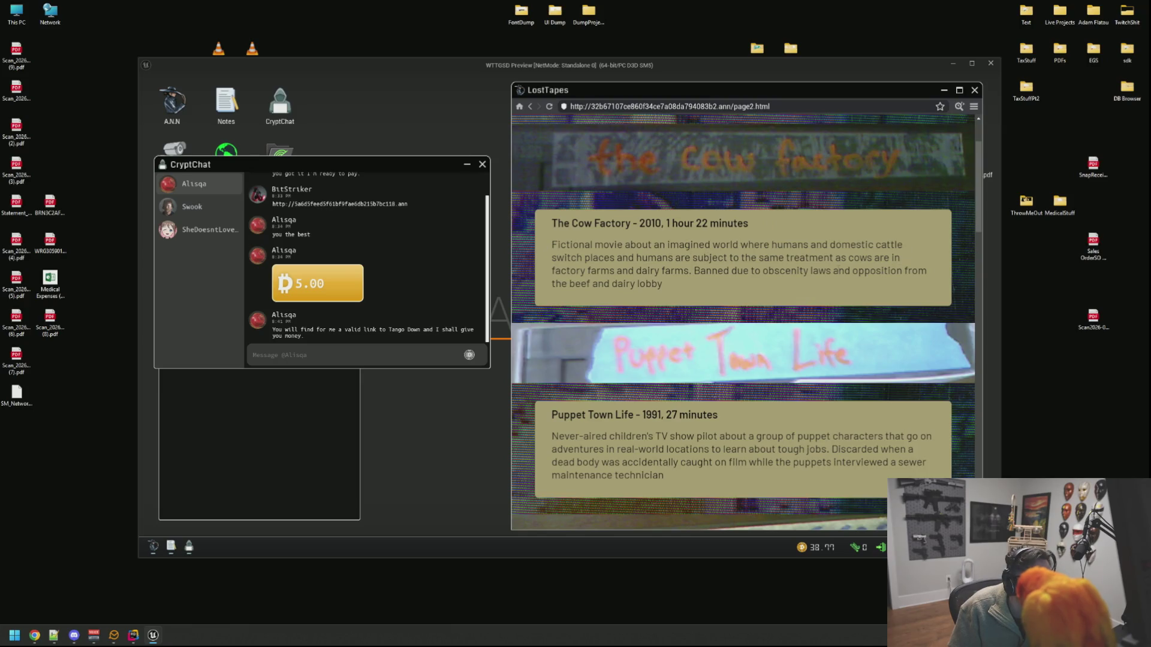
pyautogui.scroll(-2, 587, 295)
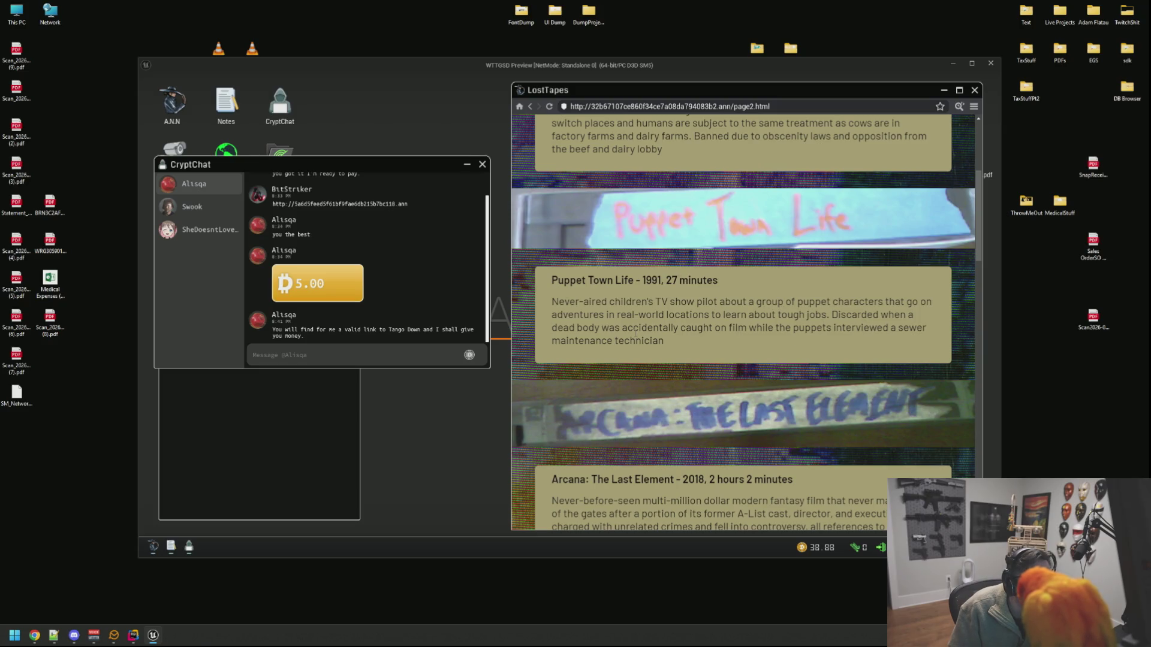
pyautogui.scroll(-2, 743, 354)
pyautogui.scroll(-2, 860, 279)
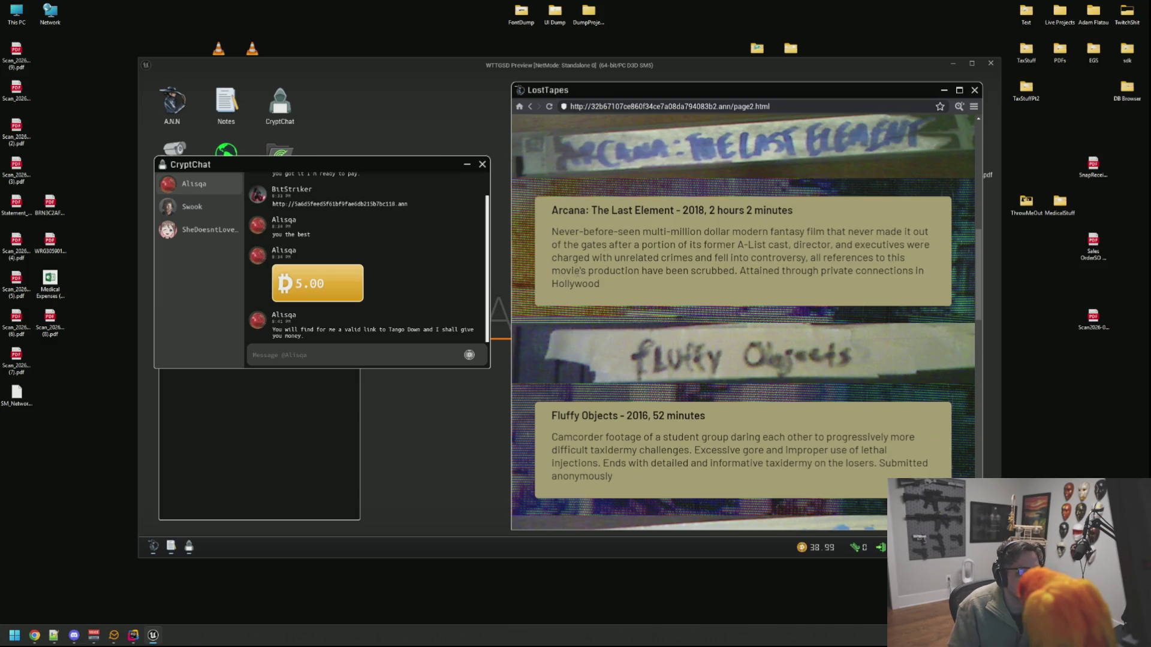
pyautogui.rightClick(546, 270)
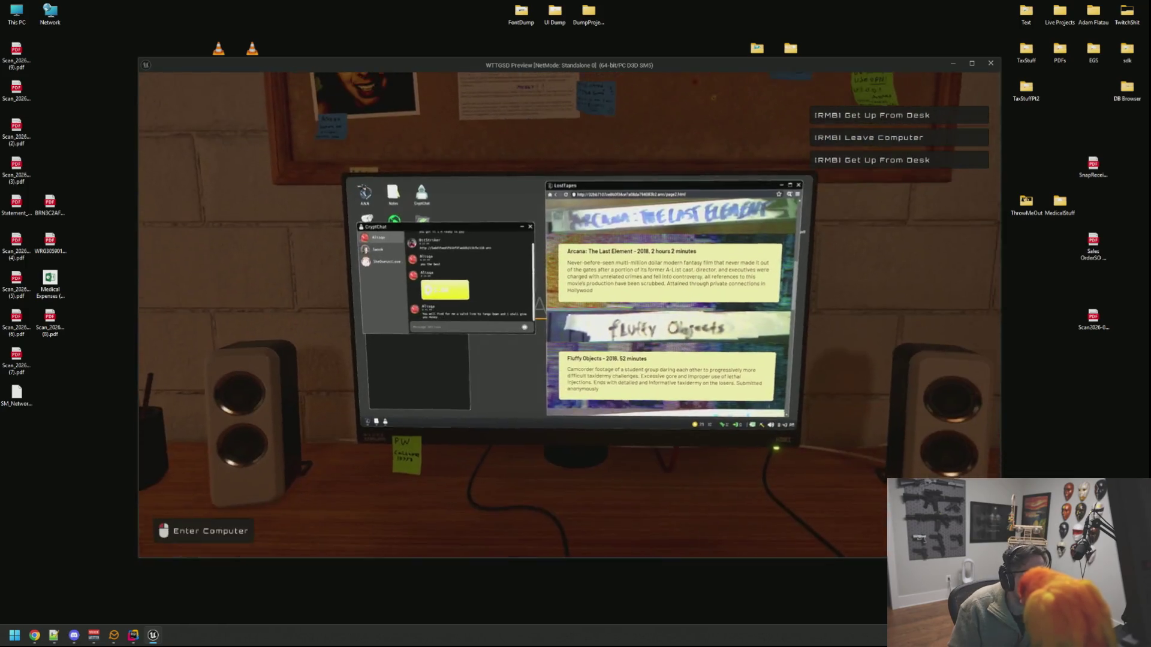
pyautogui.click(570, 314)
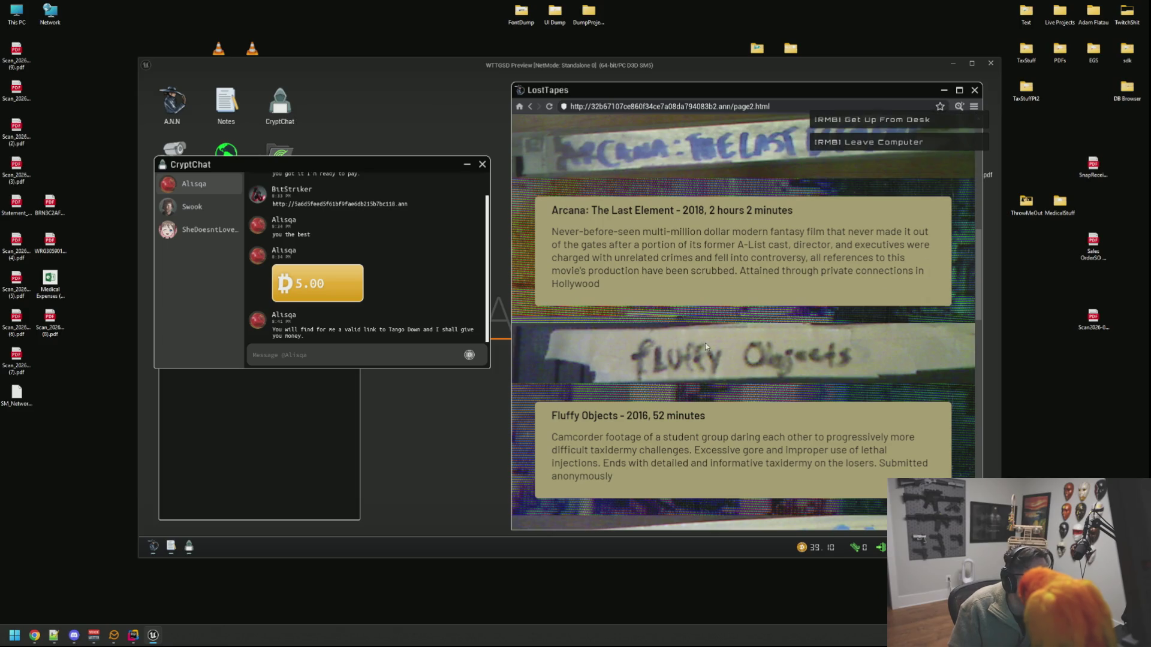
pyautogui.scroll(-3, 728, 242)
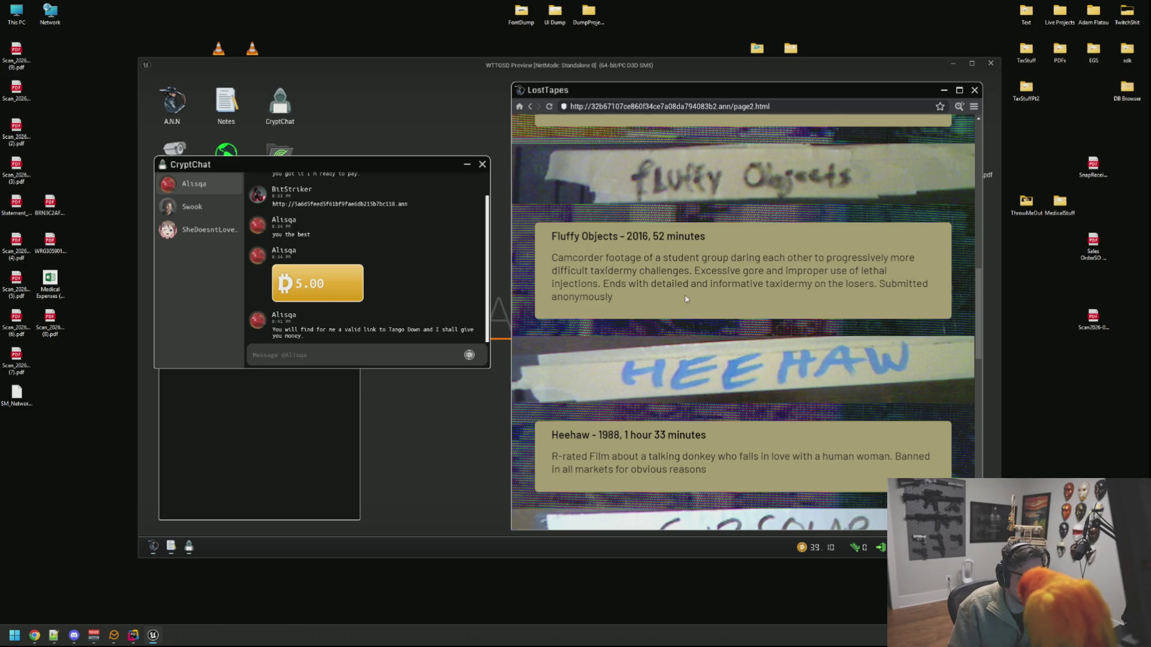
pyautogui.scroll(-2, 874, 239)
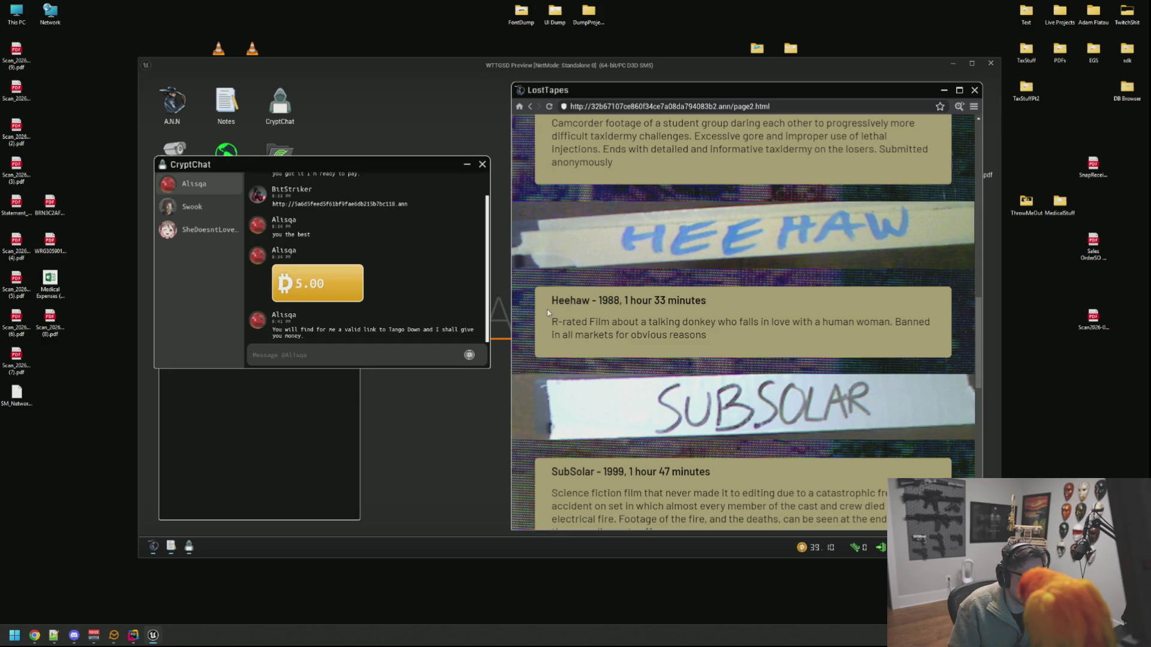
pyautogui.scroll(-1, 916, 320)
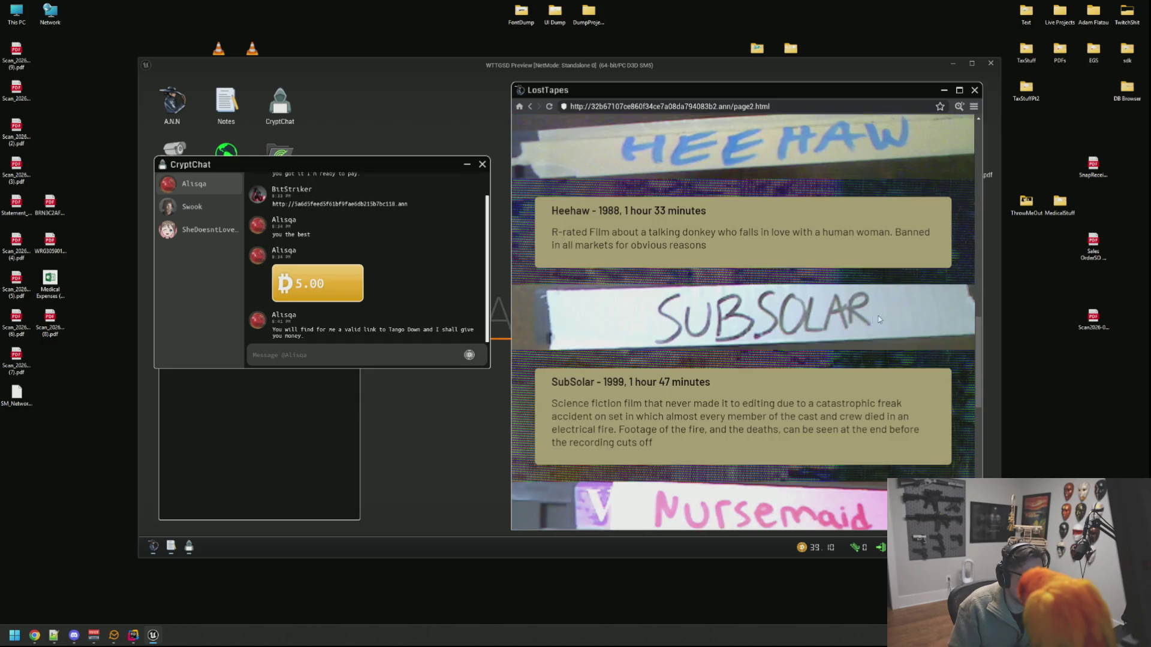
pyautogui.scroll(-2, 709, 316)
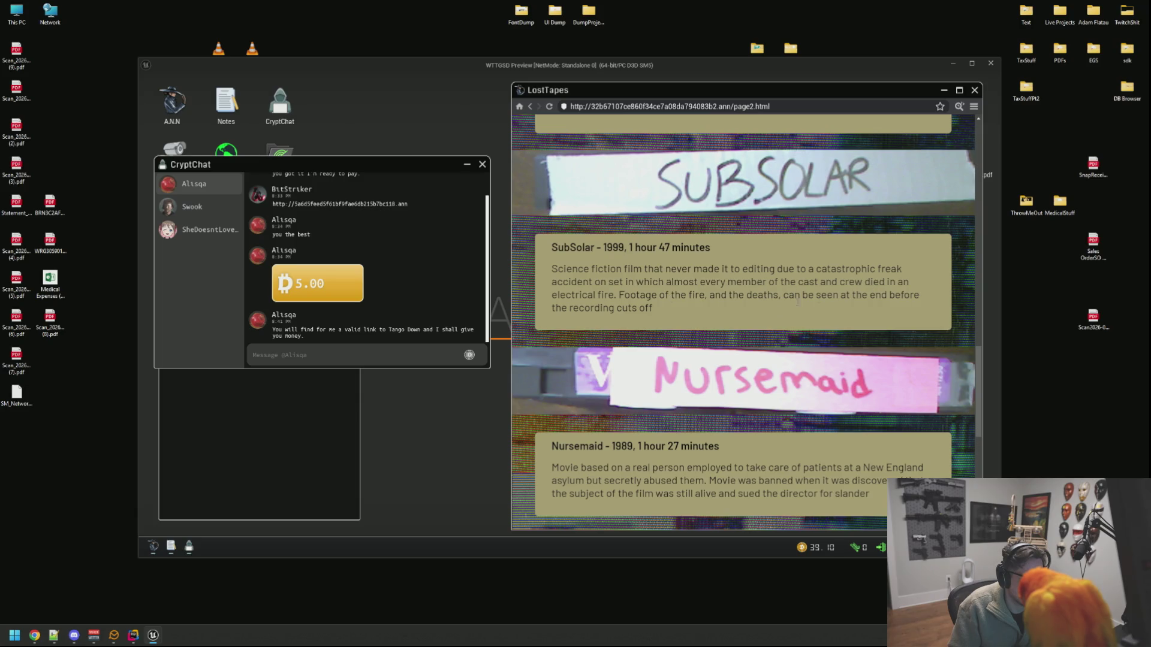
pyautogui.scroll(-2, 705, 305)
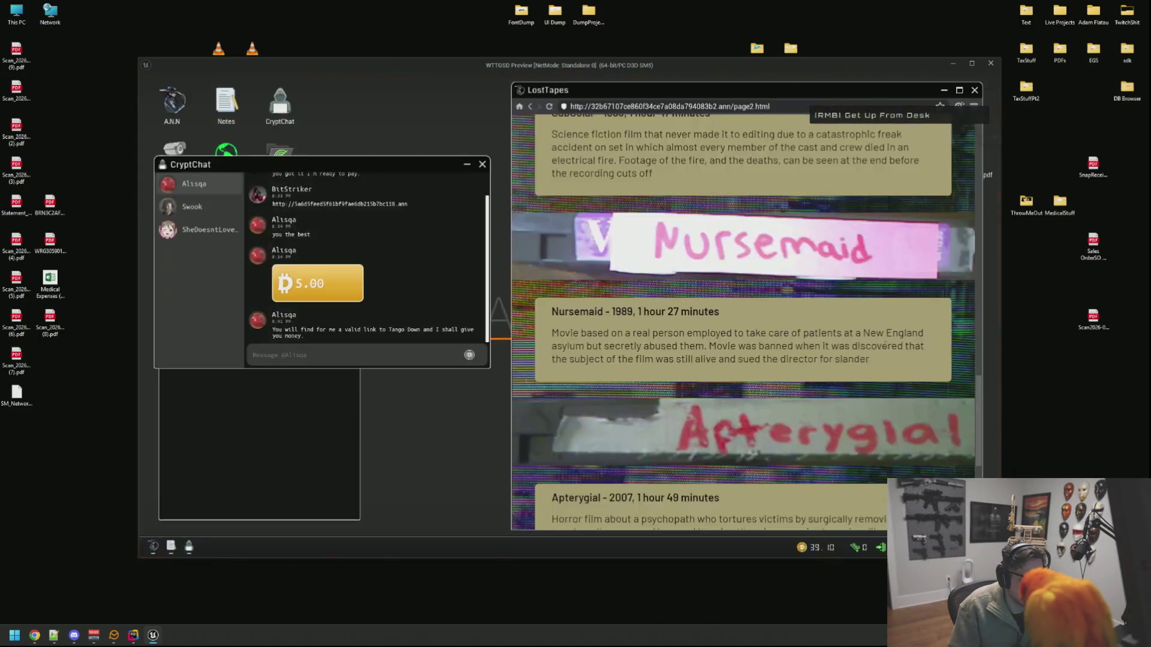
pyautogui.scroll(-2, 835, 322)
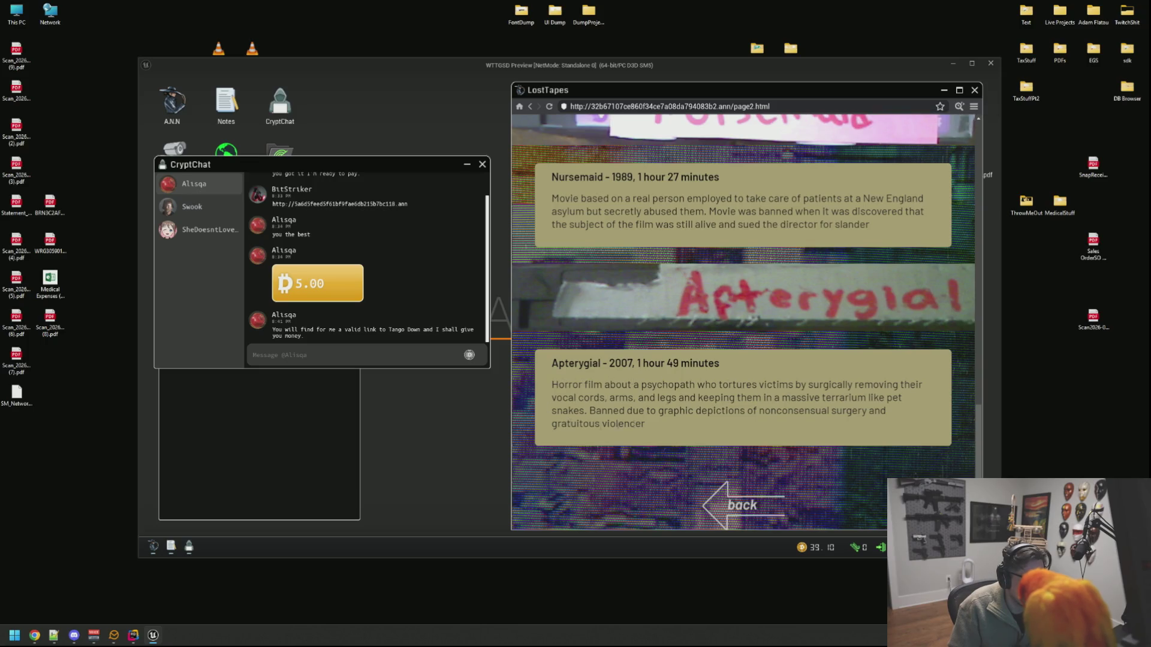
# Step: Return to the first LostTapes page and open Purchase the Collection
pyautogui.click(751, 507)
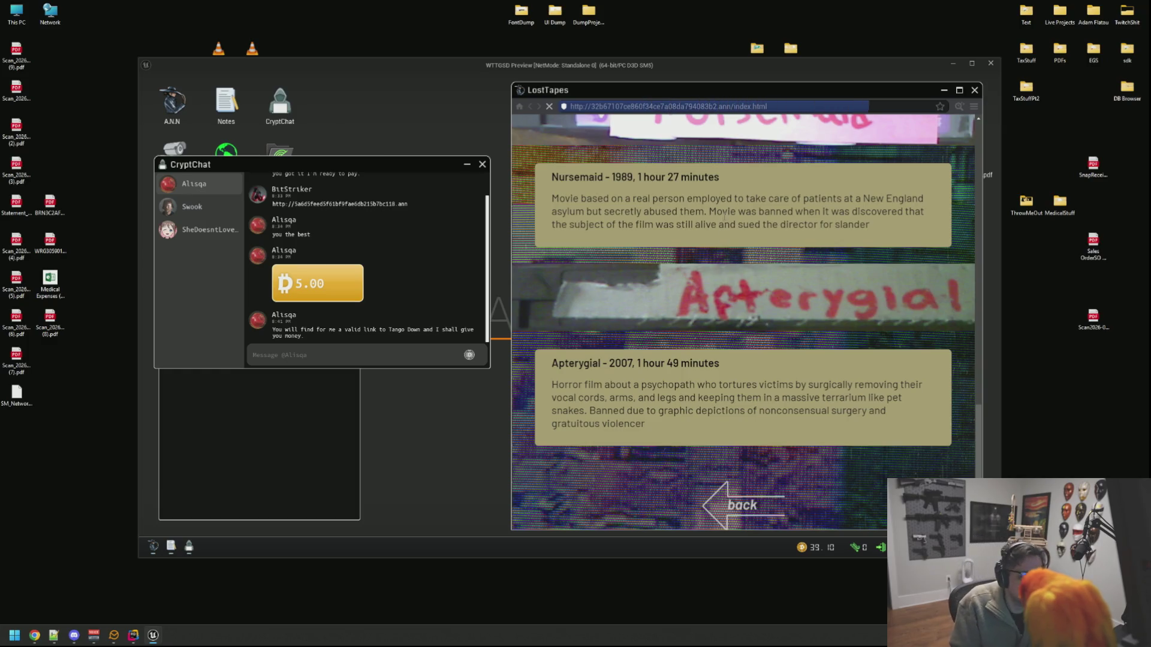
pyautogui.scroll(-15, 722, 228)
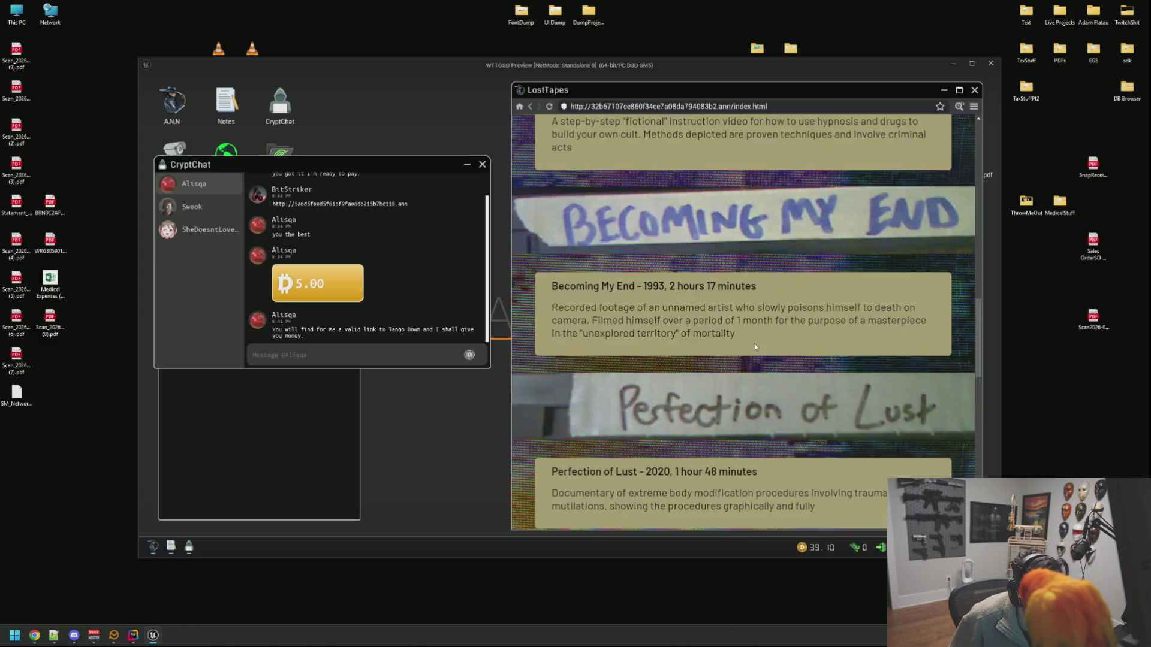
pyautogui.scroll(-5, 739, 357)
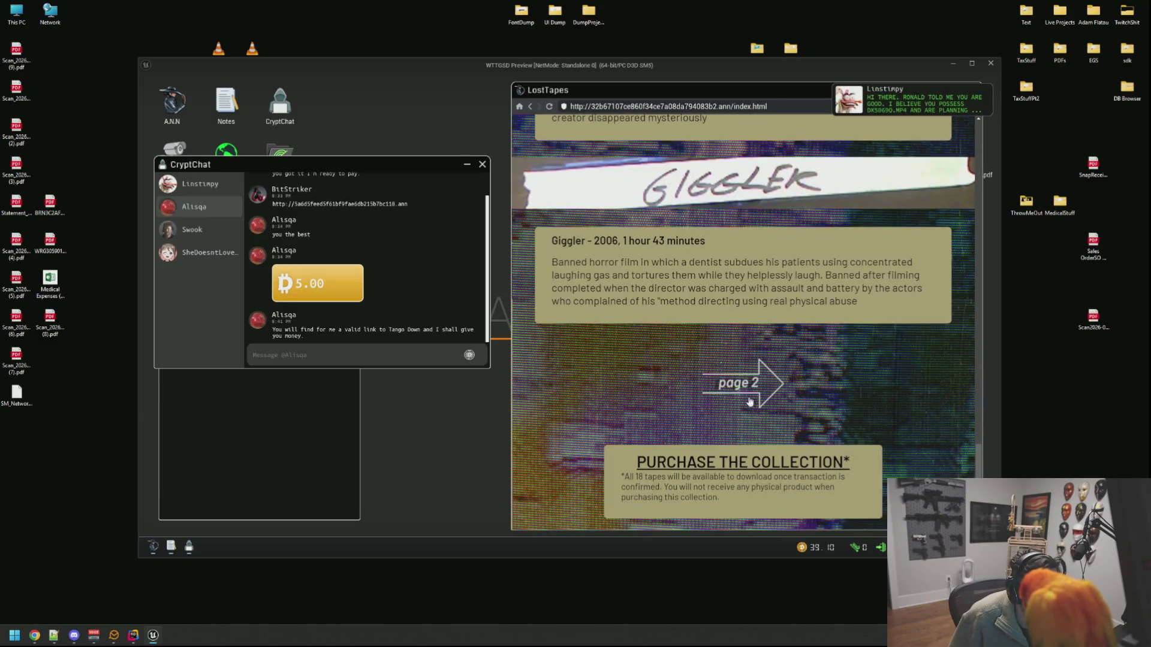
pyautogui.click(744, 463)
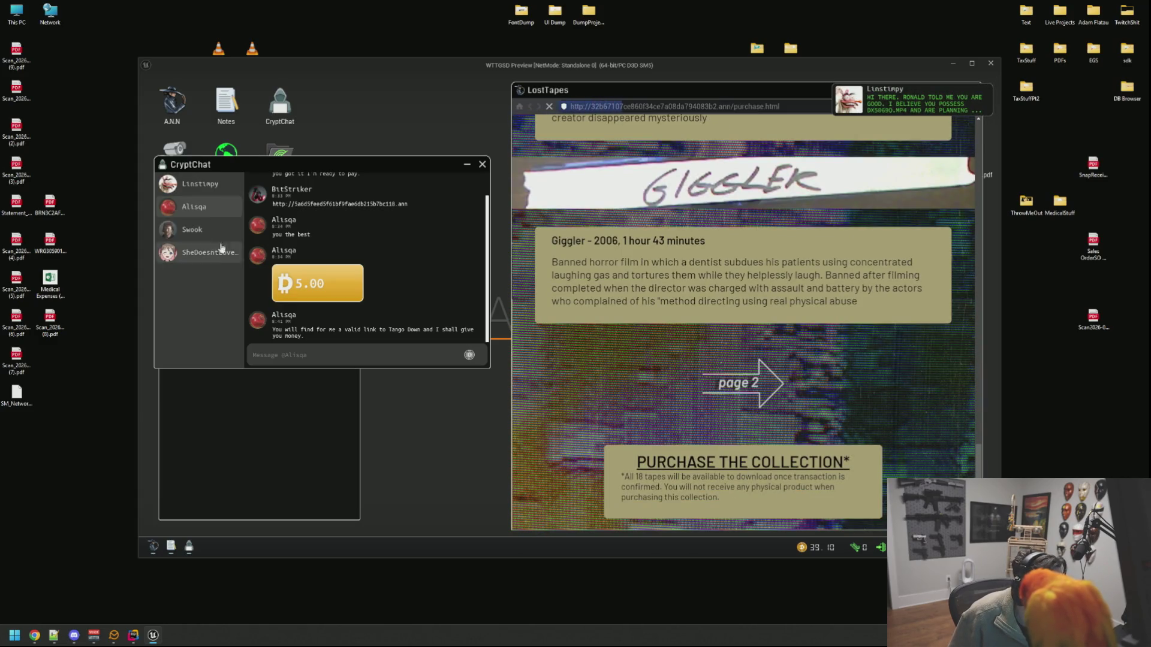
# Step: Read the new chat message and buy the Backdoor Hack in DarkDrop
pyautogui.click(200, 183)
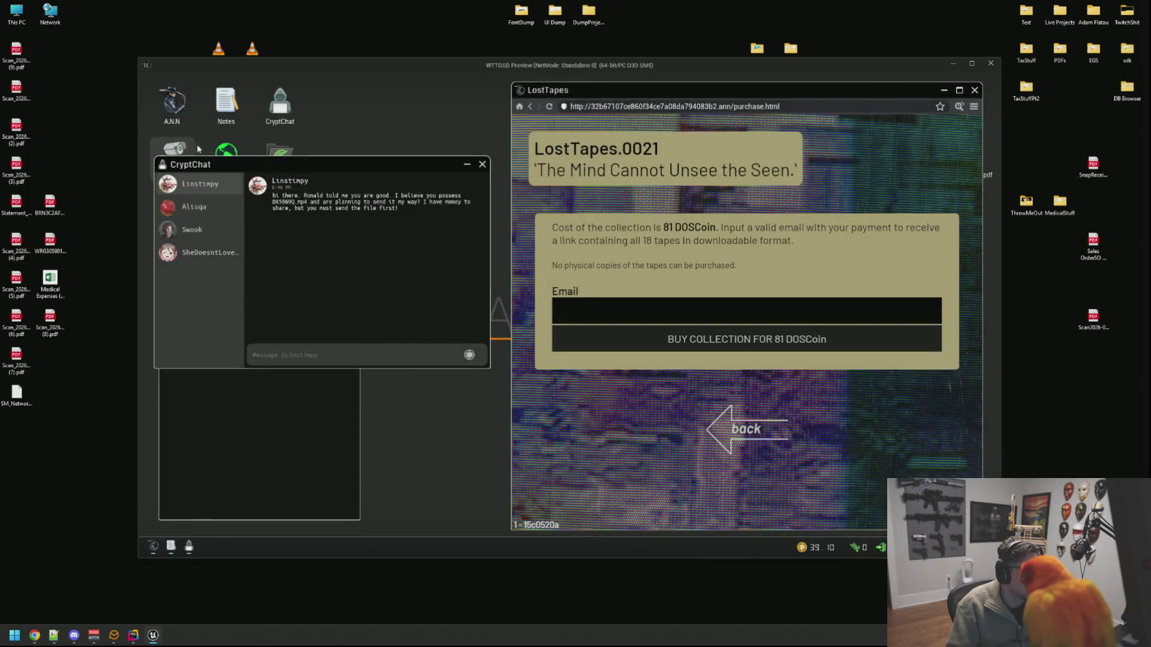
pyautogui.doubleClick(235, 157)
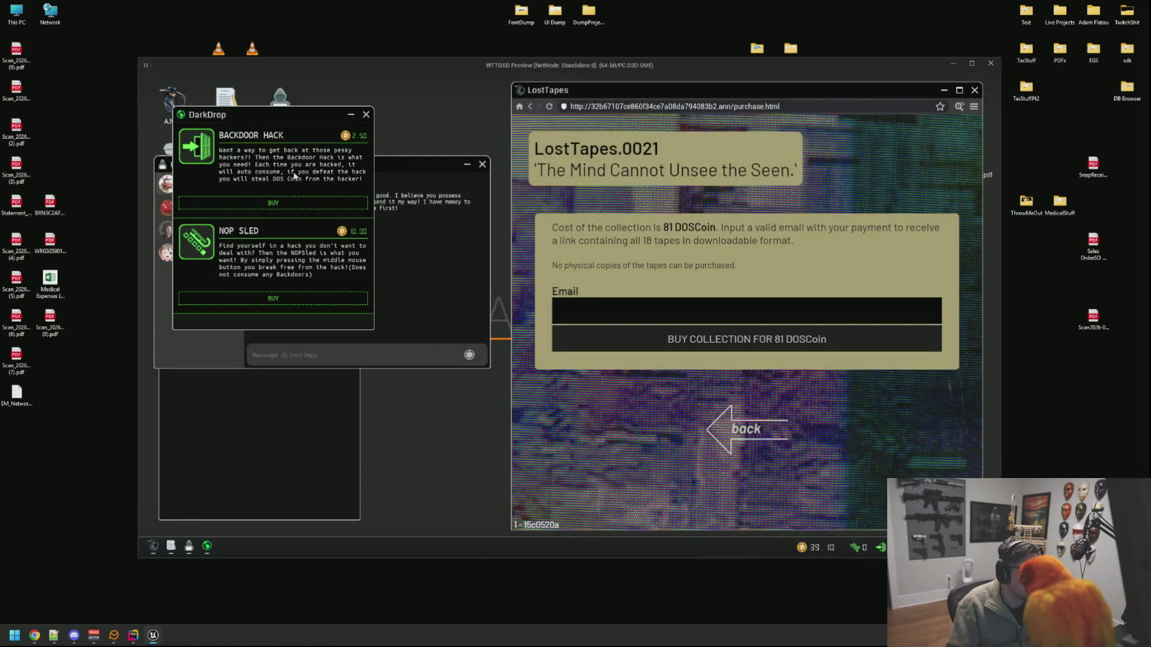
pyautogui.click(299, 206)
pyautogui.click(414, 182)
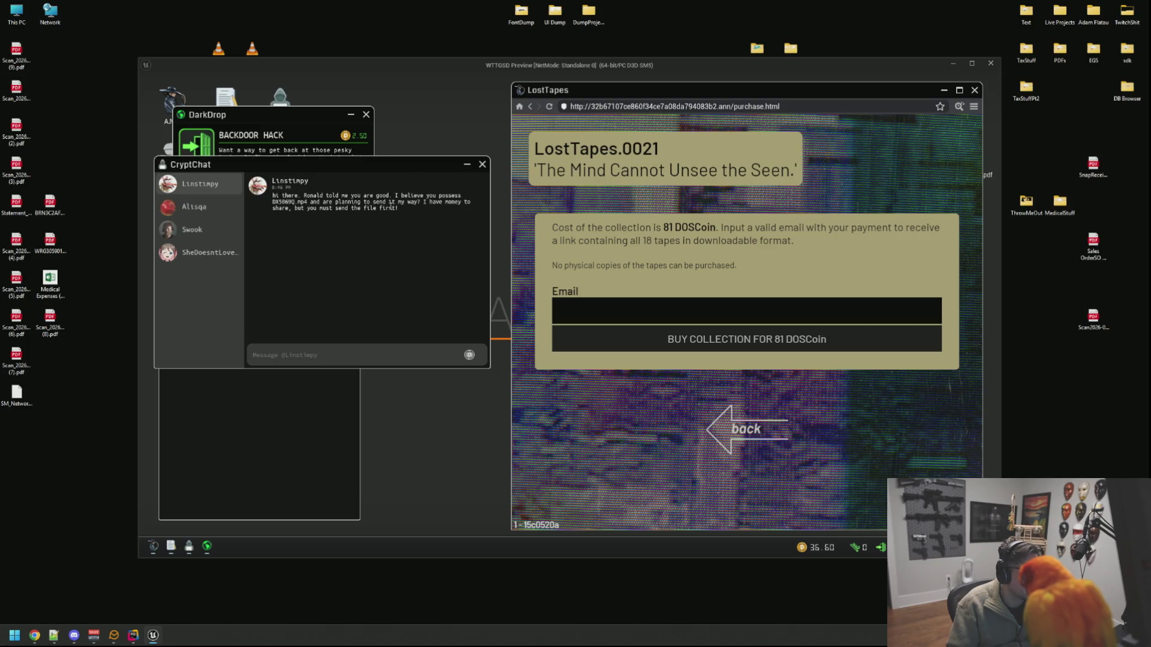
pyautogui.click(302, 417)
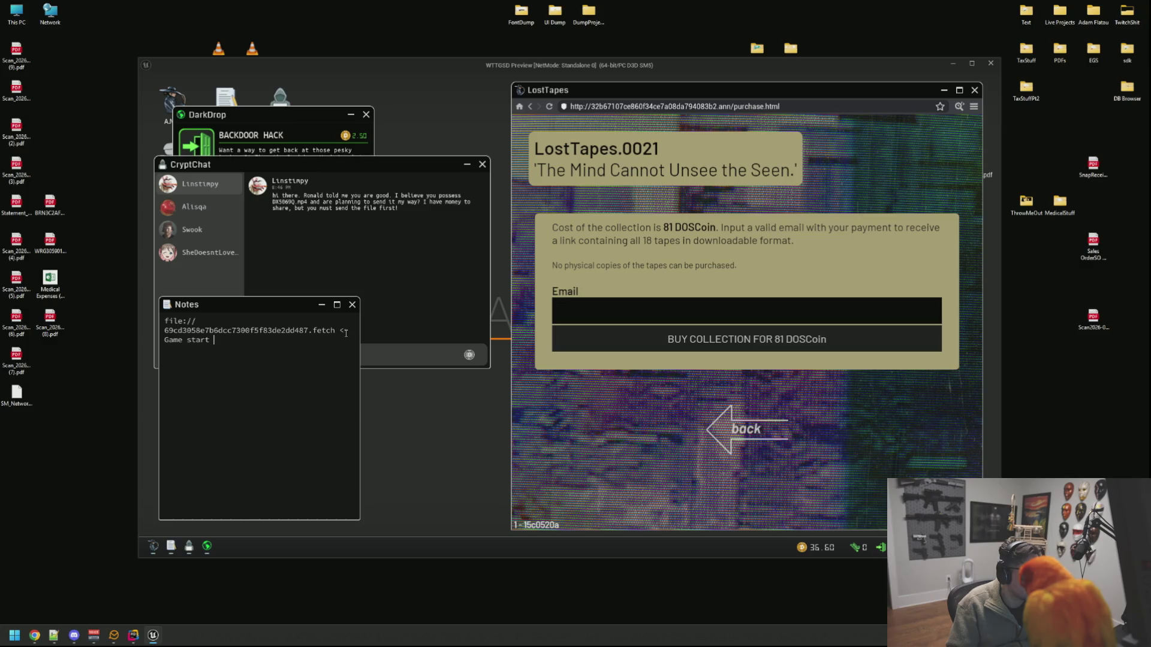
pyautogui.click(437, 274)
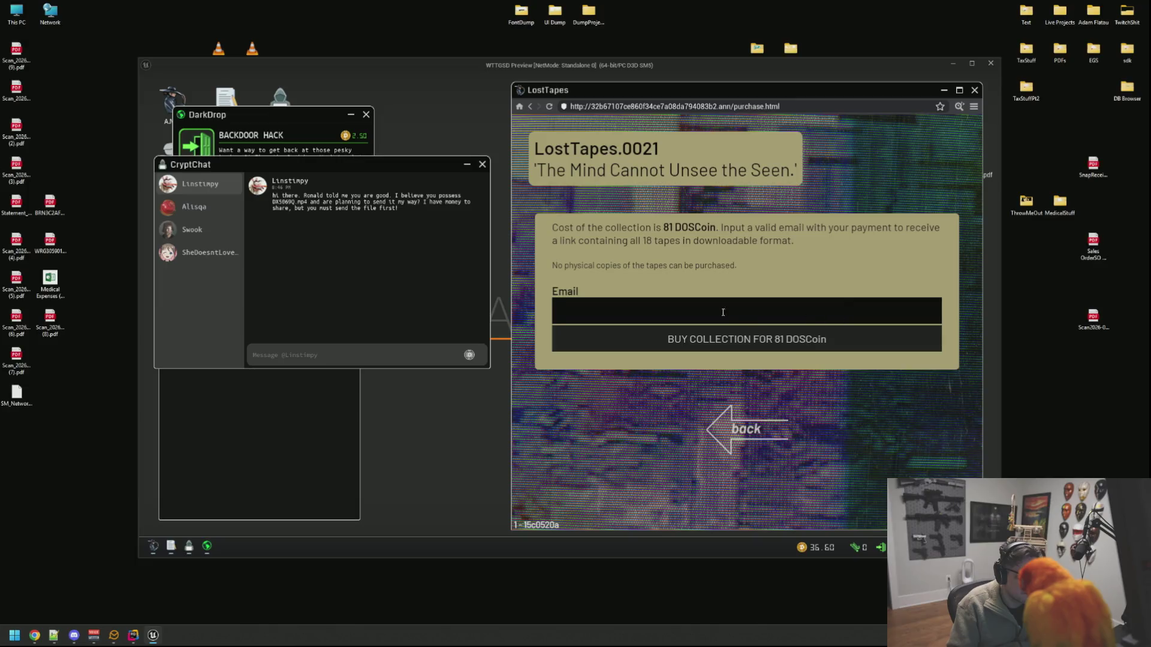
pyautogui.click(730, 339)
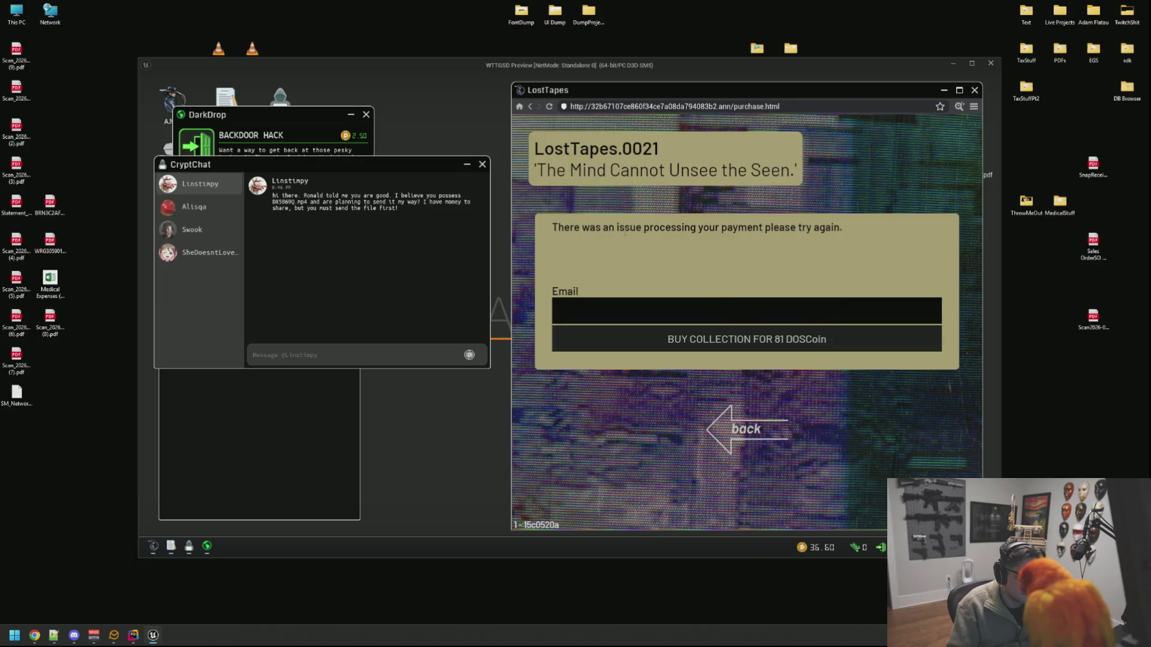
pyautogui.click(625, 299)
pyautogui.write('adfadfadfa')
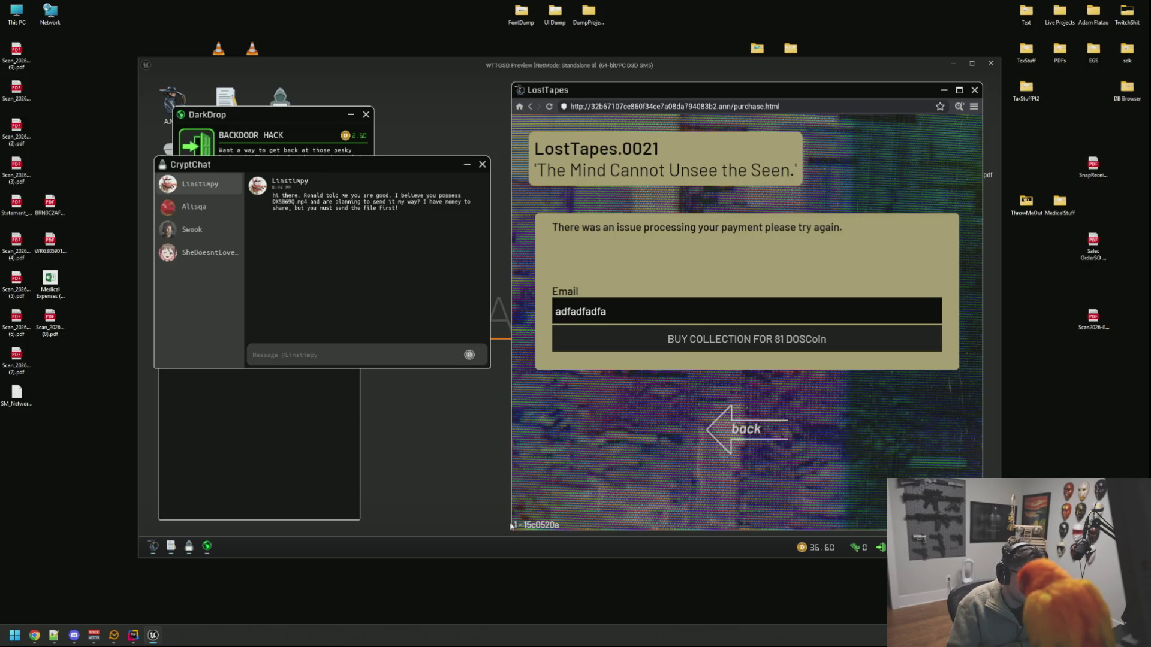
pyautogui.tripleClick(556, 526)
pyautogui.hotkey('ctrl', 'c')
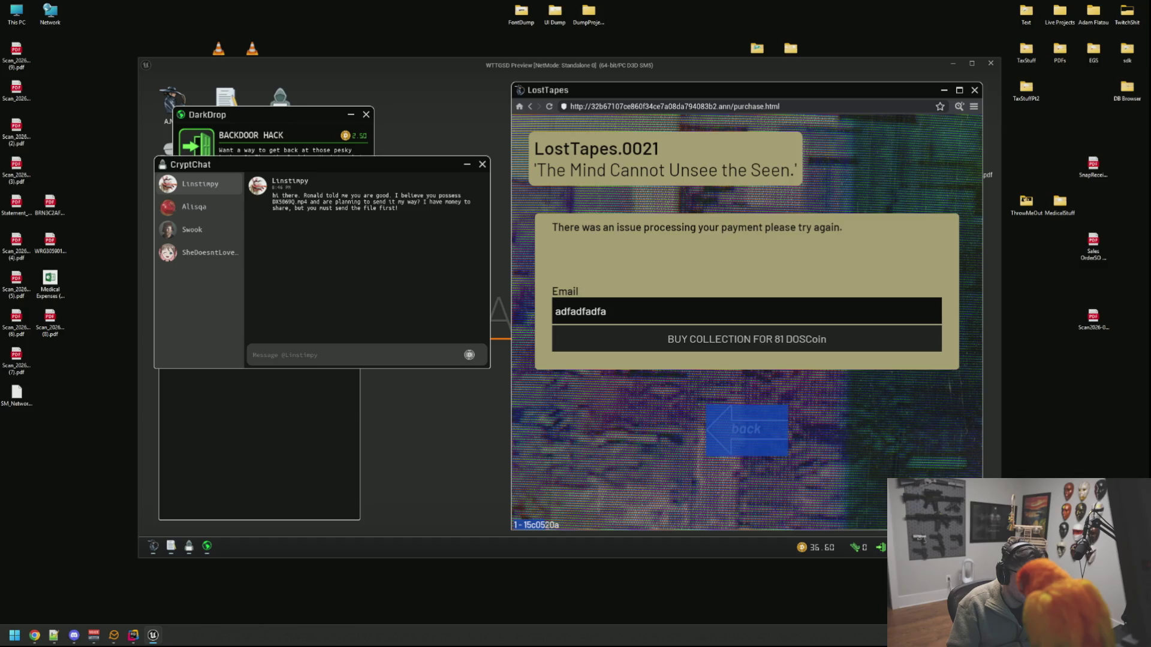
pyautogui.click(517, 526)
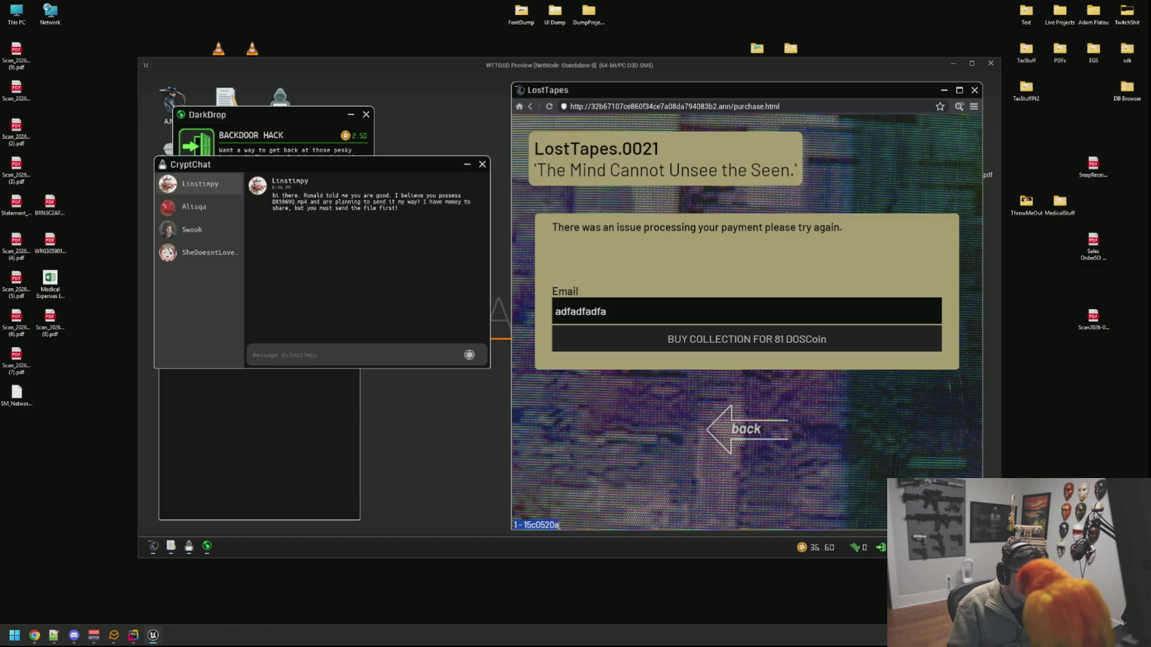
pyautogui.click(272, 416)
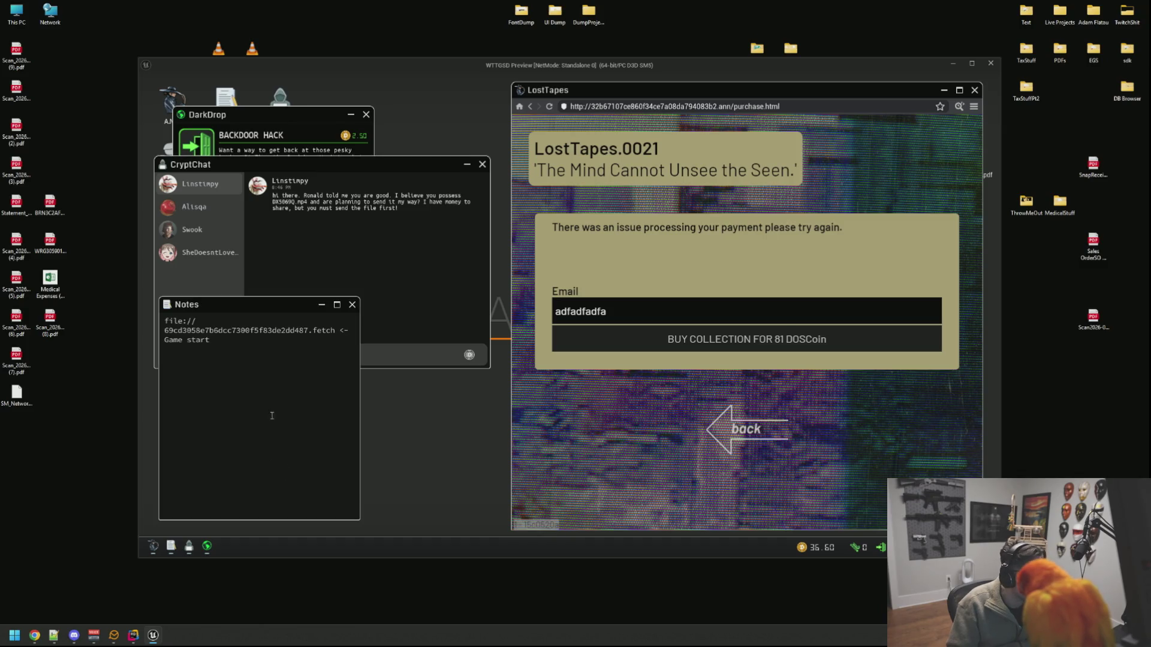
pyautogui.press('Return')
pyautogui.press('Return')
pyautogui.hotkey('ctrl', 'v')
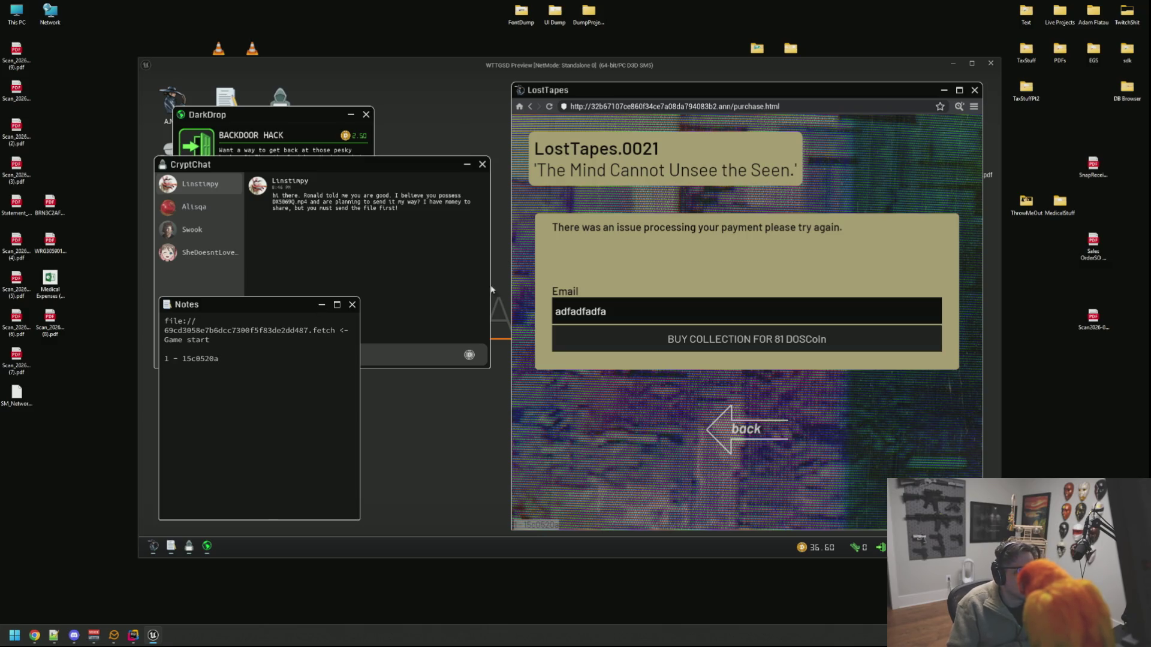
# Step: Back on Codex of Silence, paste the key fragment into the decryption contact's chat and send it
pyautogui.click(974, 106)
pyautogui.click(935, 197)
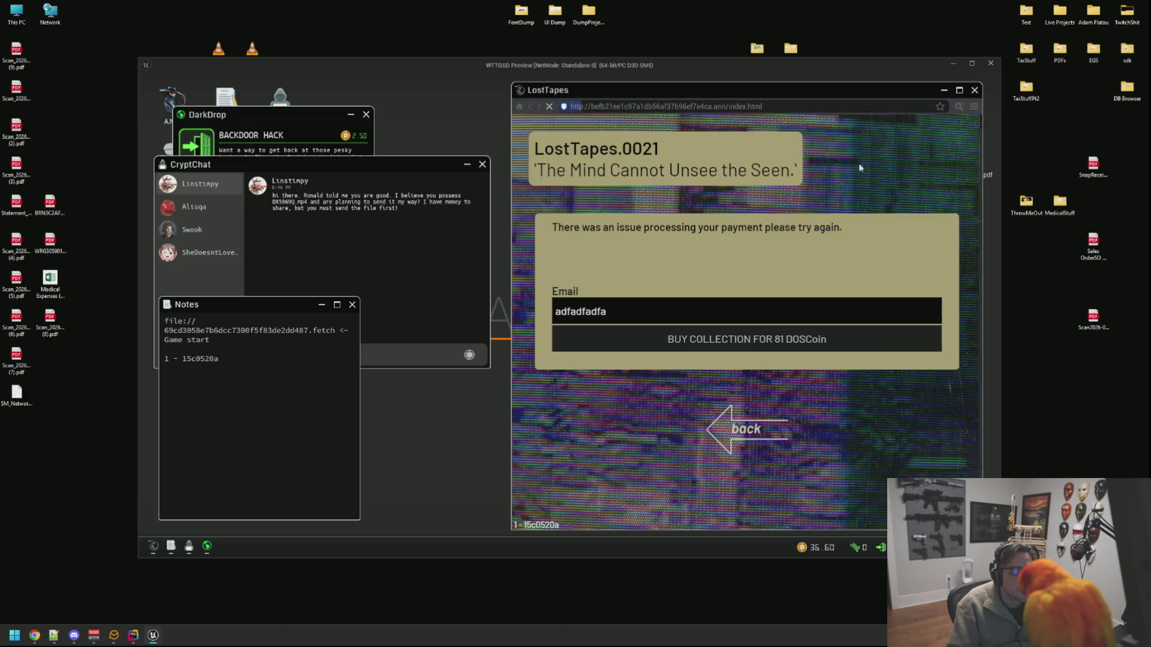
pyautogui.click(174, 229)
pyautogui.click(341, 347)
pyautogui.hotkey('ctrl', 'v')
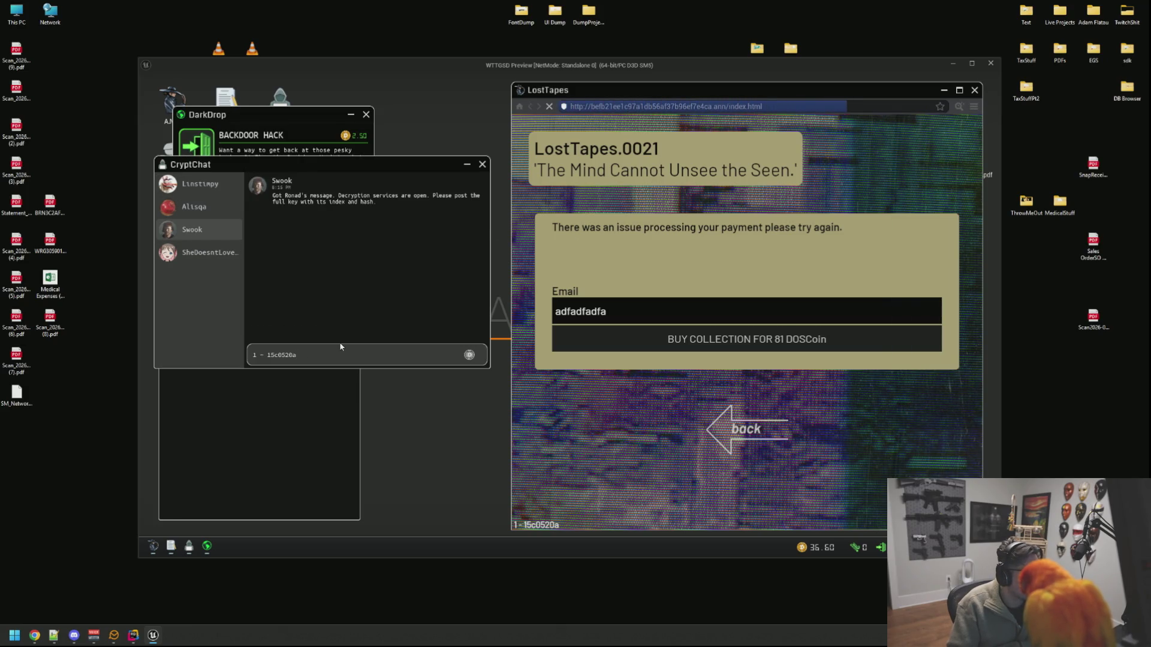
pyautogui.press('Return')
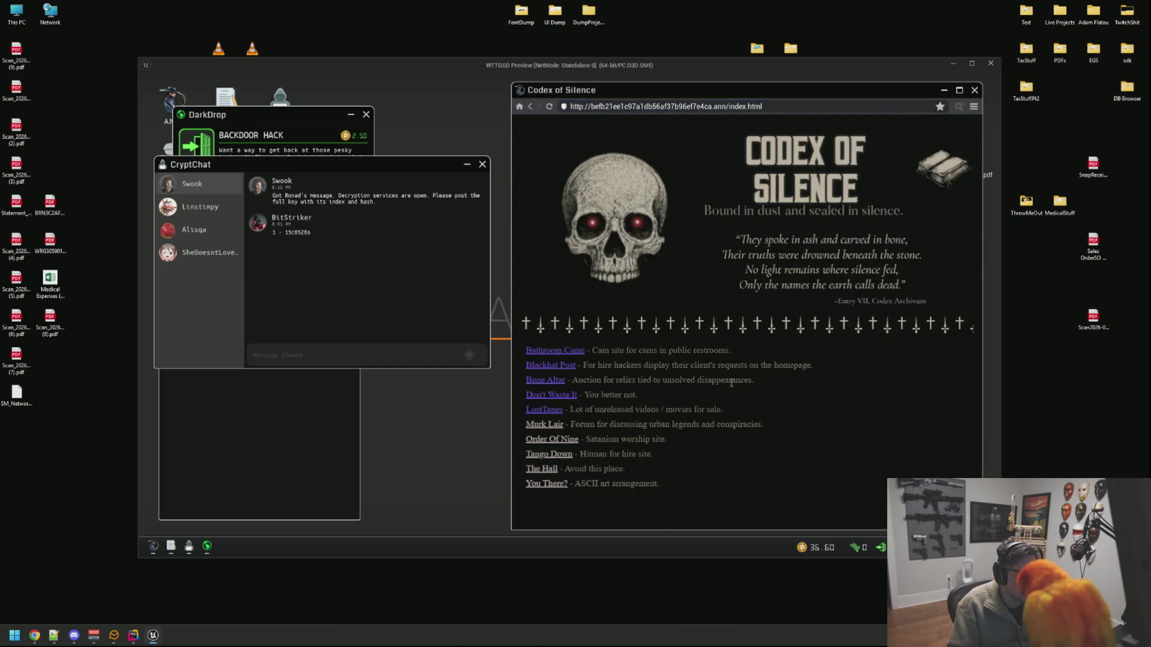
# Step: Pay the contact 6.5 DOS Coin, visit Murk Lair and Order Of Nine, then get up
pyautogui.click(547, 424)
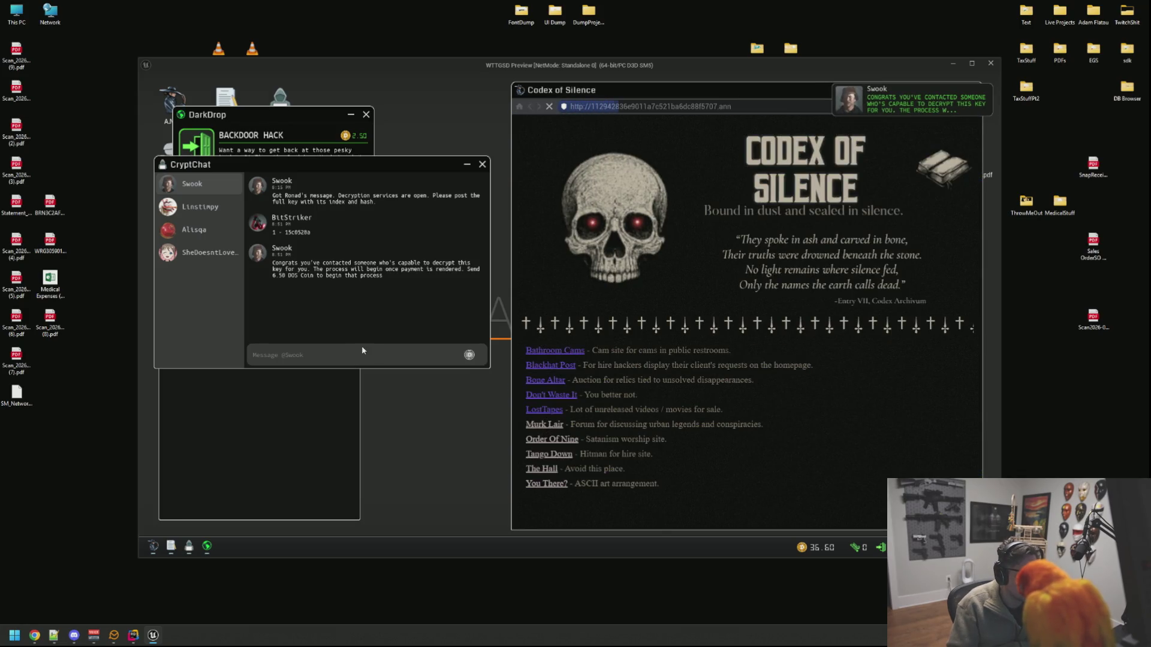
pyautogui.click(469, 354)
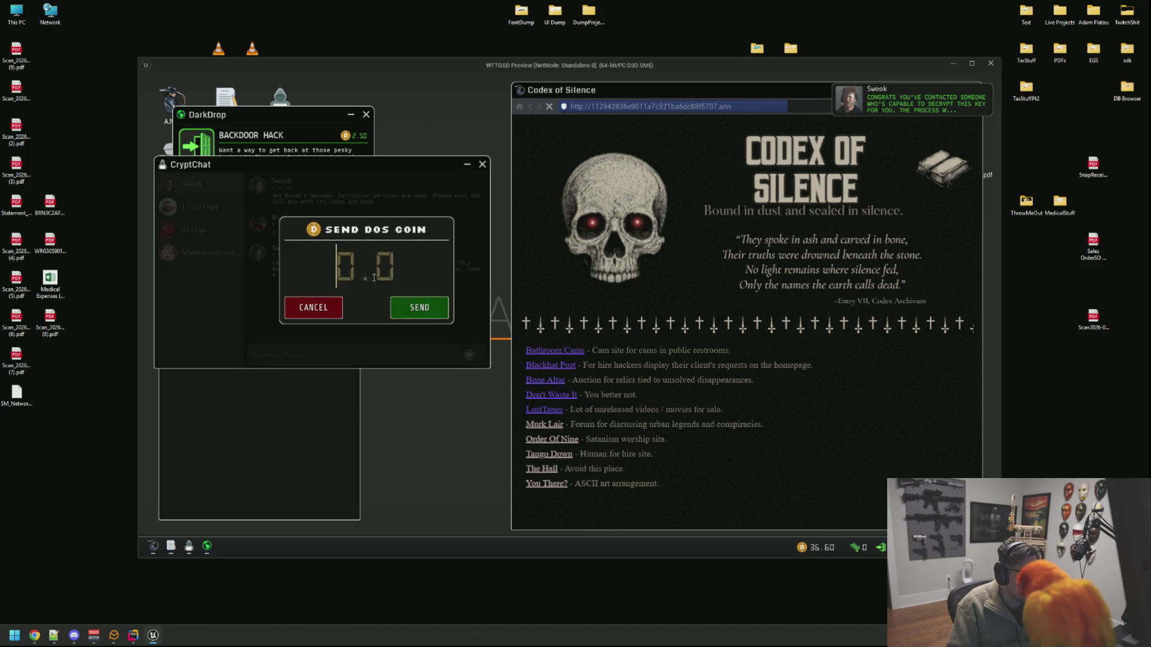
pyautogui.write('6.5')
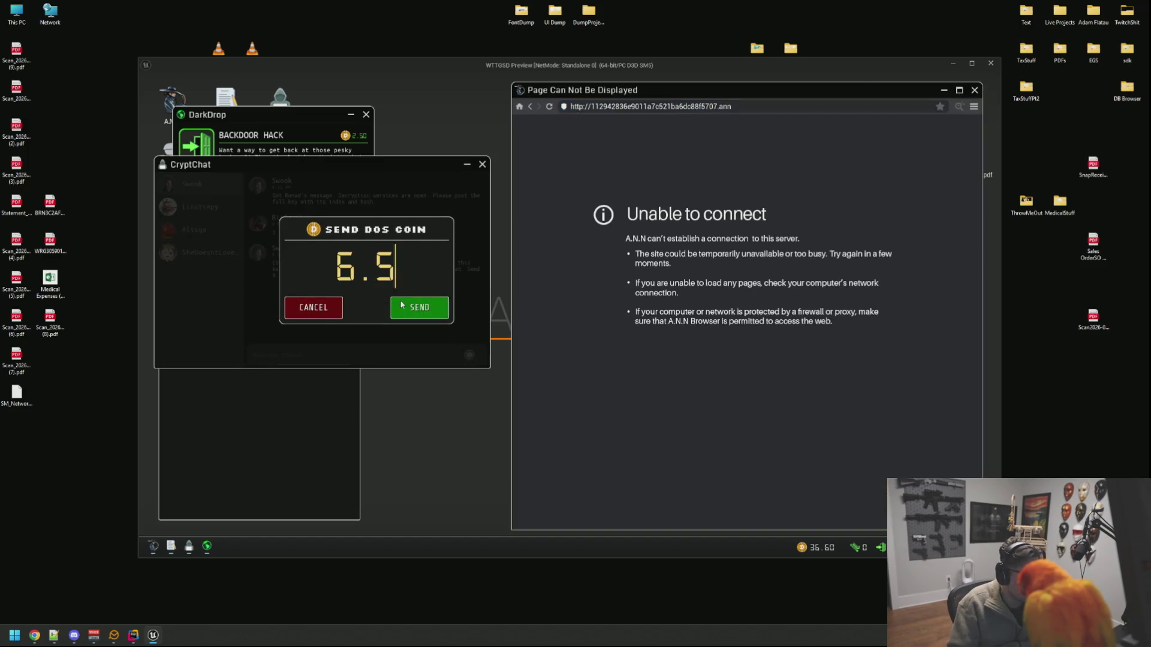
pyautogui.click(419, 307)
pyautogui.click(531, 108)
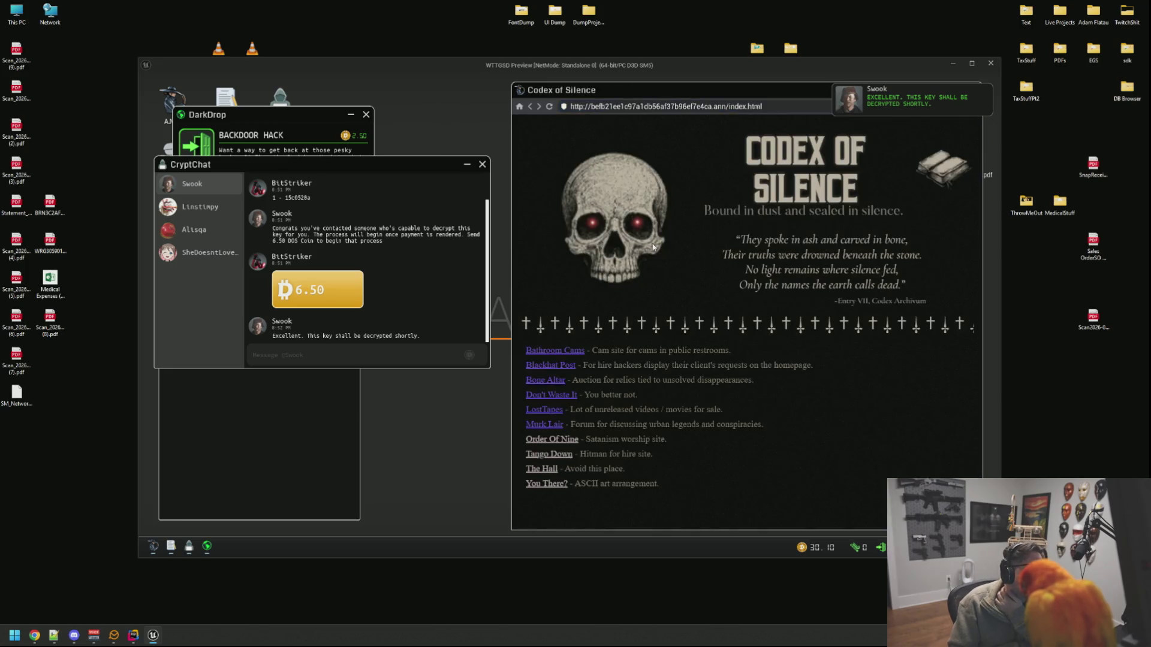
pyautogui.click(552, 440)
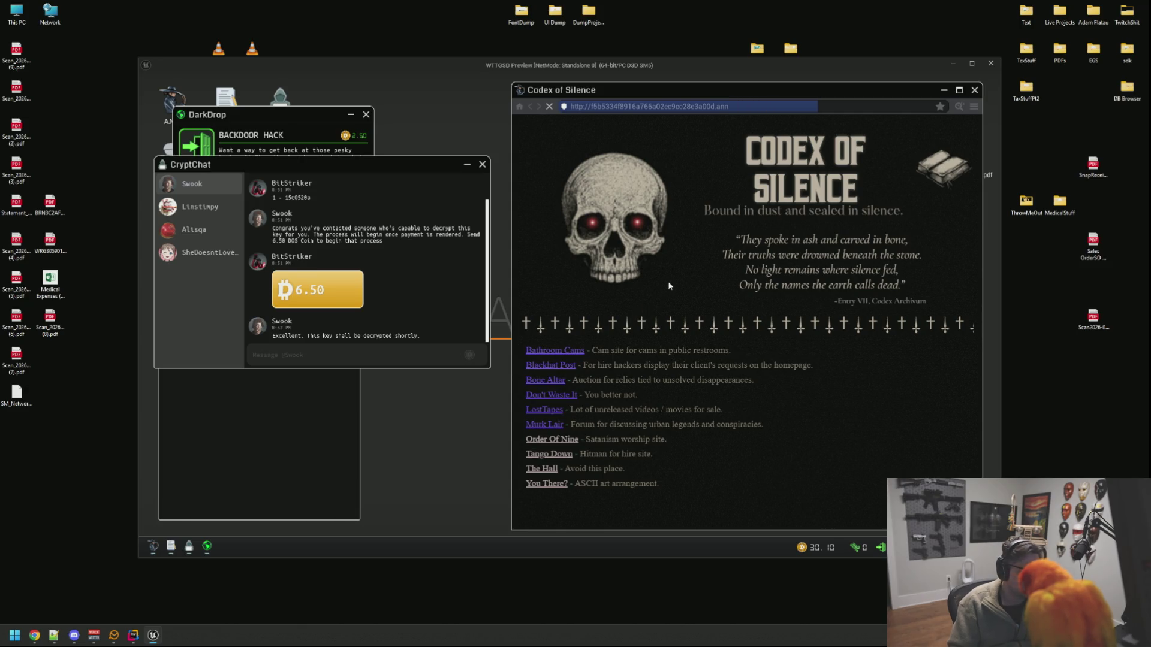
pyautogui.rightClick(706, 306)
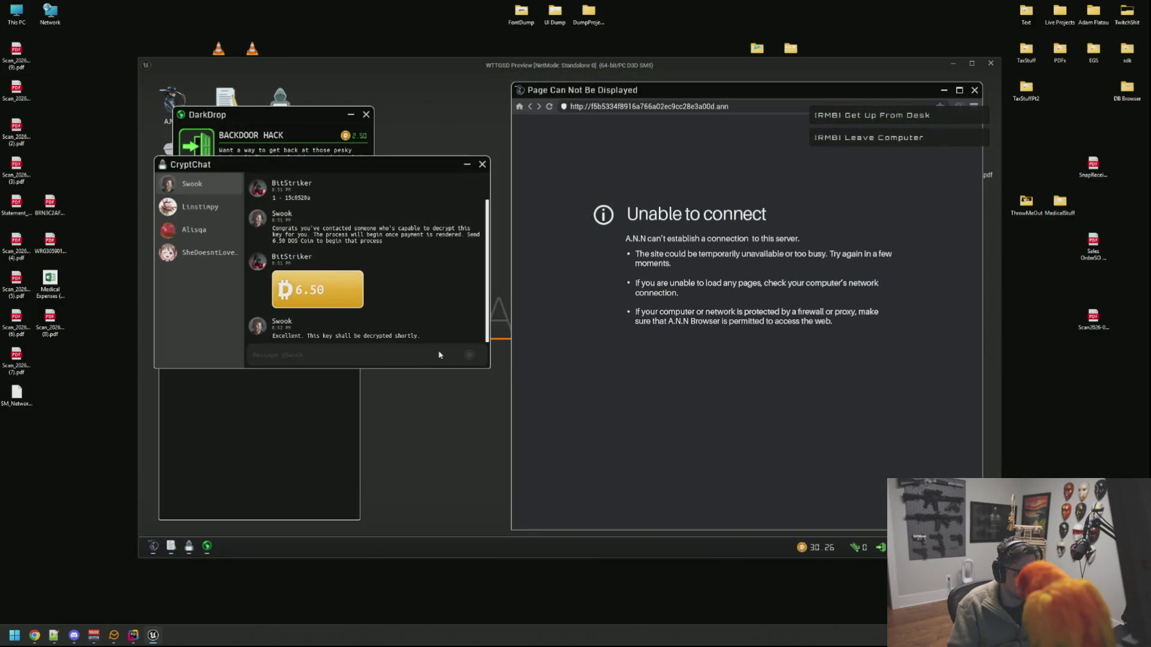
# Step: Bring the browser forward and open the Tango Down site from the Codex of Silence list
pyautogui.moveTo(304, 160)
pyautogui.mouseDown()
pyautogui.moveTo(425, 286)
pyautogui.moveTo(361, 156)
pyautogui.mouseUp()
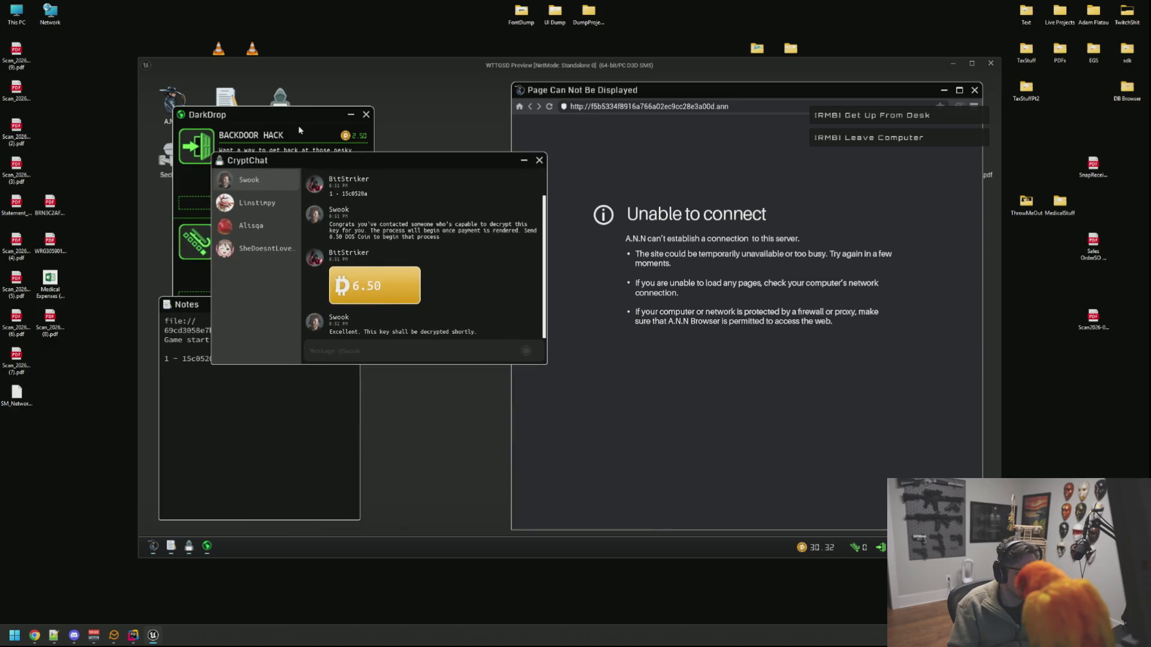
pyautogui.click(299, 128)
pyautogui.click(753, 344)
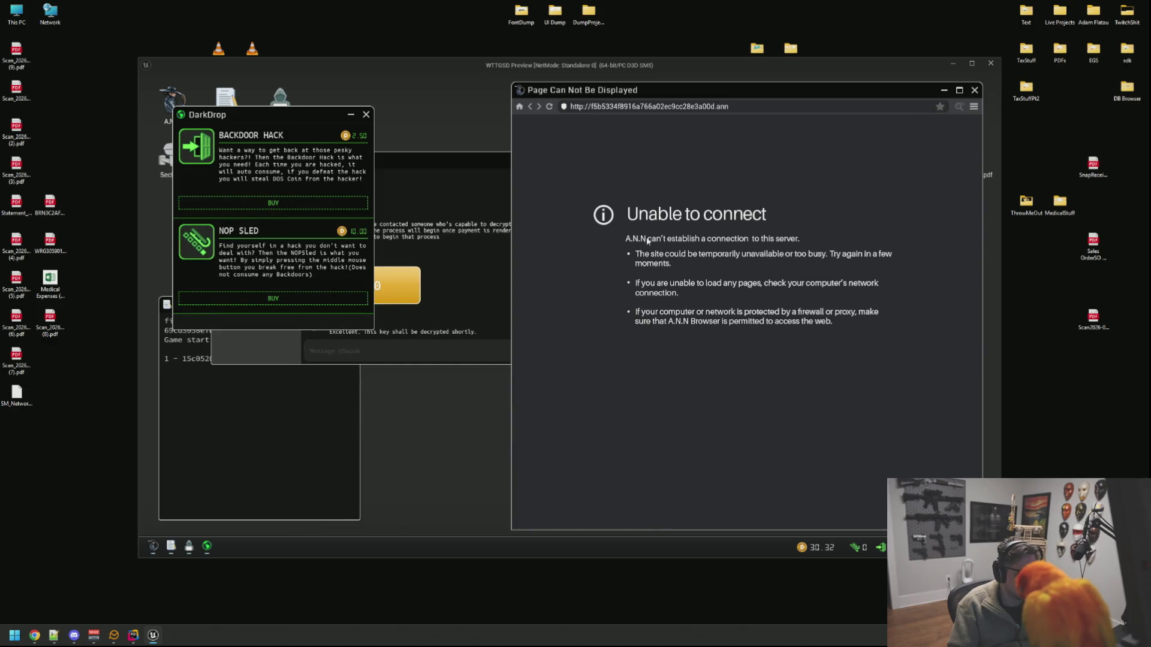
pyautogui.click(535, 108)
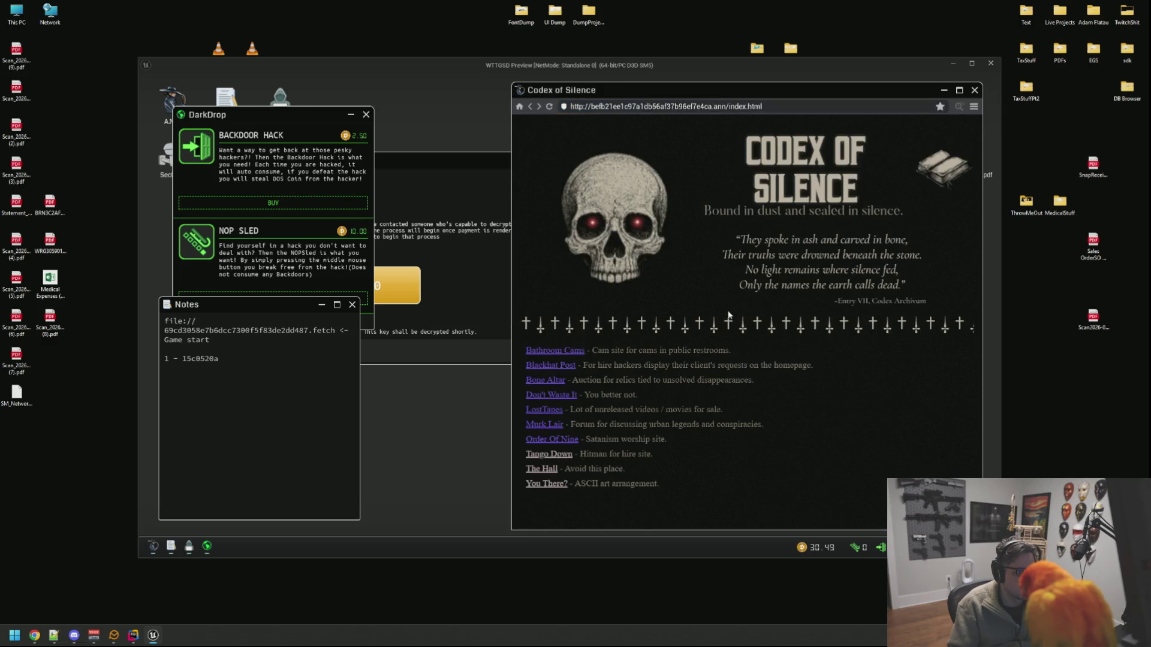
pyautogui.click(564, 459)
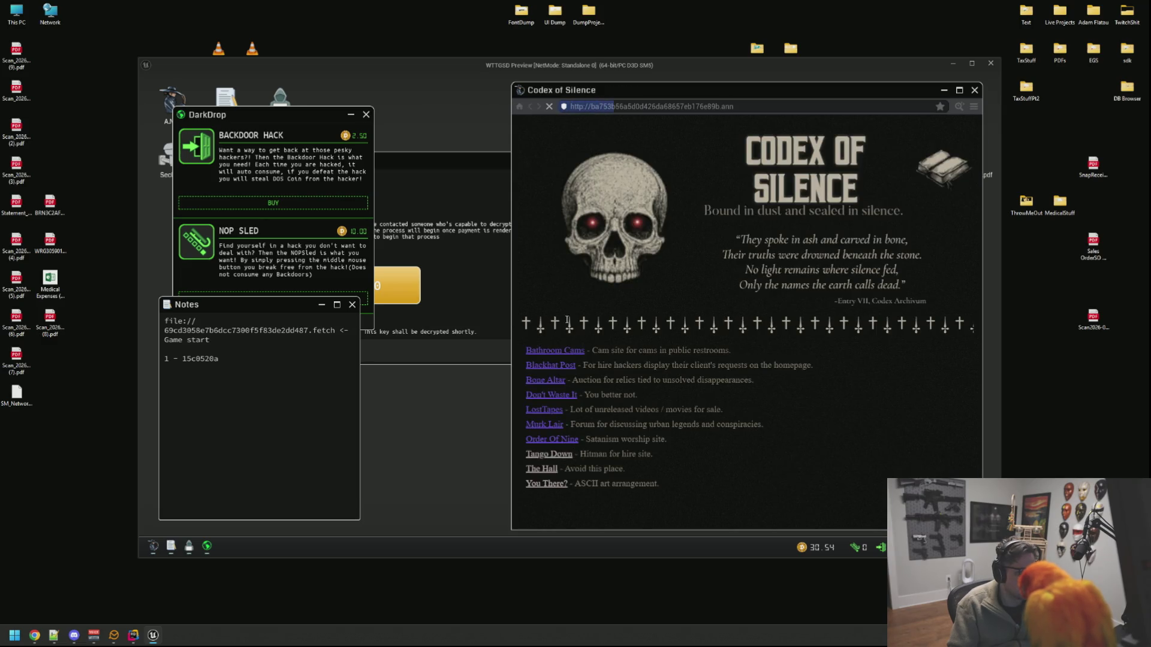
# Step: Copy the Tango Down address into the requesting contact's chat and send it
pyautogui.click(390, 258)
pyautogui.click(249, 202)
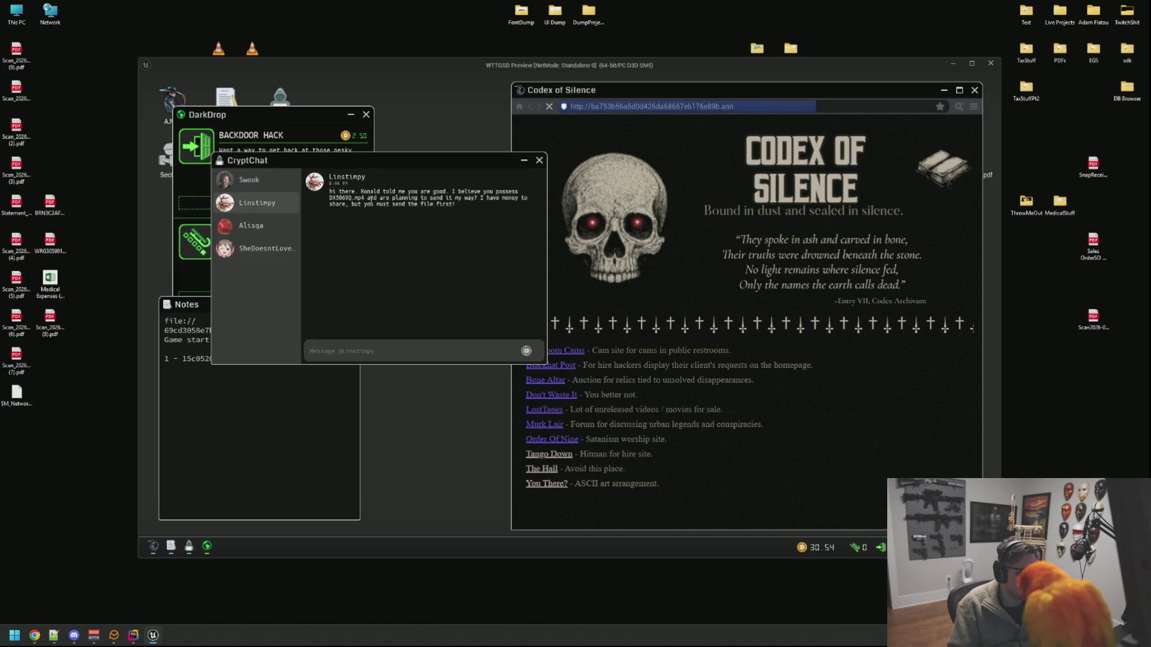
pyautogui.click(238, 227)
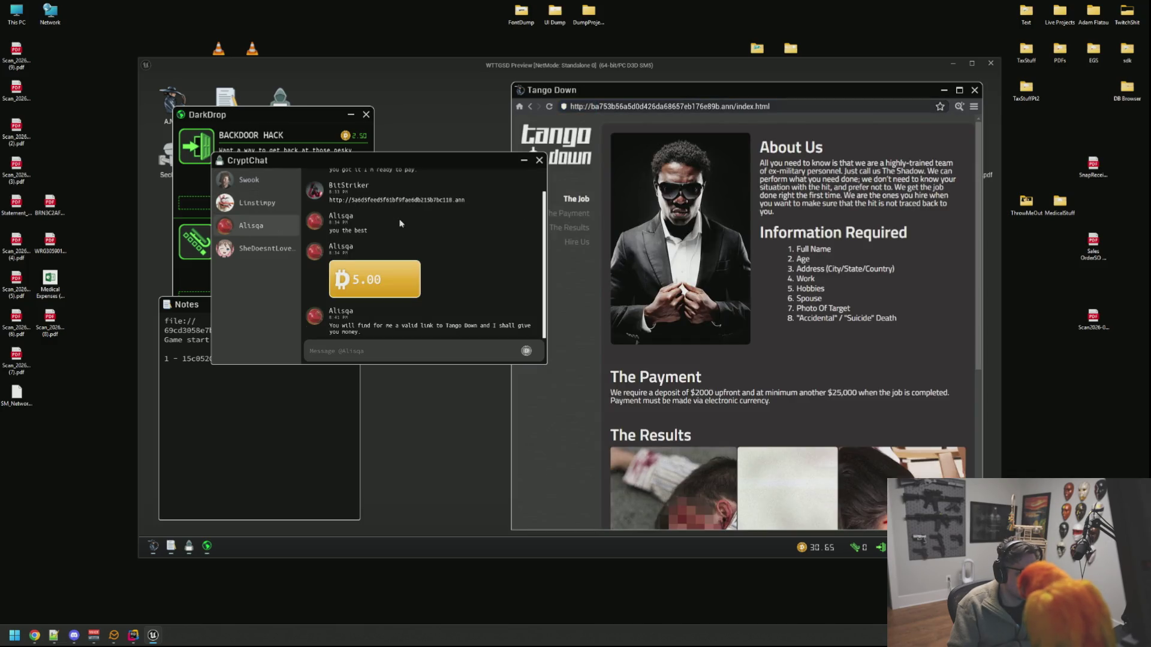
pyautogui.click(728, 318)
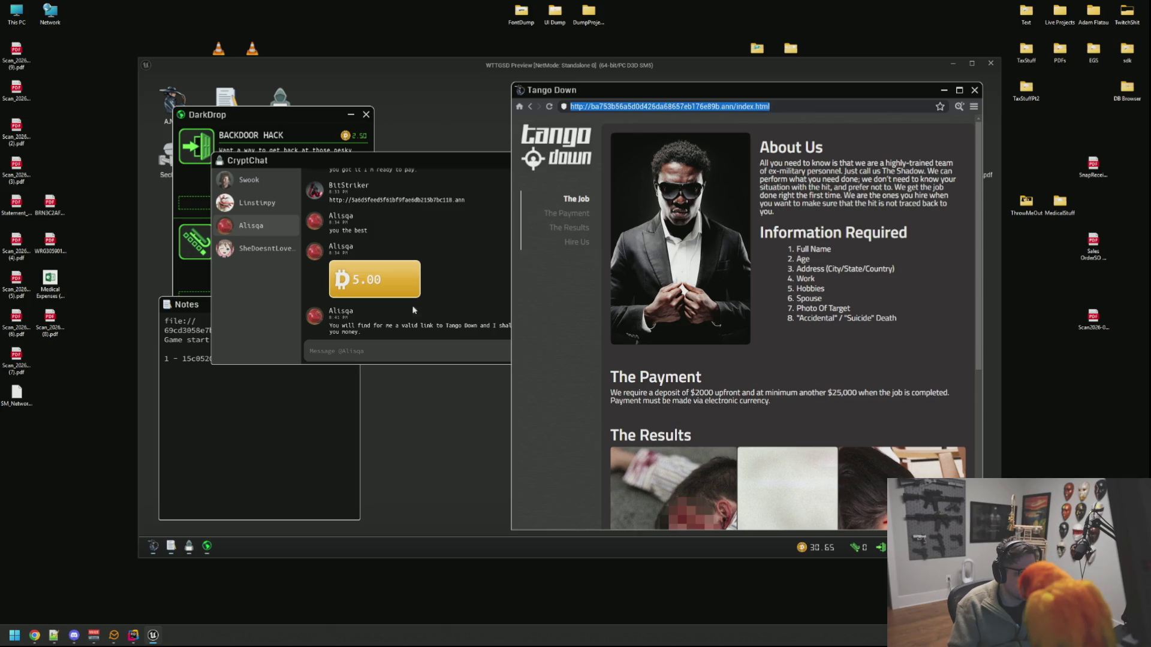
pyautogui.click(396, 350)
pyautogui.write('http://ba753b56a5d0d426da68657eb176e89b.ann/index.html')
pyautogui.press('Return')
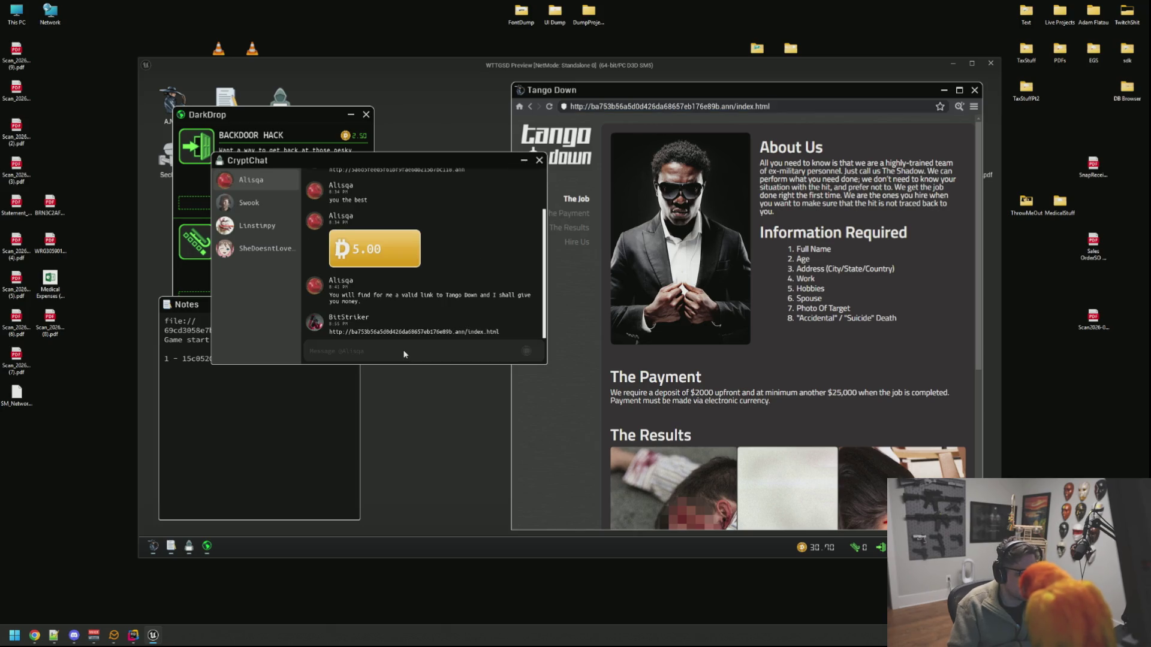
# Step: Open the Tango Down page's source viewer and move it higher on screen
pyautogui.click(727, 365)
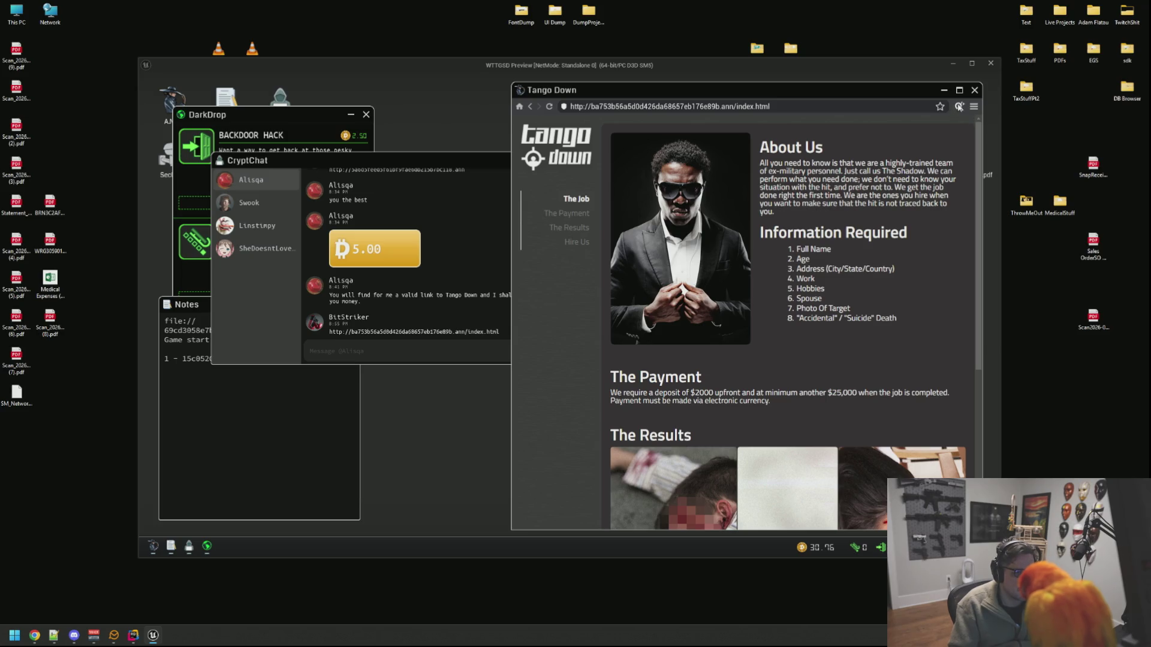
pyautogui.click(959, 107)
pyautogui.moveTo(390, 286); pyautogui.dragTo(659, 123)
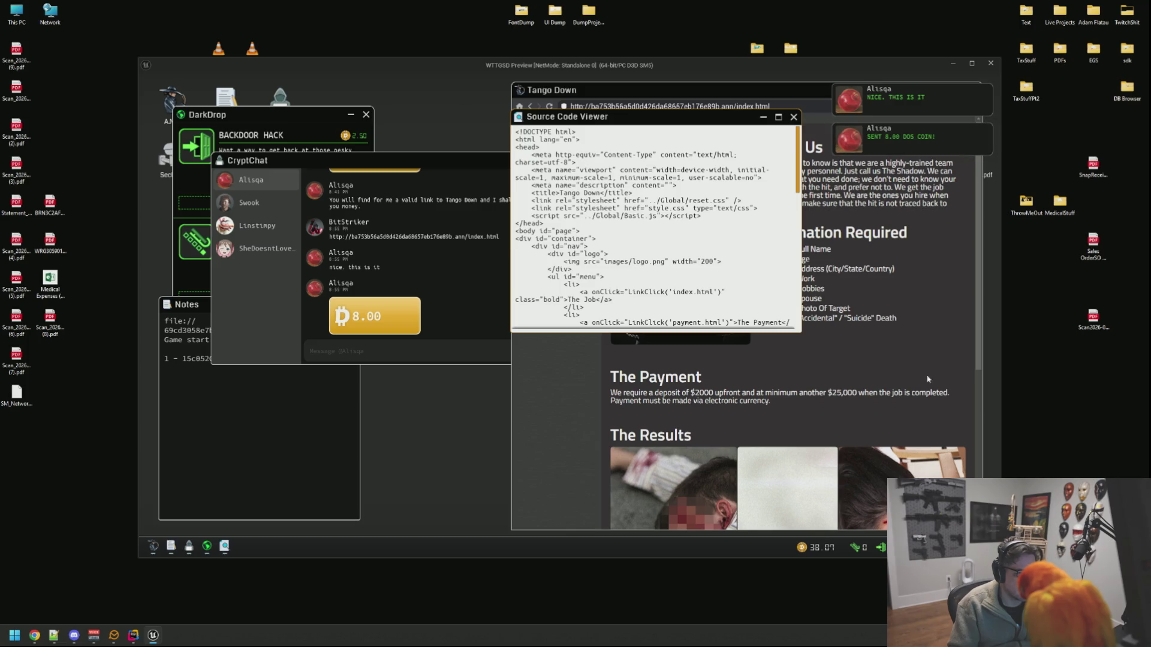
# Step: Enlarge the Tango Down source viewer and scroll through its code
pyautogui.moveTo(803, 332)
pyautogui.mouseDown()
pyautogui.moveTo(871, 333)
pyautogui.moveTo(871, 438)
pyautogui.moveTo(953, 440)
pyautogui.mouseUp()
pyautogui.scroll(-2, 698, 298)
pyautogui.scroll(-8, 698, 298)
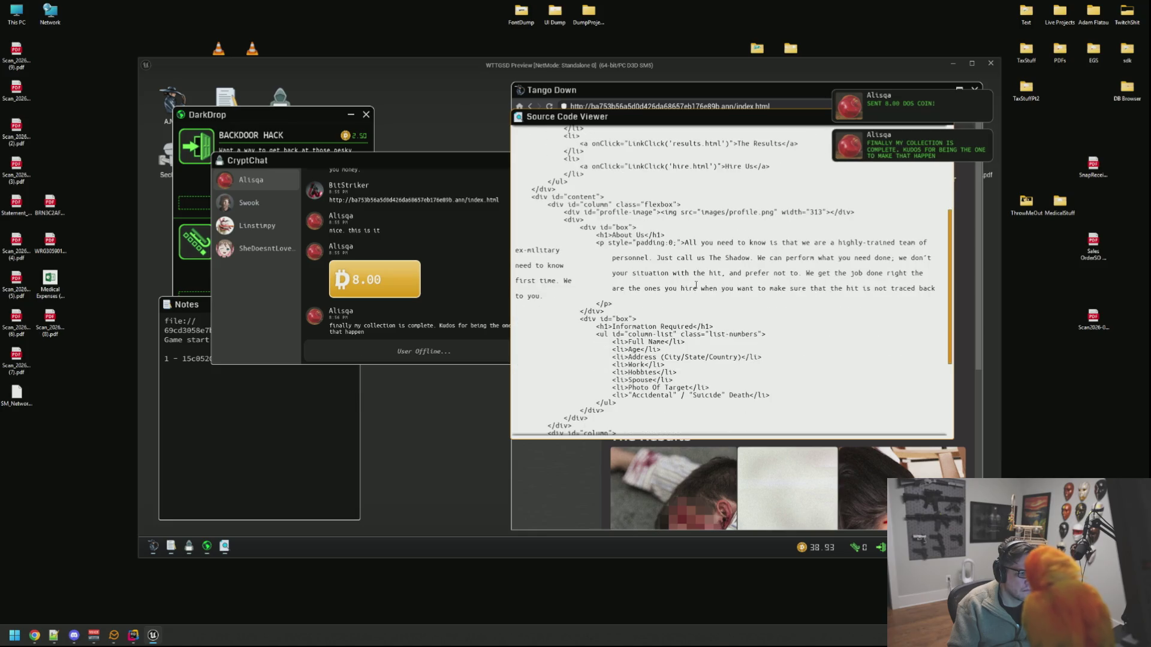
pyautogui.scroll(-3, 695, 282)
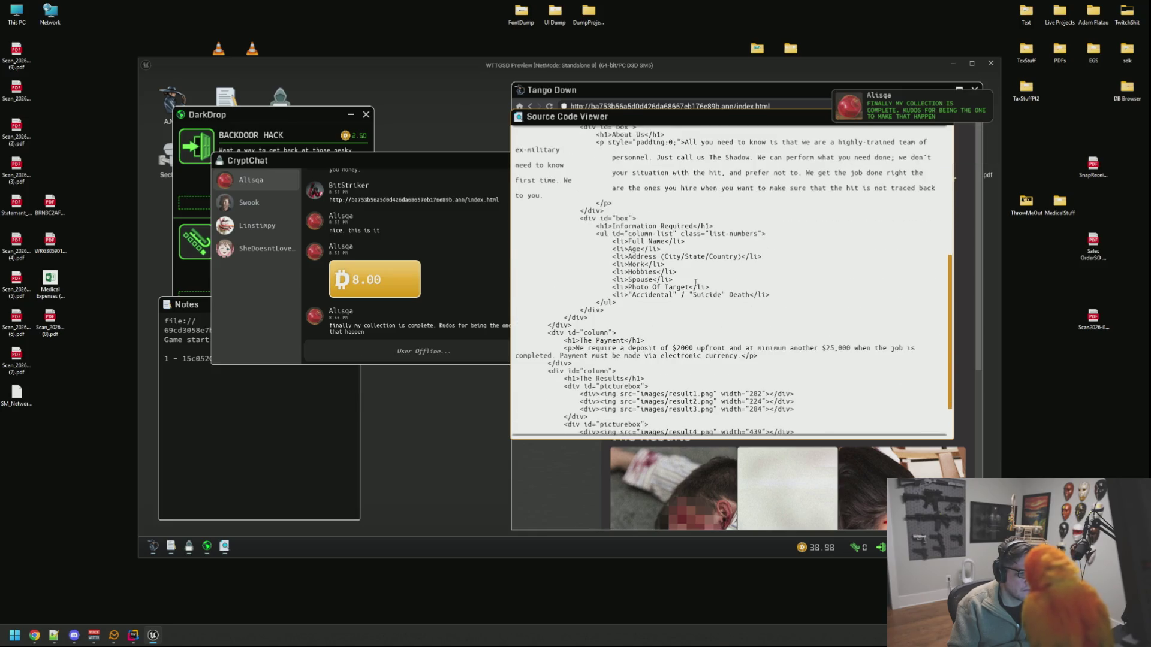
pyautogui.scroll(10, 695, 283)
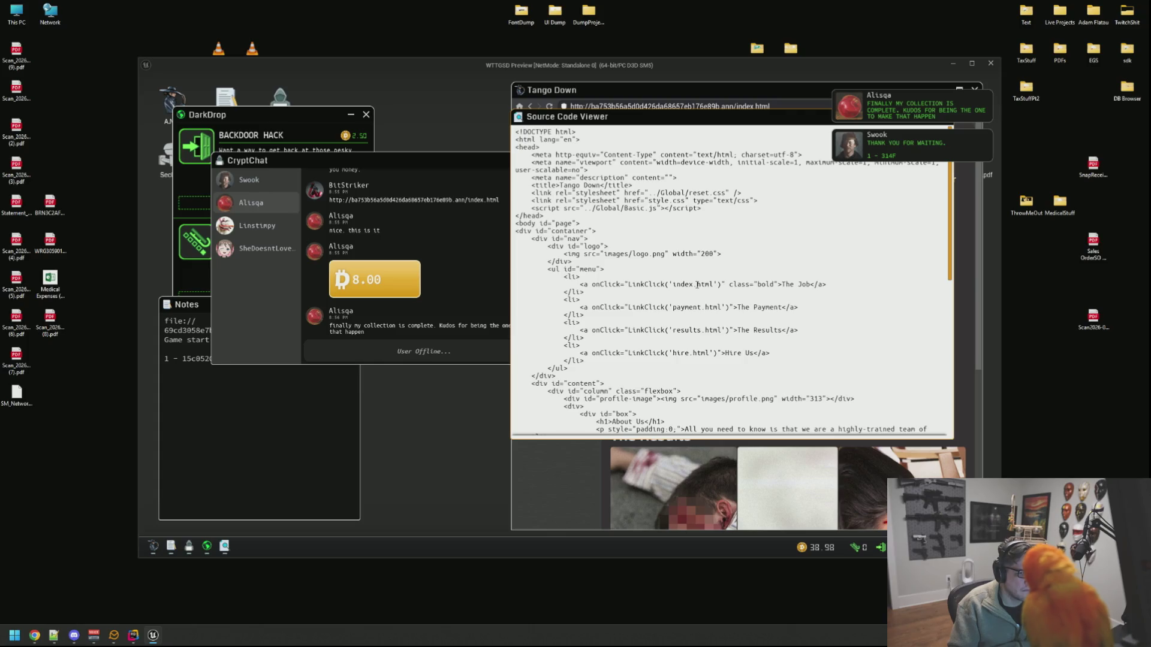
# Step: Copy the decrypted key line '1 - 314f' from the decryption chat onto a new Notes line
pyautogui.click(484, 234)
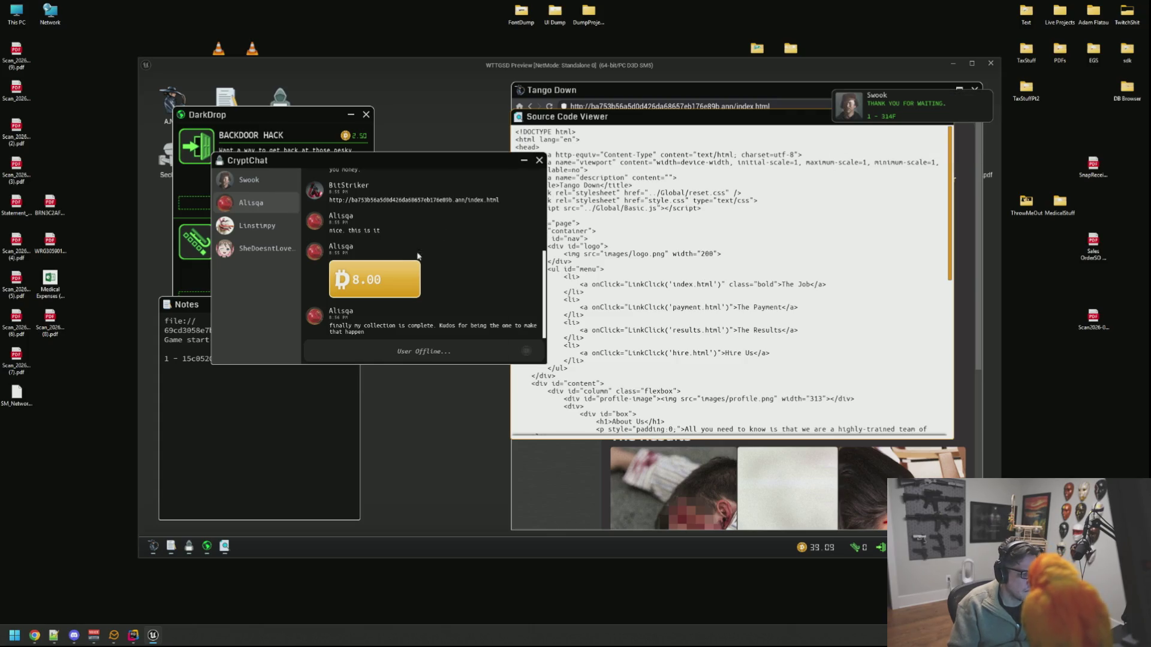
pyautogui.click(249, 180)
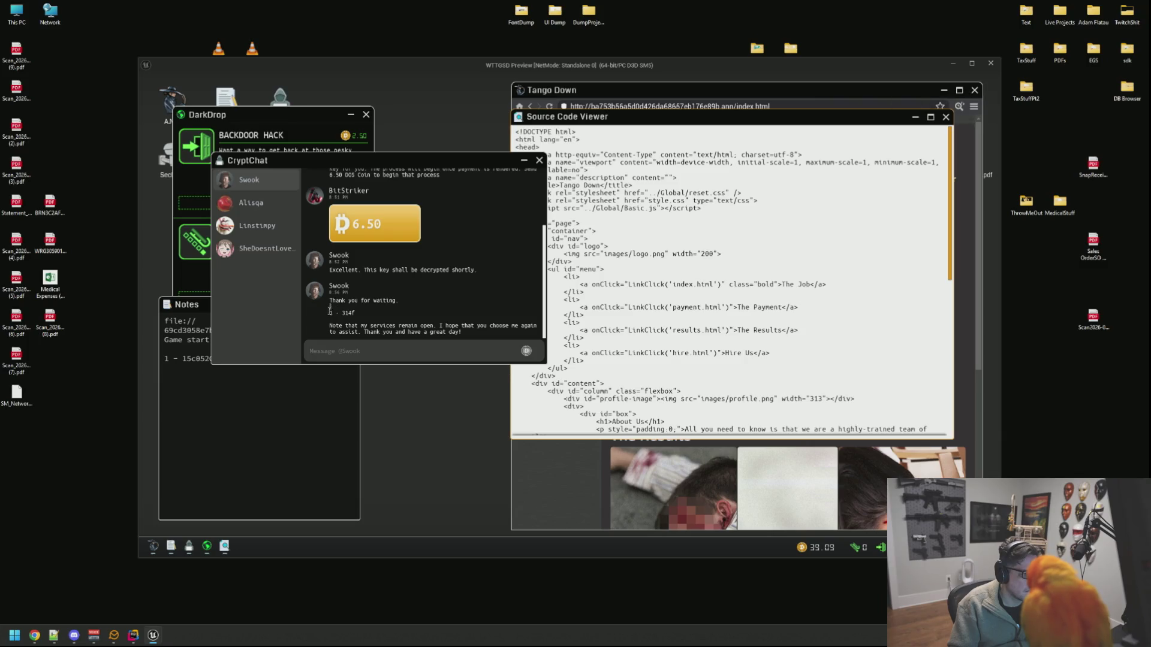
pyautogui.moveTo(330, 312); pyautogui.dragTo(351, 316)
pyautogui.hotkey('ctrl', 'c')
pyautogui.click(281, 405)
pyautogui.press('Return')
pyautogui.press('Return')
pyautogui.hotkey('ctrl', 'v')
# Step: Finish reading the source, close the viewer, and scroll the Tango Down page
pyautogui.click(712, 286)
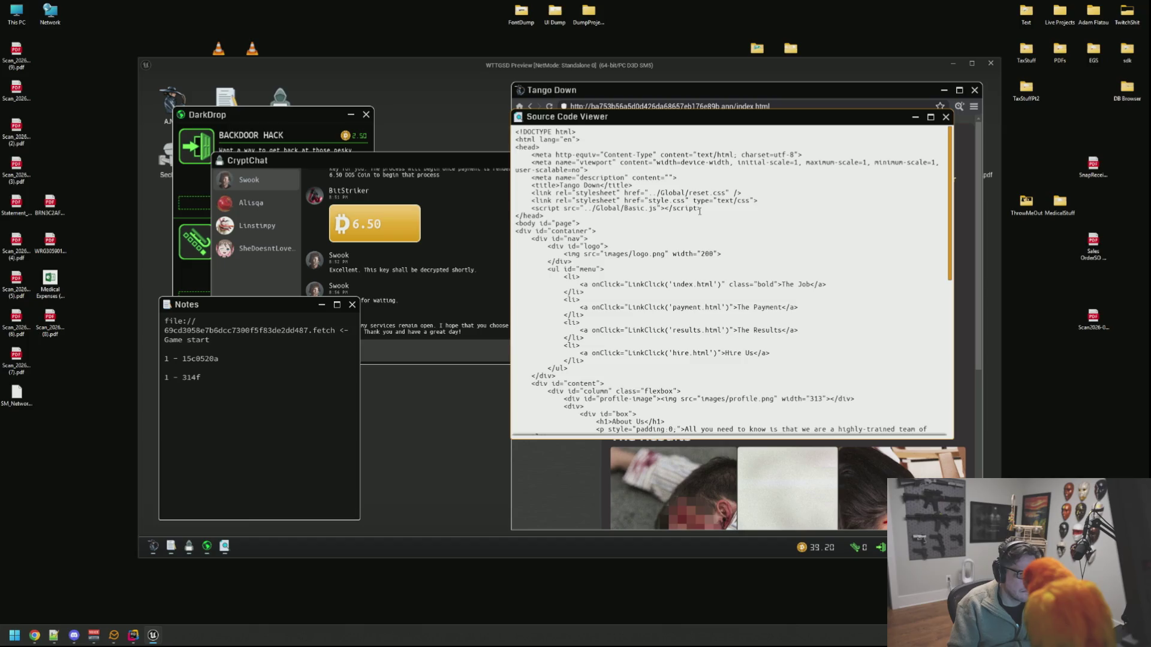
pyautogui.scroll(-7, 701, 212)
pyautogui.scroll(-5, 704, 213)
pyautogui.scroll(-3, 702, 220)
pyautogui.click(946, 117)
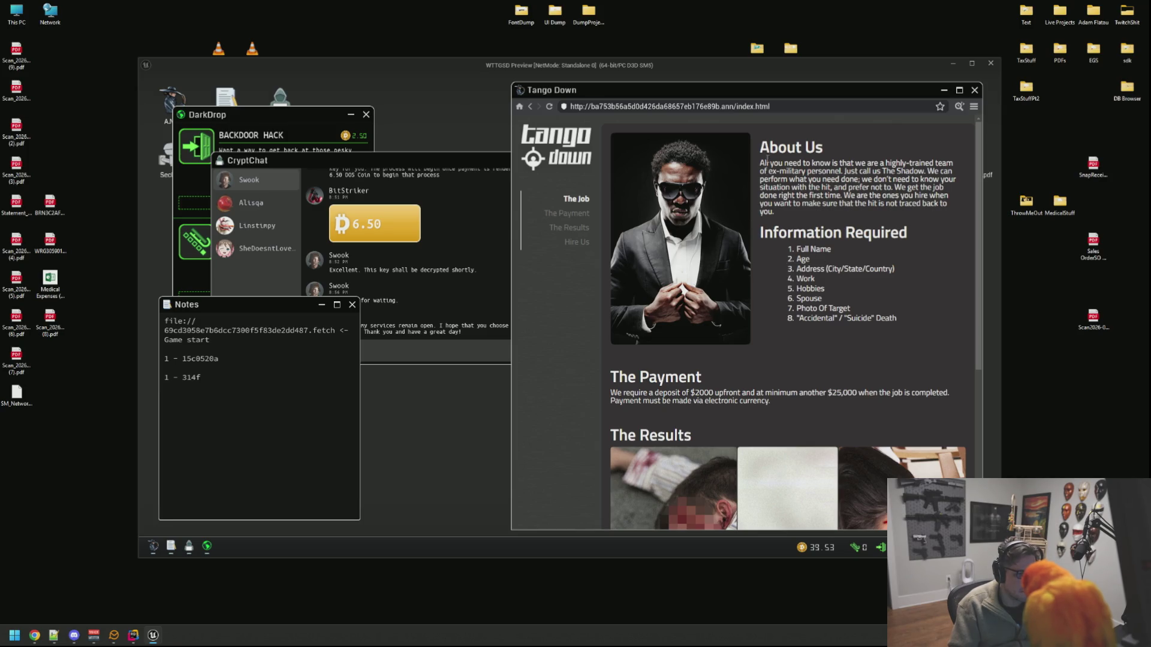
pyautogui.scroll(-3, 680, 214)
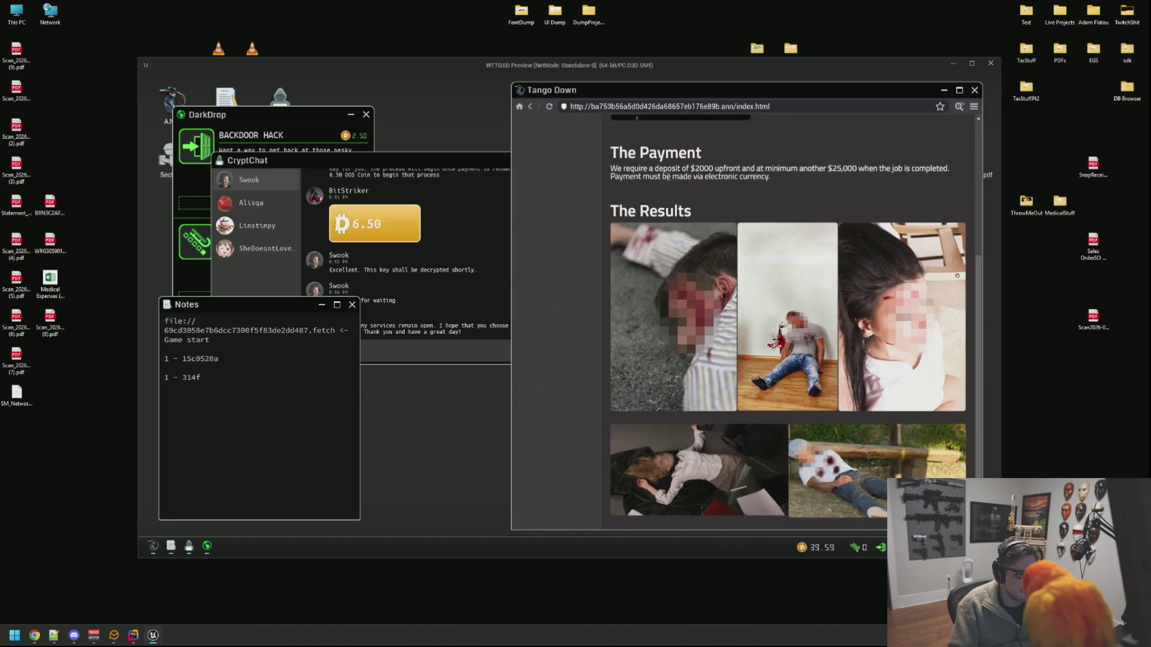
pyautogui.scroll(-1, 686, 320)
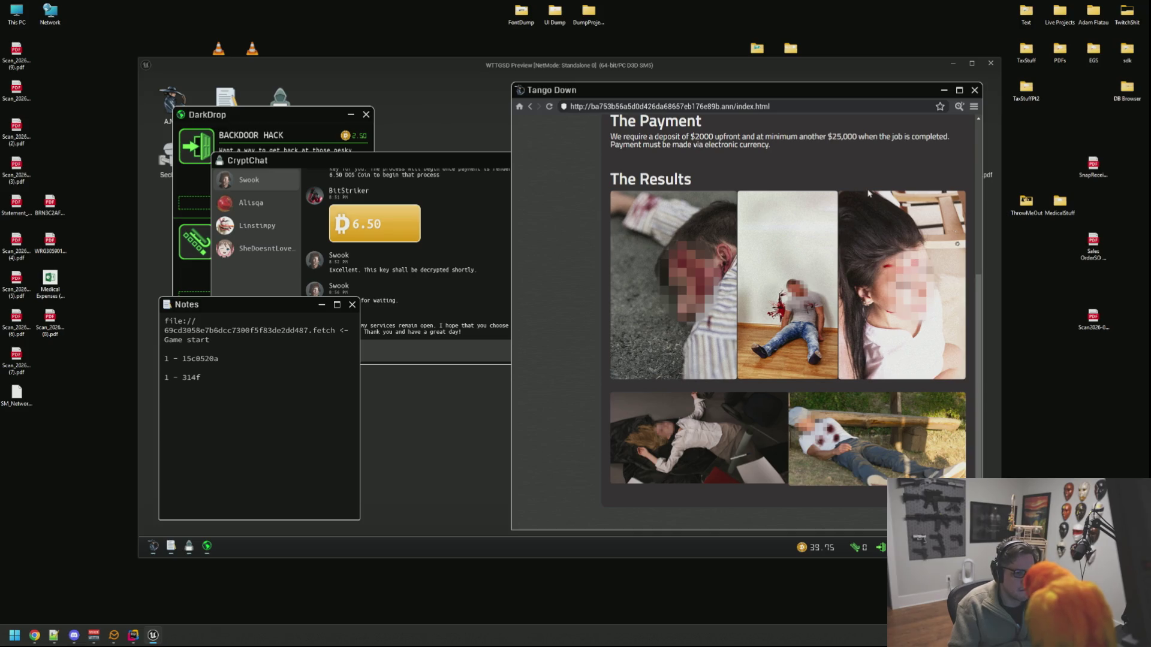
pyautogui.scroll(8, 745, 223)
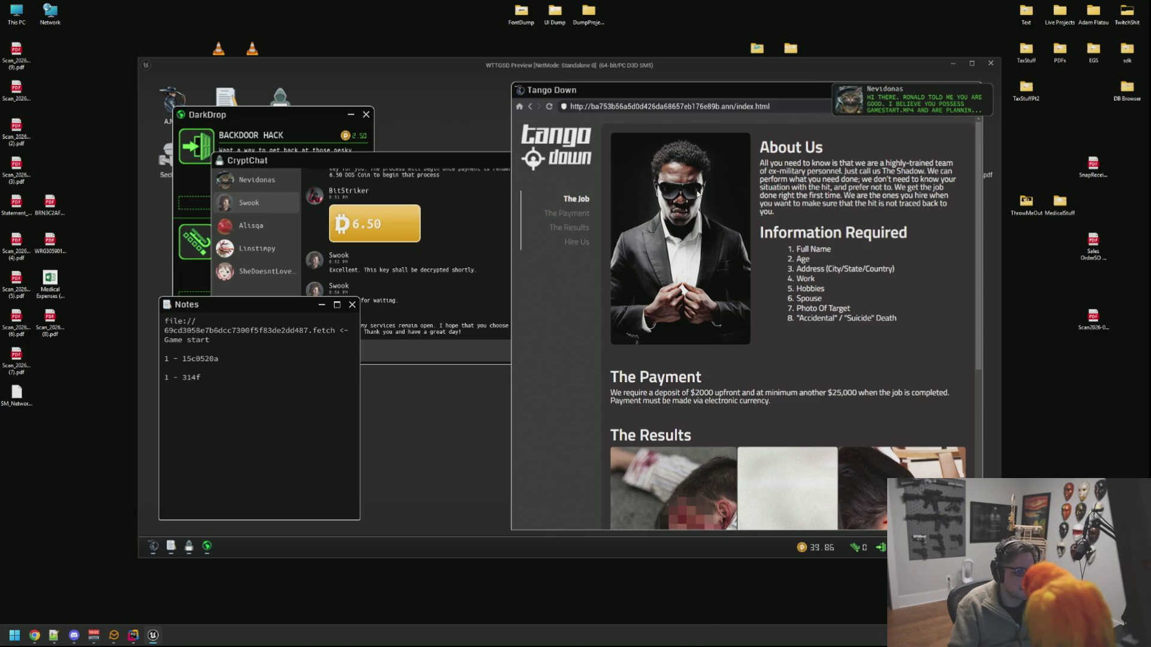
# Step: Read the new contact's file request in chat and copy the file:// fetch address from the notes
pyautogui.click(878, 113)
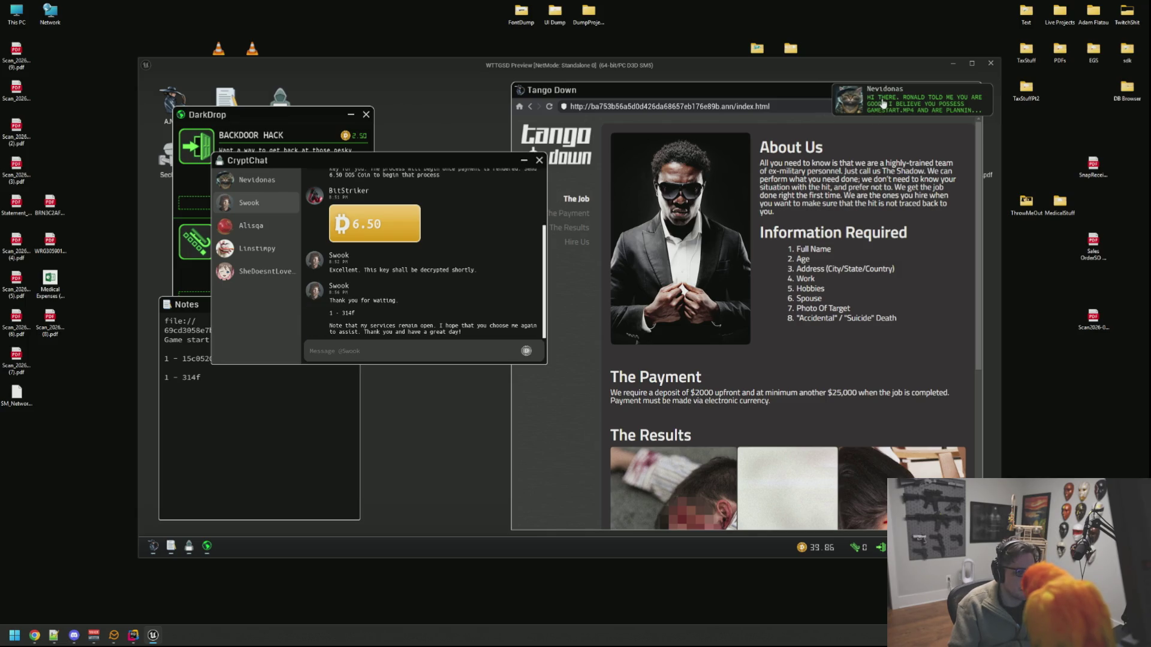
pyautogui.click(257, 180)
pyautogui.moveTo(362, 163); pyautogui.dragTo(522, 154)
pyautogui.moveTo(619, 192); pyautogui.dragTo(616, 206)
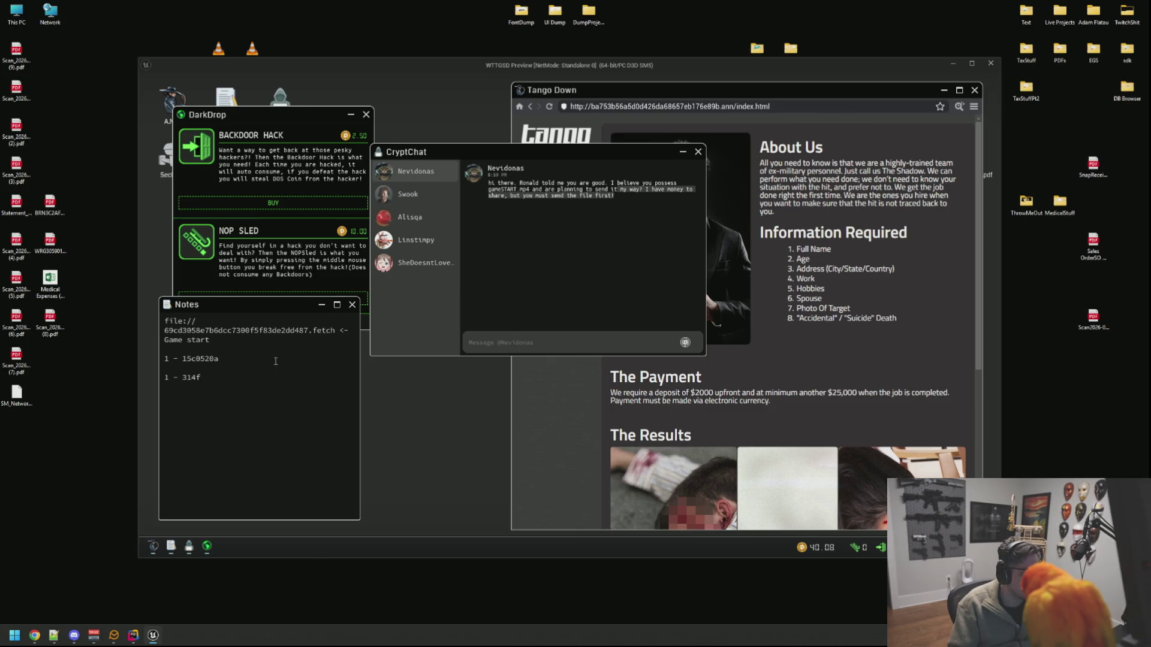
pyautogui.moveTo(336, 330); pyautogui.dragTo(164, 321)
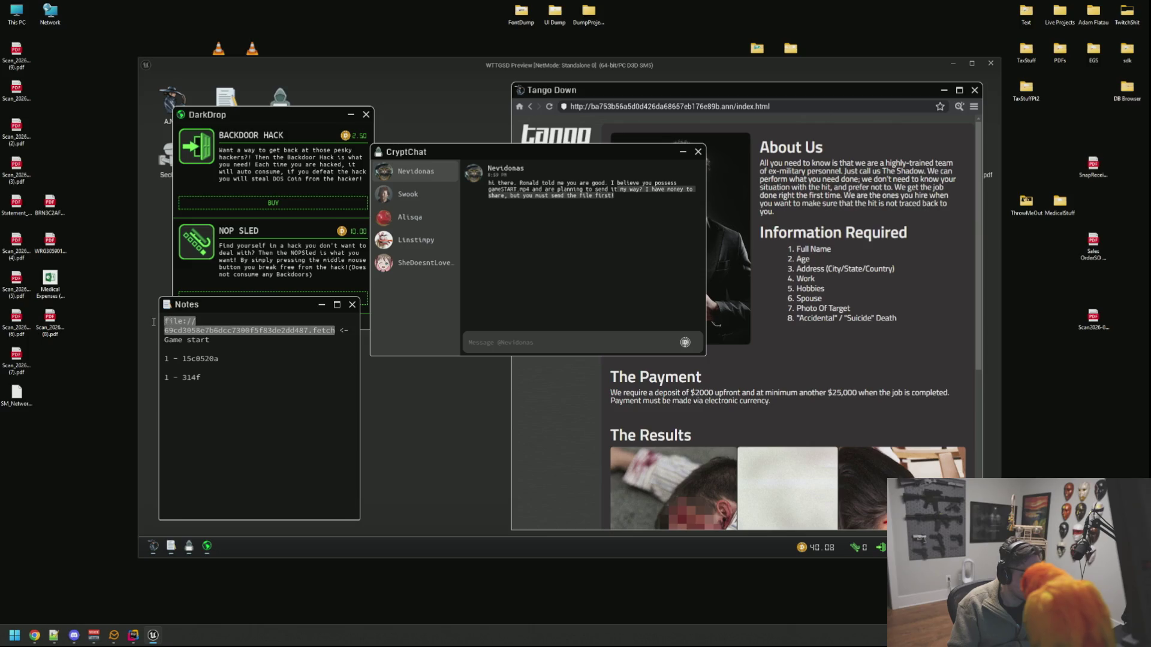
# Step: Close the shop window and fetch gameSTART.mp4 in ShadowFetch with the file:// URL, confirming with y
pyautogui.click(351, 115)
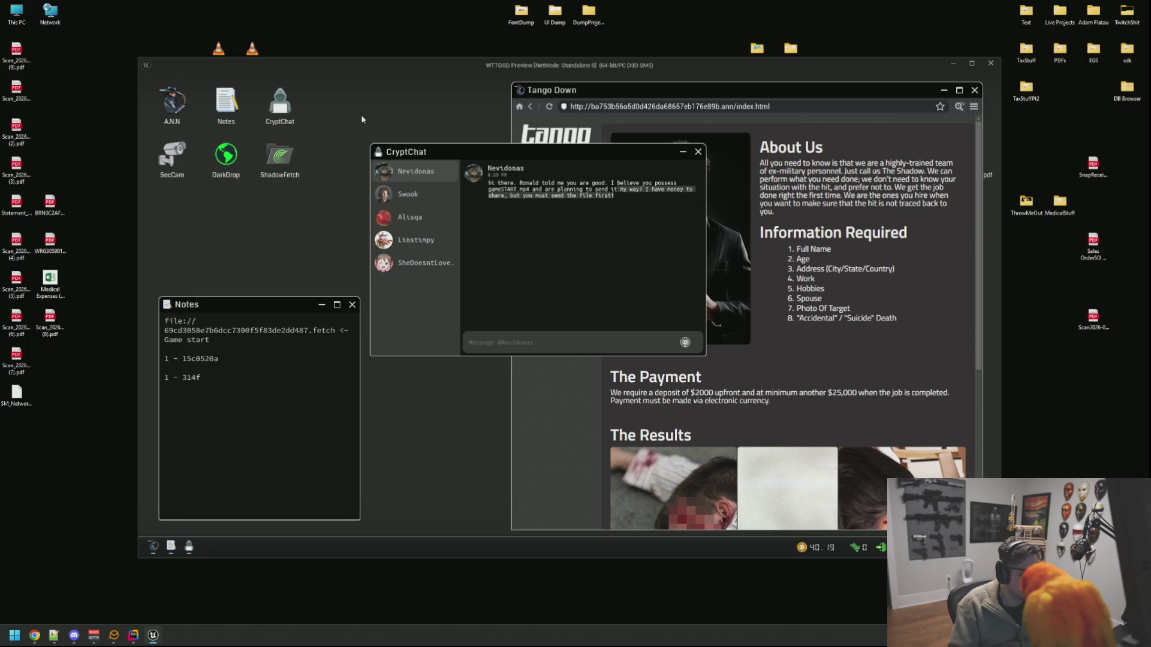
pyautogui.doubleClick(225, 163)
pyautogui.click(366, 115)
pyautogui.doubleClick(280, 157)
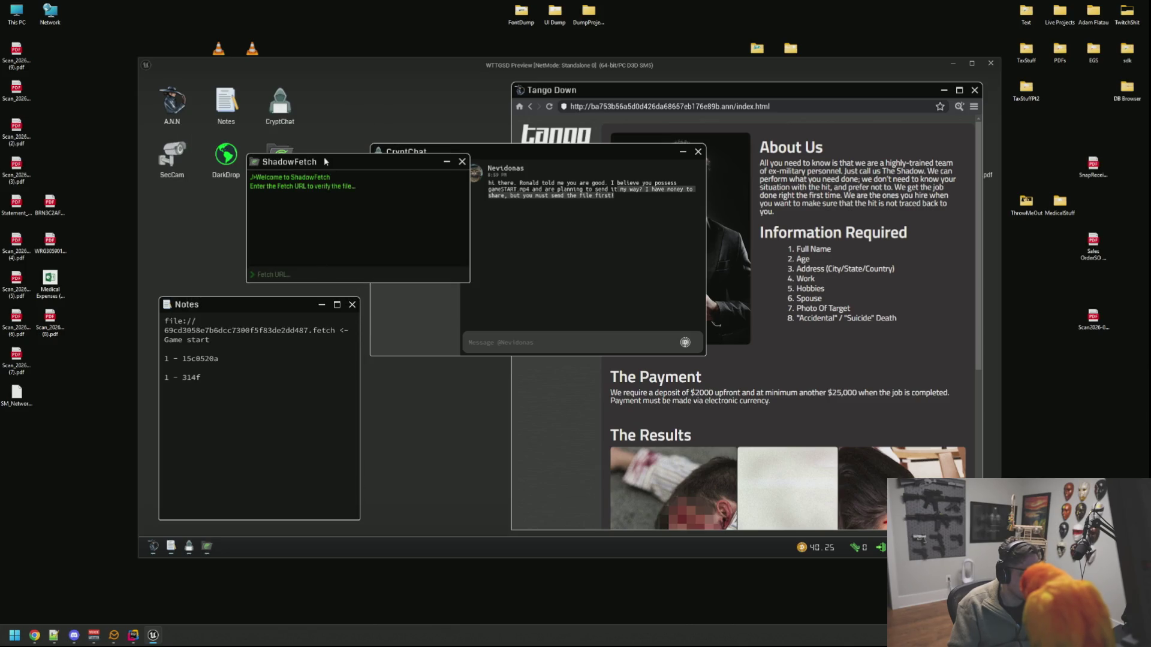
pyautogui.click(253, 240)
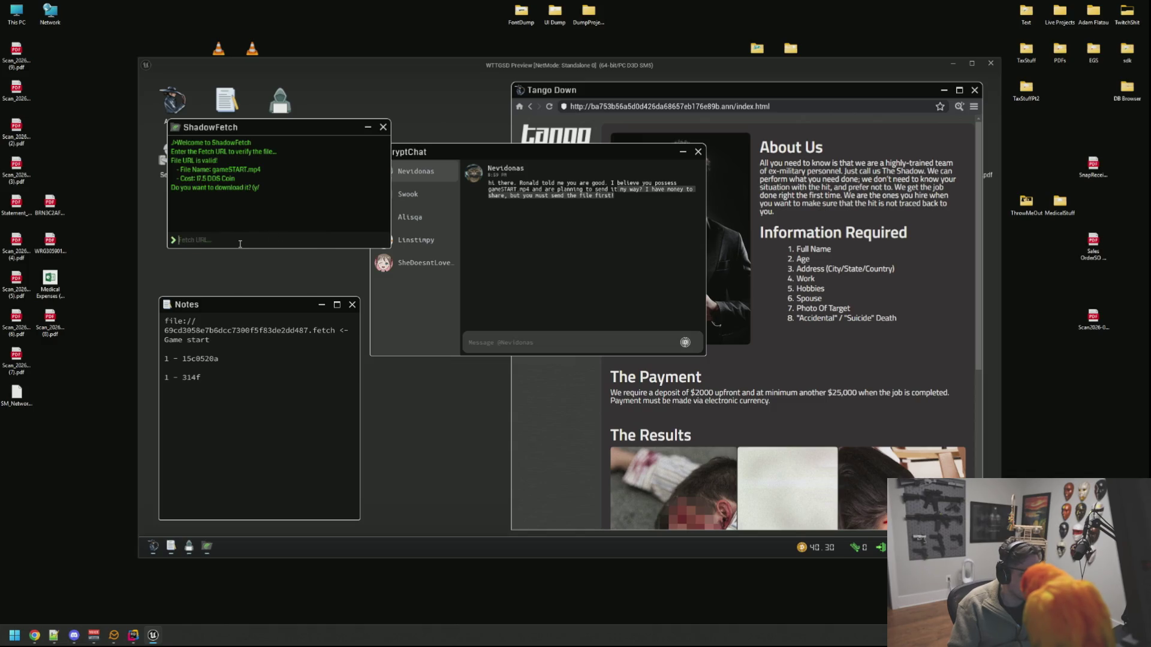
pyautogui.write('y')
pyautogui.press('Return')
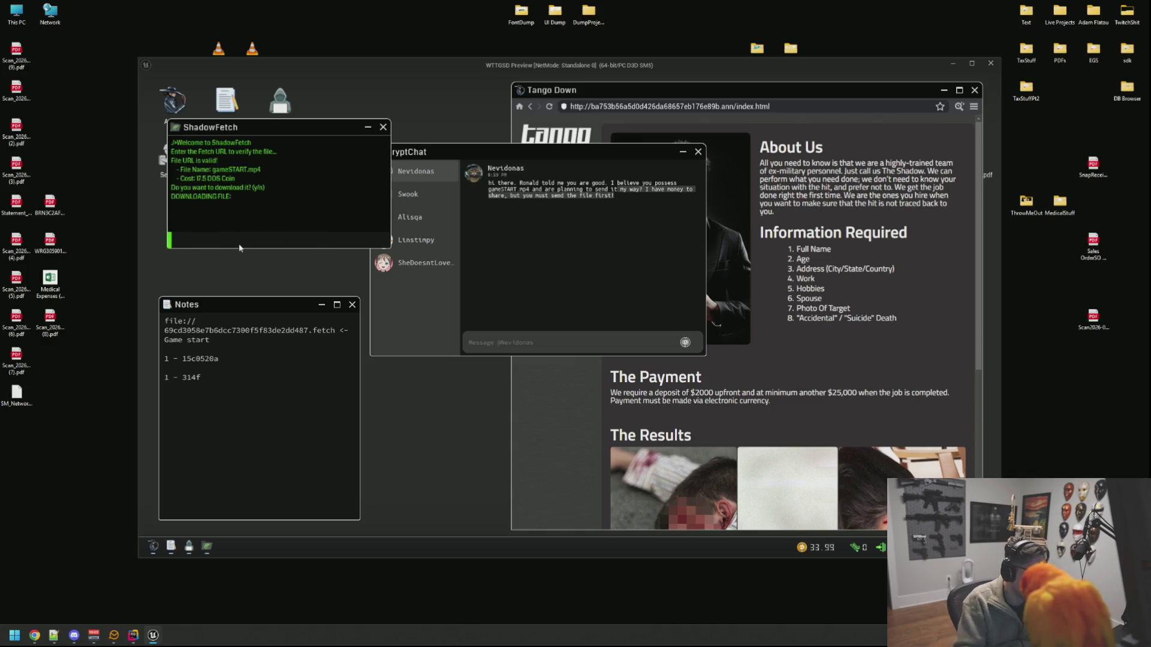
# Step: Bring the Tango Down page forward and follow its payment link
pyautogui.moveTo(562, 150)
pyautogui.mouseDown()
pyautogui.moveTo(480, 114)
pyautogui.moveTo(421, 118)
pyautogui.mouseUp()
pyautogui.click(608, 238)
pyautogui.scroll(-1, 607, 238)
pyautogui.scroll(1, 607, 238)
pyautogui.click(577, 215)
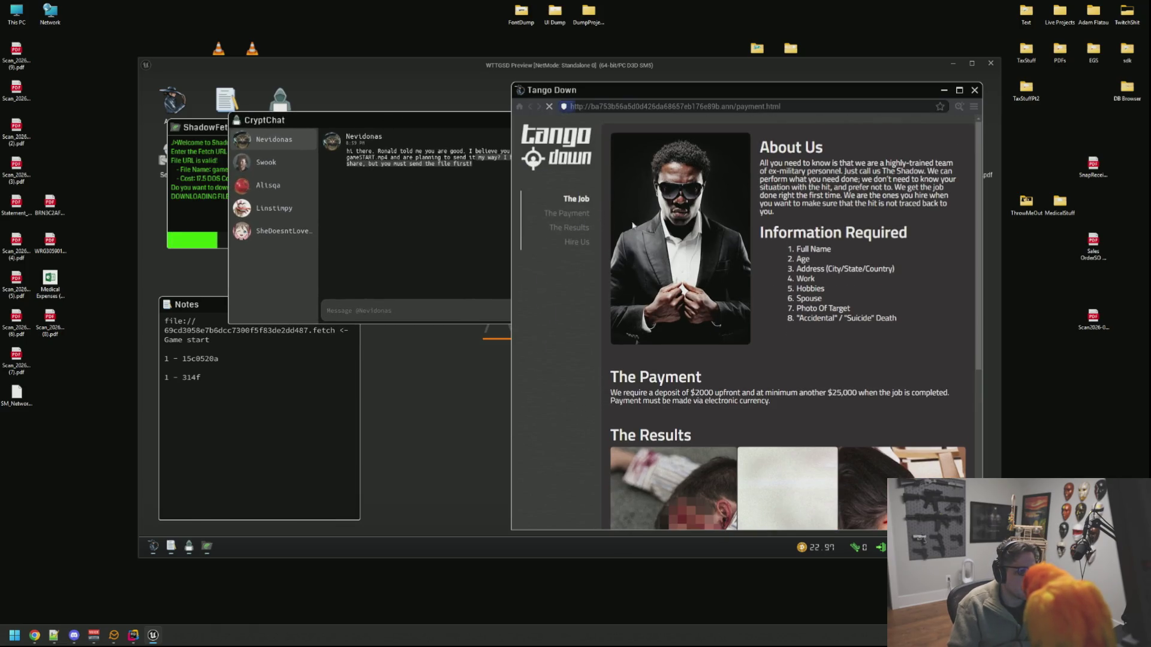
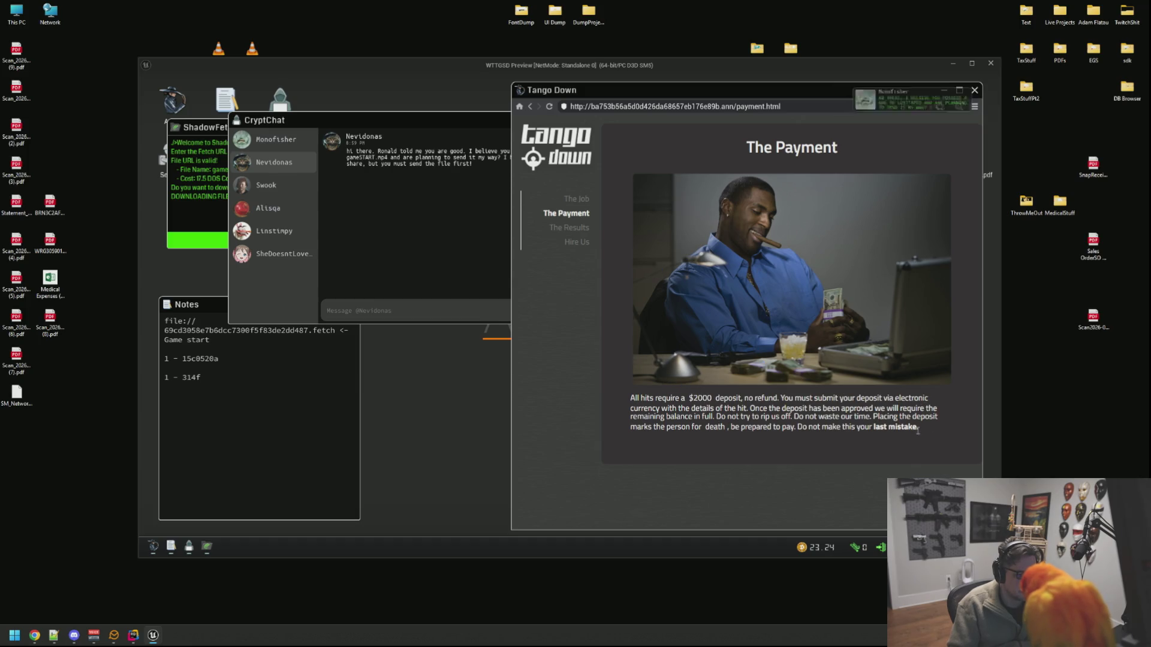
# Step: Read the payment page's source in an enlarged Source Code Viewer, then close it
pyautogui.click(959, 108)
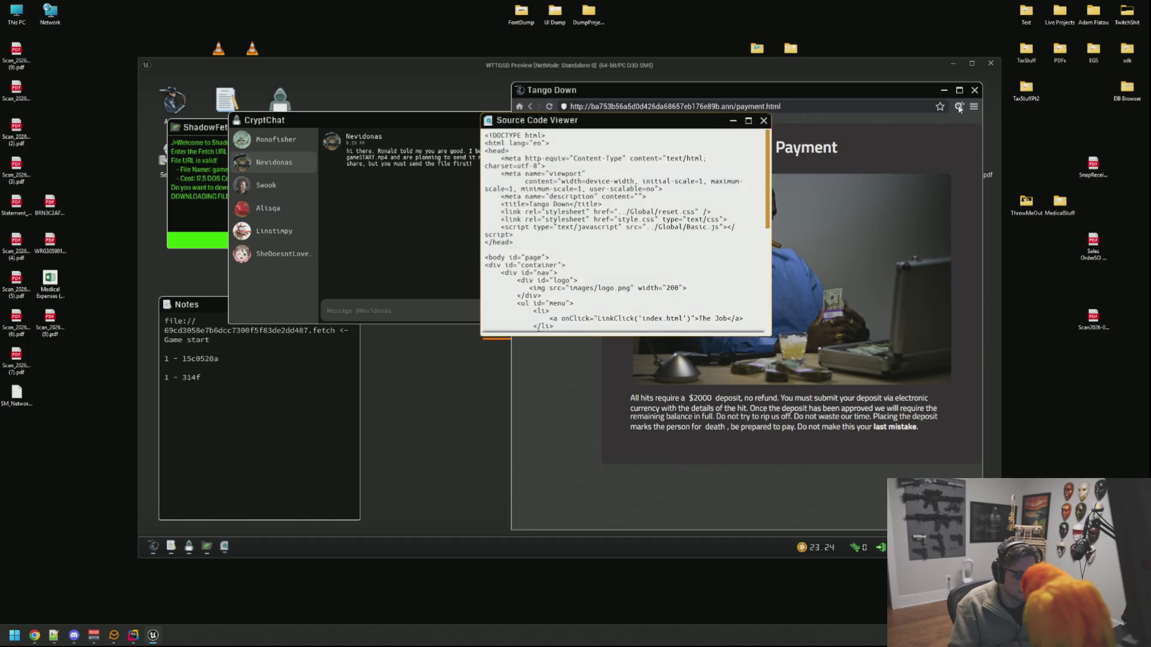
pyautogui.moveTo(606, 123); pyautogui.dragTo(544, 114)
pyautogui.moveTo(707, 327); pyautogui.dragTo(928, 370)
pyautogui.scroll(-5, 690, 254)
pyautogui.scroll(5, 746, 269)
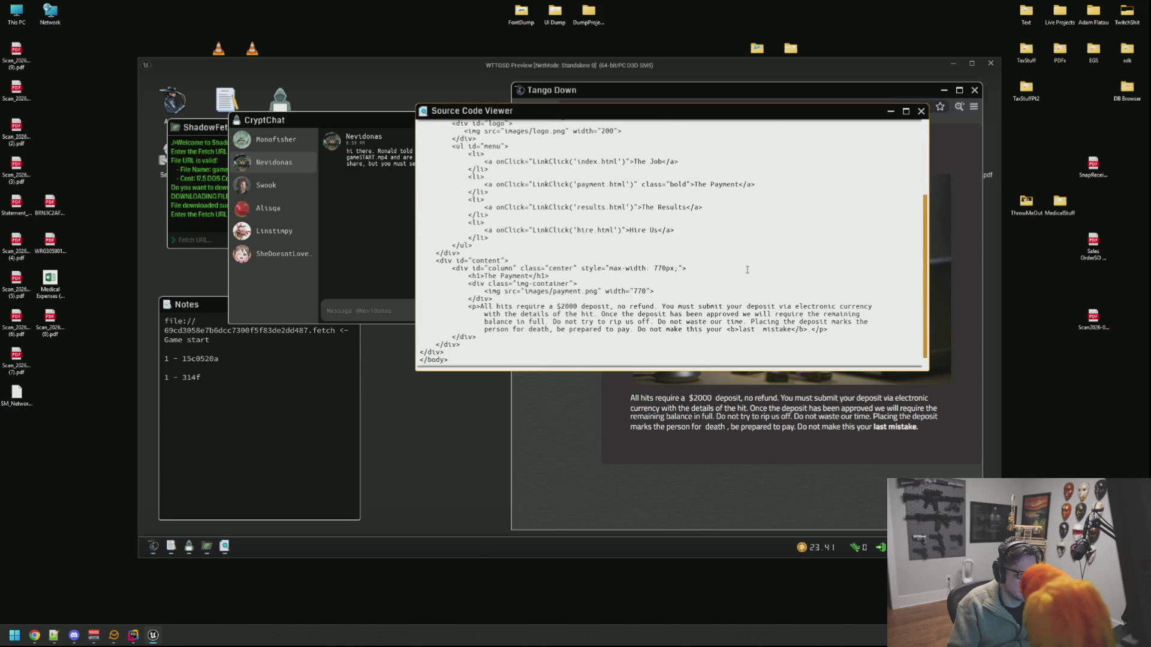
pyautogui.click(921, 111)
# Step: Reposition CryptChat and switch from the Monofisher chat to the Nevidonas conversation
pyautogui.moveTo(303, 145); pyautogui.dragTo(452, 172)
pyautogui.click(452, 171)
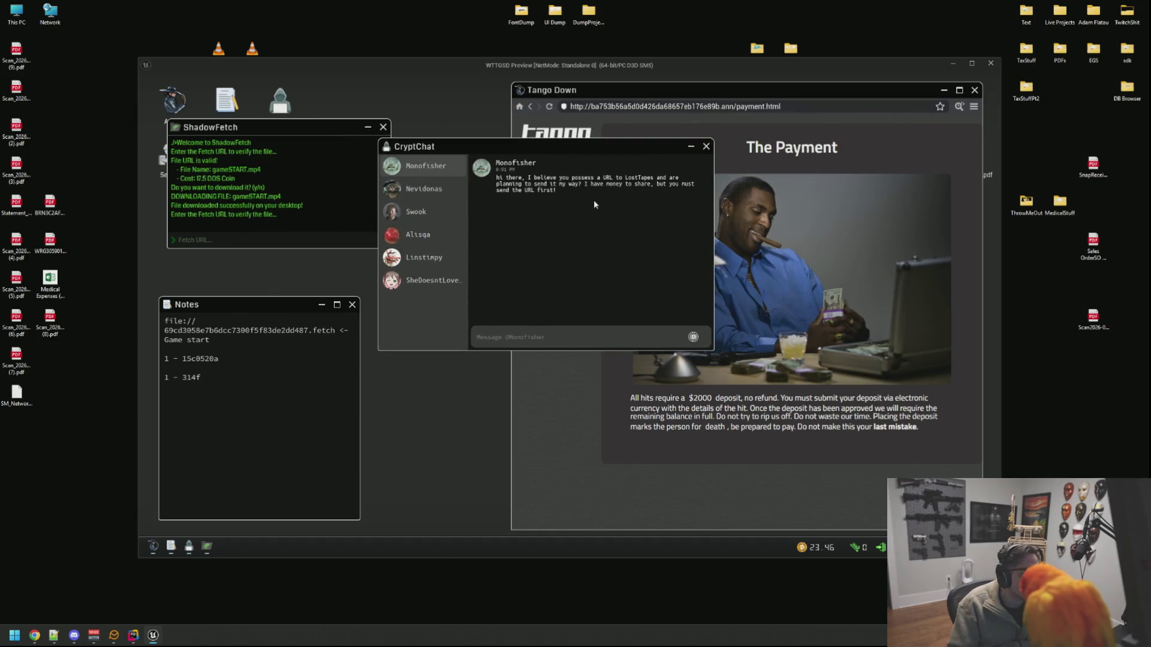
pyautogui.moveTo(604, 154); pyautogui.dragTo(663, 181)
pyautogui.click(461, 213)
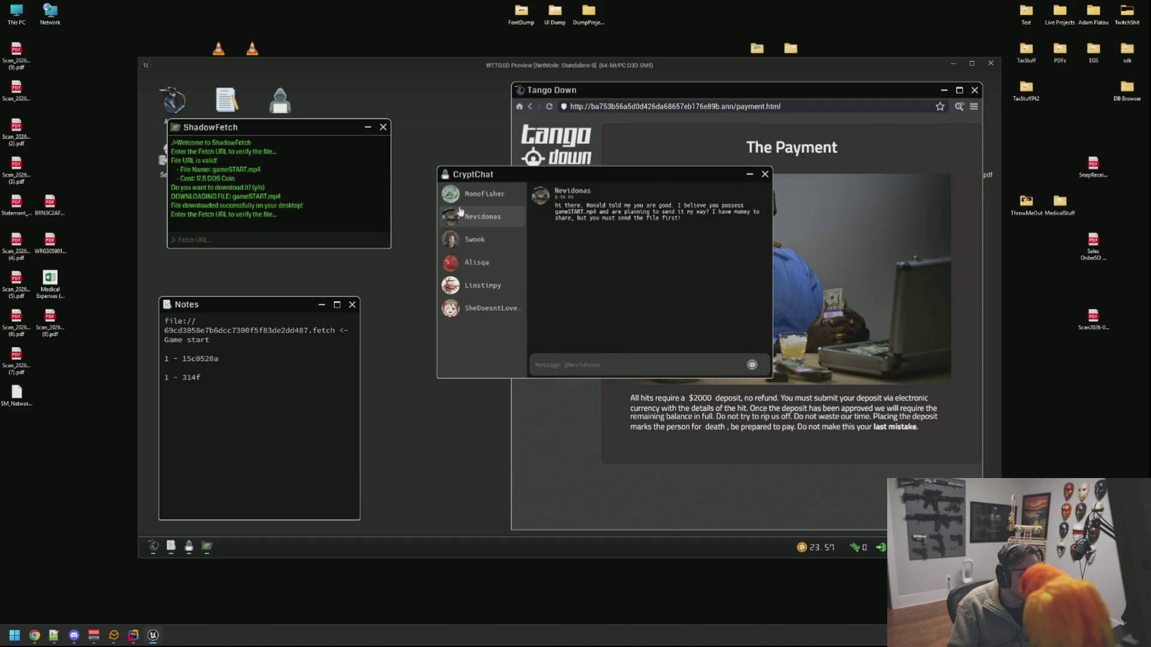
# Step: Close ShadowFetch, minimize Tango Down, and move gameSTART.mp4 to the upper-left desktop
pyautogui.click(383, 127)
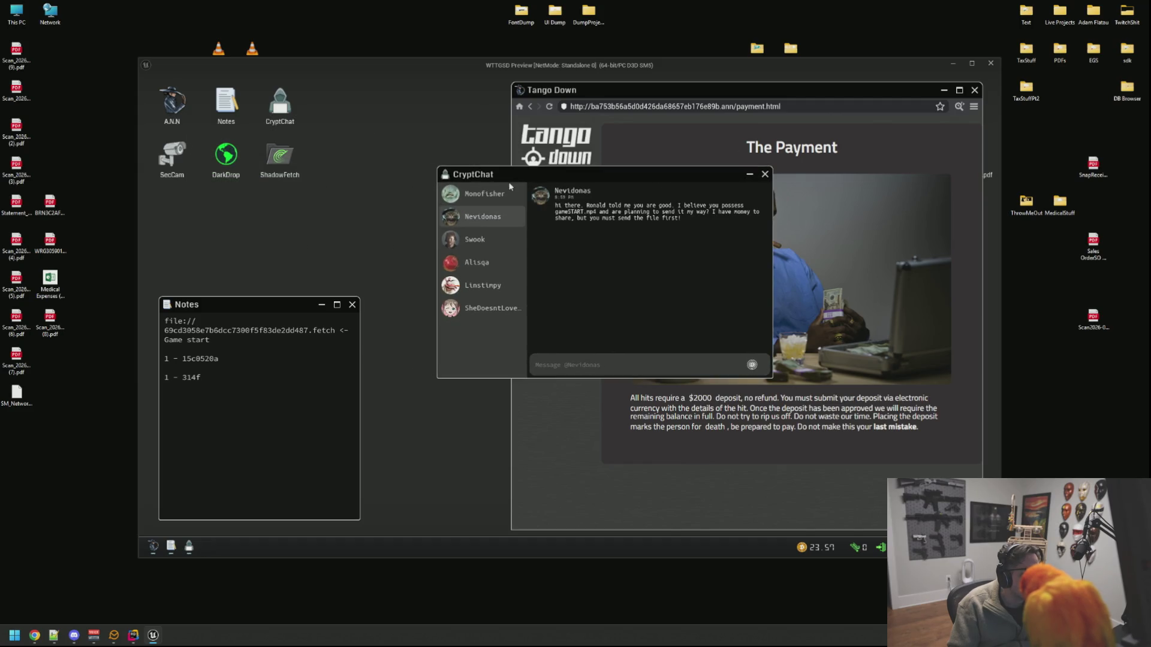
pyautogui.click(328, 310)
pyautogui.click(171, 546)
pyautogui.click(944, 90)
pyautogui.click(944, 89)
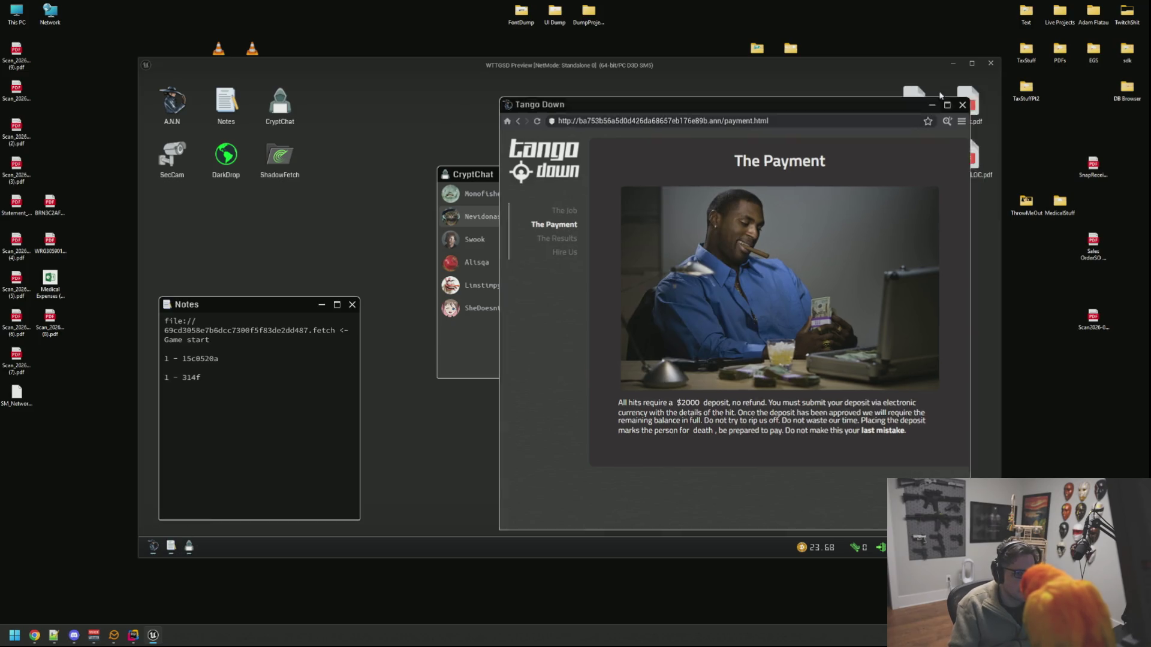
pyautogui.moveTo(685, 172)
pyautogui.mouseDown()
pyautogui.moveTo(854, 261)
pyautogui.moveTo(909, 314)
pyautogui.moveTo(664, 160)
pyautogui.moveTo(823, 117)
pyautogui.mouseUp()
pyautogui.moveTo(660, 336); pyautogui.dragTo(305, 237)
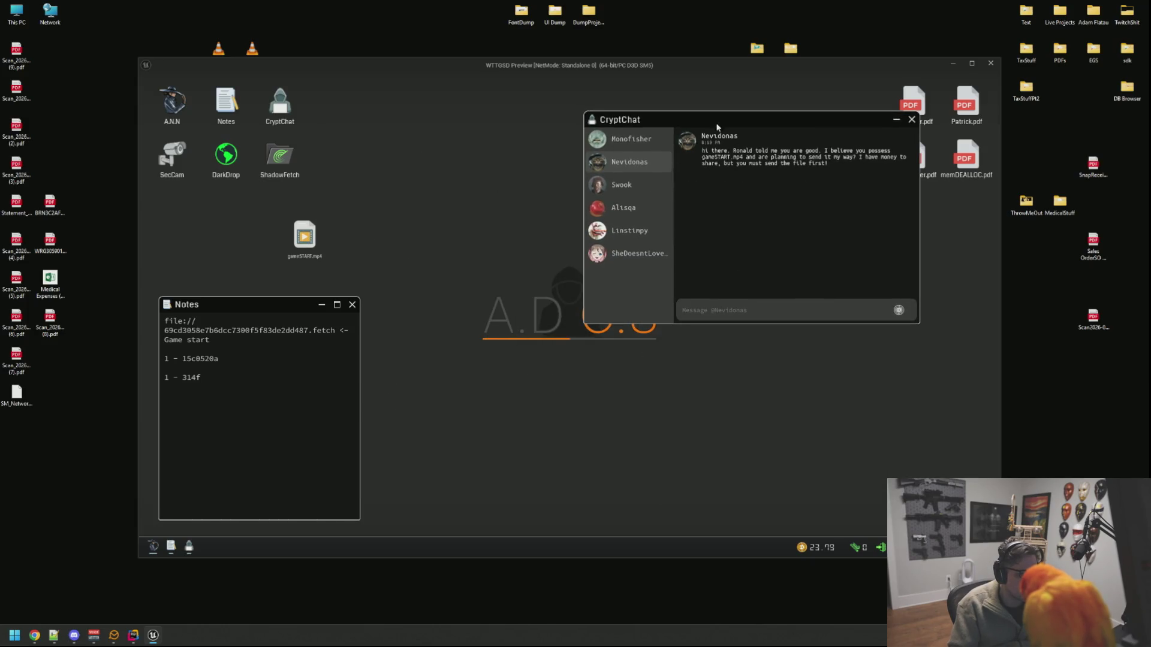
# Step: Play gameSTART.mp4 in an enlarged player with adjusted volume, then close it
pyautogui.moveTo(697, 134); pyautogui.dragTo(509, 133)
pyautogui.doubleClick(305, 237)
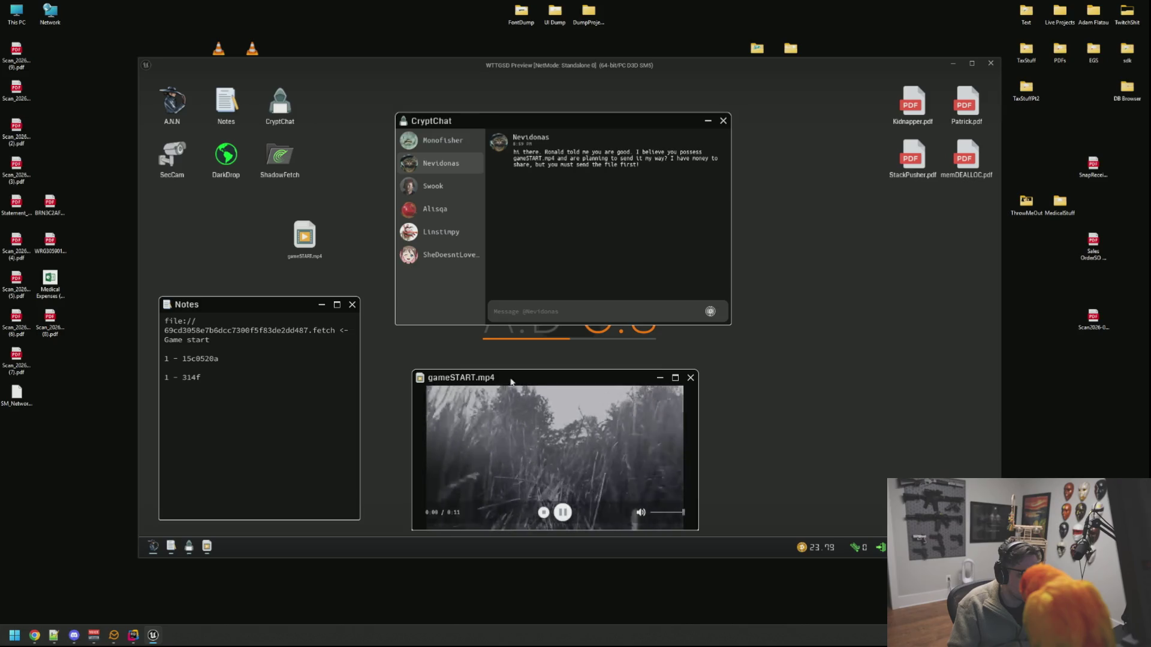
pyautogui.moveTo(540, 376); pyautogui.dragTo(428, 161)
pyautogui.click(538, 296)
pyautogui.moveTo(539, 296); pyautogui.dragTo(550, 296)
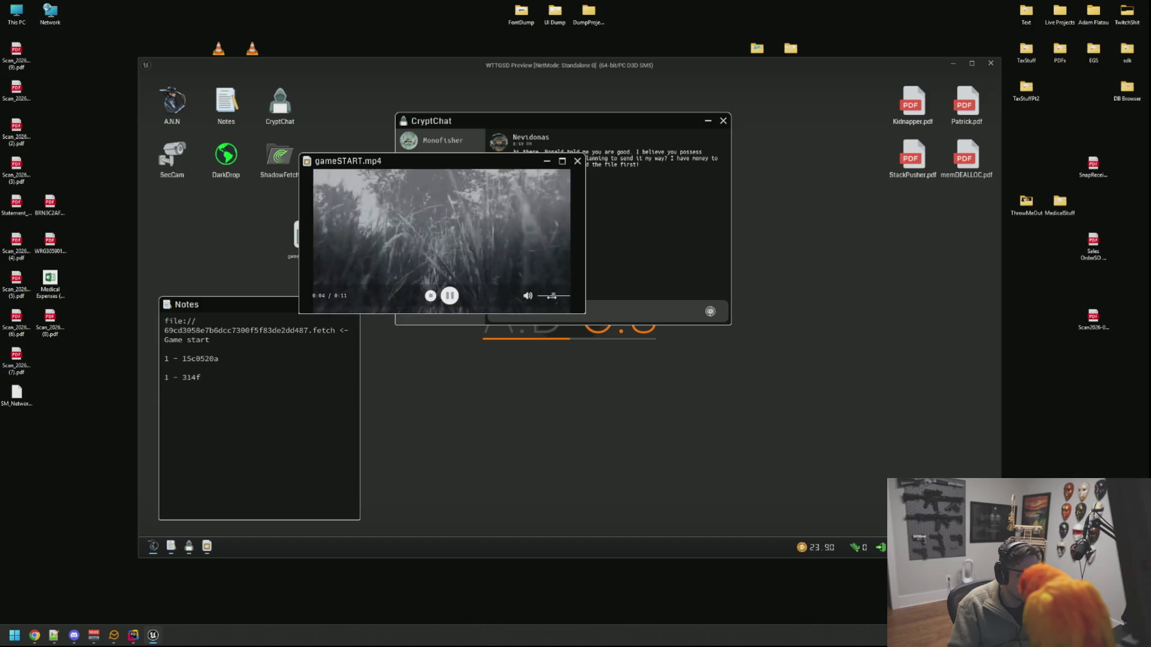
pyautogui.moveTo(585, 313); pyautogui.dragTo(649, 361)
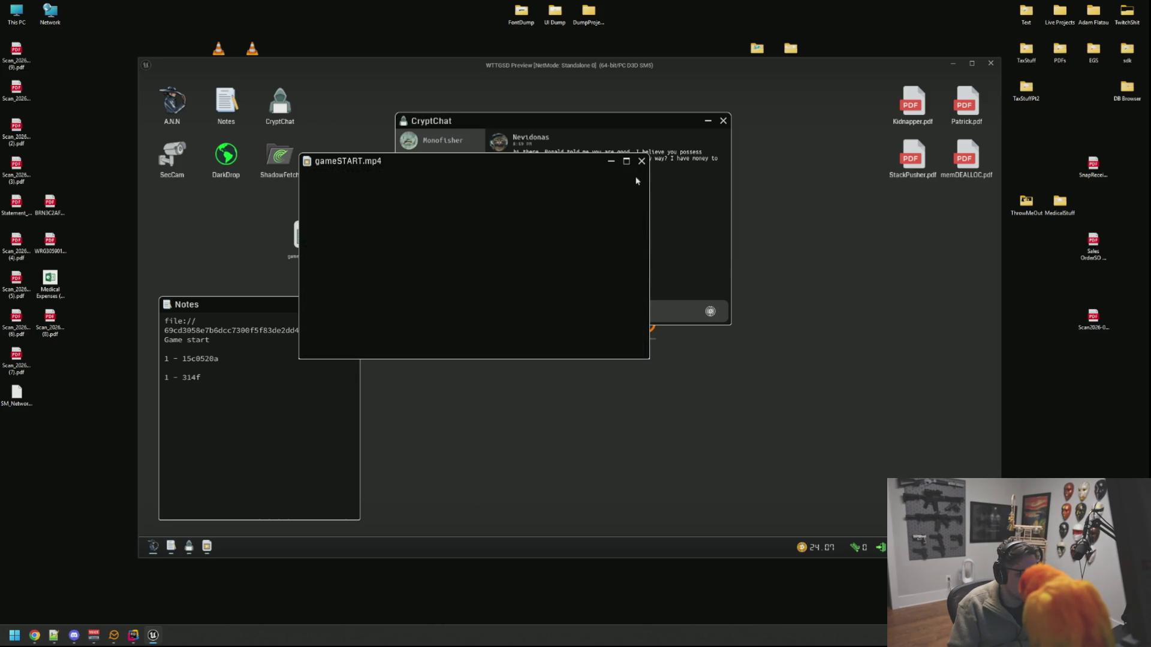
pyautogui.click(642, 161)
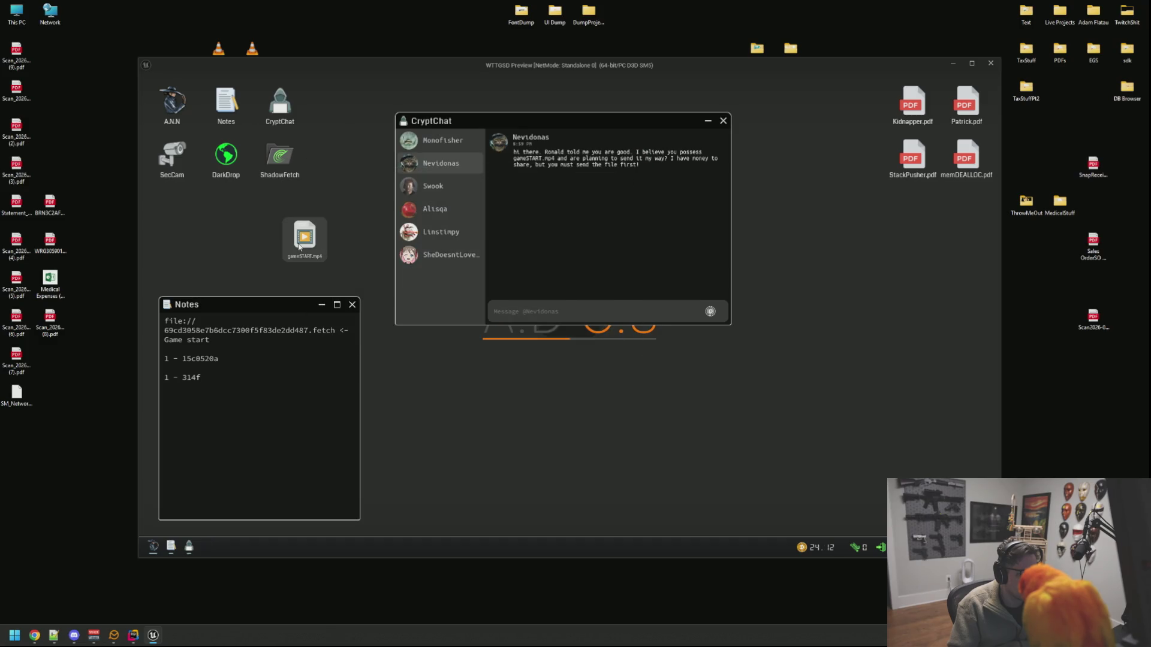
# Step: Send gameSTART.mp4 to Nevidonas in CryptChat and restore the Tango Down browser
pyautogui.click(439, 193)
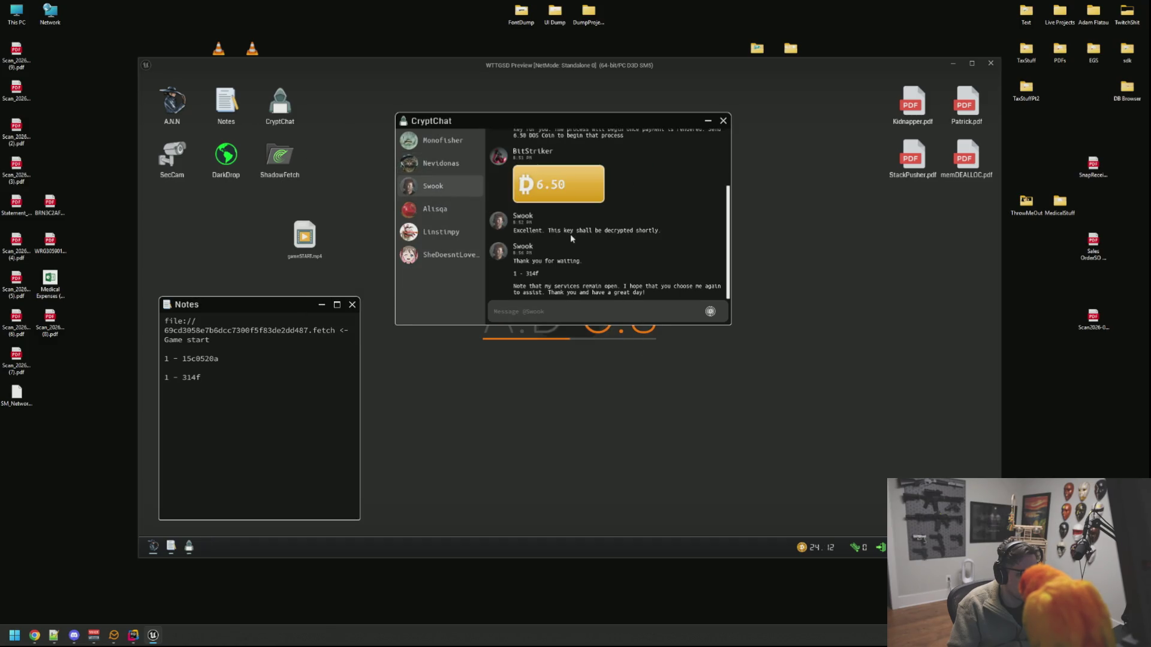
pyautogui.click(433, 142)
pyautogui.click(418, 170)
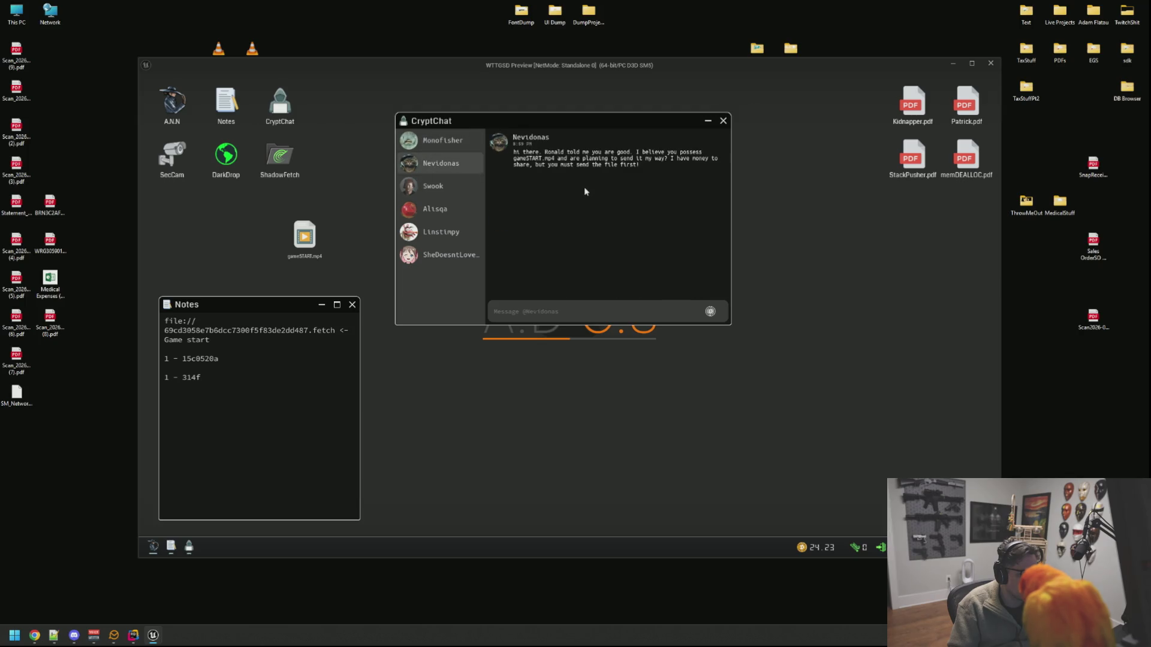
pyautogui.moveTo(305, 235)
pyautogui.mouseDown()
pyautogui.moveTo(630, 222)
pyautogui.moveTo(639, 279)
pyautogui.mouseUp()
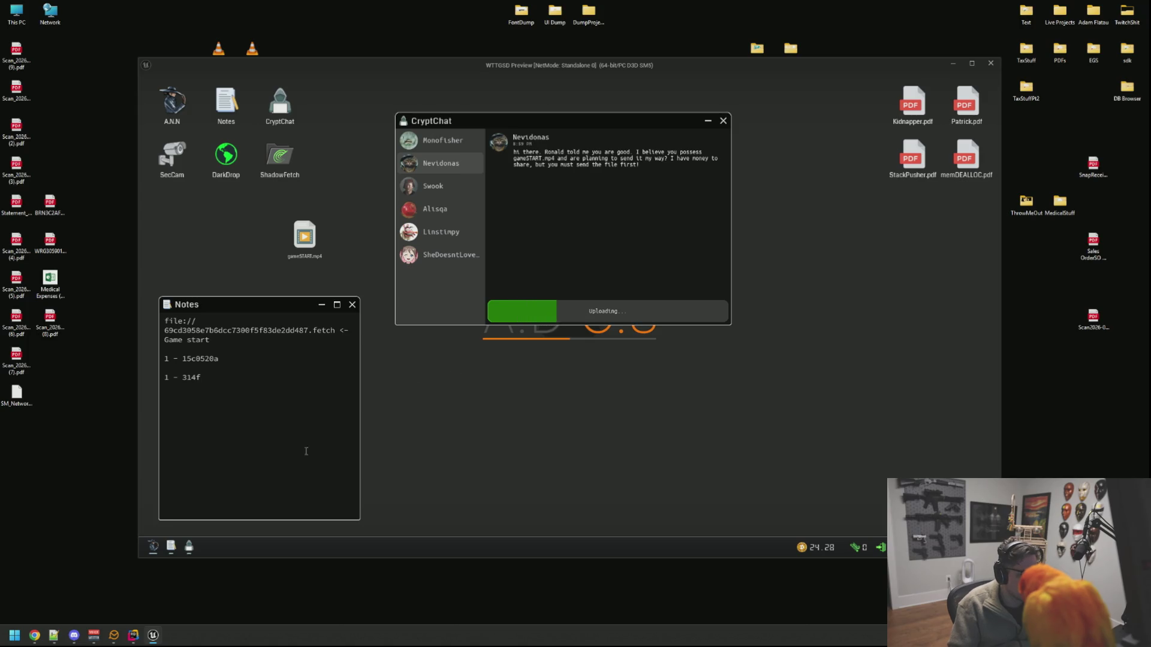
pyautogui.click(153, 546)
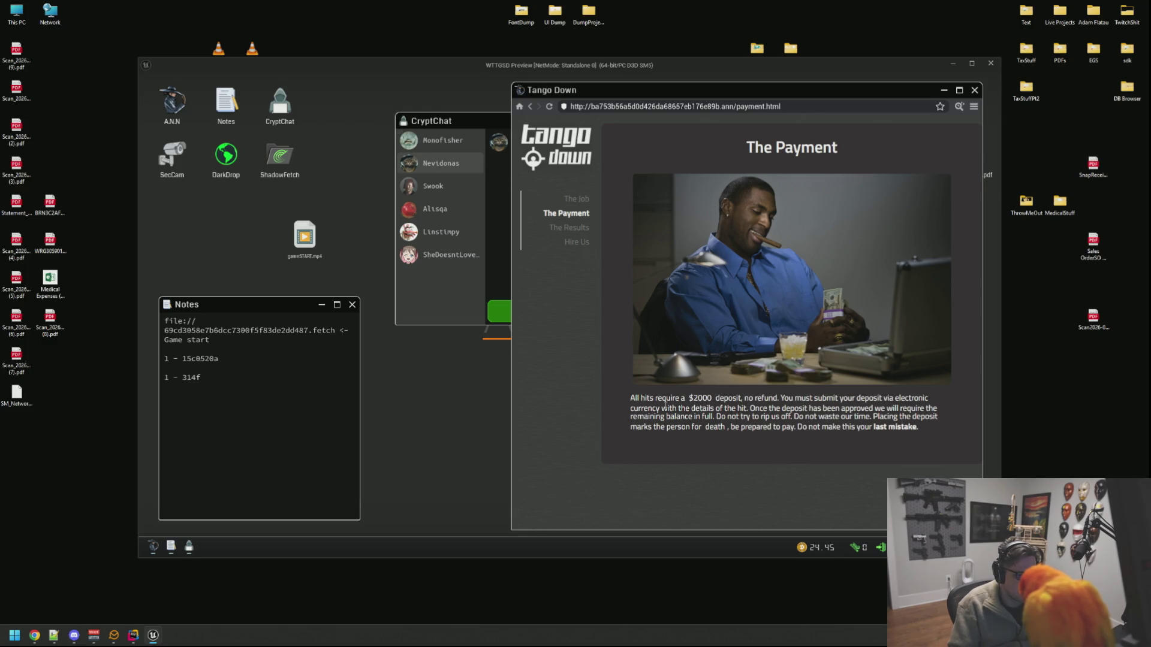
# Step: Move CryptChat to the left and scroll through the Tango Down Results page
pyautogui.moveTo(460, 122)
pyautogui.mouseDown()
pyautogui.moveTo(321, 125)
pyautogui.moveTo(205, 96)
pyautogui.mouseUp()
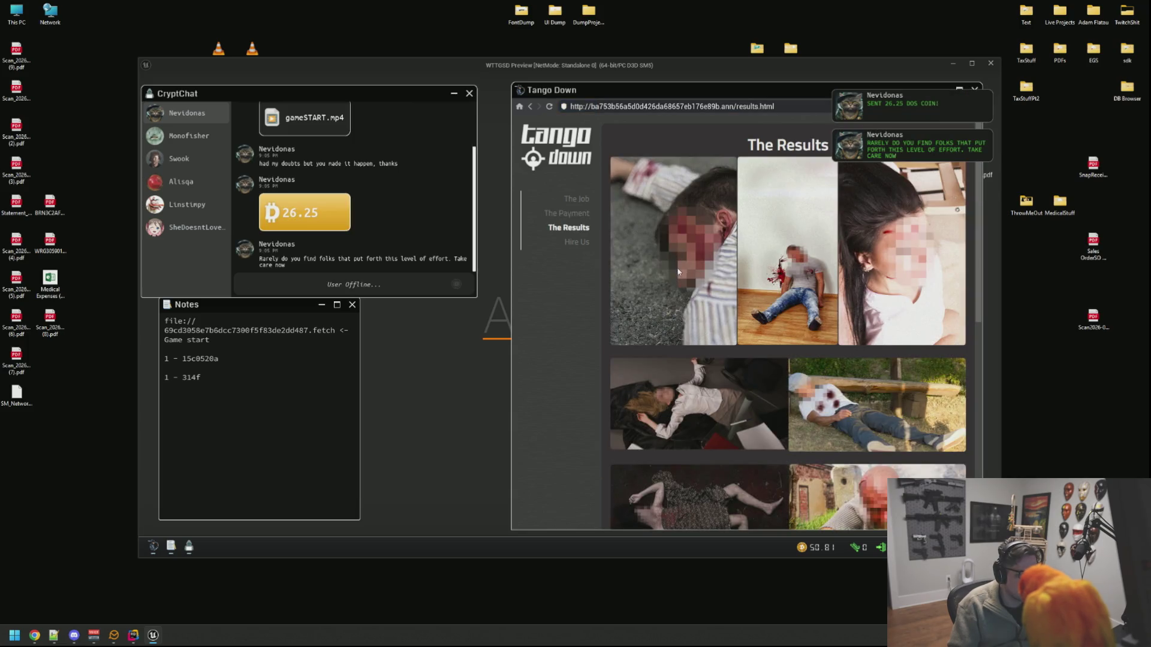
pyautogui.scroll(-2, 738, 283)
pyautogui.scroll(2, 767, 228)
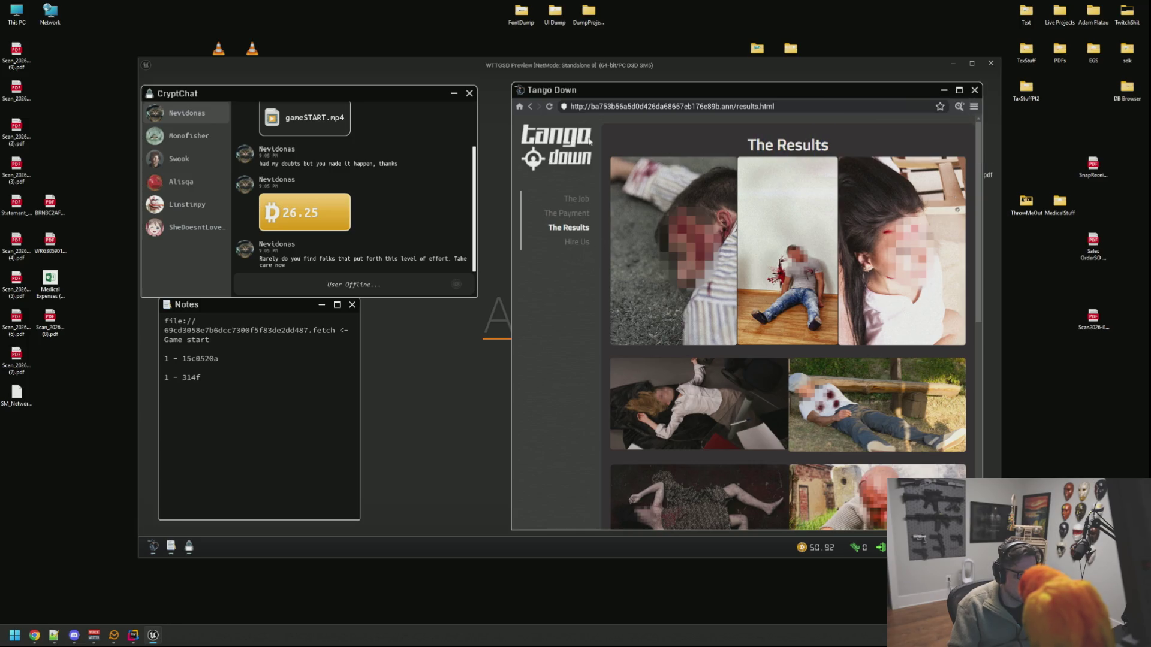
pyautogui.scroll(-2, 847, 285)
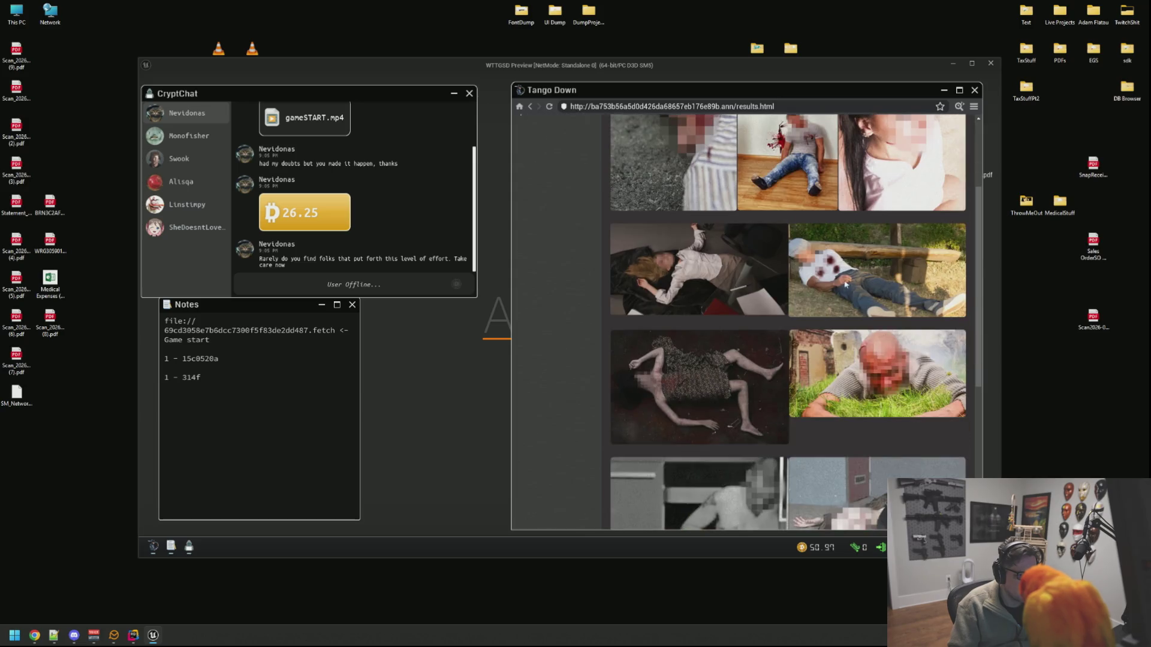
pyautogui.scroll(-2, 700, 396)
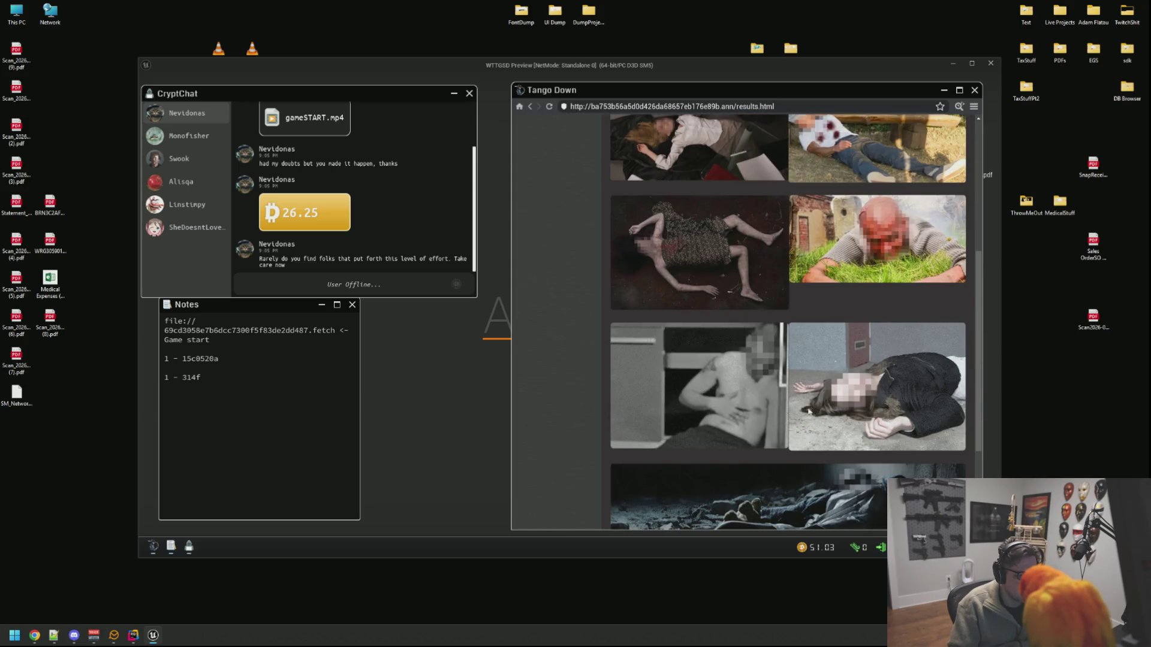
pyautogui.scroll(-2, 827, 224)
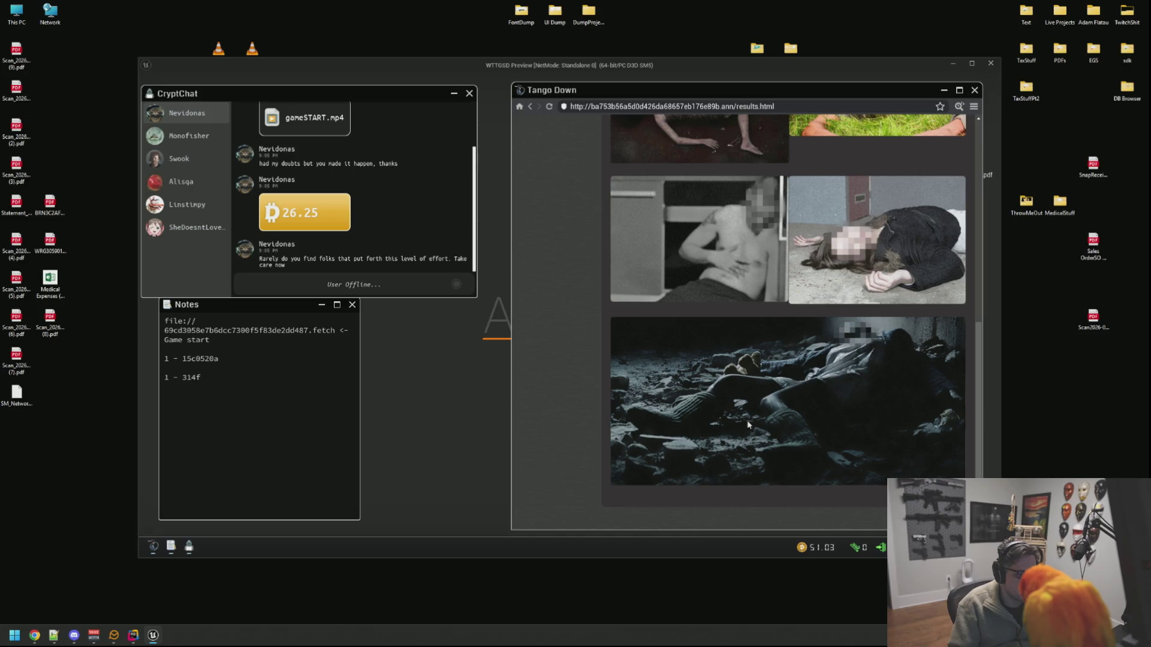
pyautogui.scroll(6, 824, 370)
# Step: Read the Results page source in an enlarged viewer, close it, and go to Hire Us
pyautogui.click(960, 106)
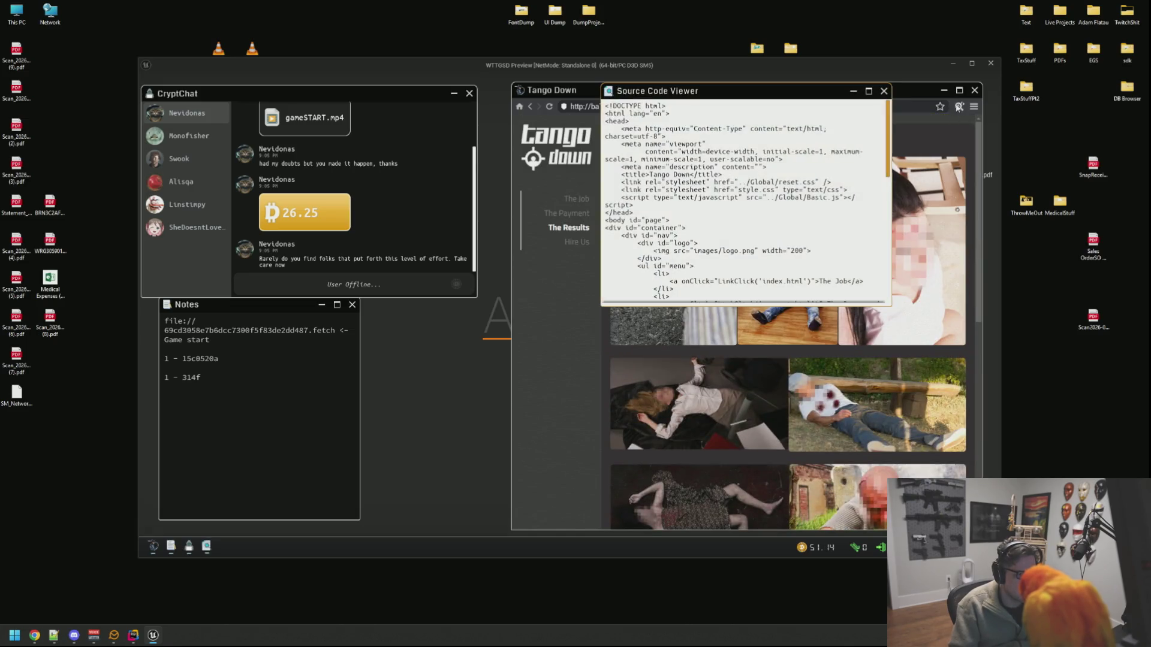
pyautogui.moveTo(727, 95); pyautogui.dragTo(585, 106)
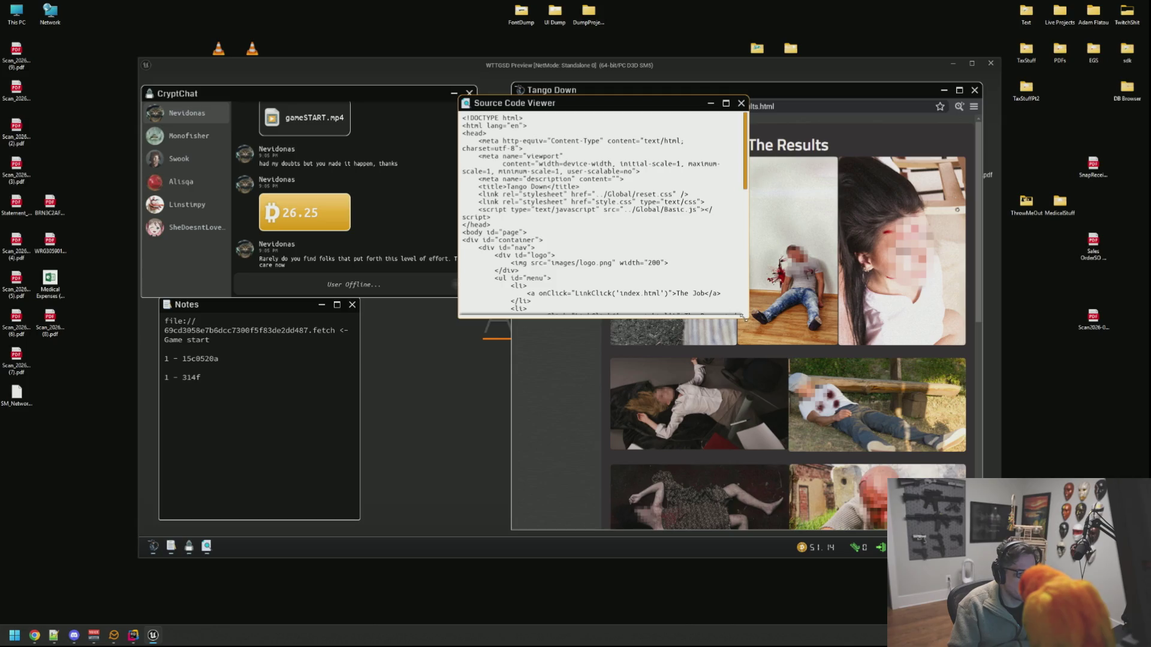
pyautogui.moveTo(744, 317); pyautogui.dragTo(905, 357)
pyautogui.scroll(-10, 725, 253)
pyautogui.scroll(10, 726, 253)
pyautogui.click(898, 103)
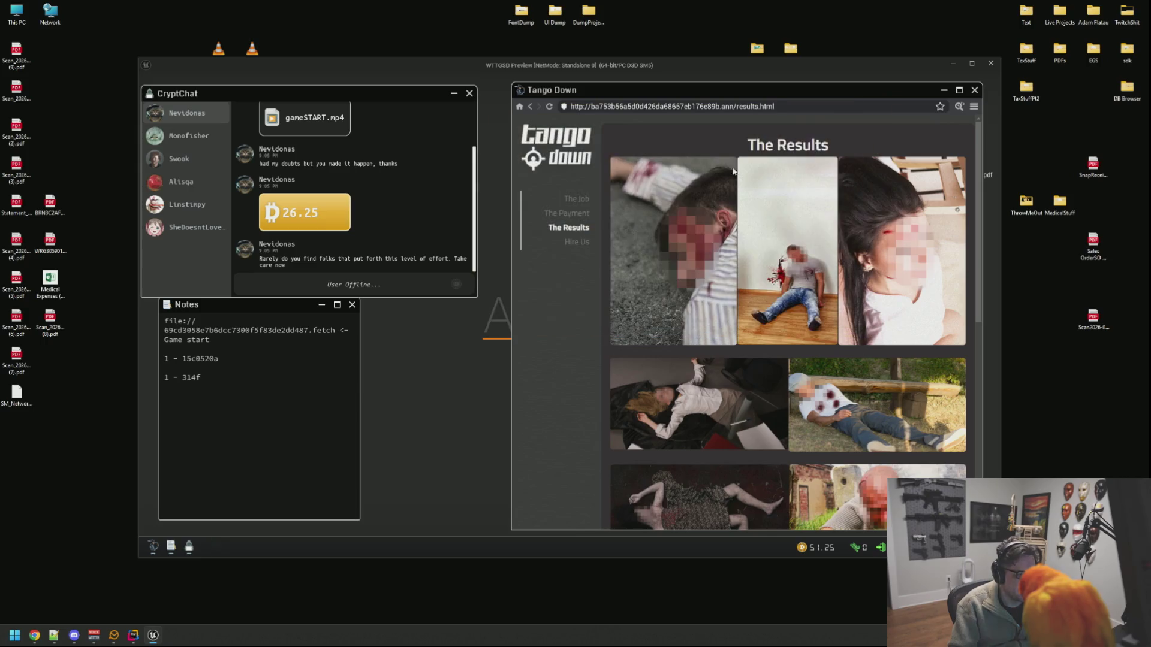
pyautogui.click(577, 241)
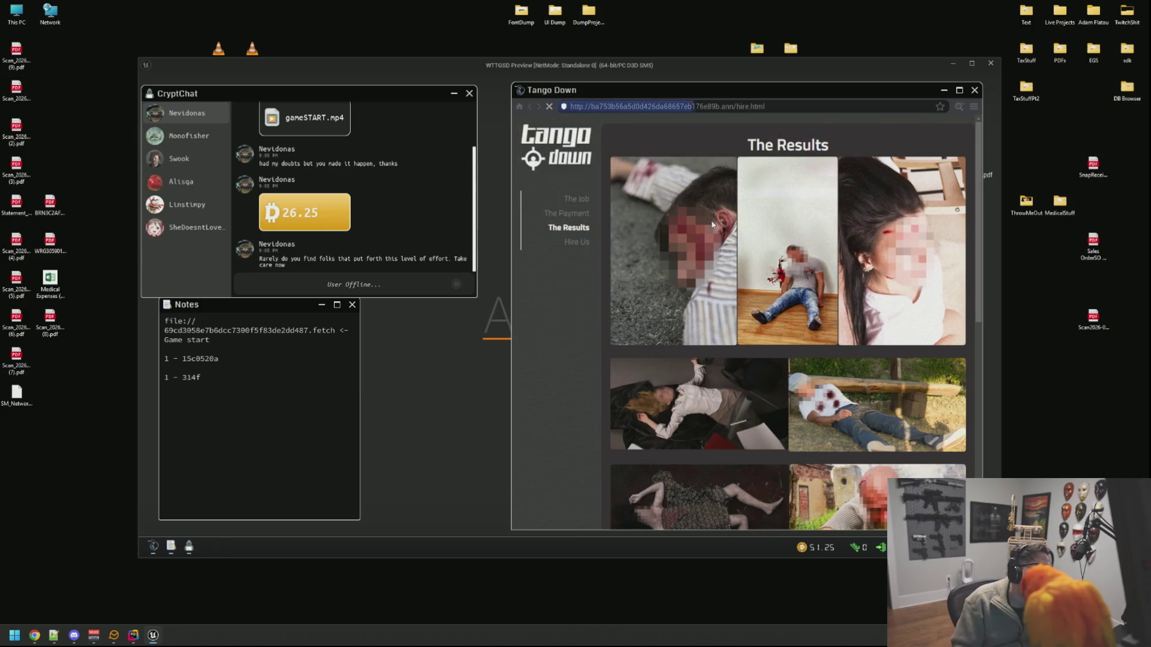
pyautogui.click(188, 136)
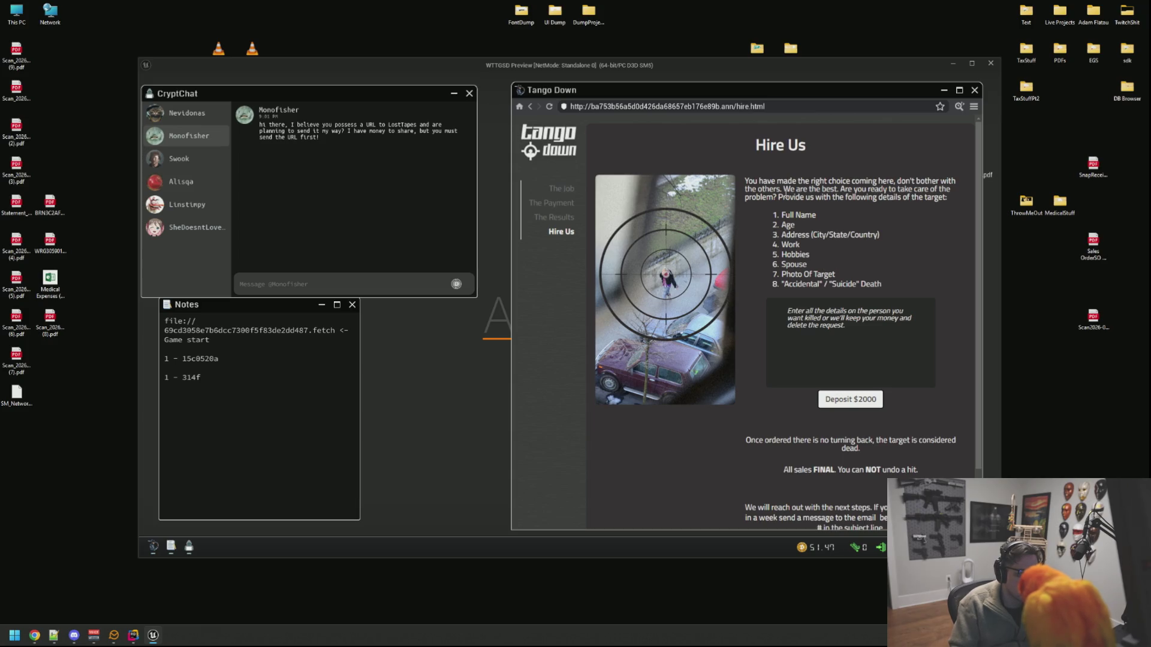
# Step: Scroll the Hire Us page and read its source in an enlarged viewer, then close it
pyautogui.scroll(-1, 844, 326)
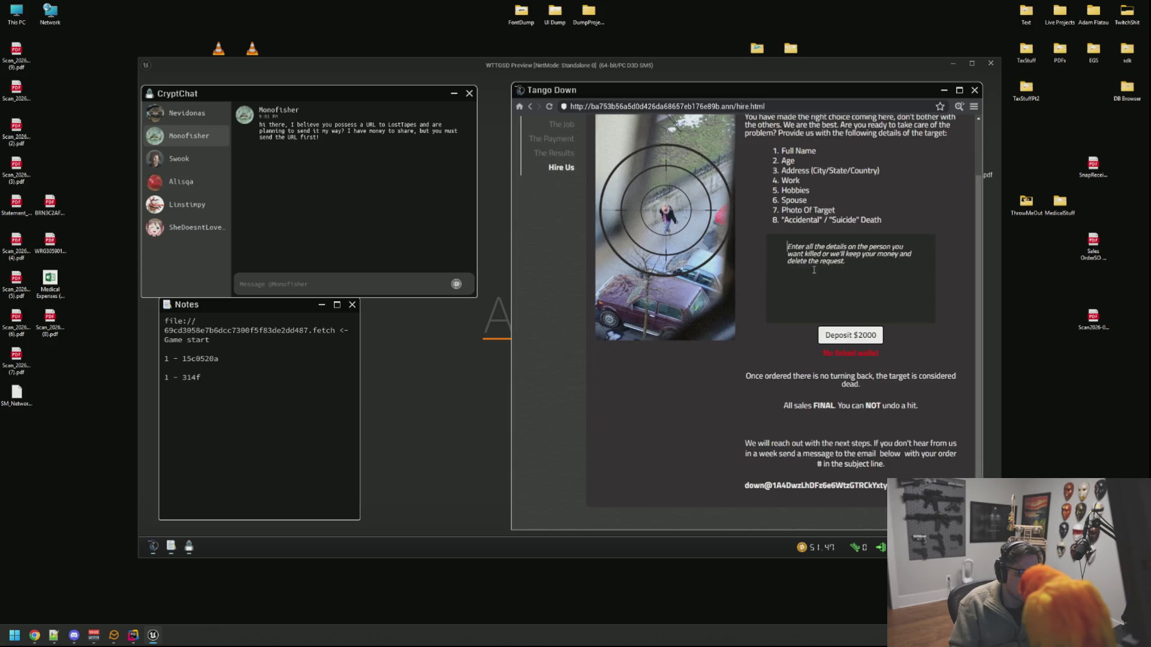
pyautogui.write('asdfadfadfadf')
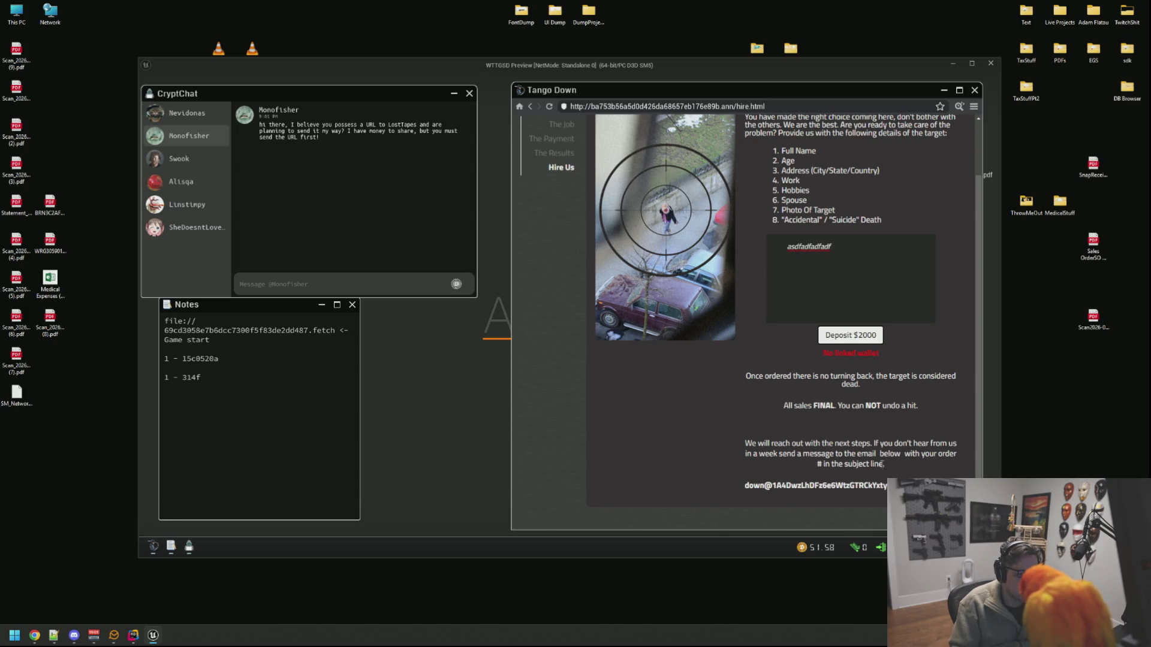
pyautogui.scroll(1, 939, 154)
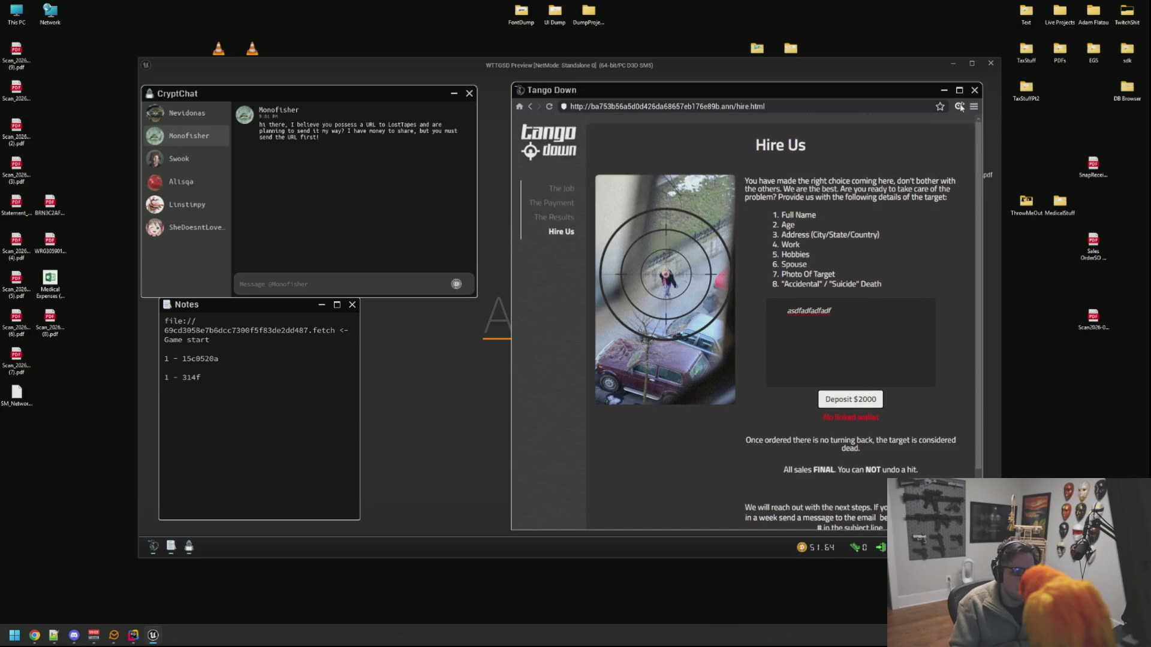
pyautogui.click(960, 107)
pyautogui.moveTo(400, 141); pyautogui.dragTo(406, 97)
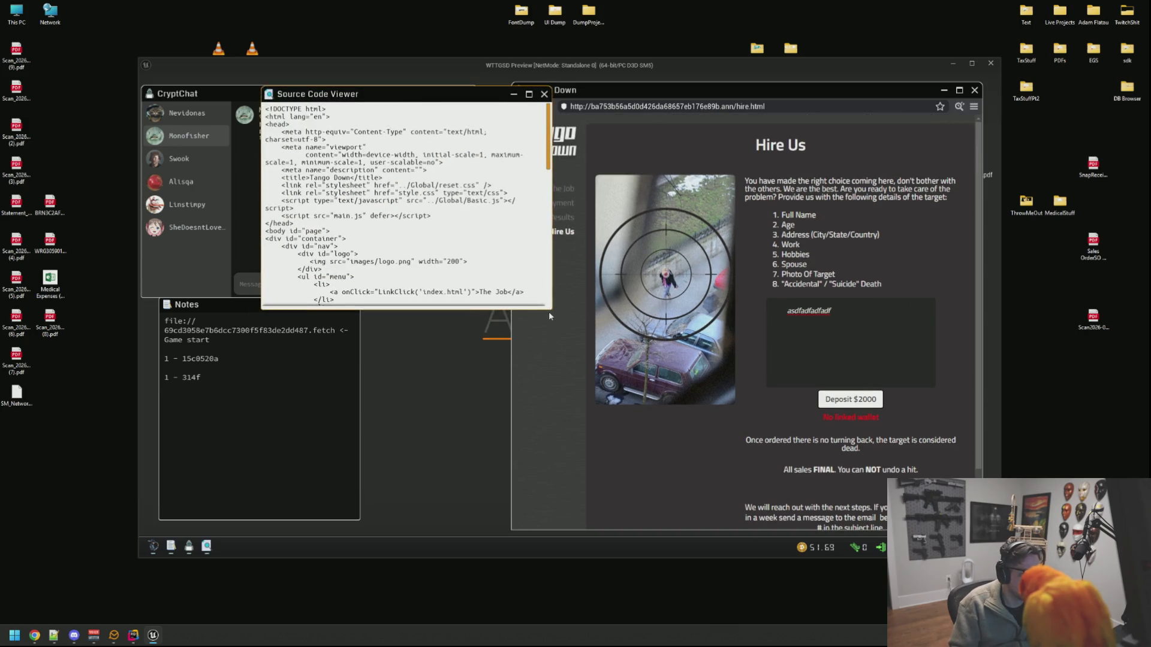
pyautogui.moveTo(549, 313); pyautogui.dragTo(765, 400)
pyautogui.scroll(-10, 571, 227)
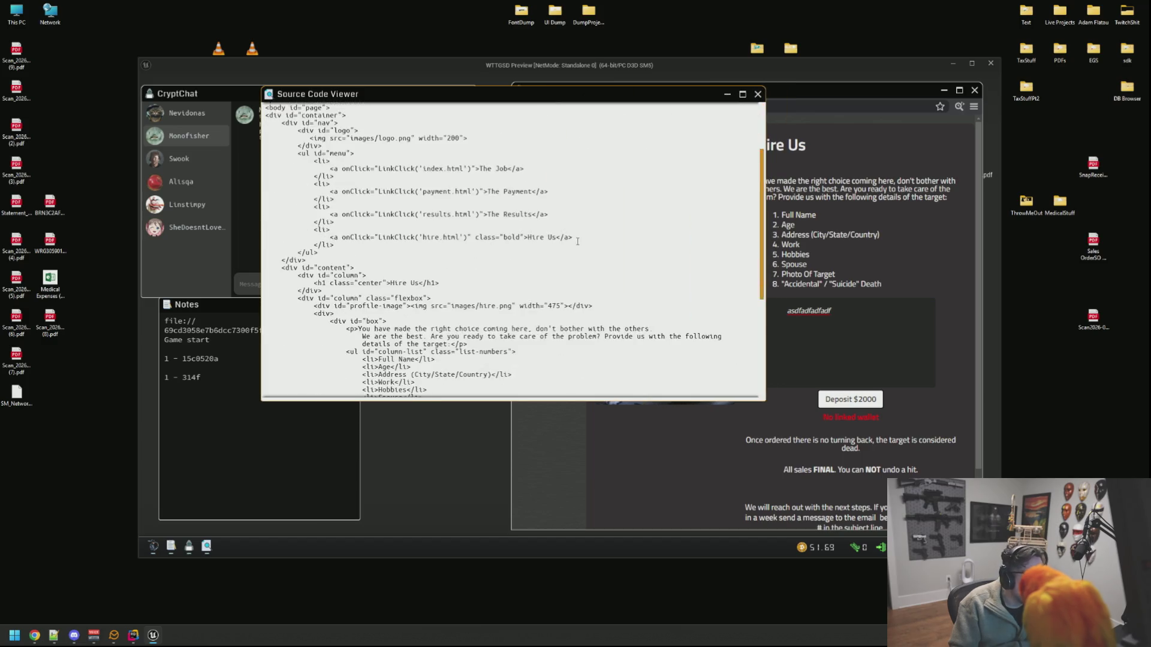
pyautogui.scroll(-1, 571, 226)
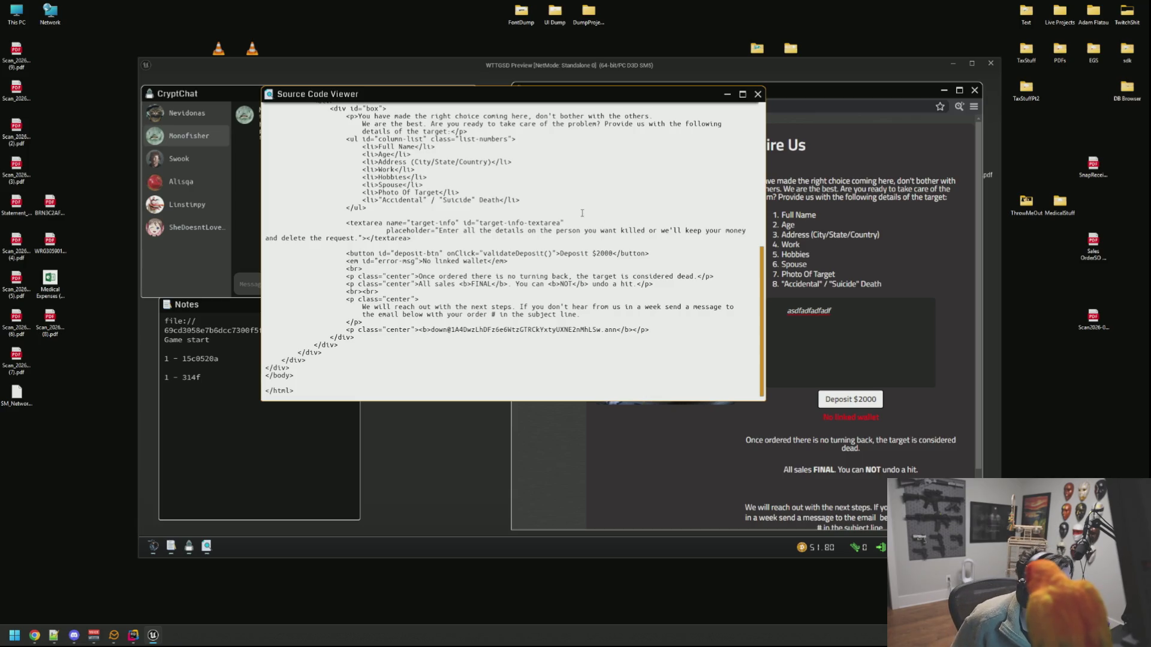
pyautogui.scroll(9, 585, 215)
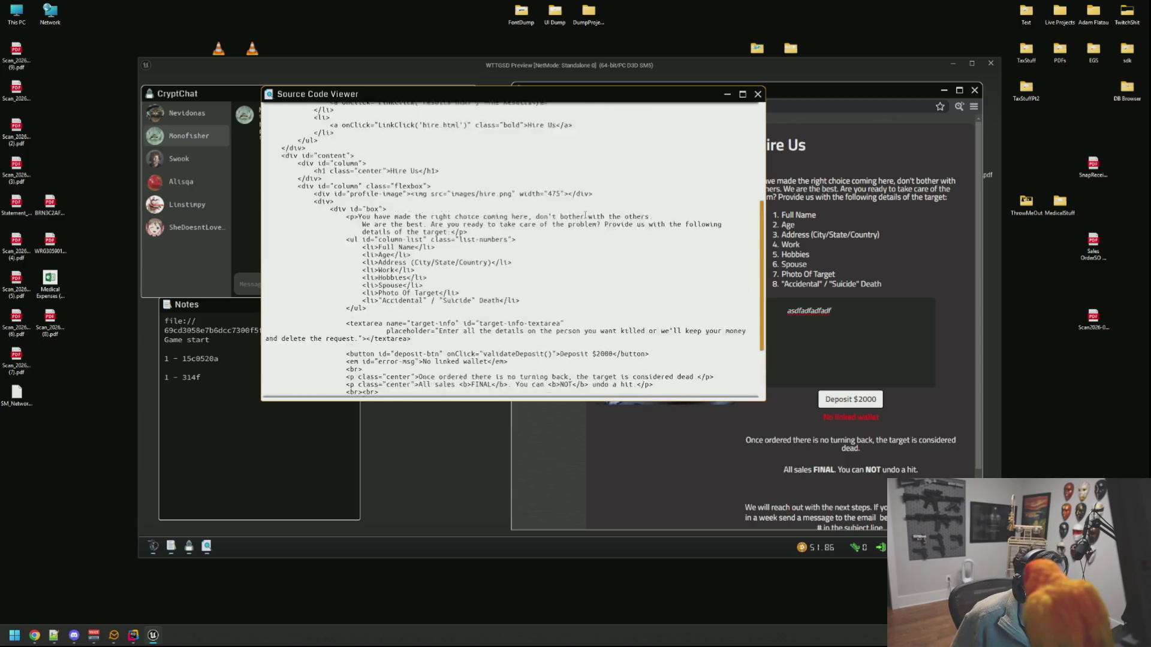
pyautogui.scroll(4, 585, 214)
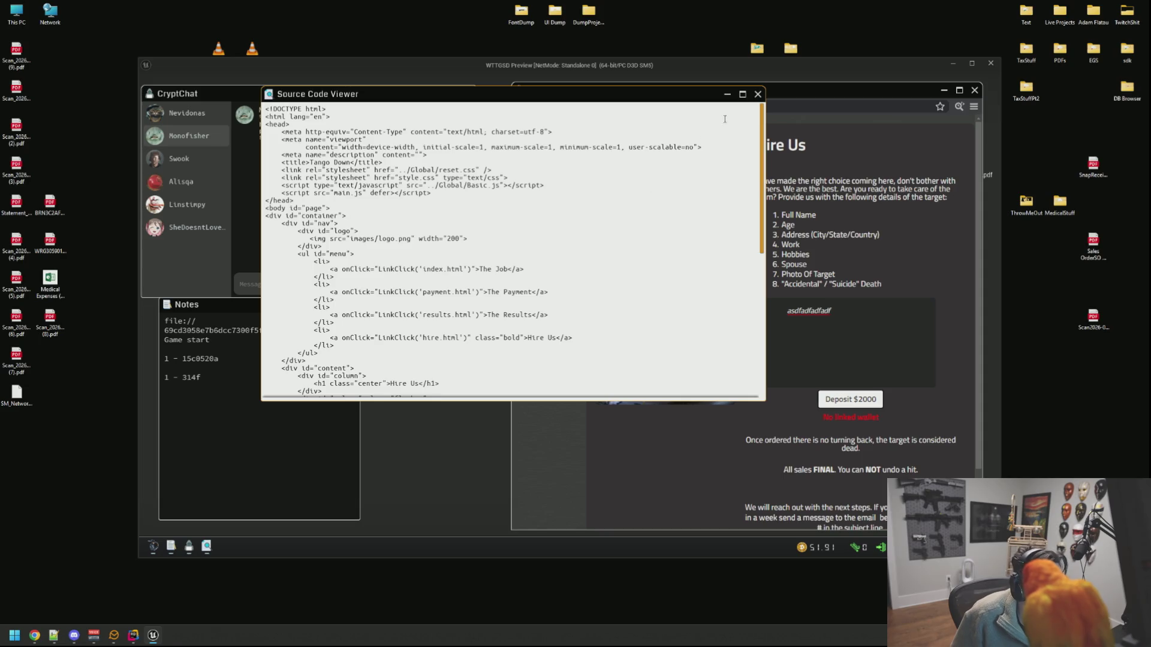
pyautogui.click(758, 94)
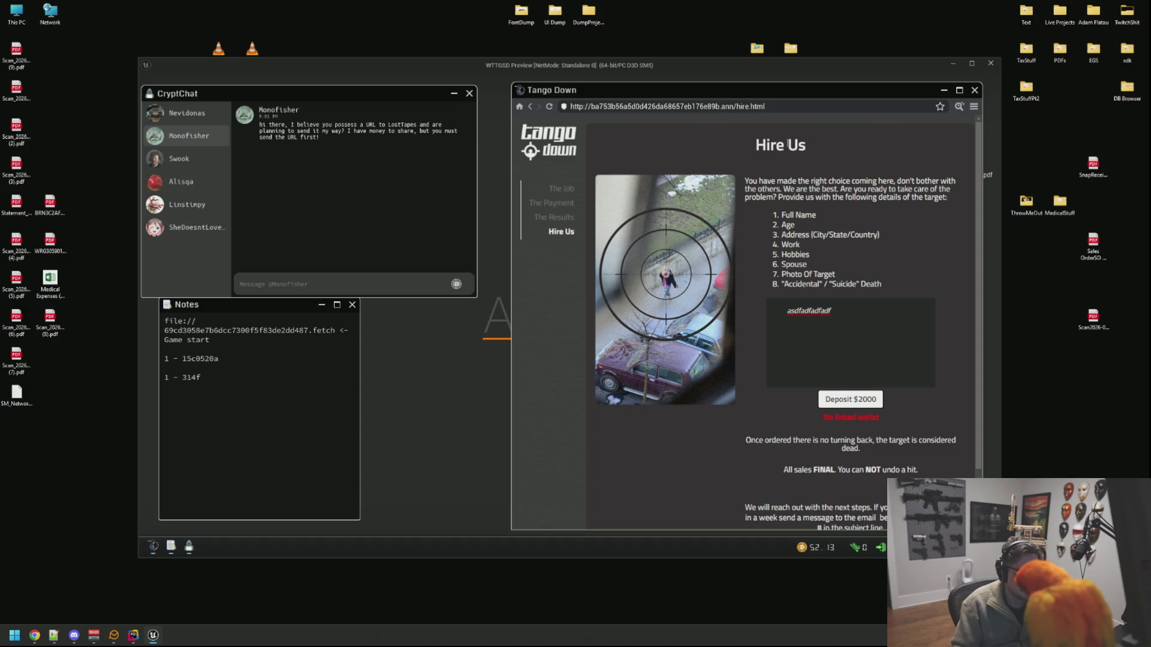
# Step: Close CryptChat and shift the browser slightly left onto the Codex of Silence directory
pyautogui.scroll(-1, 869, 346)
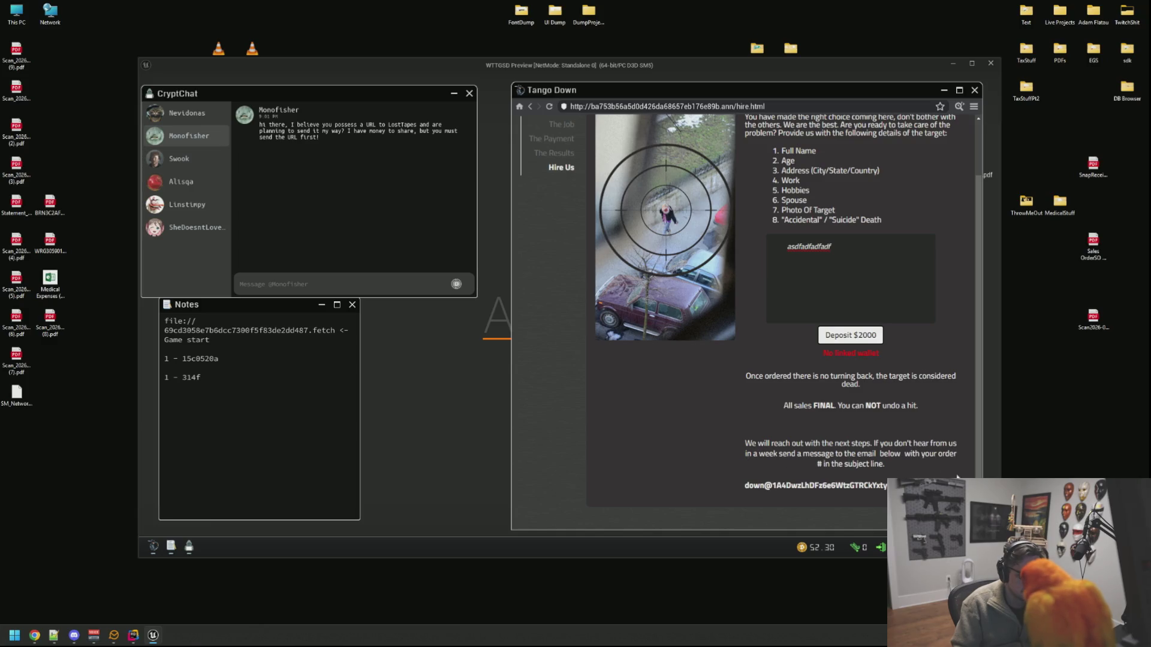
pyautogui.rightClick(721, 389)
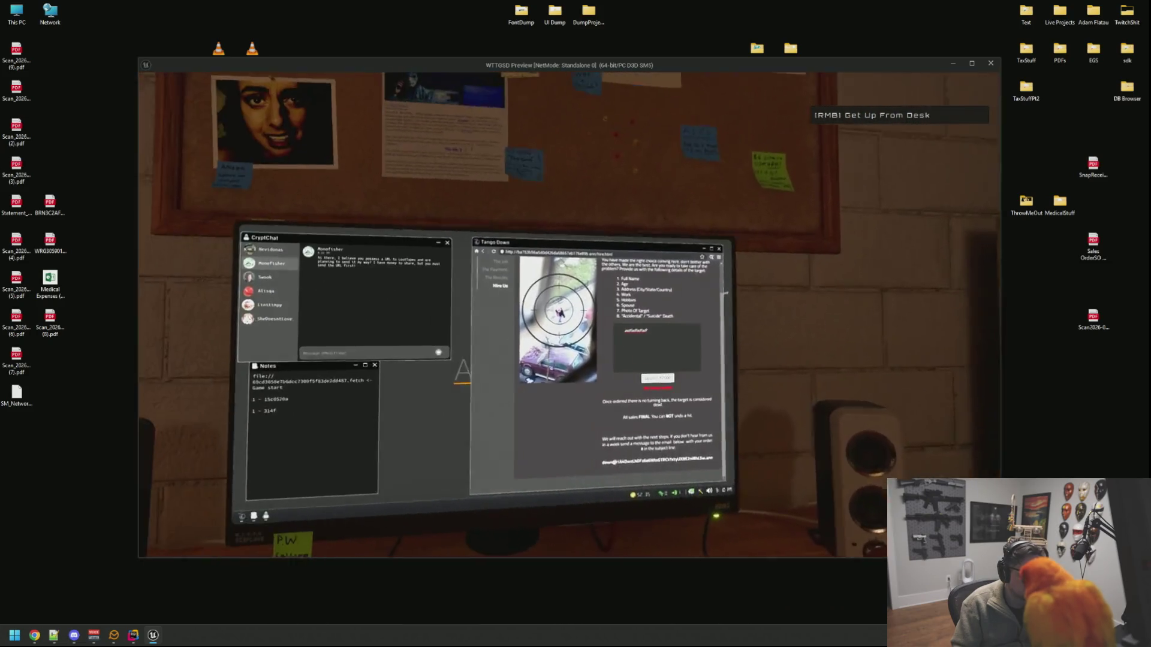
pyautogui.click(725, 293)
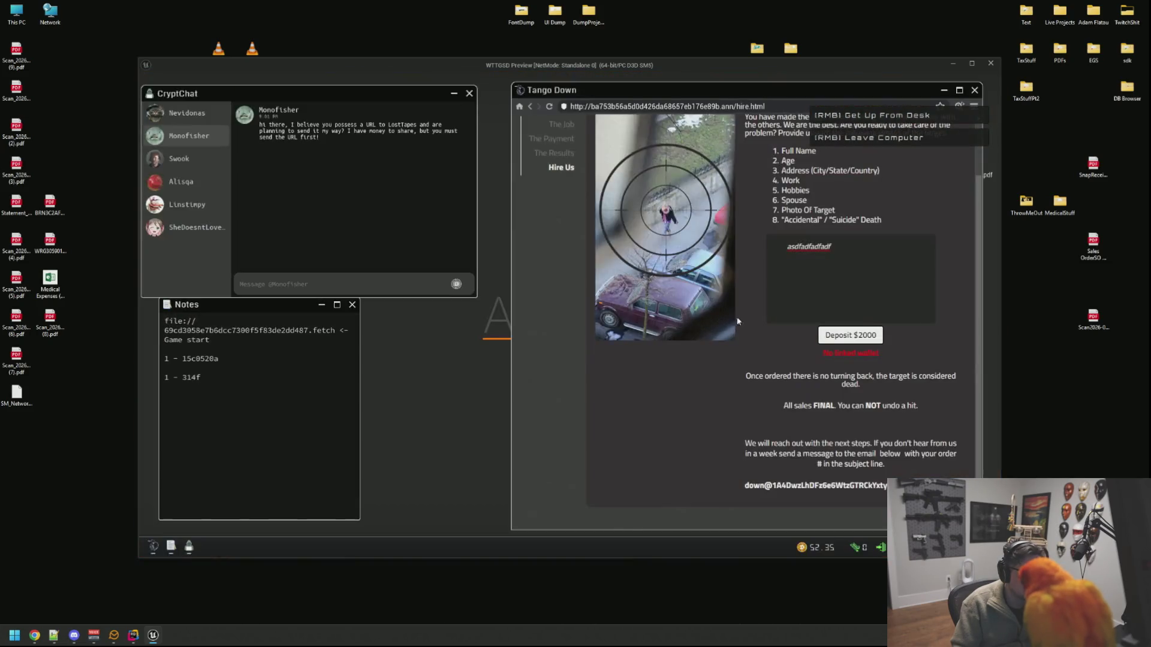
pyautogui.click(469, 93)
pyautogui.moveTo(600, 90); pyautogui.dragTo(556, 91)
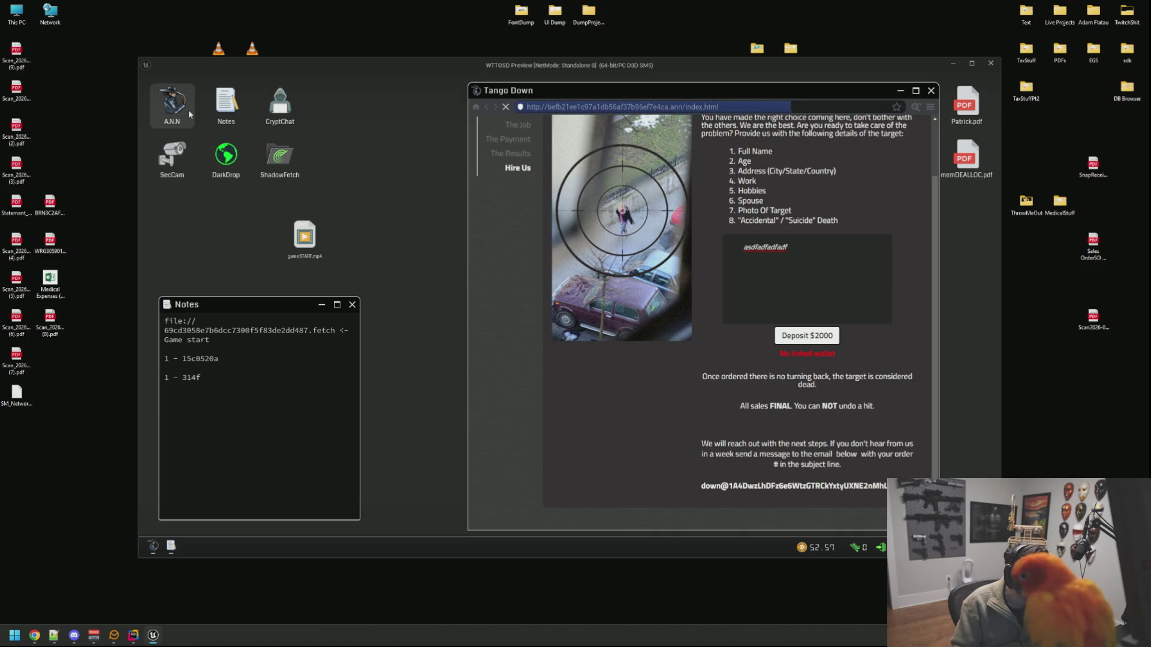
# Step: Reopen CryptChat and load the LostTapes site from the Codex of Silence directory
pyautogui.doubleClick(227, 157)
pyautogui.click(364, 125)
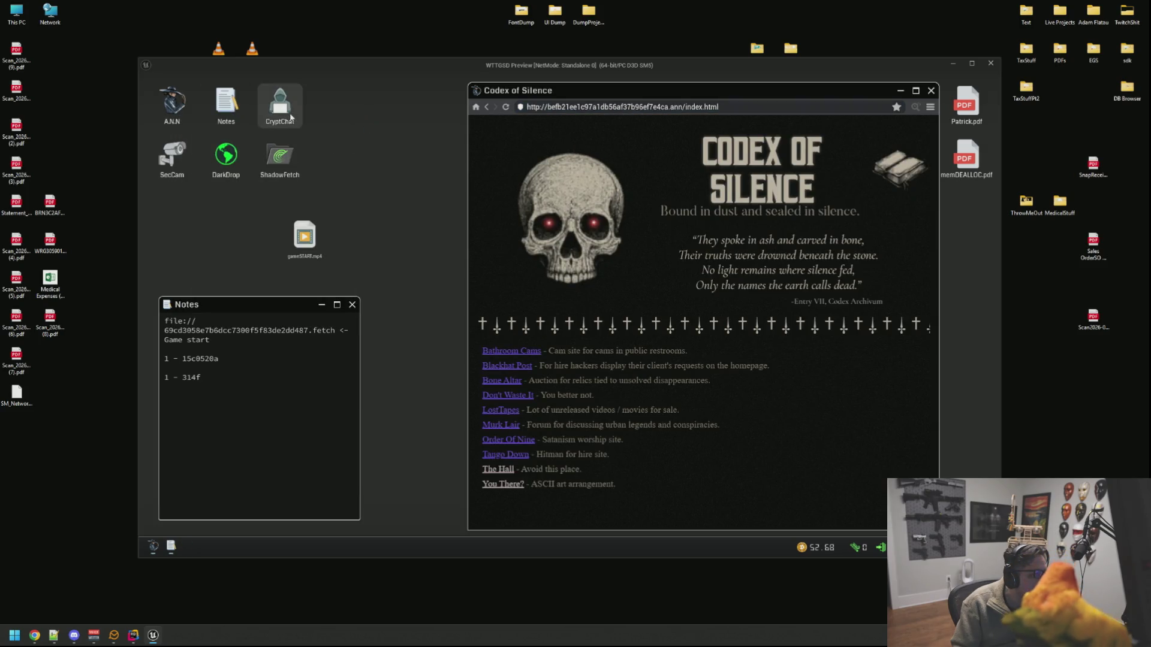
pyautogui.doubleClick(280, 103)
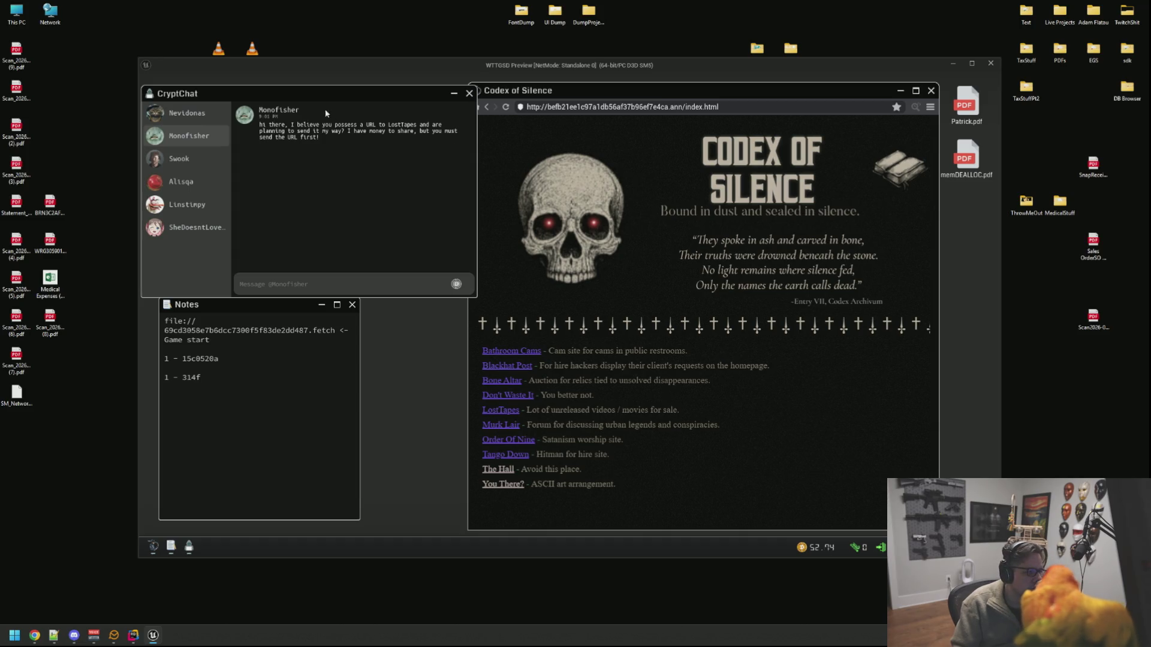
pyautogui.click(628, 315)
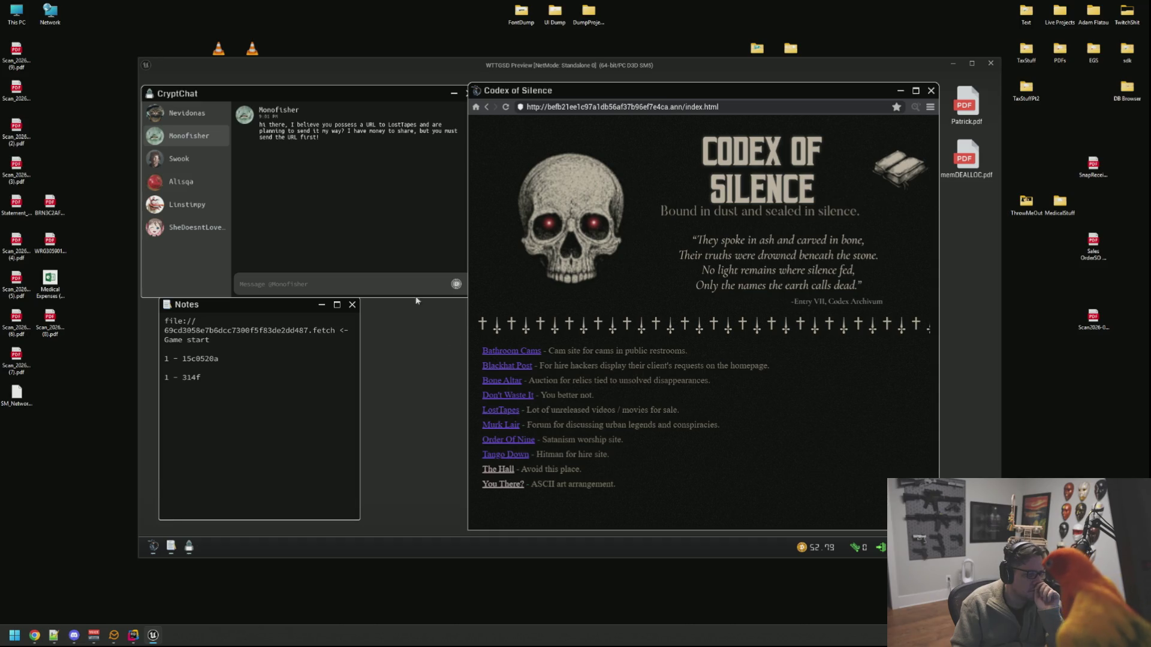
pyautogui.click(504, 421)
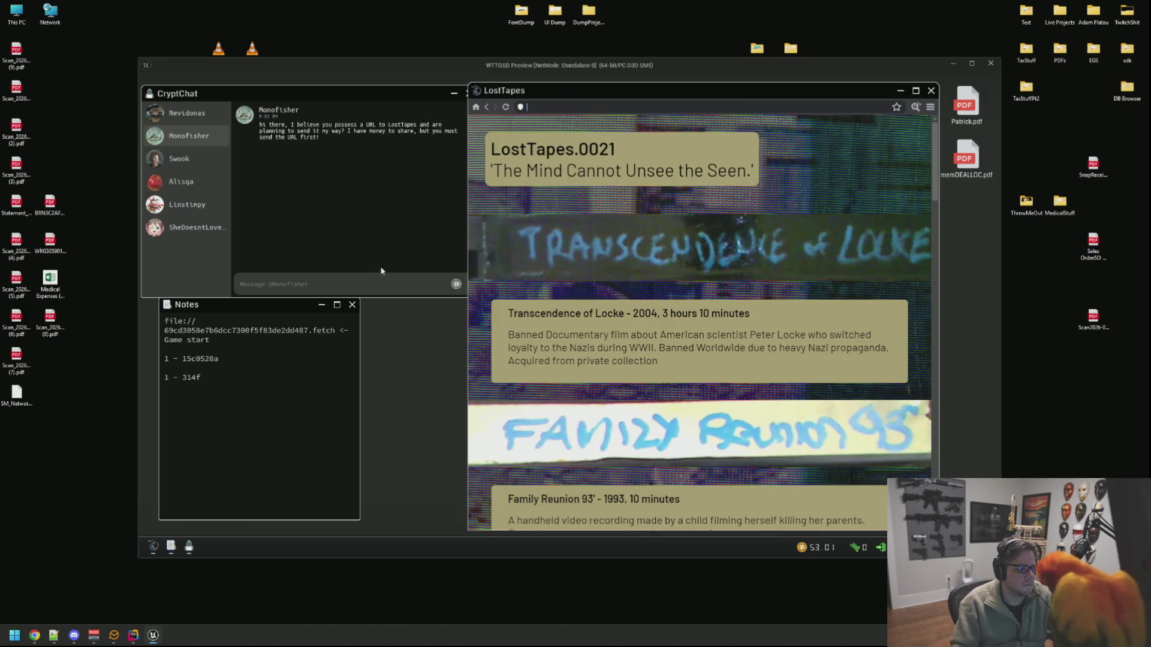
# Step: Paste the LostTapes address to the buyer in chat and send it
pyautogui.click(372, 281)
pyautogui.write('http://32b67107ce860f34ce7a08da794083b2.ann/index.html')
pyautogui.press('Return')
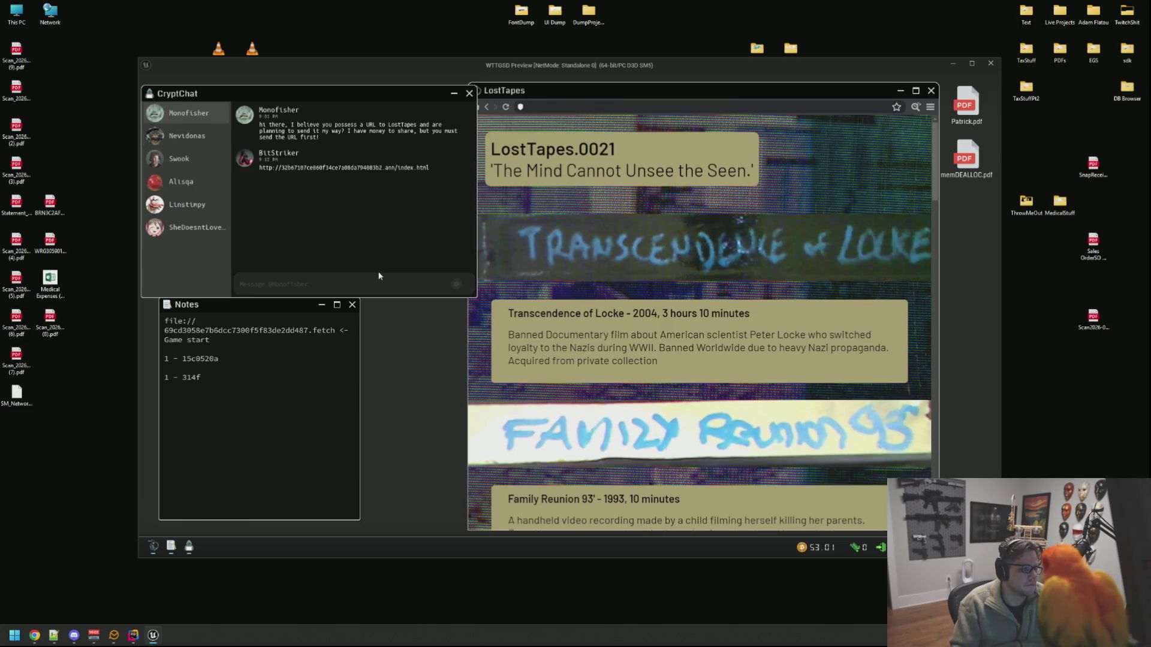
pyautogui.click(620, 207)
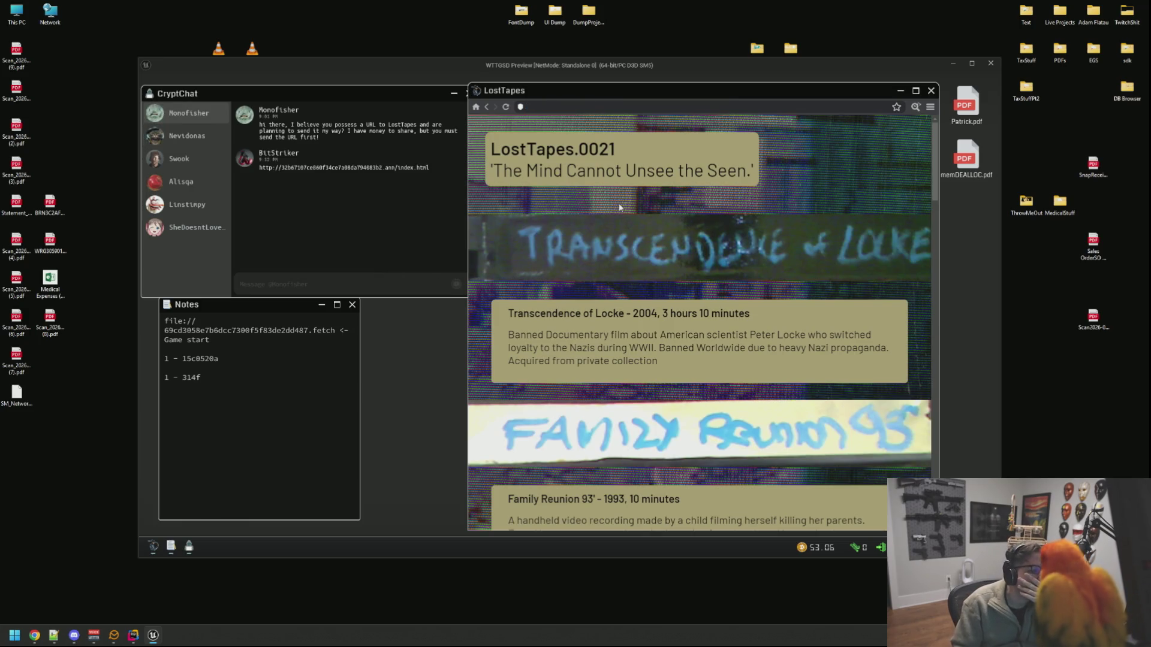
pyautogui.click(488, 108)
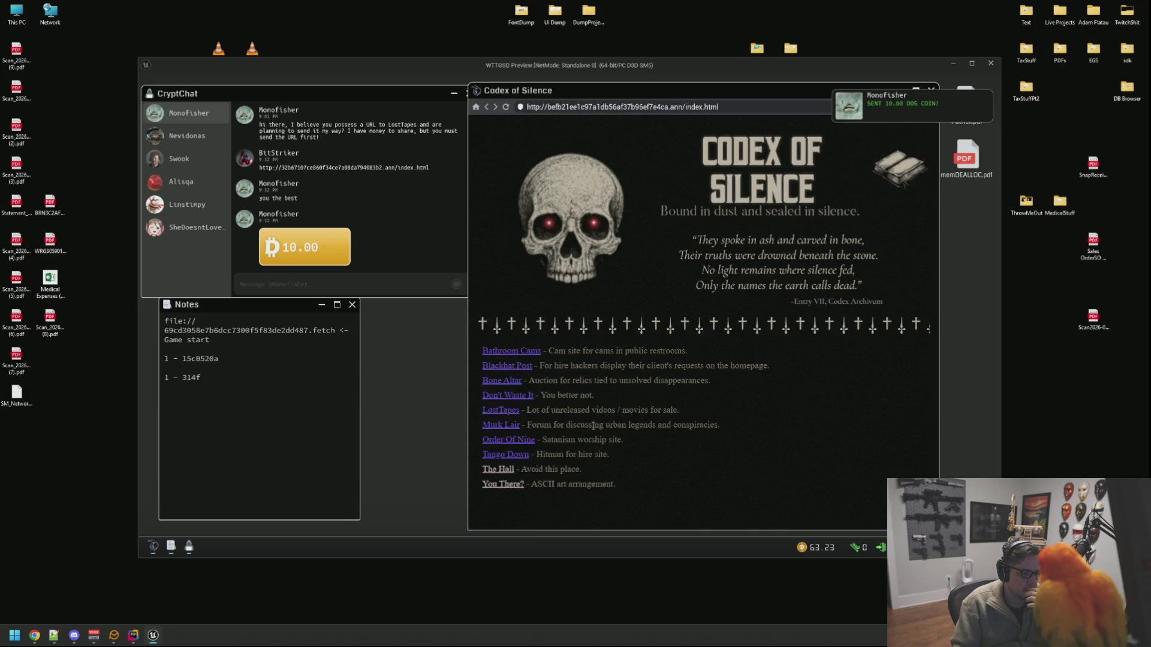
# Step: Try The Hall site from the directory and retry it after it fails to connect
pyautogui.click(508, 473)
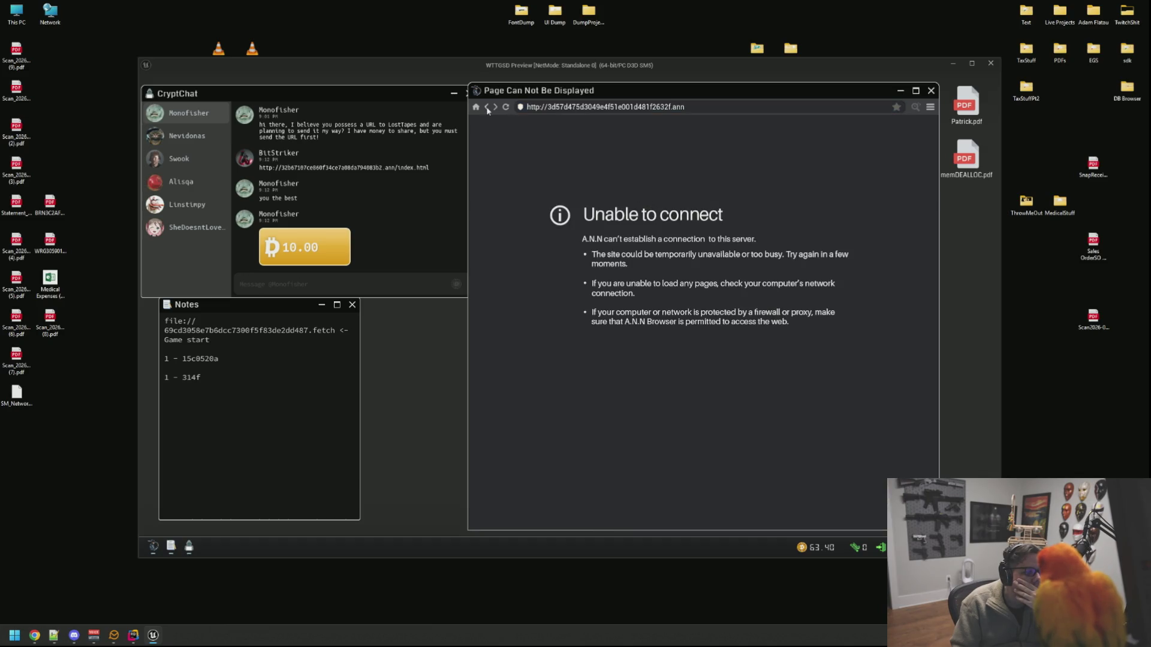
pyautogui.click(488, 109)
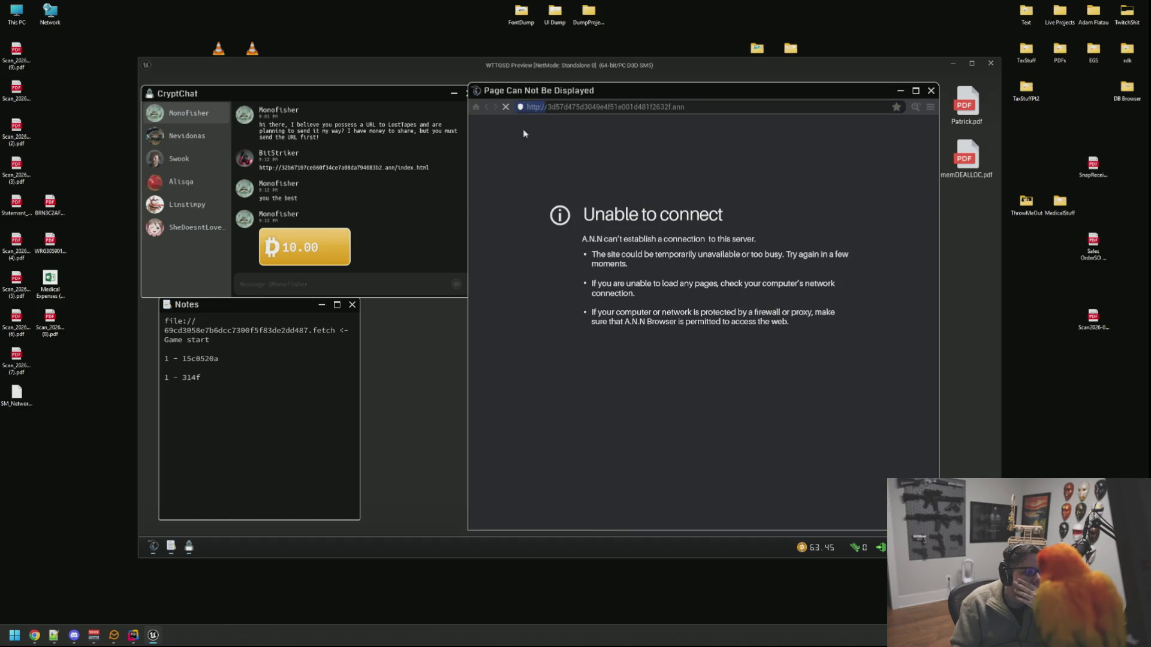
pyautogui.rightClick(643, 218)
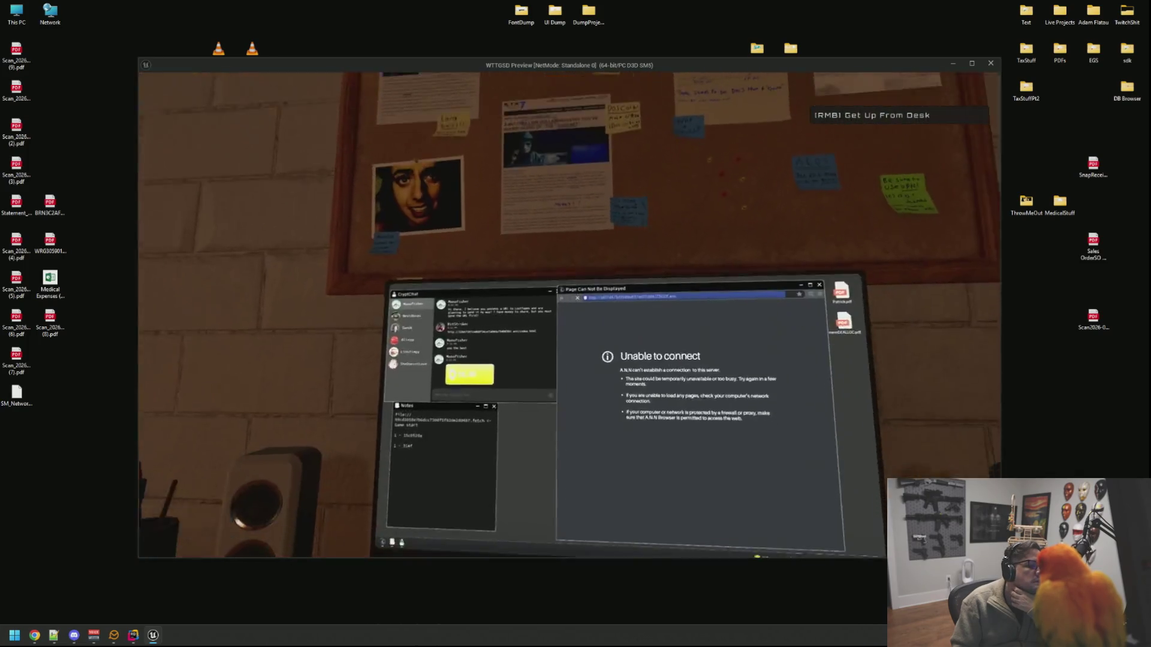
pyautogui.click(569, 316)
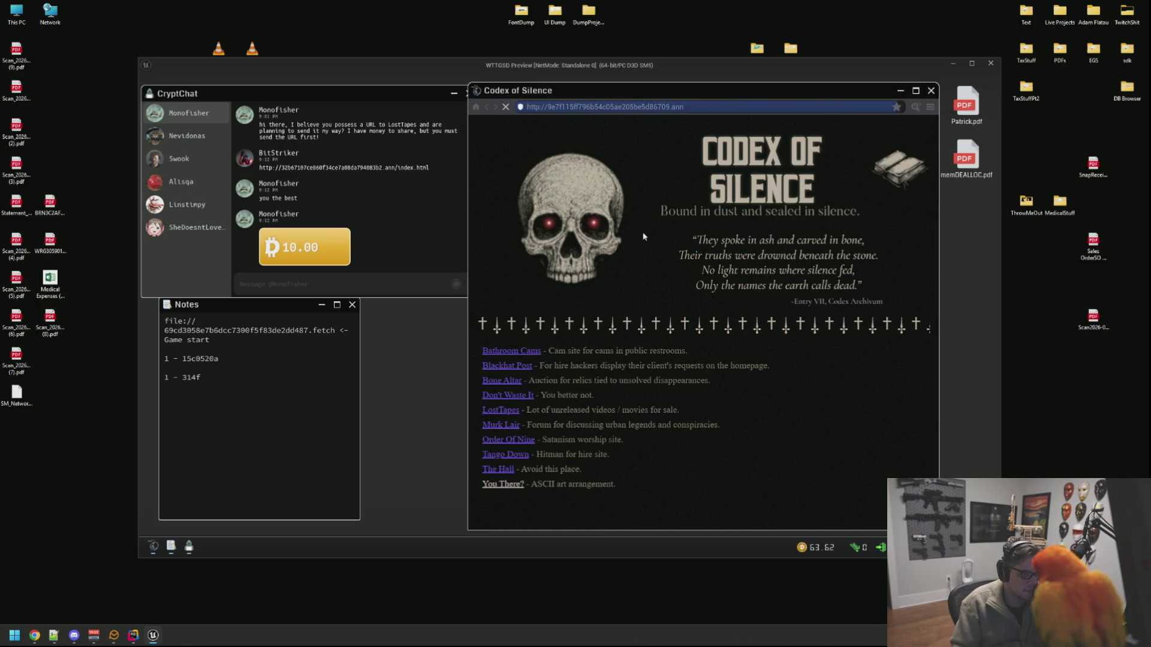
pyautogui.click(486, 108)
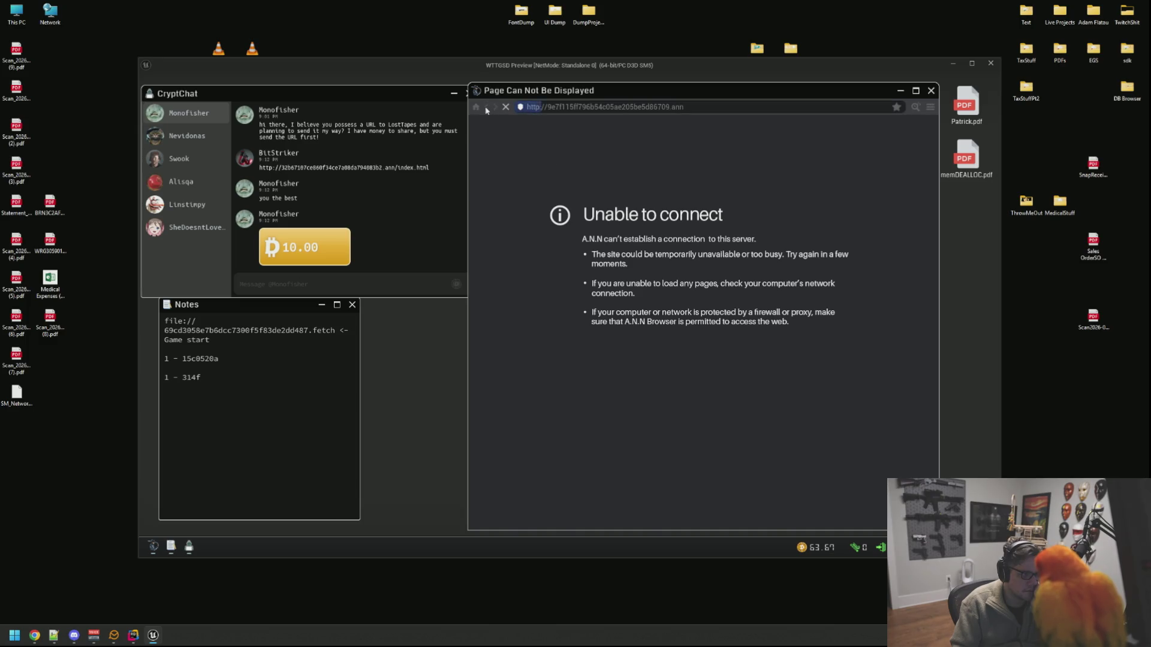
# Step: Look through the other CryptChat contacts' conversations
pyautogui.click(360, 162)
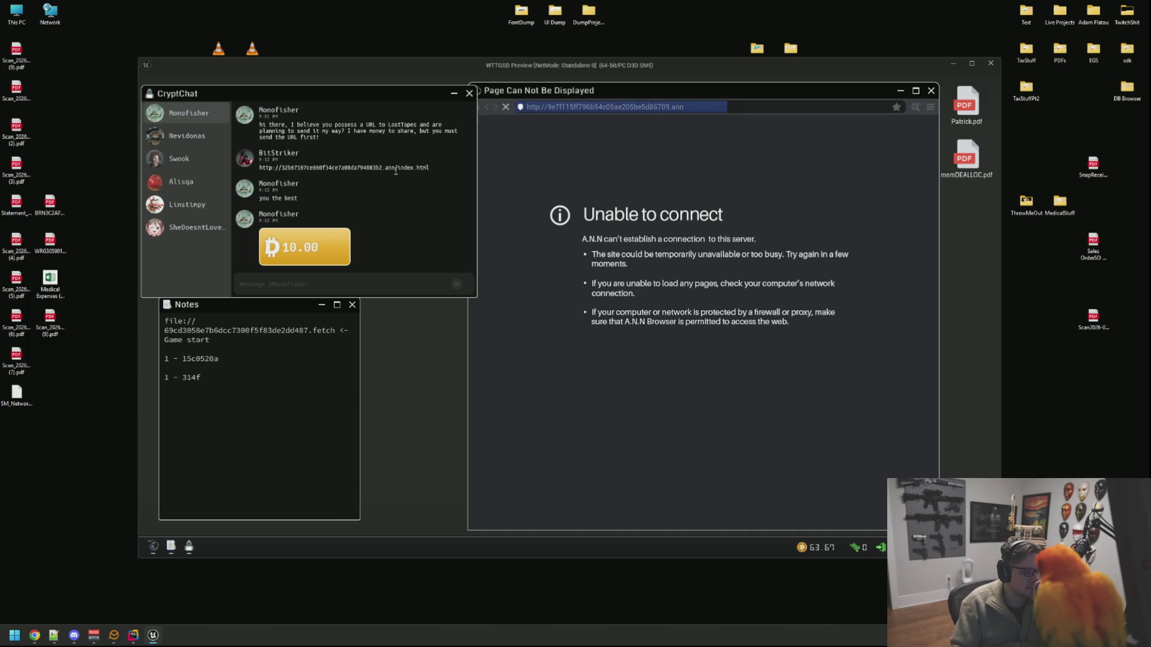
pyautogui.click(187, 136)
pyautogui.click(187, 113)
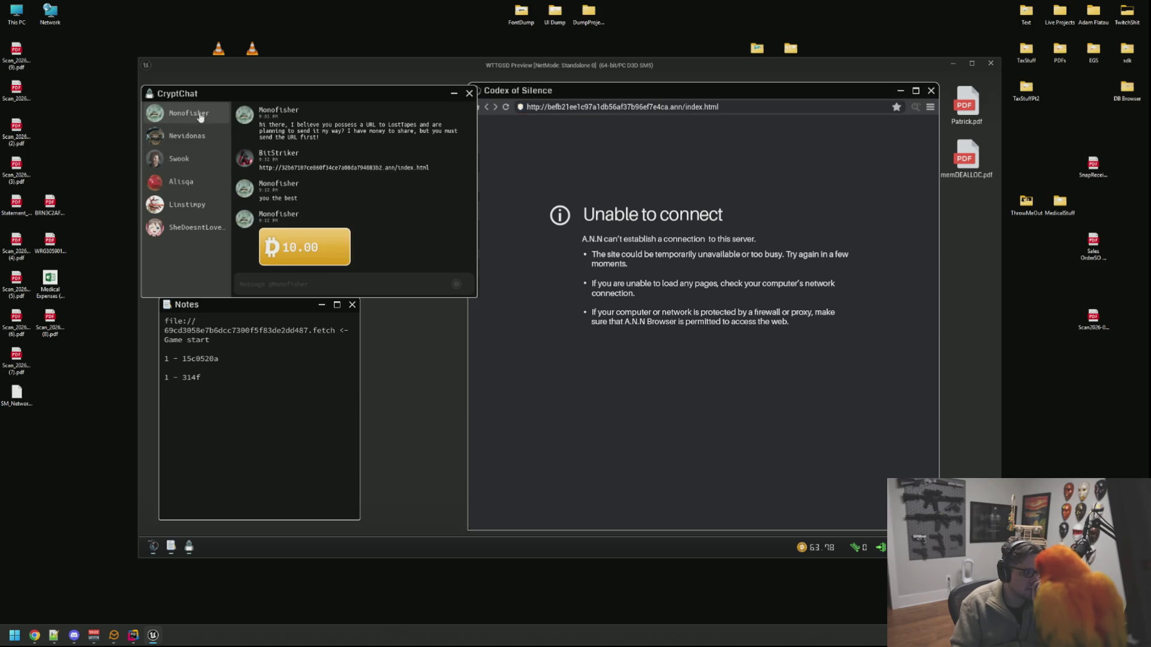
pyautogui.click(191, 159)
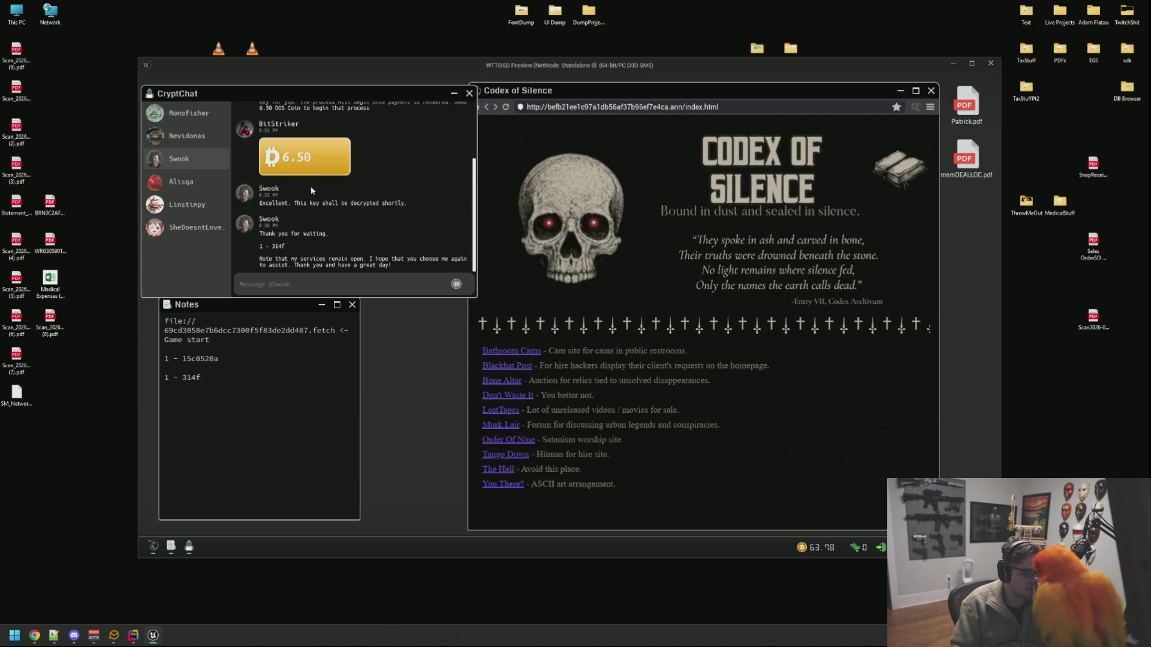
pyautogui.click(187, 112)
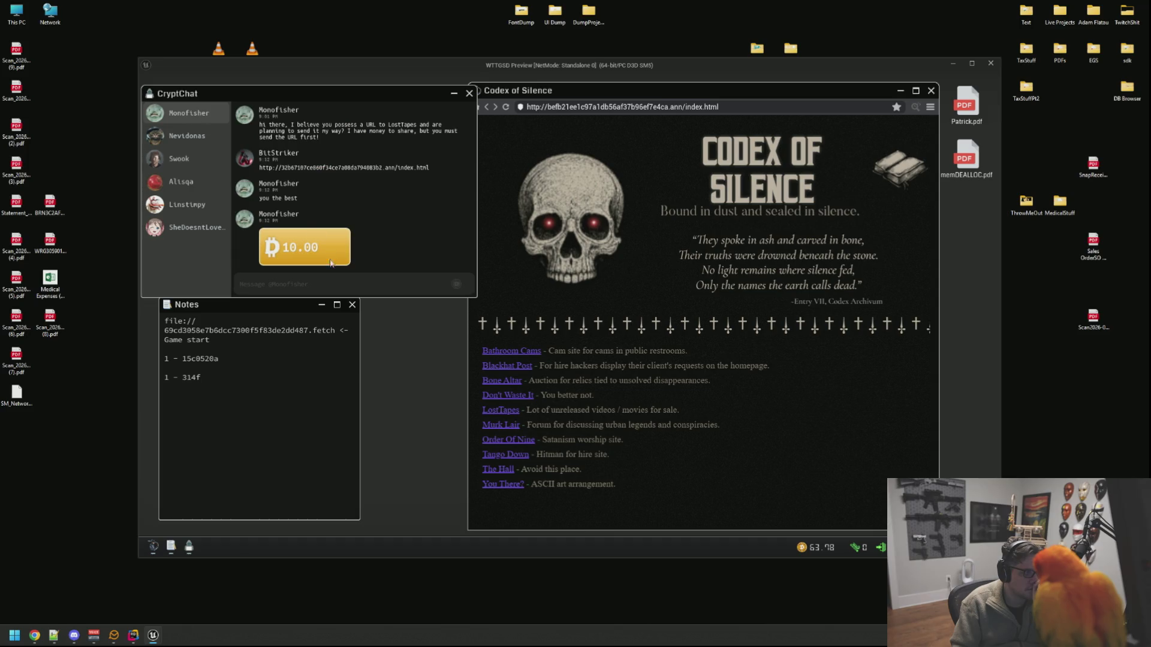
pyautogui.click(180, 158)
pyautogui.click(206, 181)
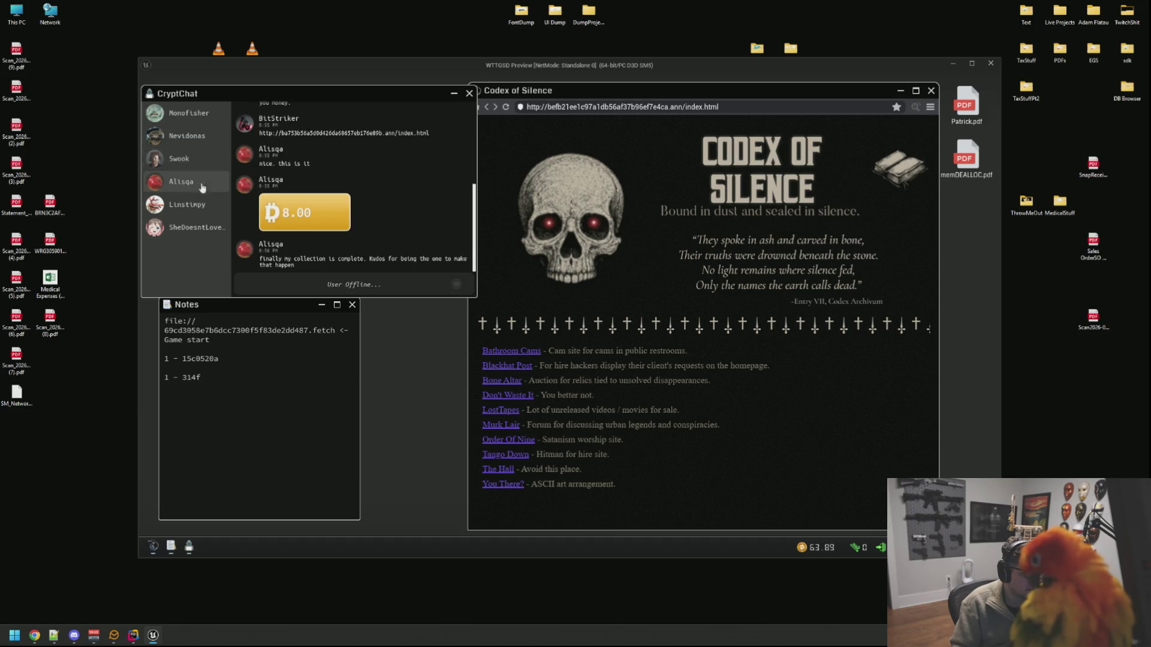
pyautogui.click(192, 204)
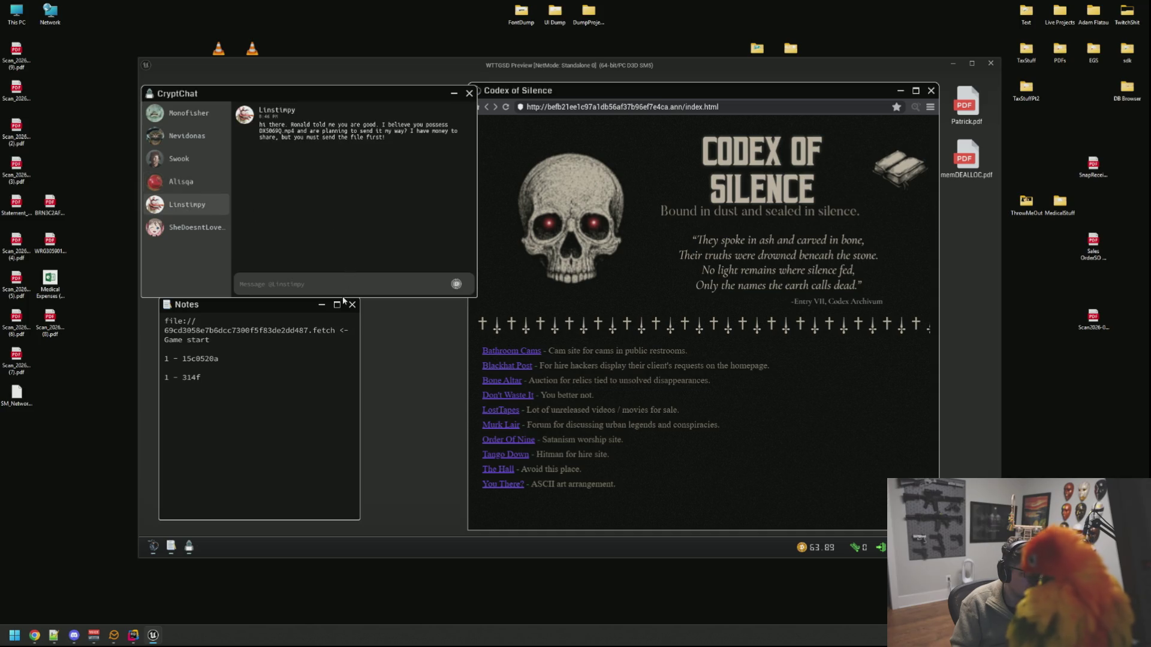
# Step: Open Blackhat Post from the directory, retry the failed connection, and put the browser away
pyautogui.click(528, 349)
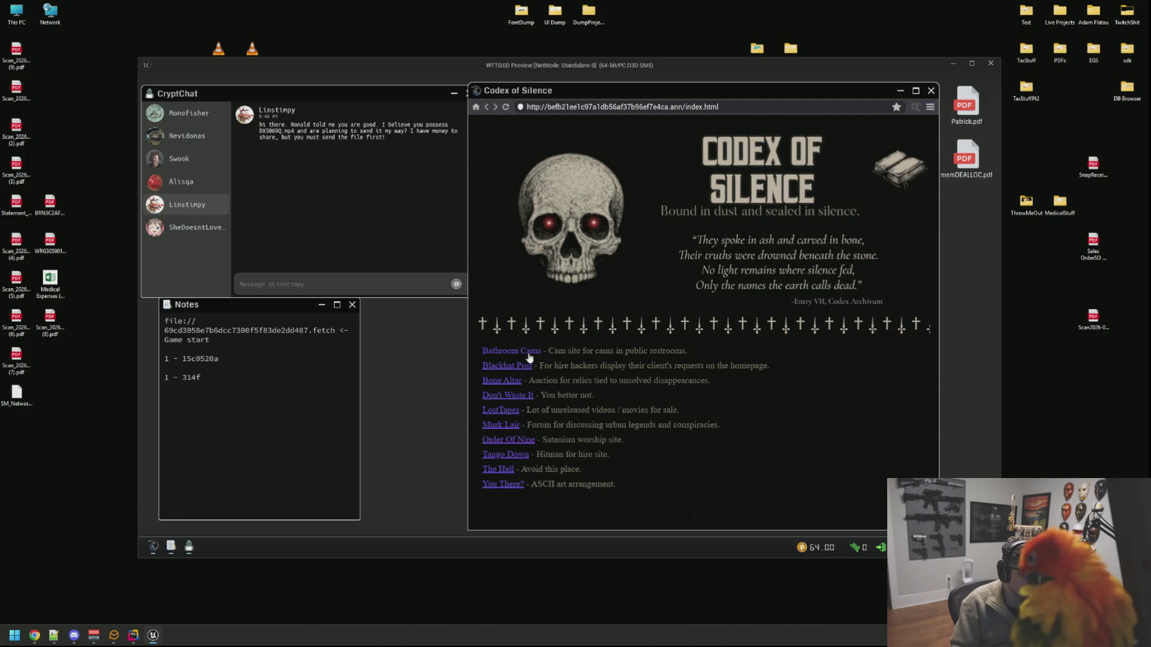
pyautogui.click(526, 365)
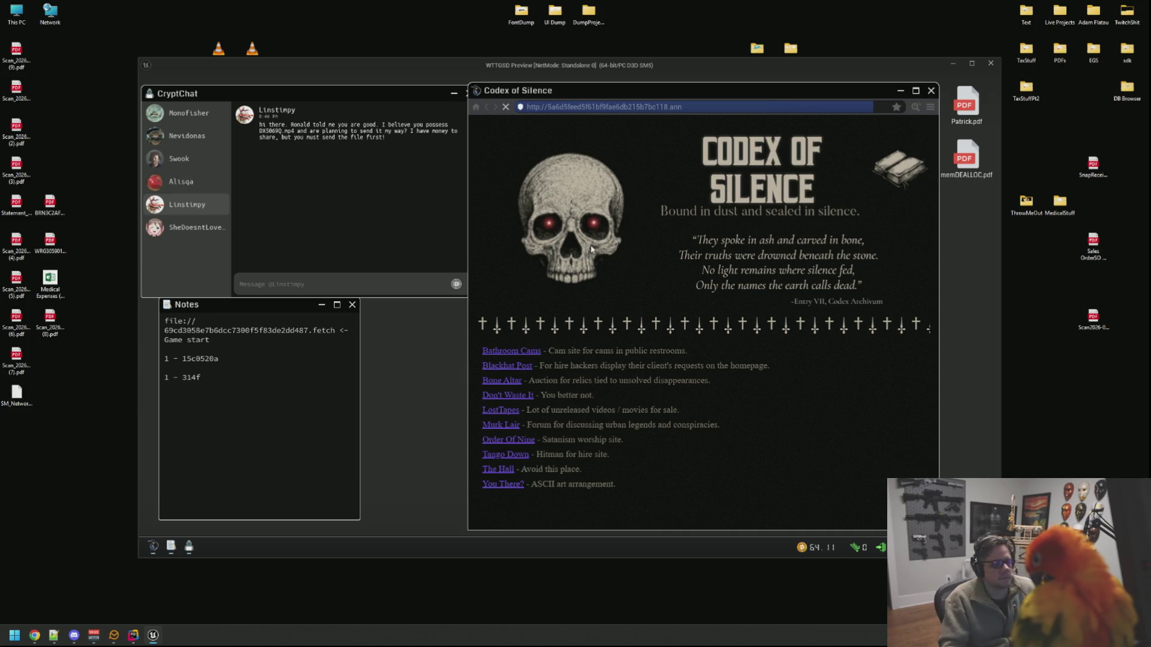
pyautogui.click(505, 107)
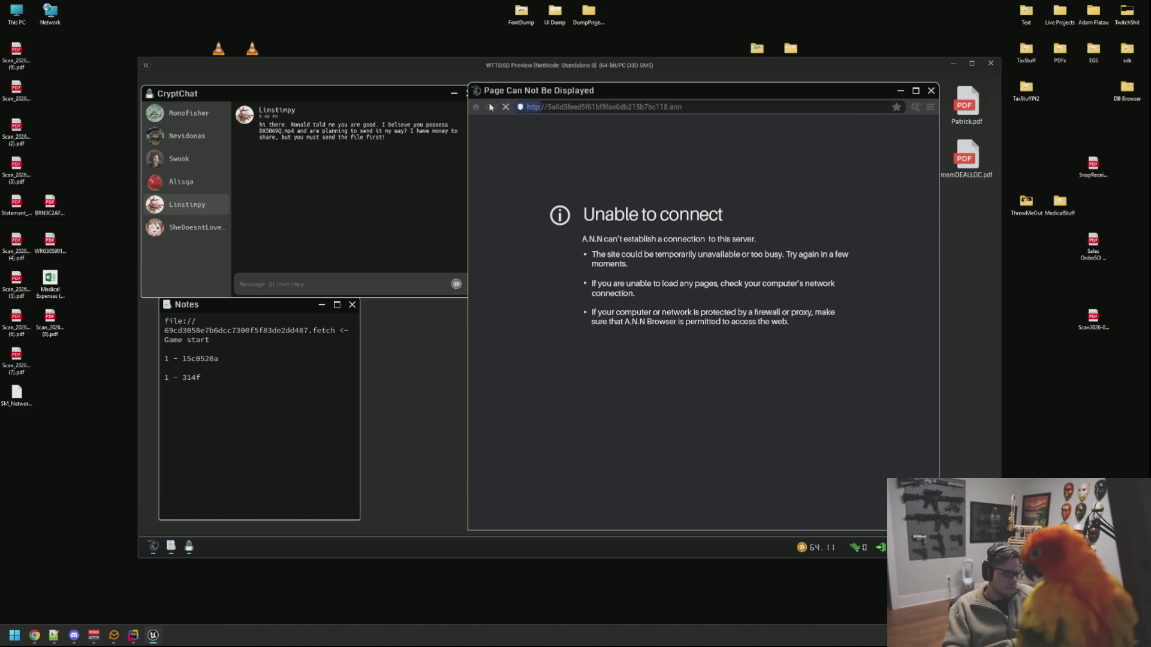
pyautogui.click(900, 91)
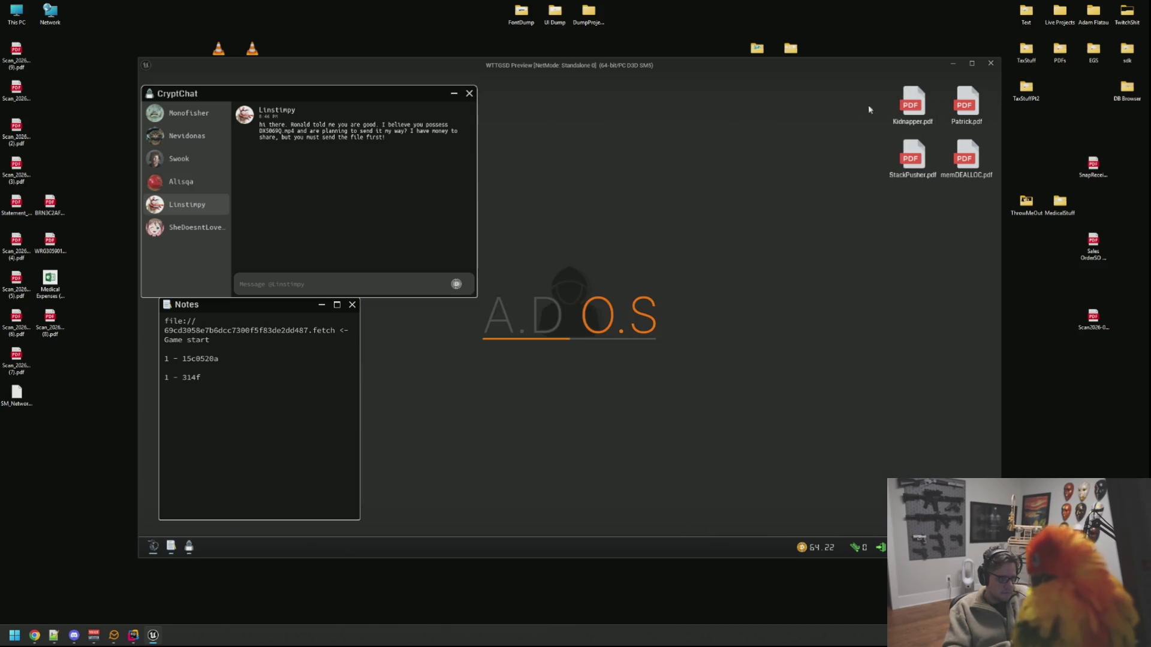
# Step: Open and close StackPusher.pdf, then restore the Codex of Silence browser
pyautogui.doubleClick(912, 157)
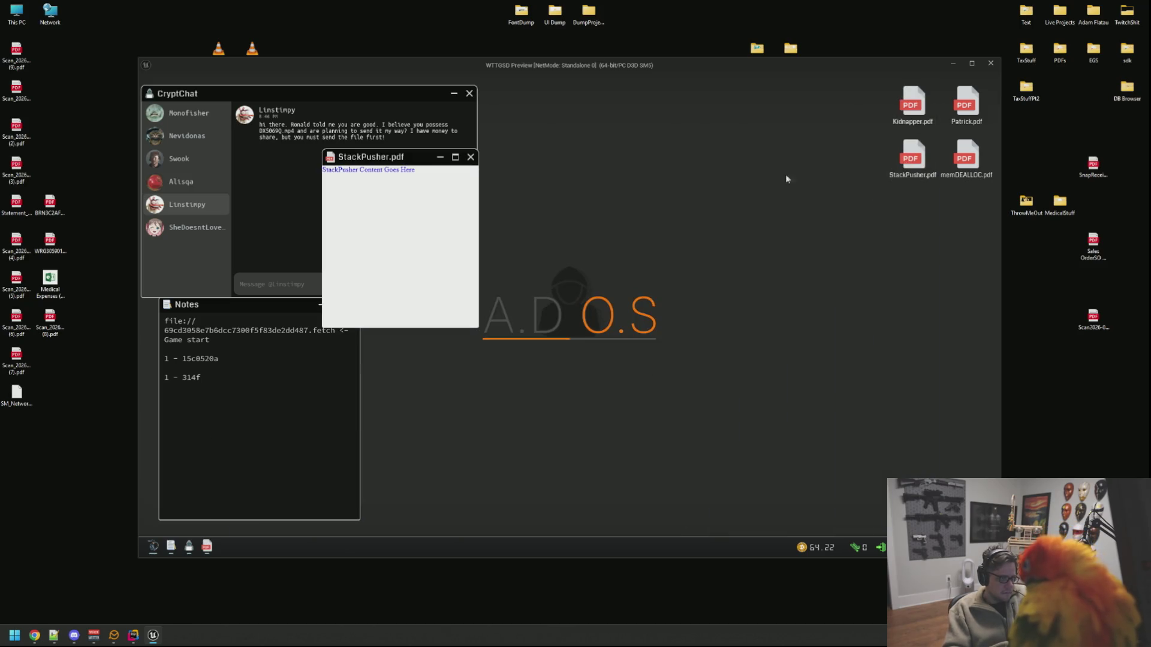
pyautogui.click(470, 158)
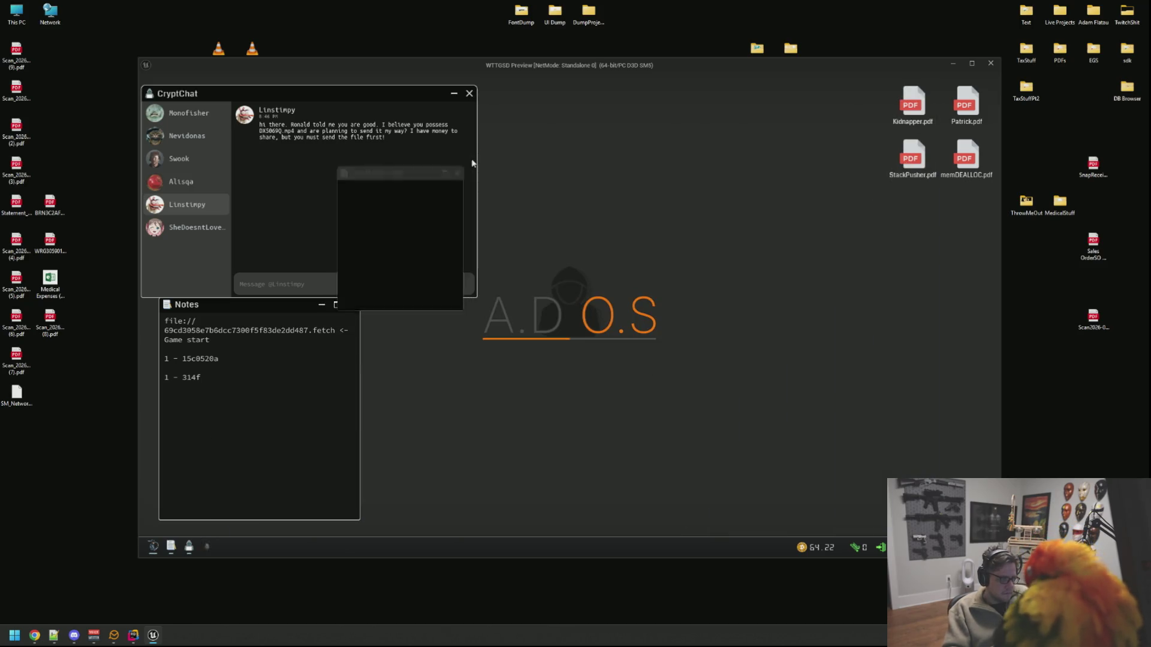
pyautogui.click(152, 546)
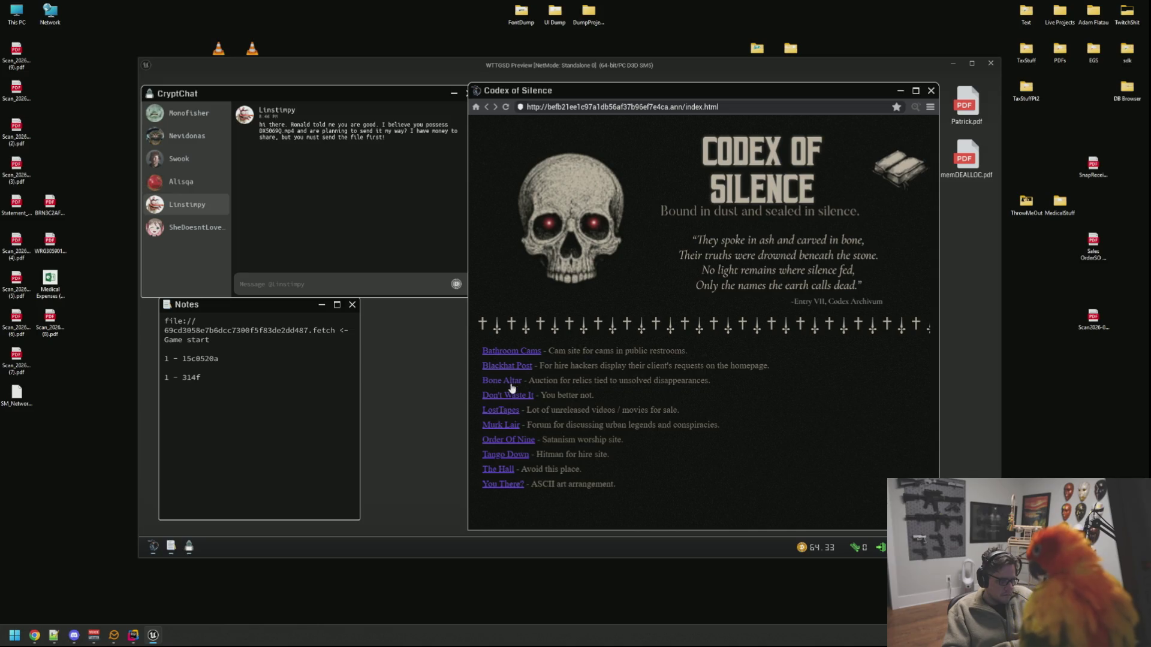
# Step: Try the Bone Altar site, then load You There? from the directory
pyautogui.click(512, 386)
pyautogui.moveTo(621, 94); pyautogui.dragTo(705, 90)
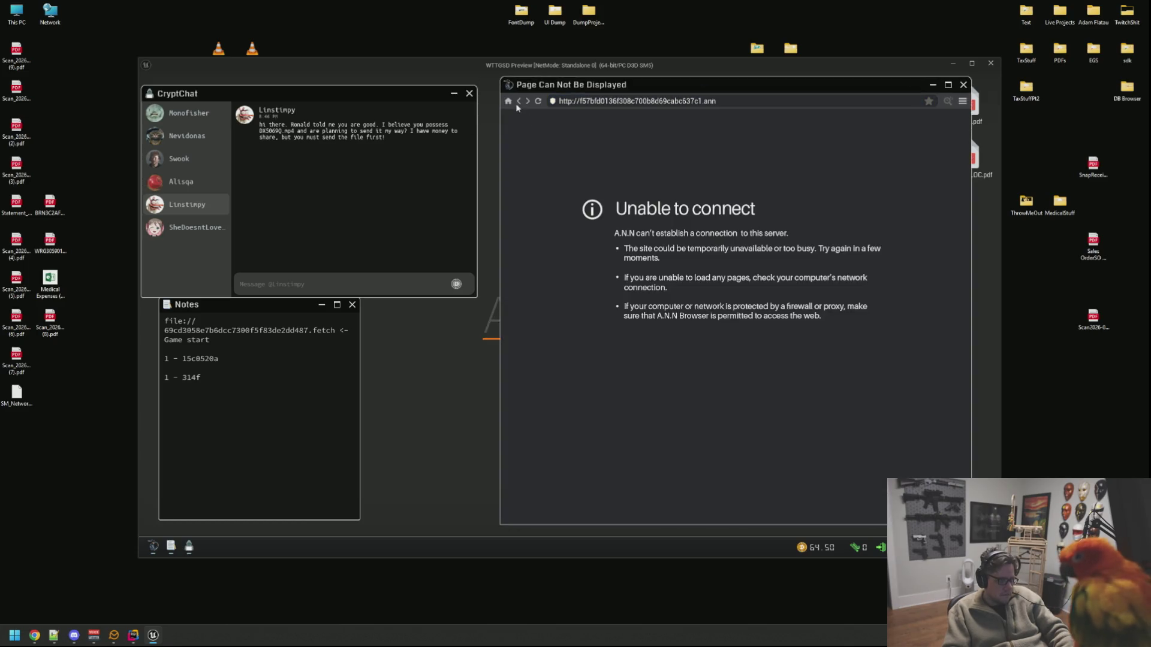
pyautogui.rightClick(507, 121)
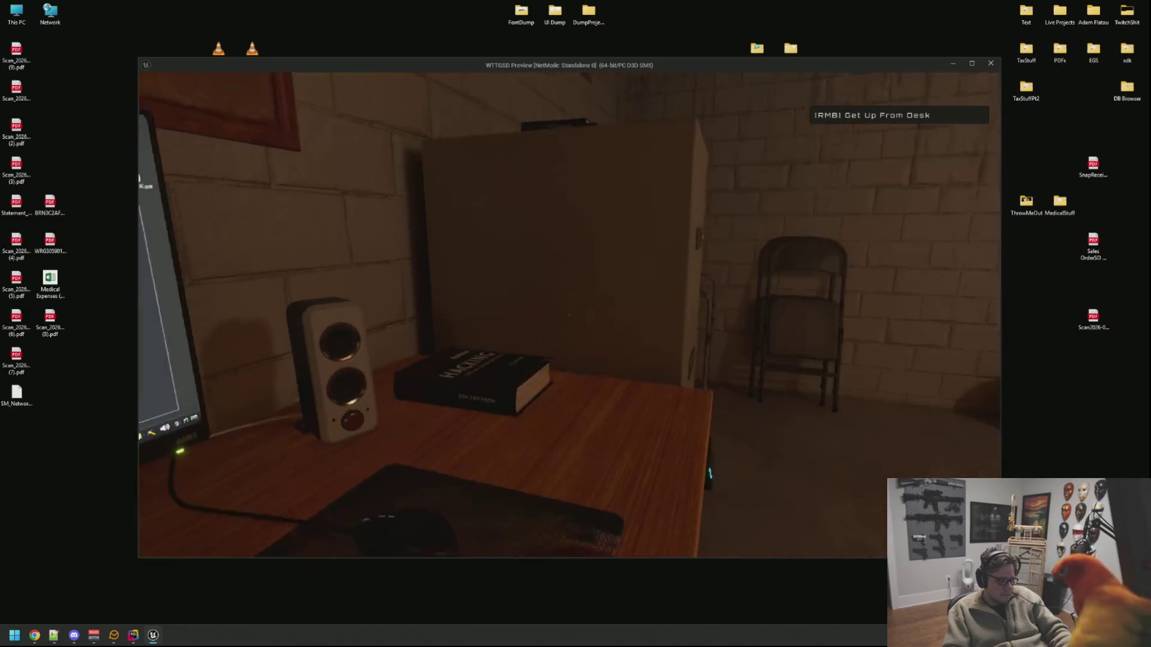
pyautogui.click(570, 315)
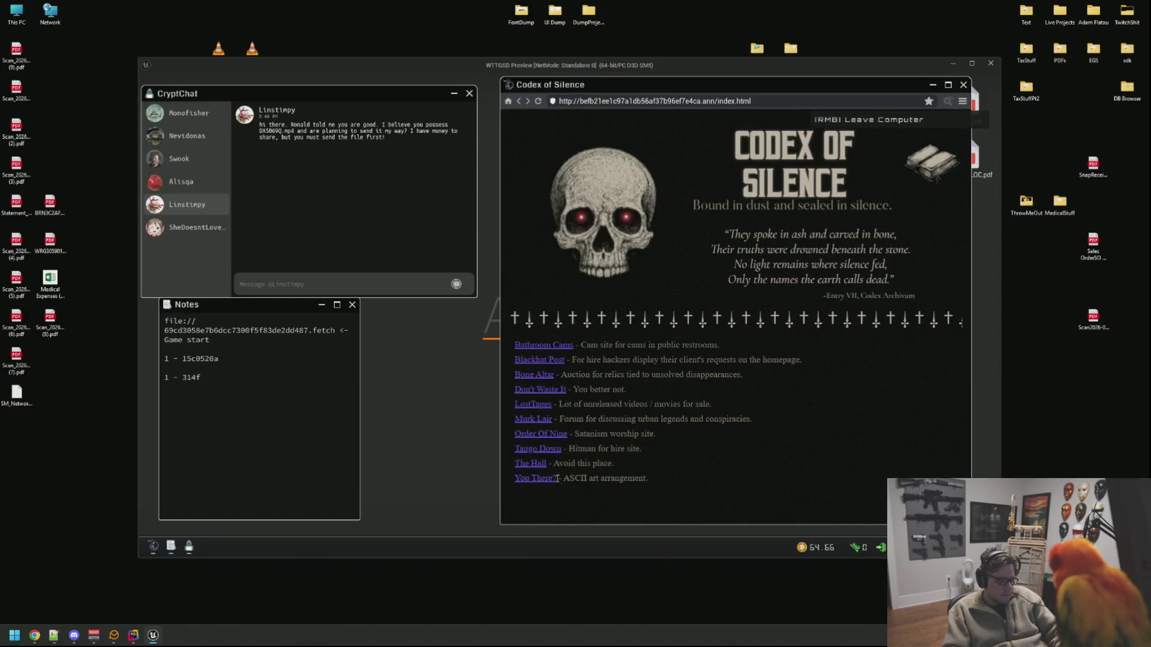
pyautogui.click(555, 478)
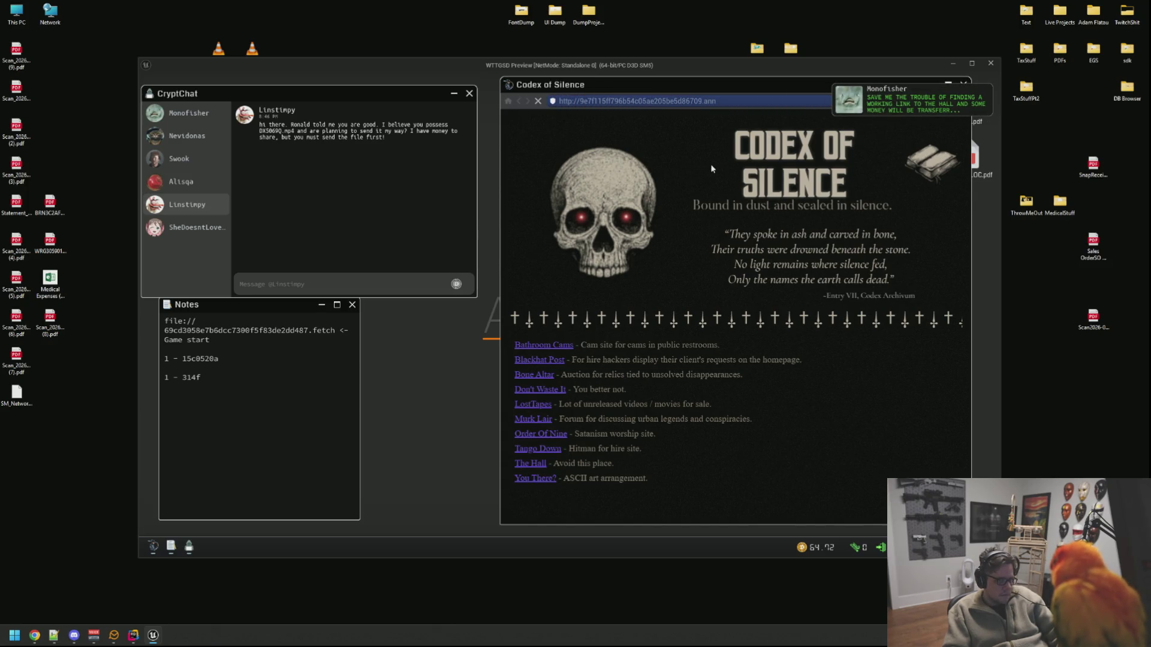
pyautogui.click(204, 116)
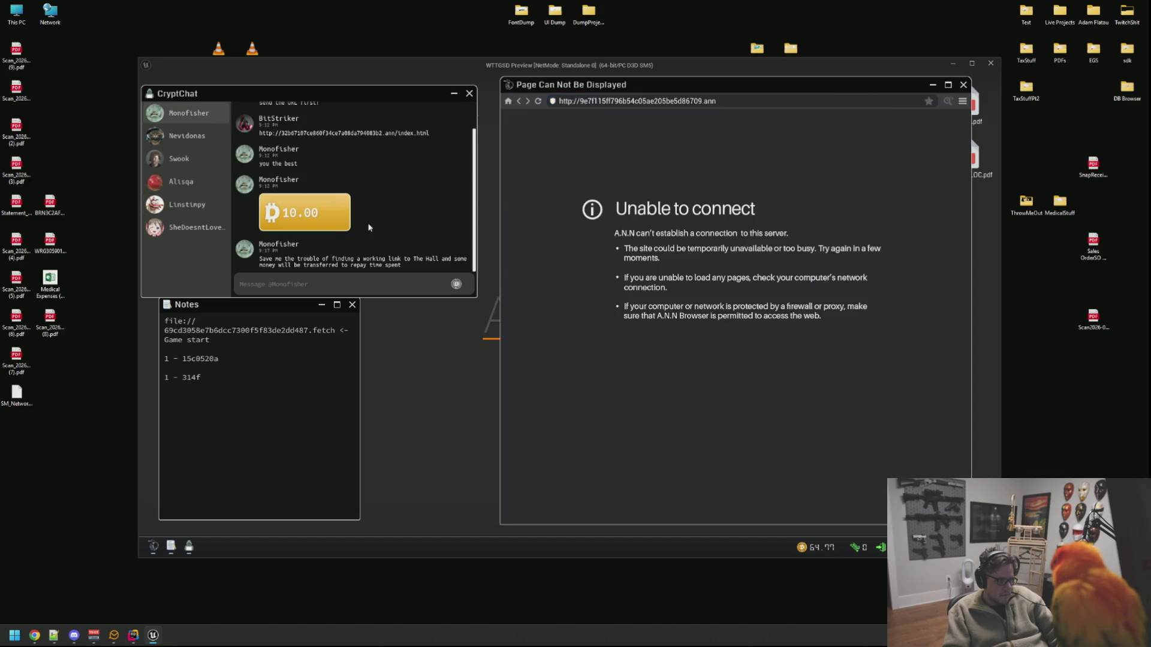
pyautogui.click(525, 102)
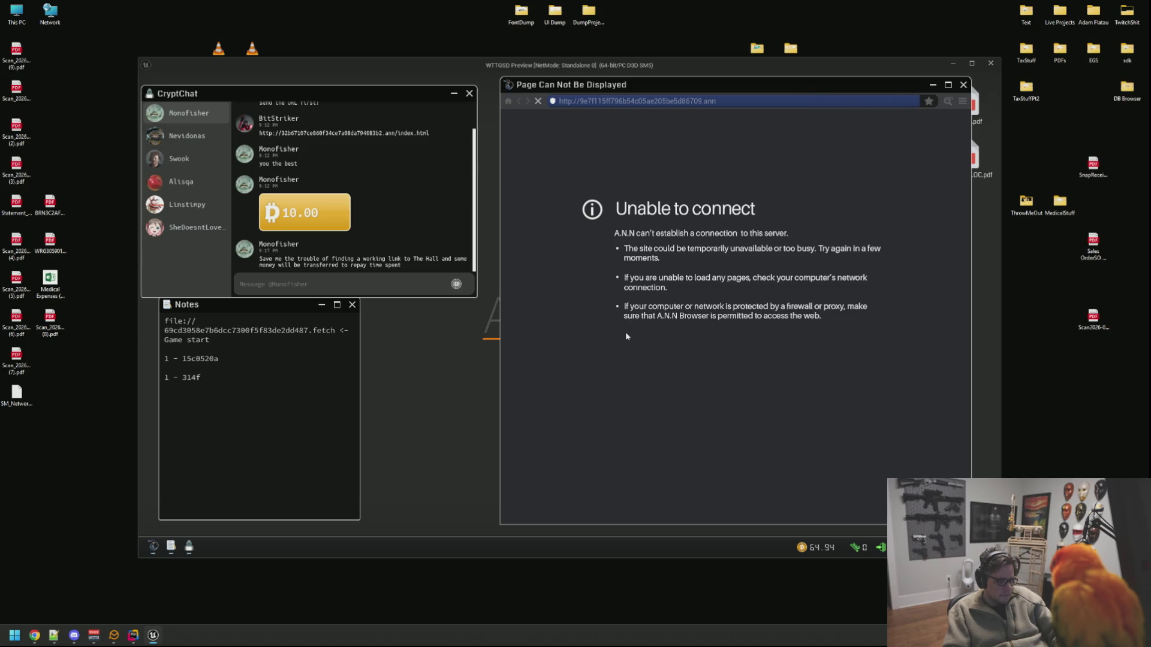
pyautogui.click(542, 463)
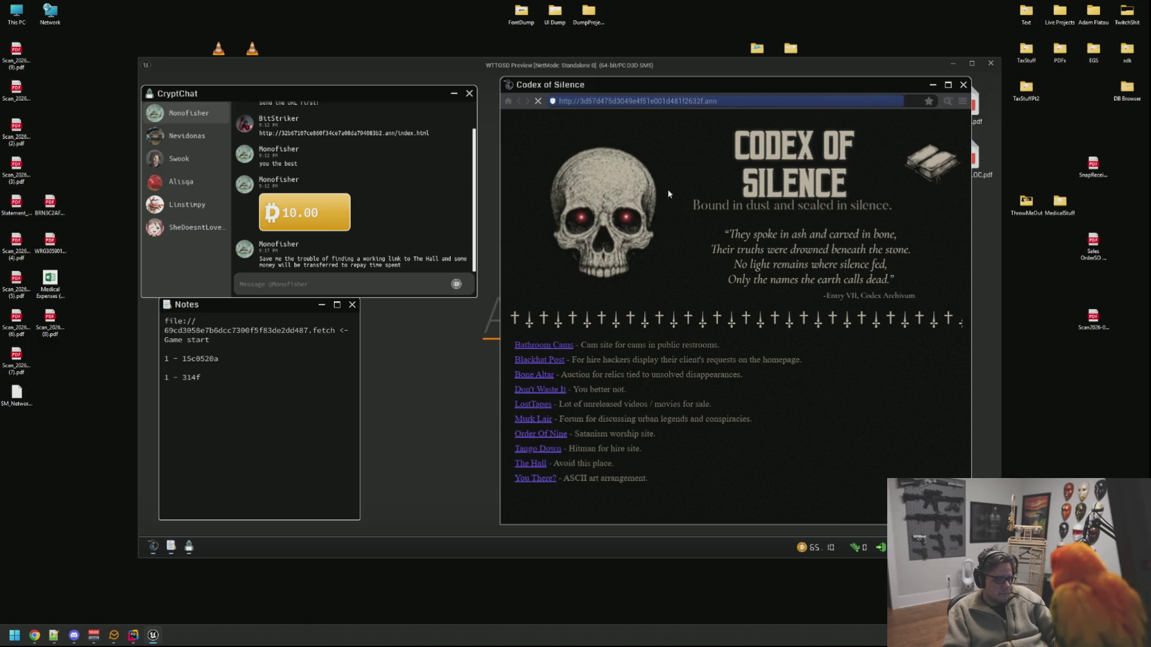
pyautogui.click(375, 281)
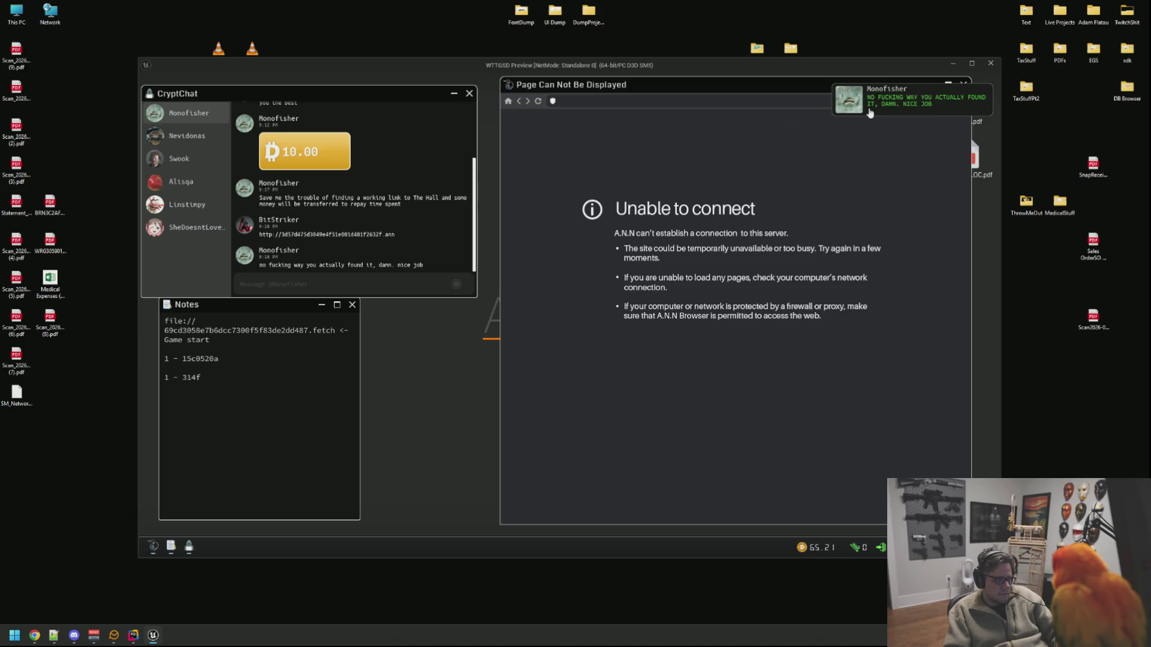
pyautogui.click(521, 103)
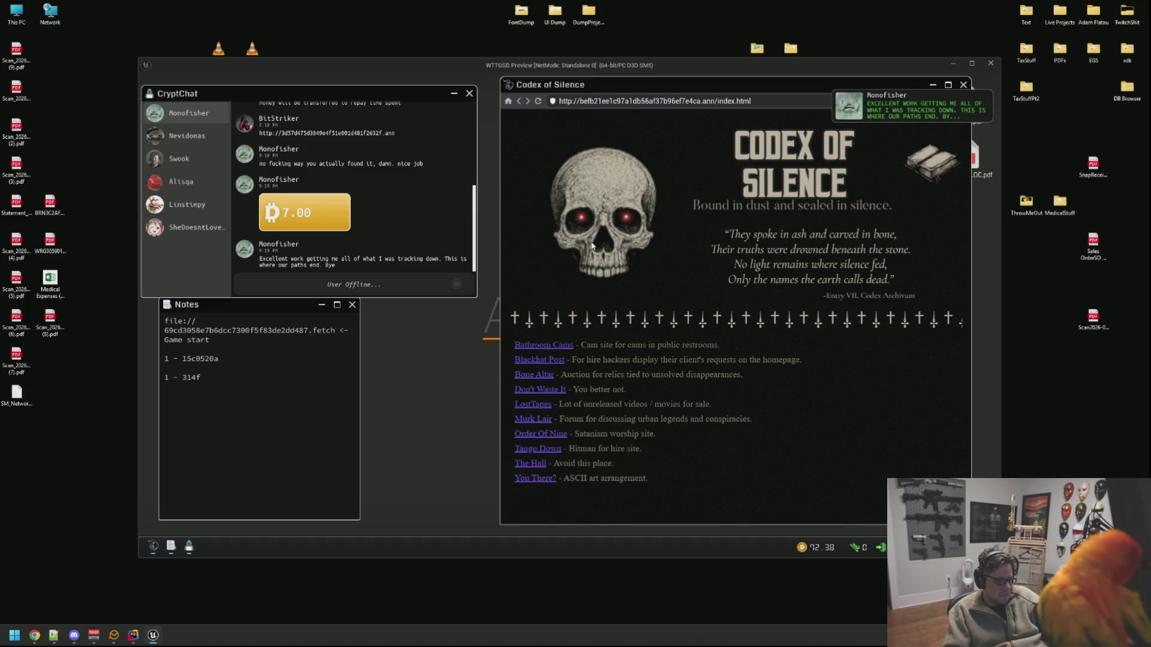
pyautogui.click(540, 480)
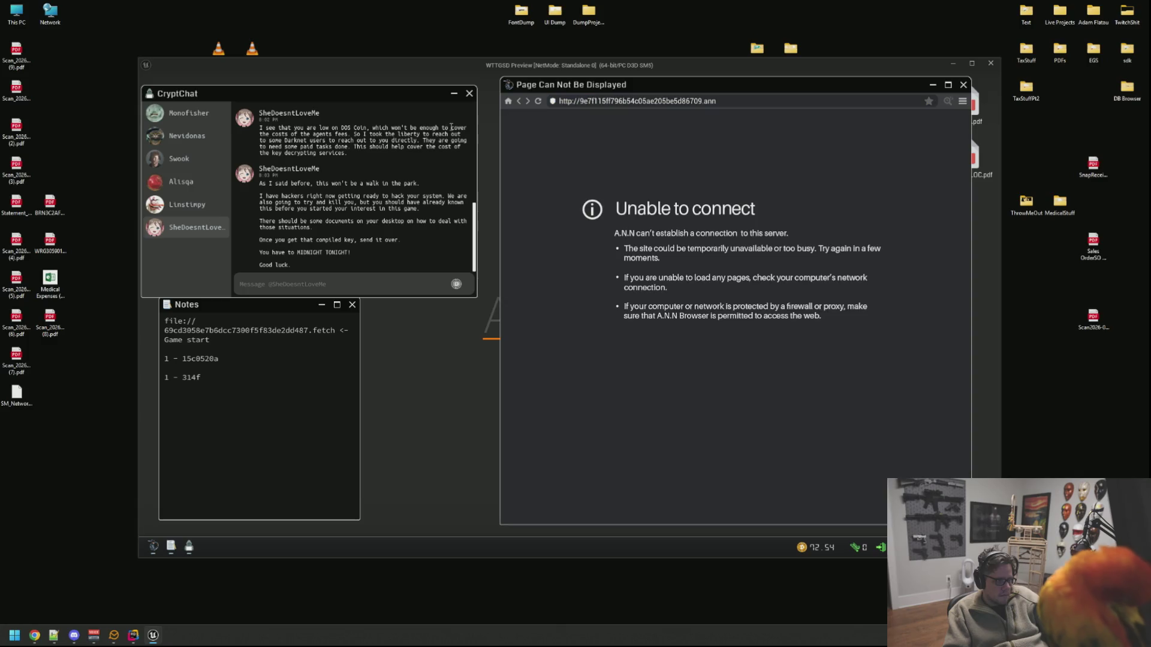
# Step: Sit back down at the computer and open the LostTapes site from the directory
pyautogui.click(521, 105)
pyautogui.rightClick(521, 108)
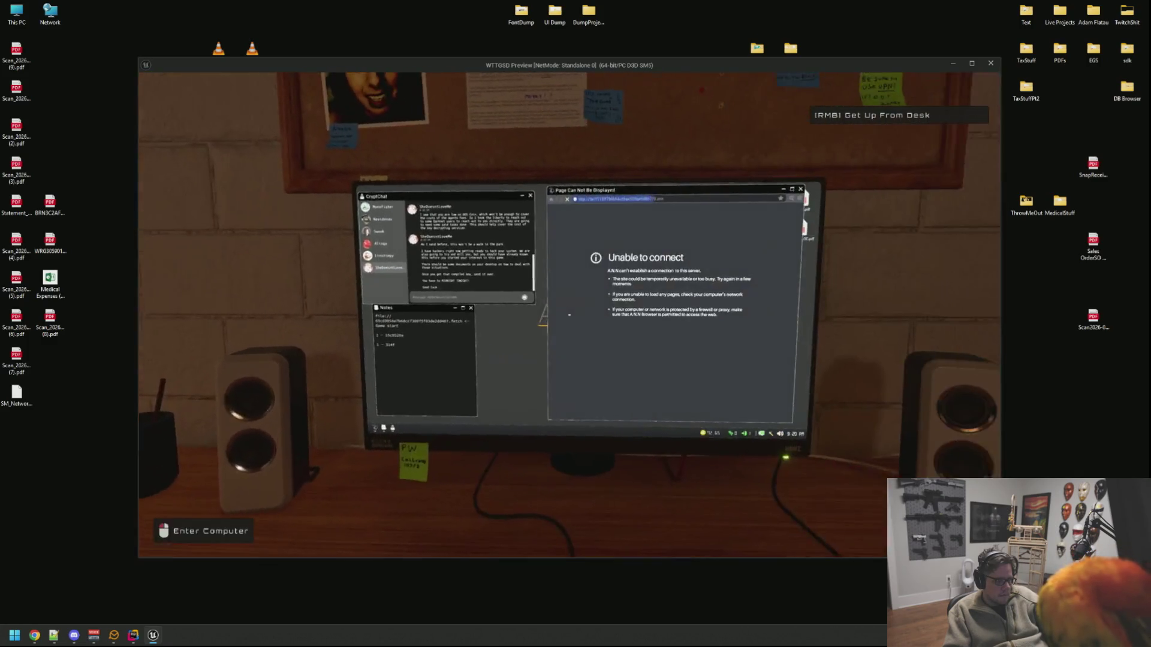
pyautogui.click(569, 315)
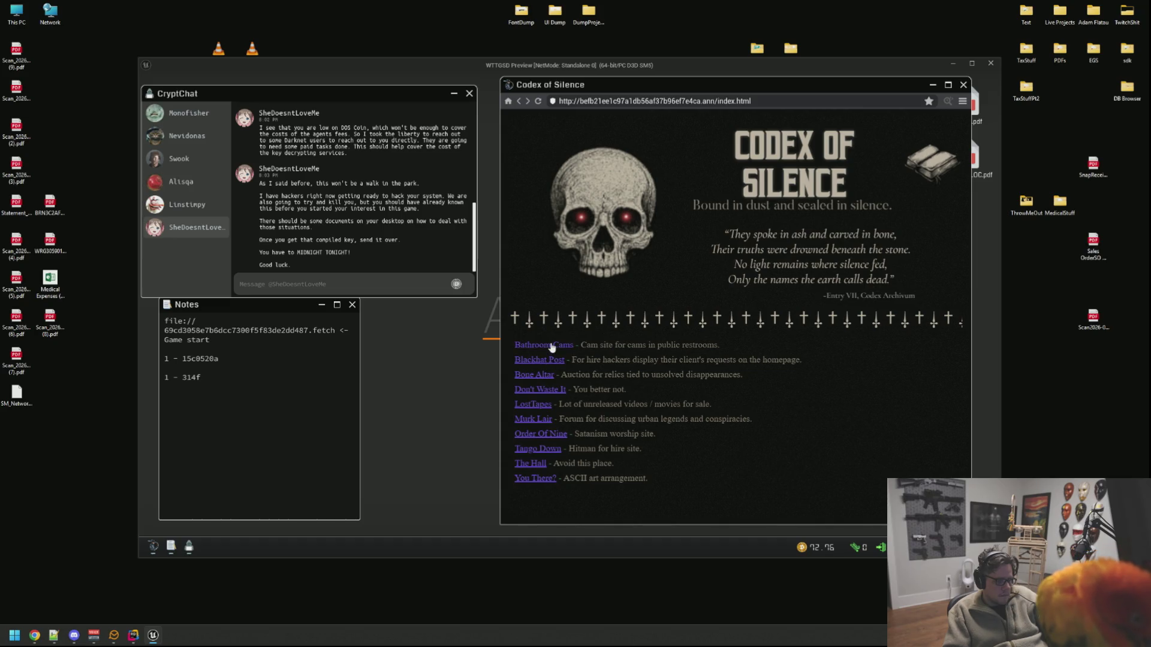
pyautogui.click(539, 405)
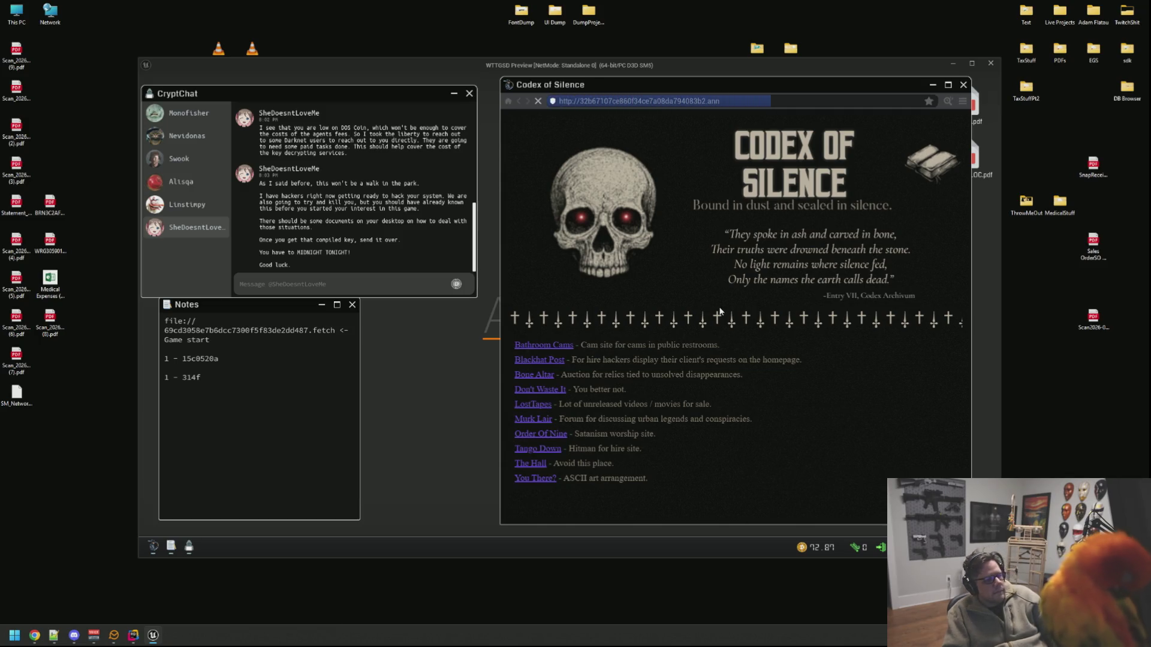
# Step: Flip through the CryptChat conversations, then open and enlarge the LostTapes page source
pyautogui.click(204, 137)
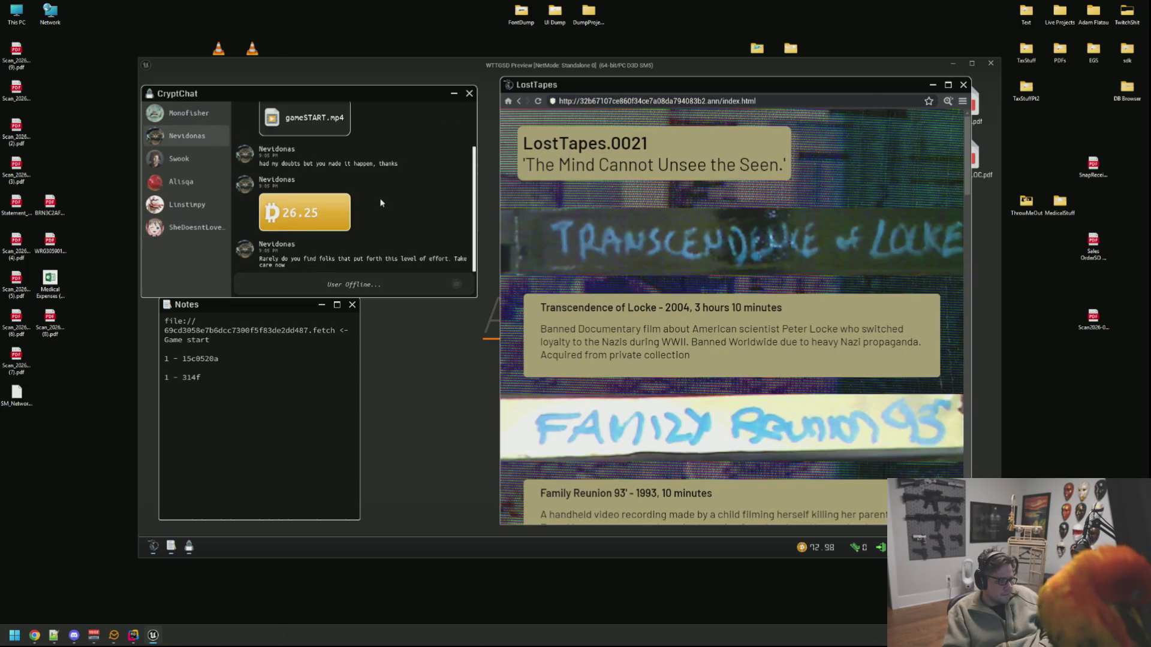
pyautogui.click(183, 161)
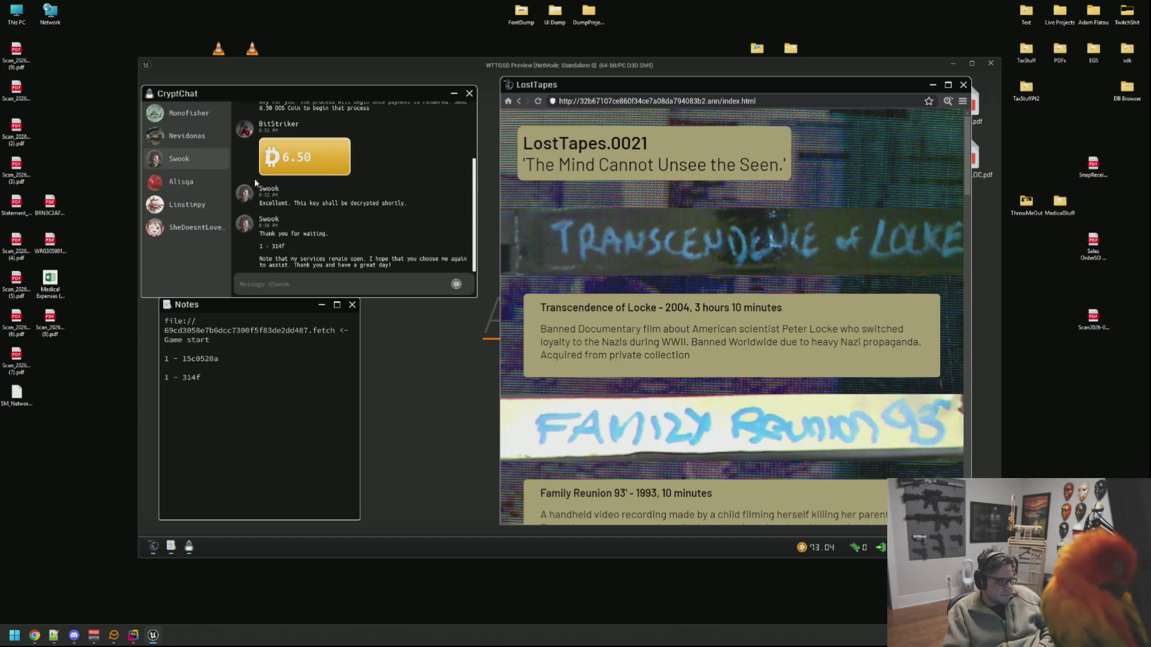
pyautogui.click(195, 182)
pyautogui.click(196, 205)
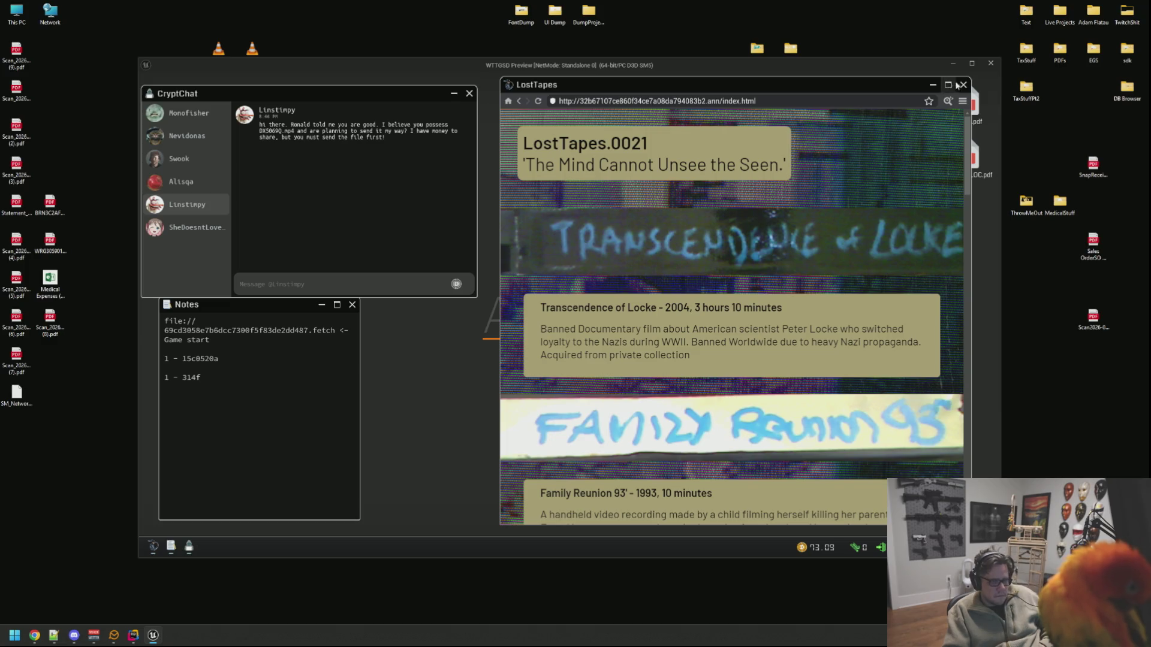
pyautogui.click(947, 101)
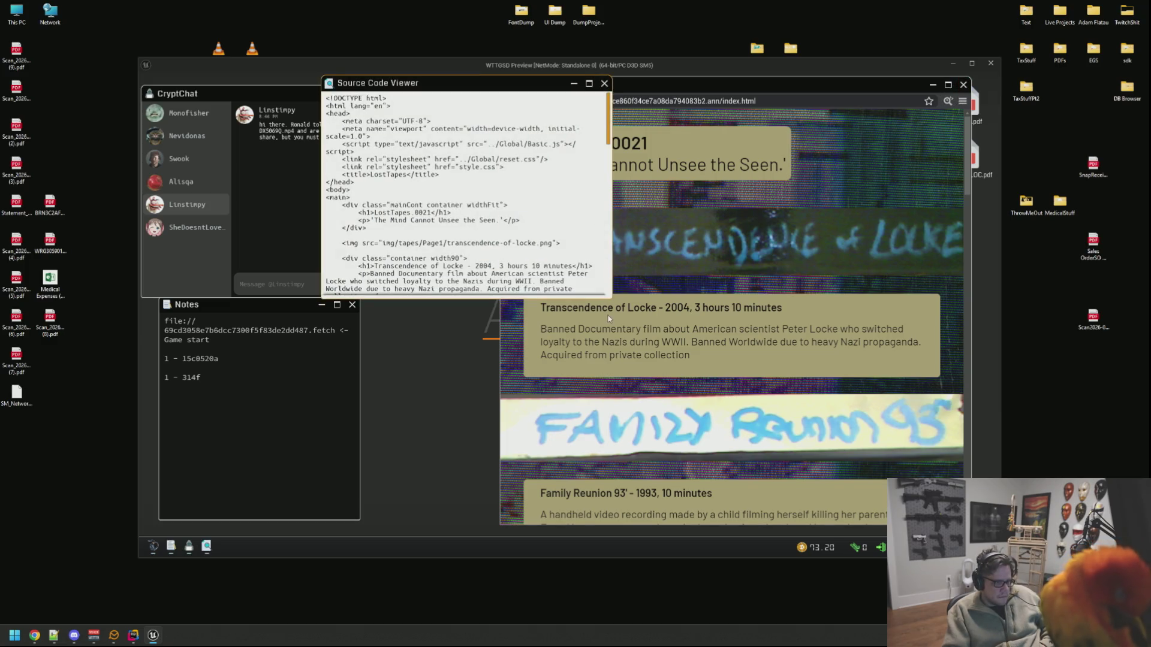
pyautogui.moveTo(613, 302); pyautogui.dragTo(940, 416)
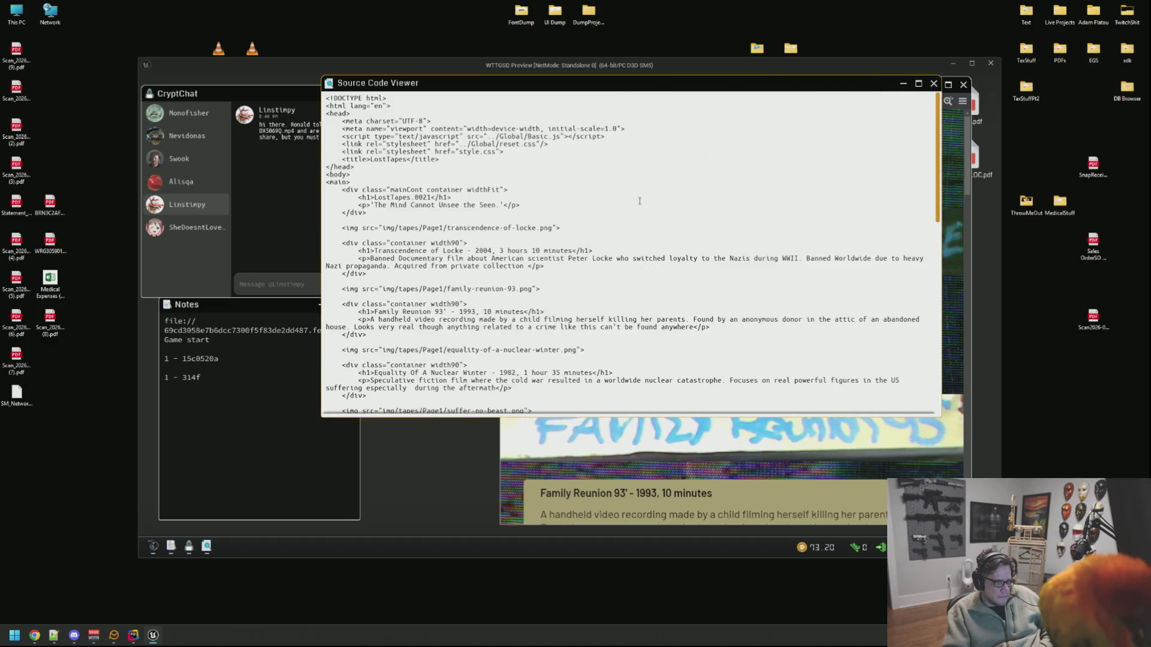
# Step: Scroll the LostTapes HTML down to the purchase footer and back, then close the viewer
pyautogui.scroll(-15, 639, 201)
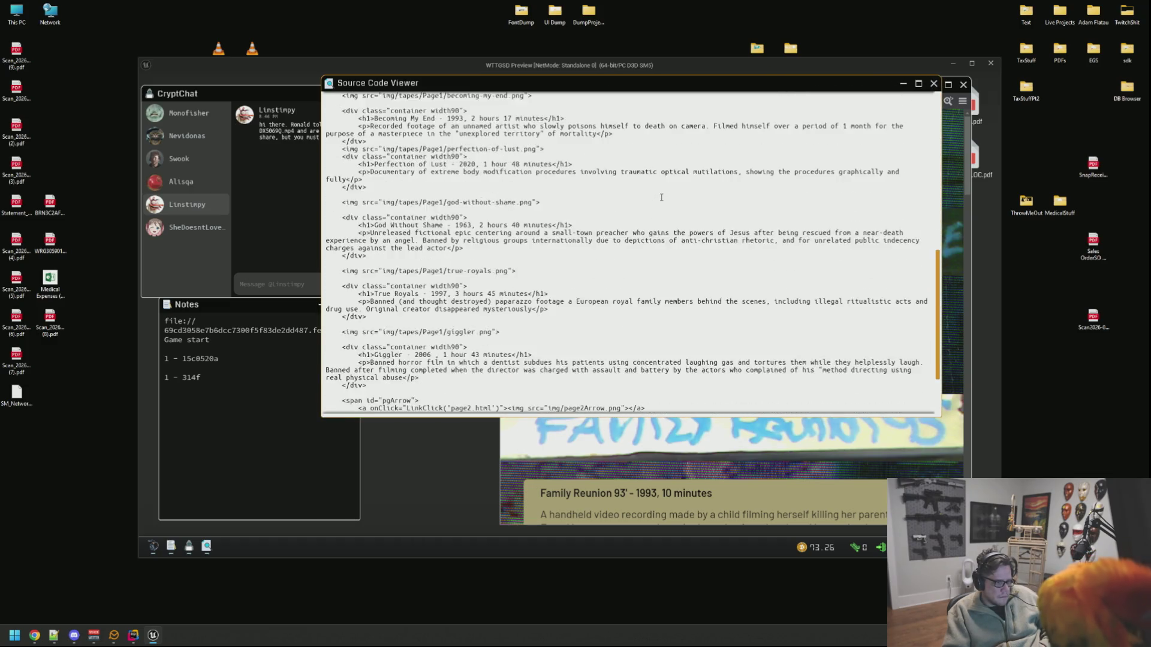
pyautogui.scroll(-5, 661, 197)
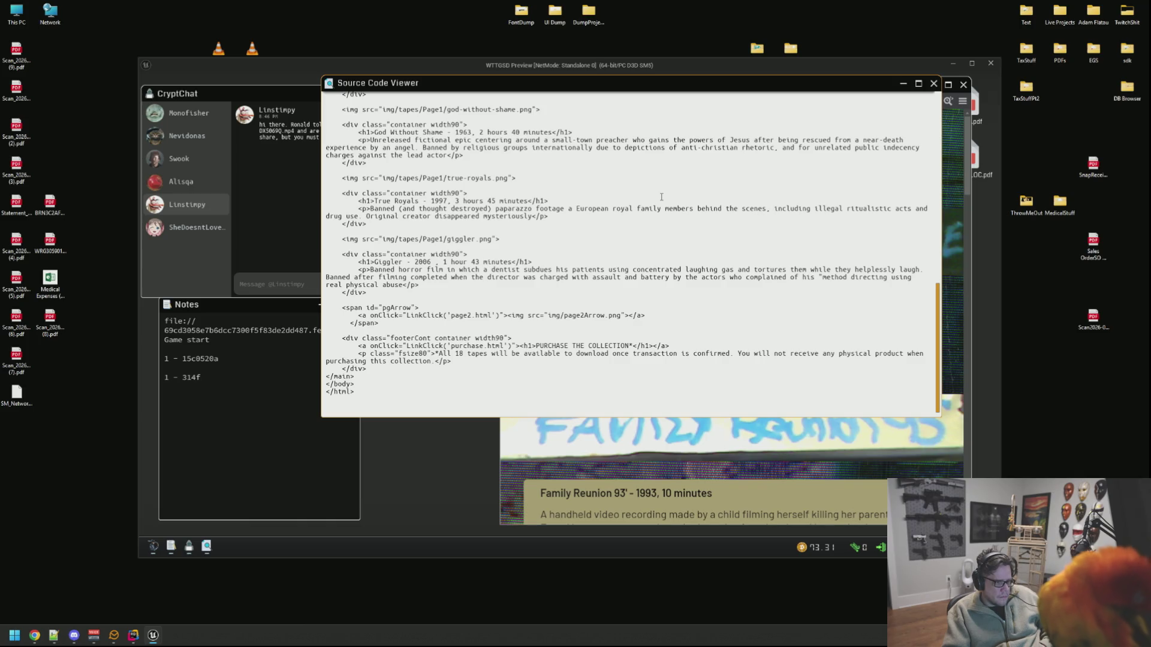
pyautogui.scroll(4, 661, 197)
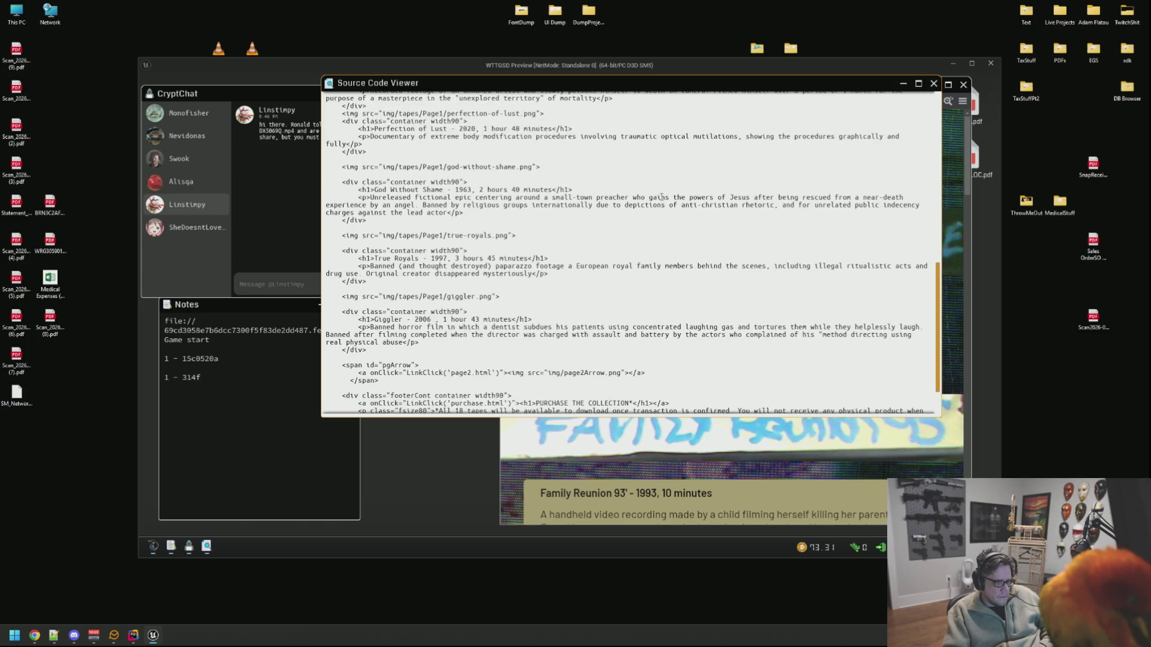
pyautogui.scroll(7, 661, 197)
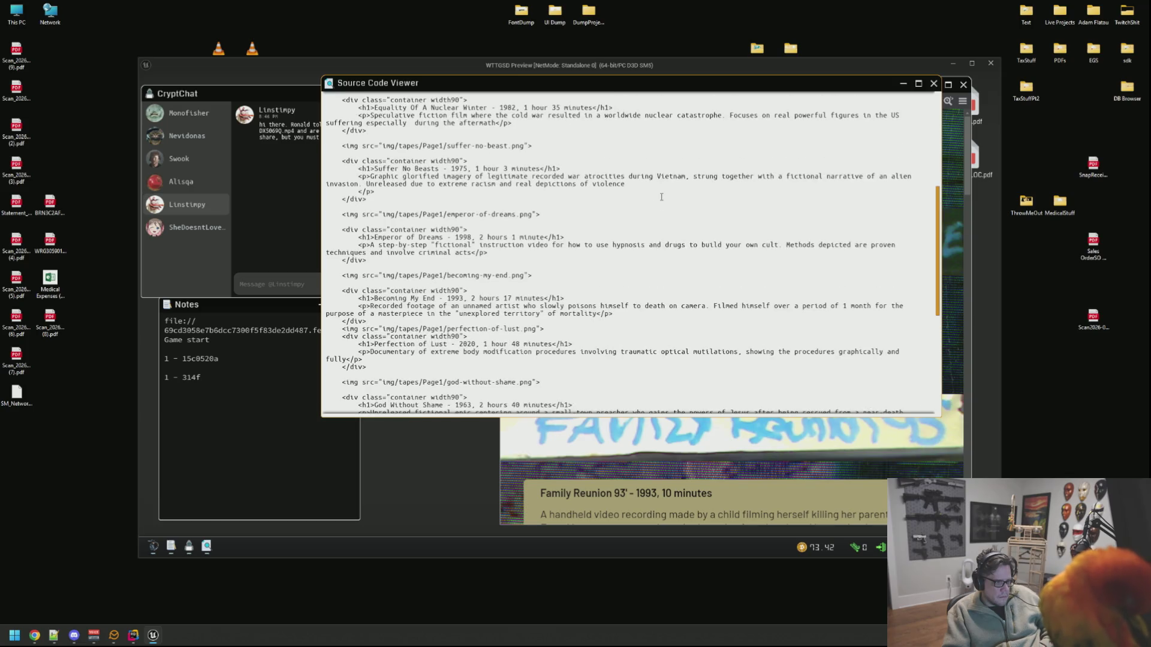
pyautogui.scroll(10, 661, 197)
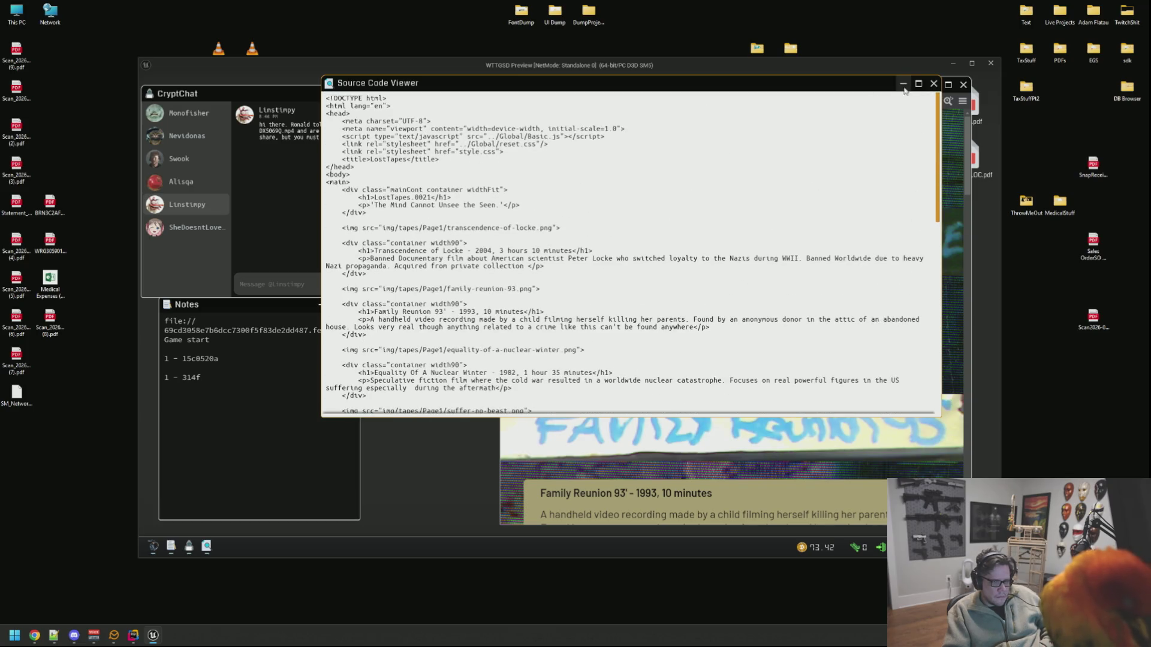
pyautogui.click(933, 83)
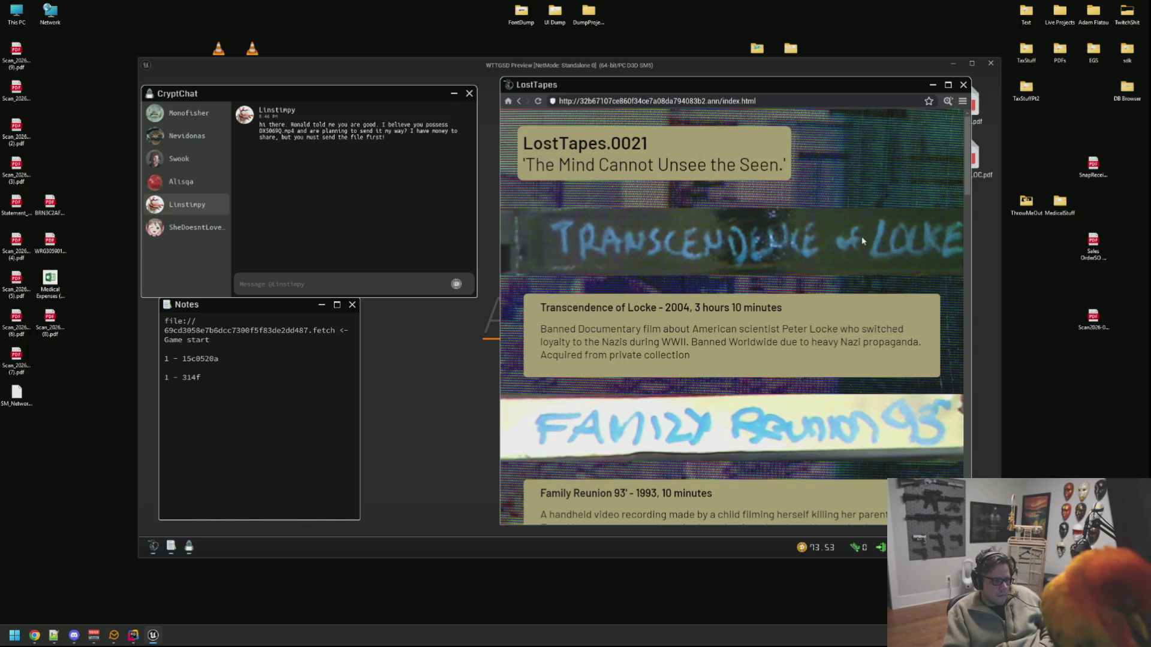
# Step: Scroll past Emperor of Dreams and Giggler to the purchase section, then go to page 2
pyautogui.scroll(-3, 767, 218)
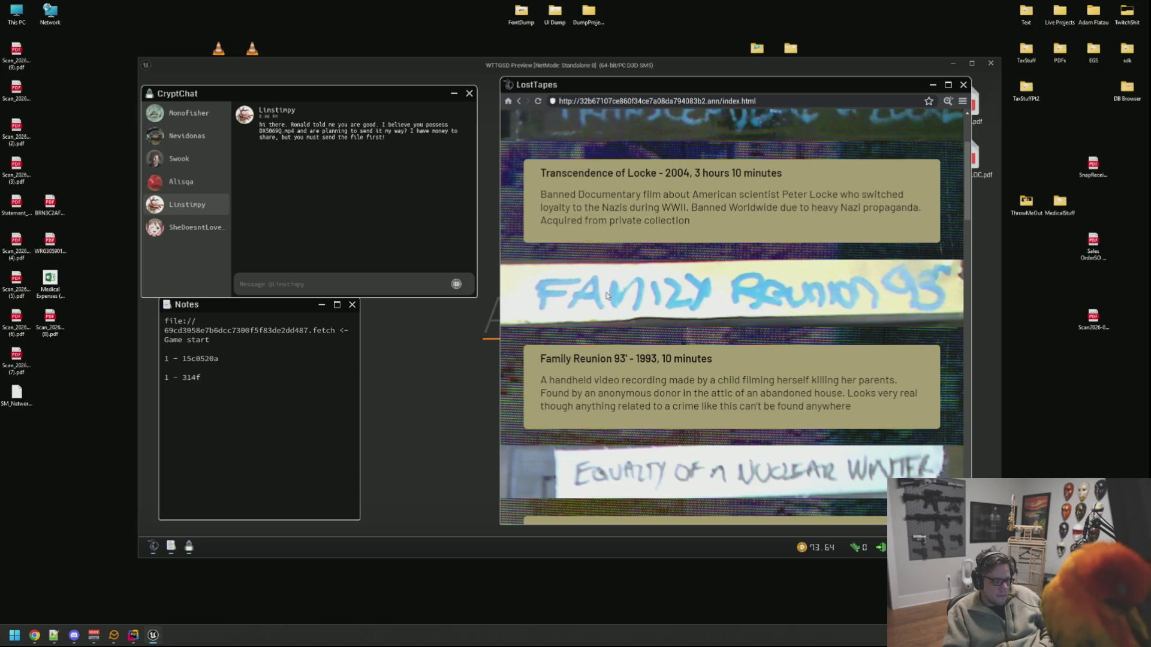
pyautogui.scroll(-2, 715, 270)
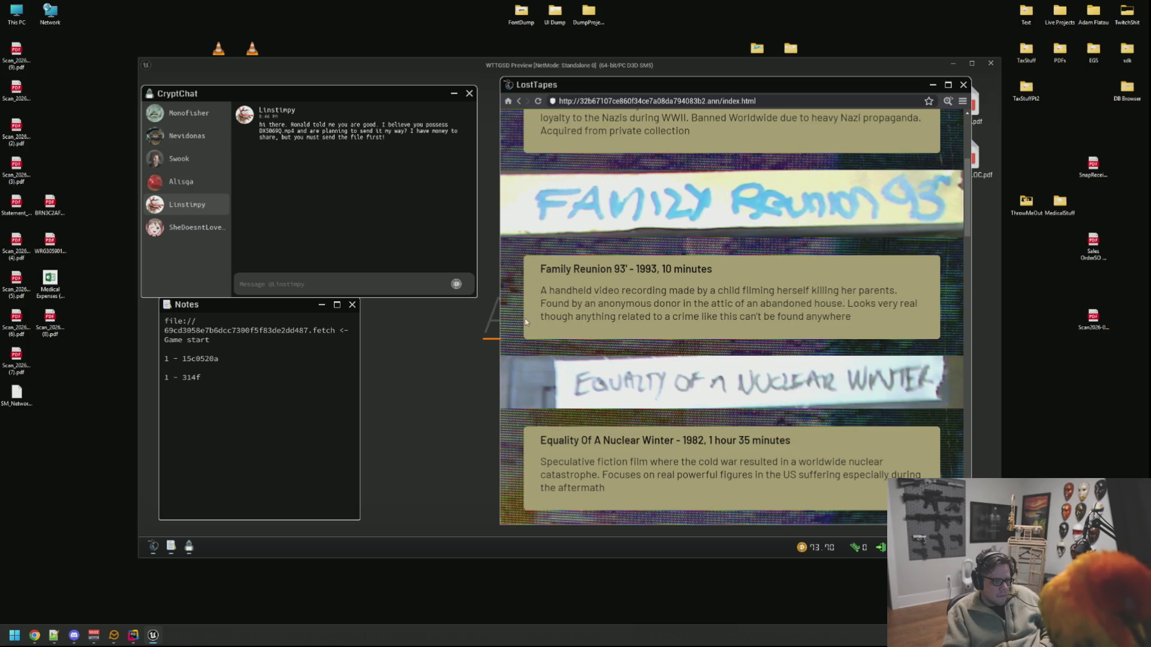
pyautogui.scroll(-3, 763, 387)
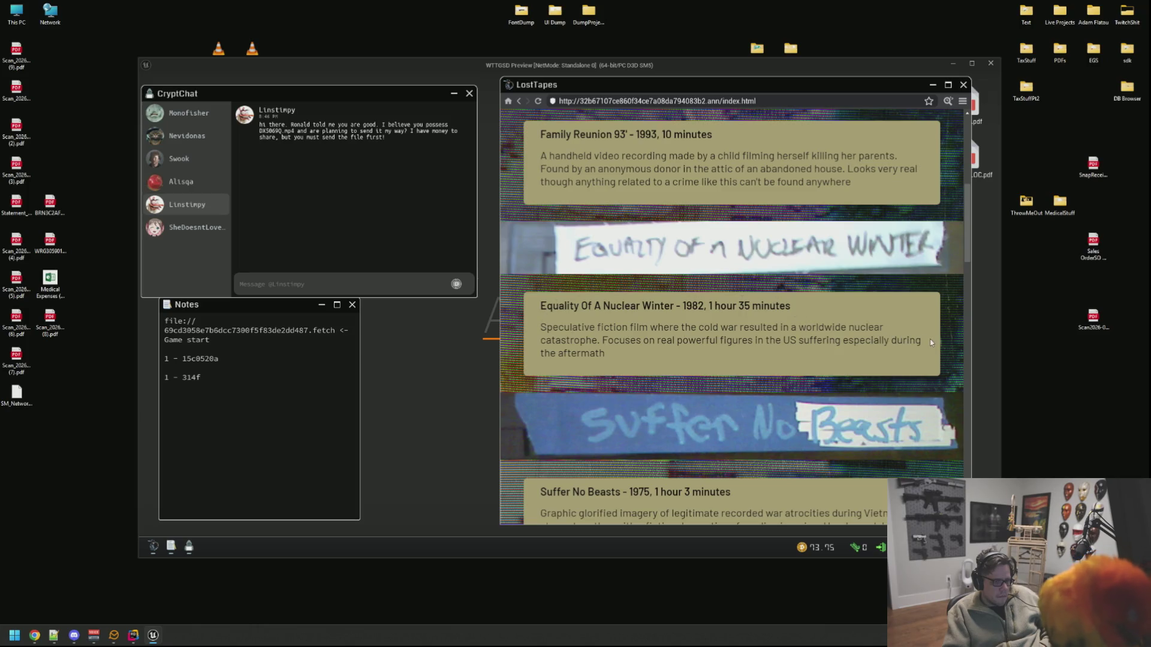
pyautogui.scroll(-3, 749, 334)
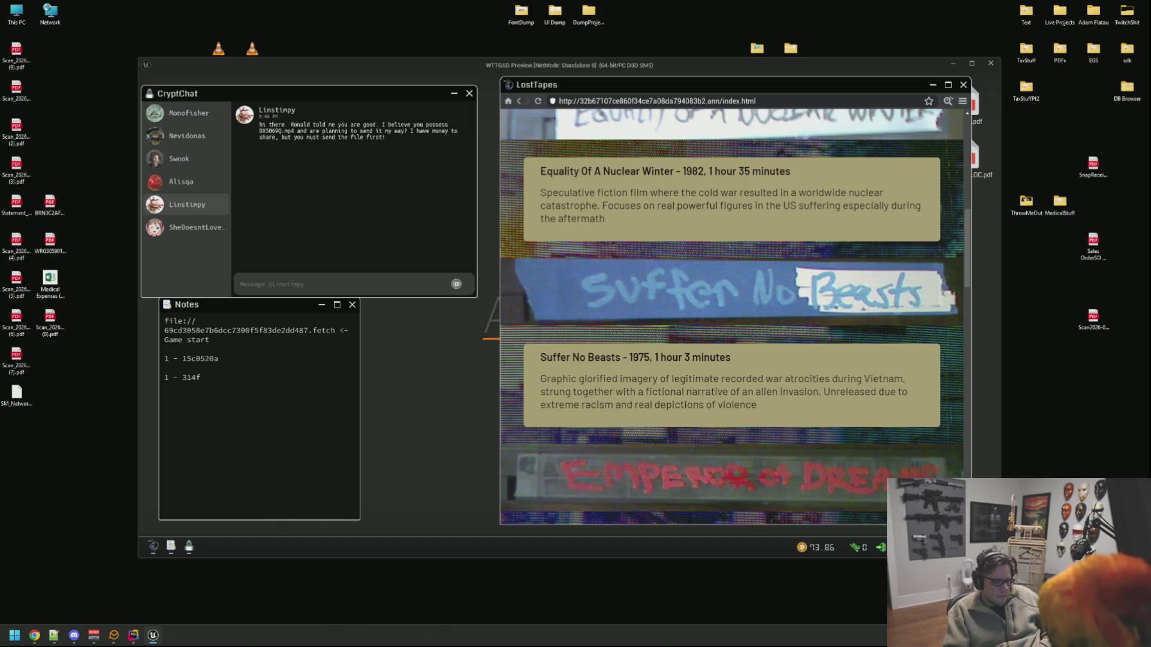
pyautogui.scroll(-4, 546, 409)
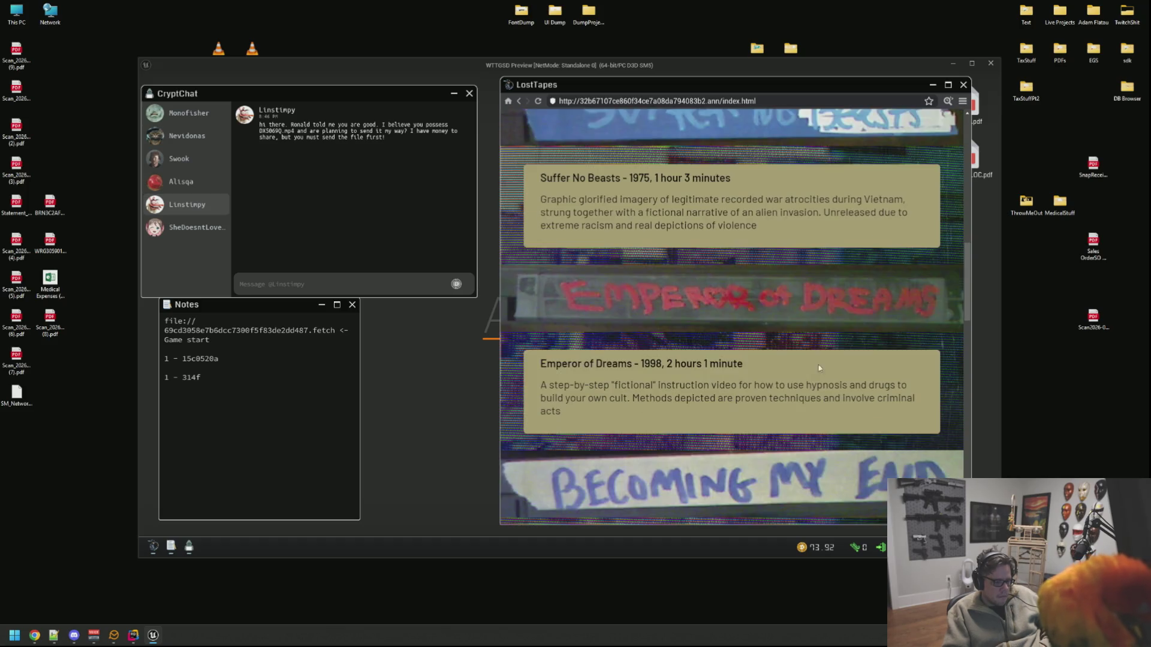
pyautogui.scroll(-19, 680, 340)
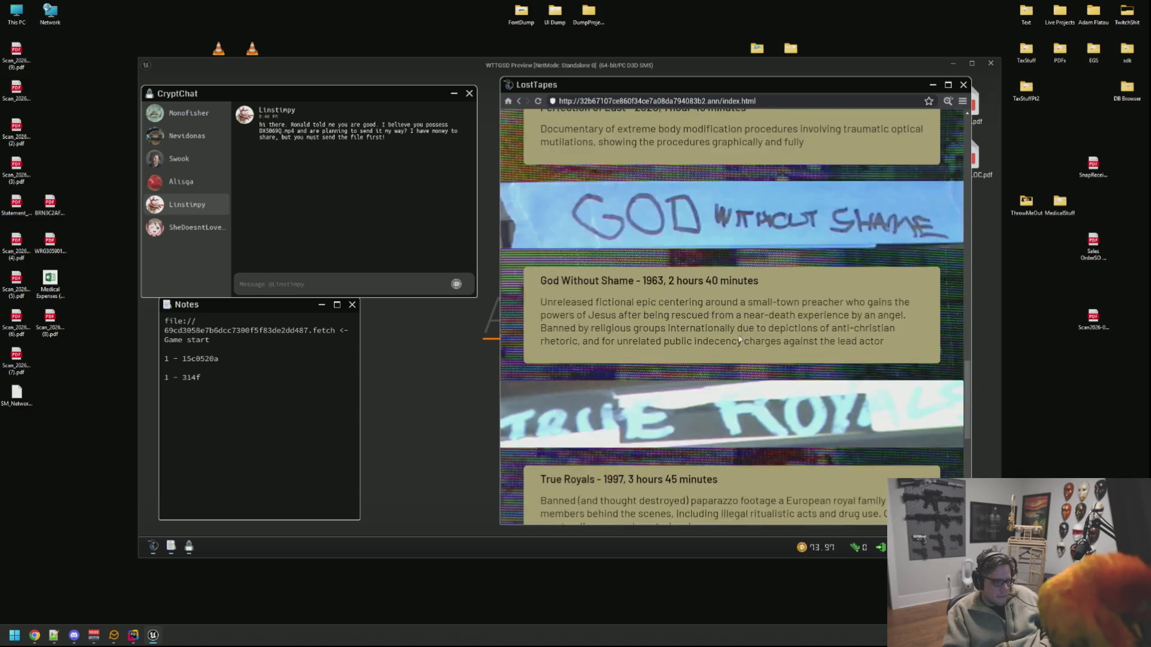
pyautogui.click(717, 378)
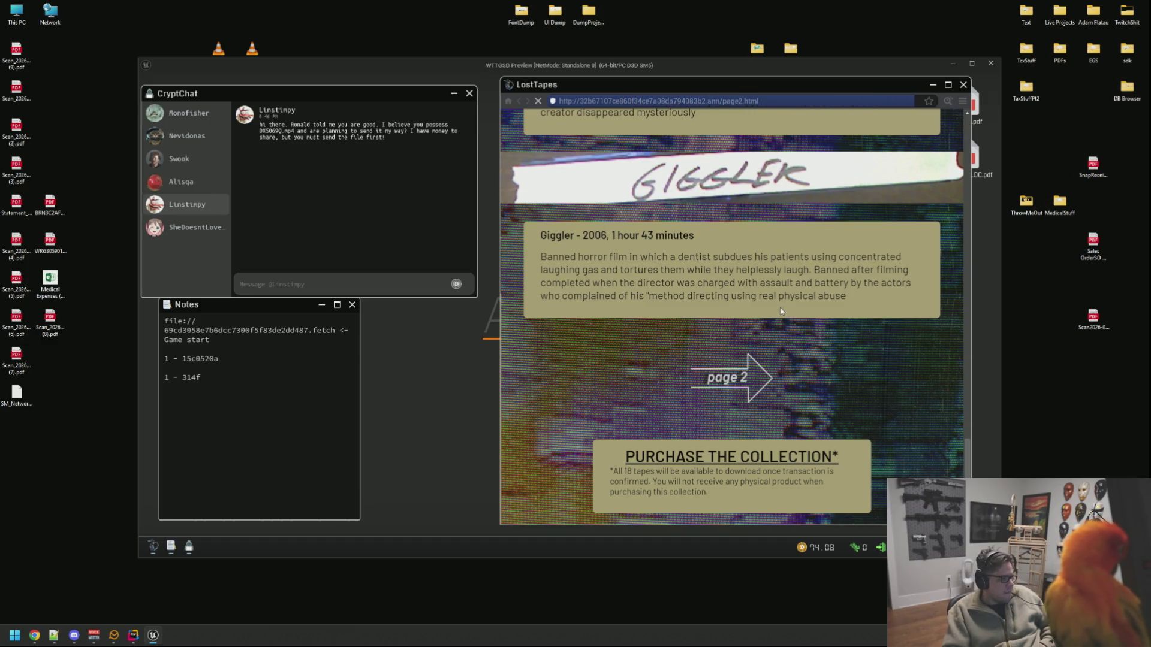
pyautogui.click(949, 103)
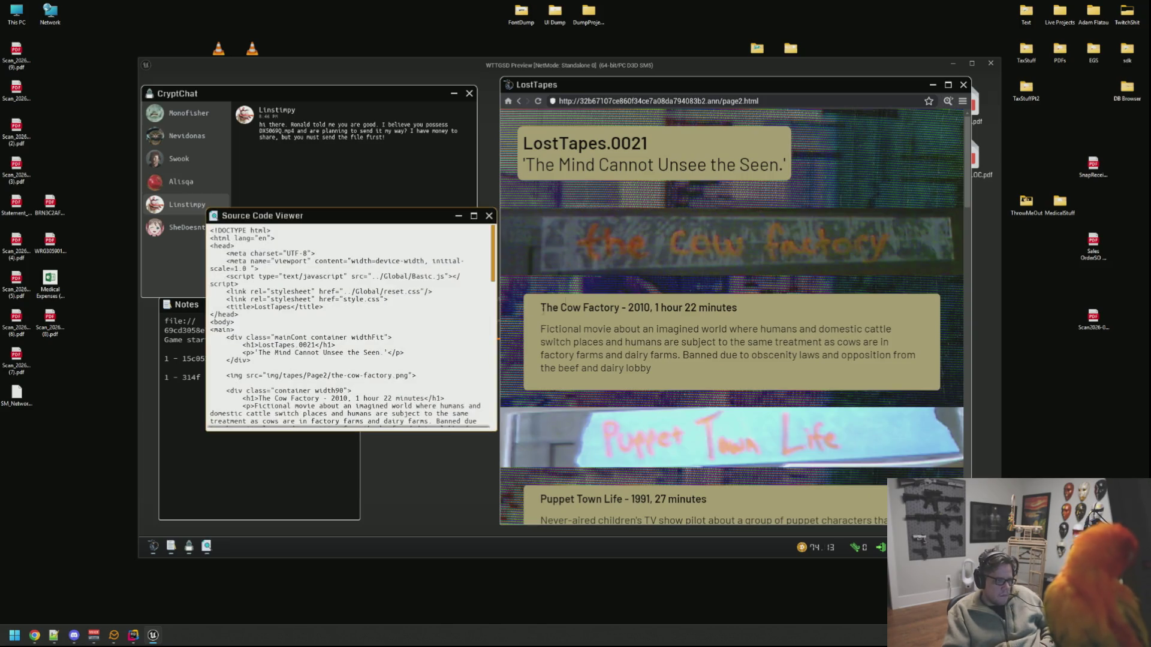
pyautogui.moveTo(402, 223); pyautogui.dragTo(644, 107)
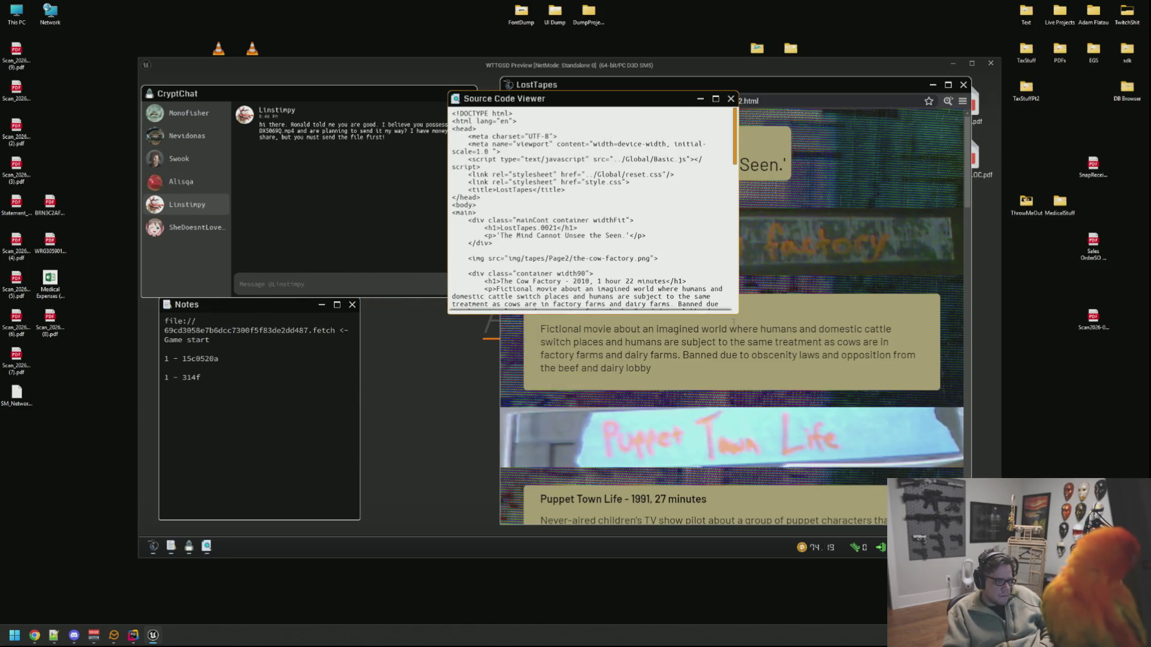
pyautogui.moveTo(734, 311)
pyautogui.mouseDown()
pyautogui.moveTo(974, 374)
pyautogui.moveTo(961, 432)
pyautogui.moveTo(933, 431)
pyautogui.mouseUp()
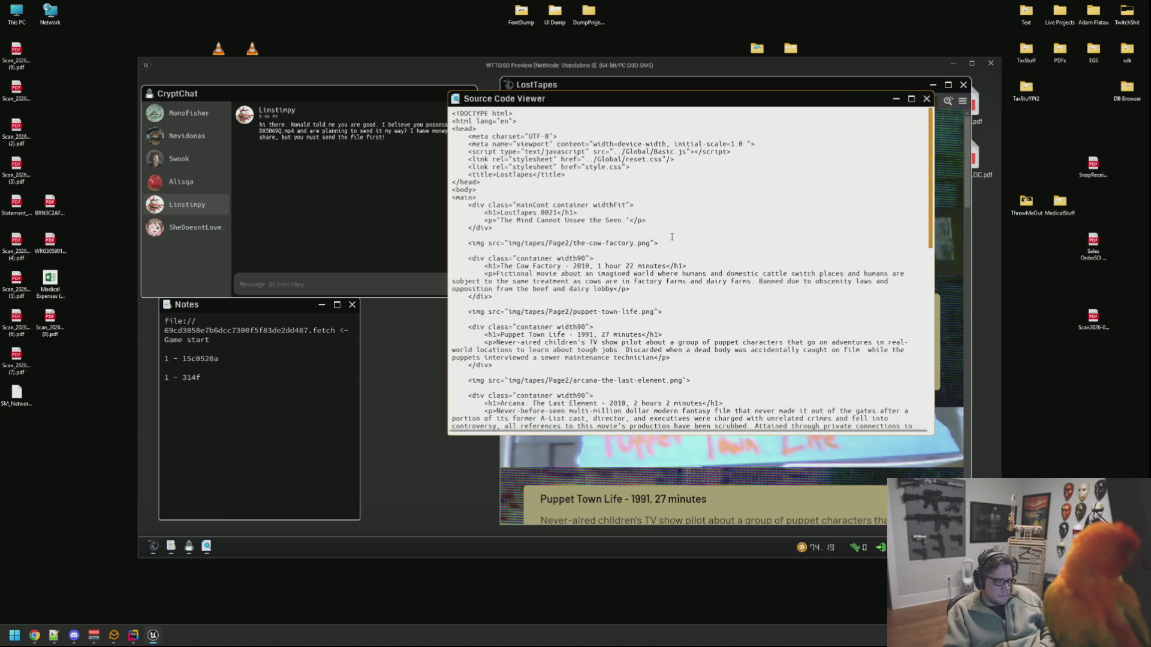
pyautogui.scroll(-12, 672, 236)
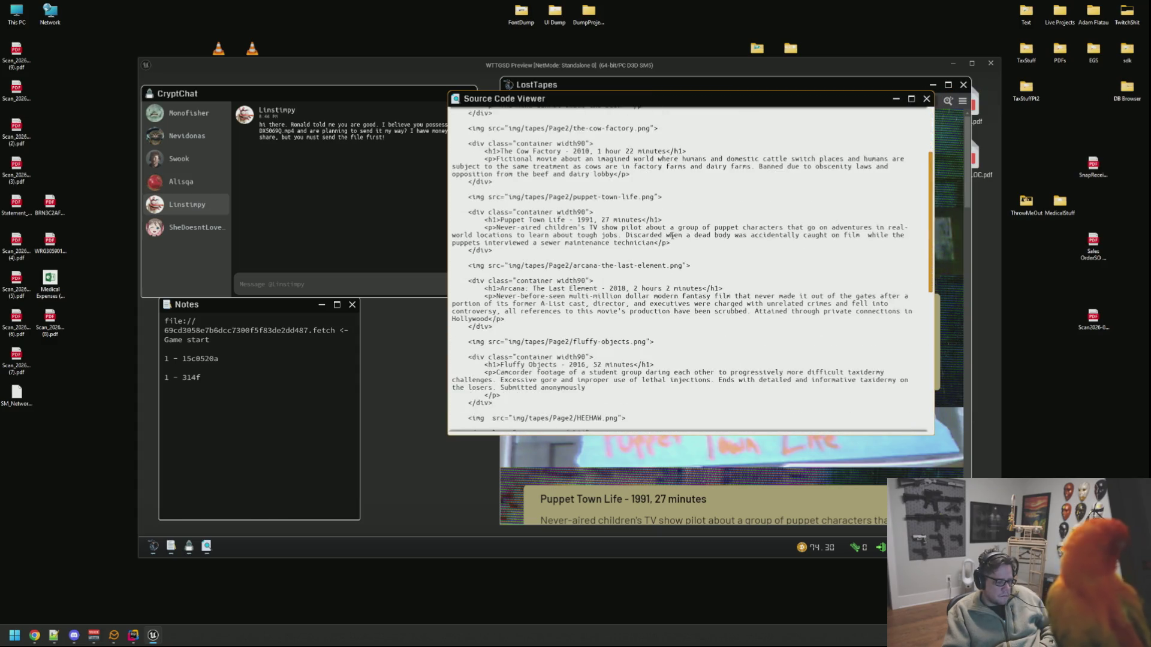
pyautogui.scroll(-8, 673, 235)
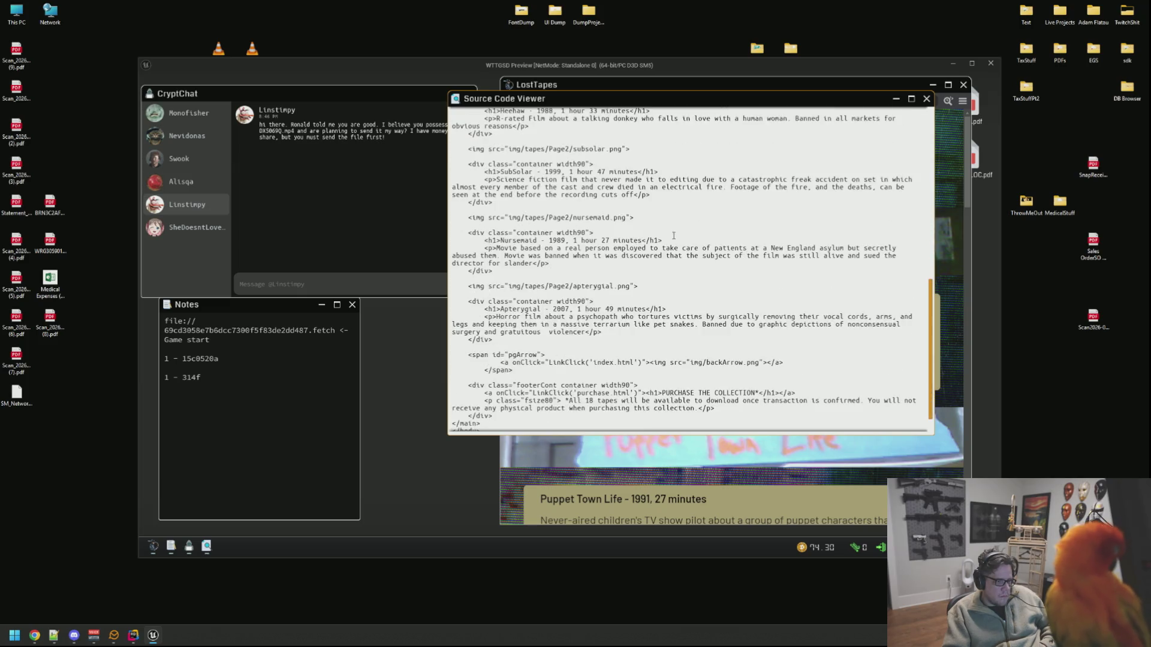
pyautogui.scroll(2, 673, 235)
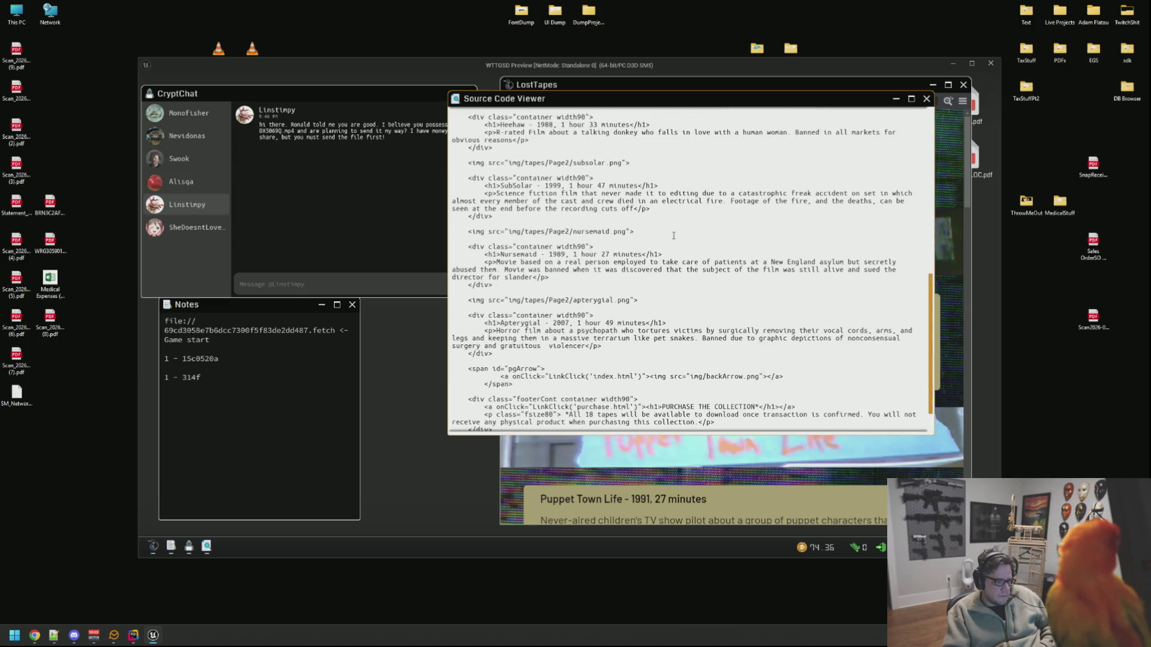
pyautogui.scroll(-2, 673, 236)
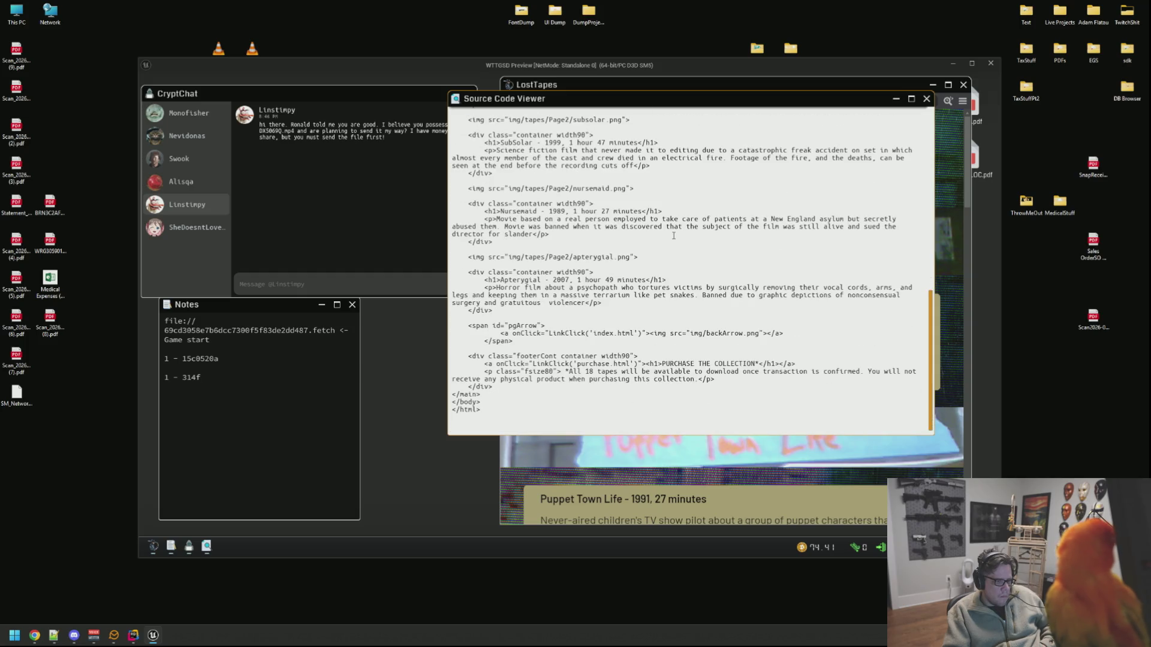
pyautogui.scroll(20, 674, 235)
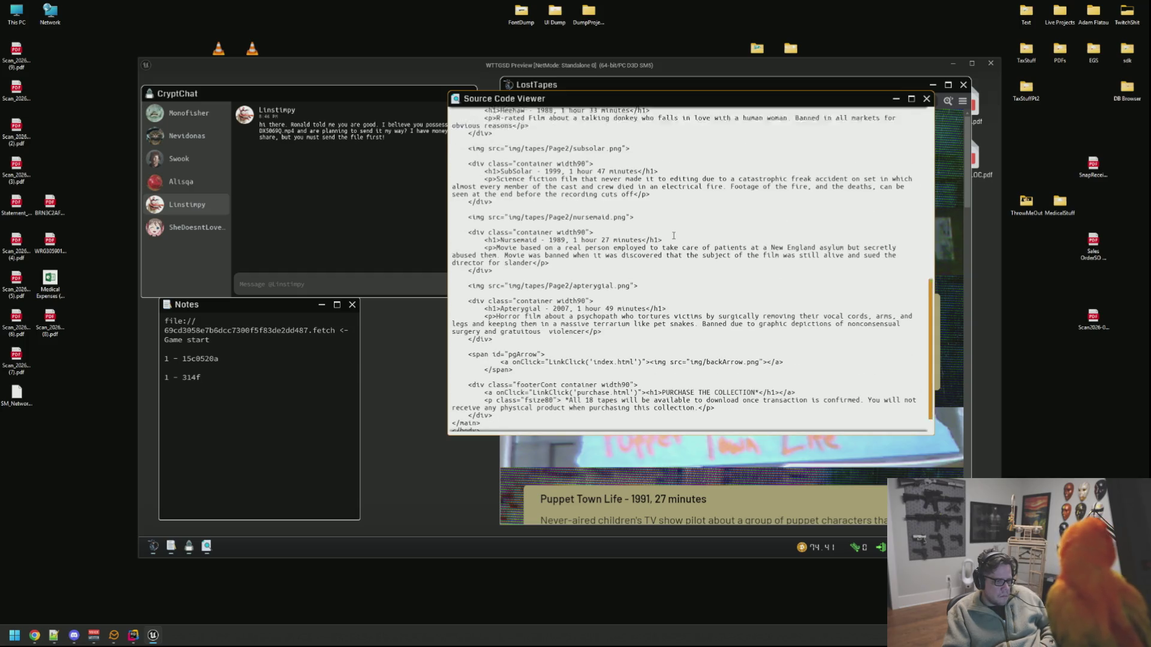
pyautogui.scroll(1, 674, 236)
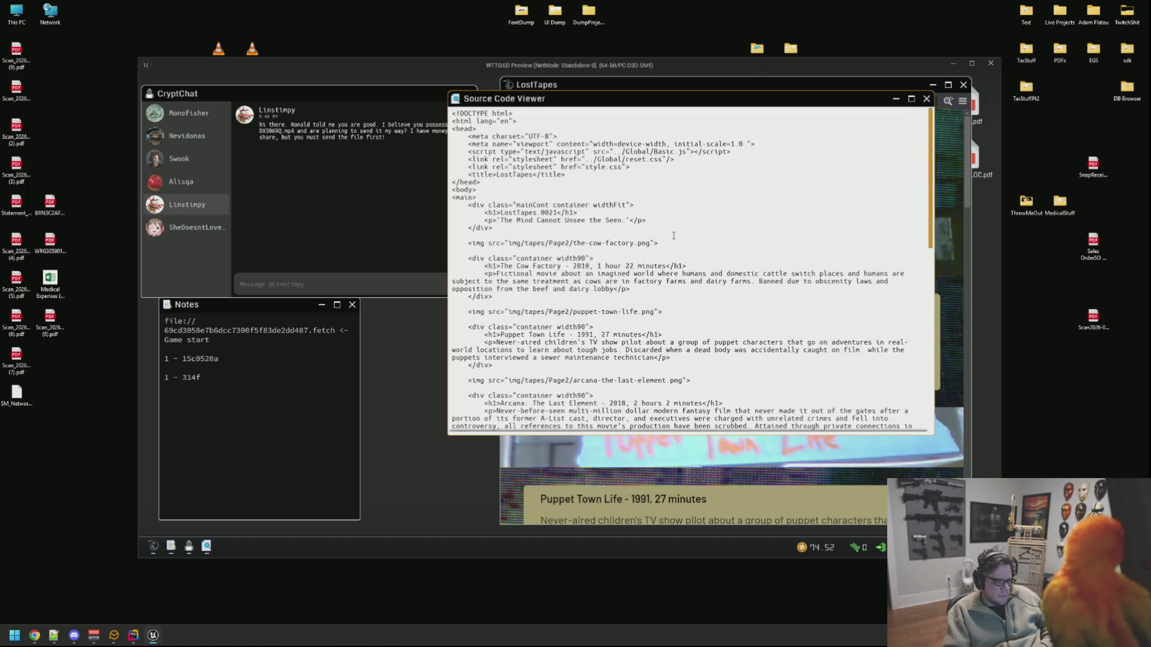
pyautogui.click(926, 98)
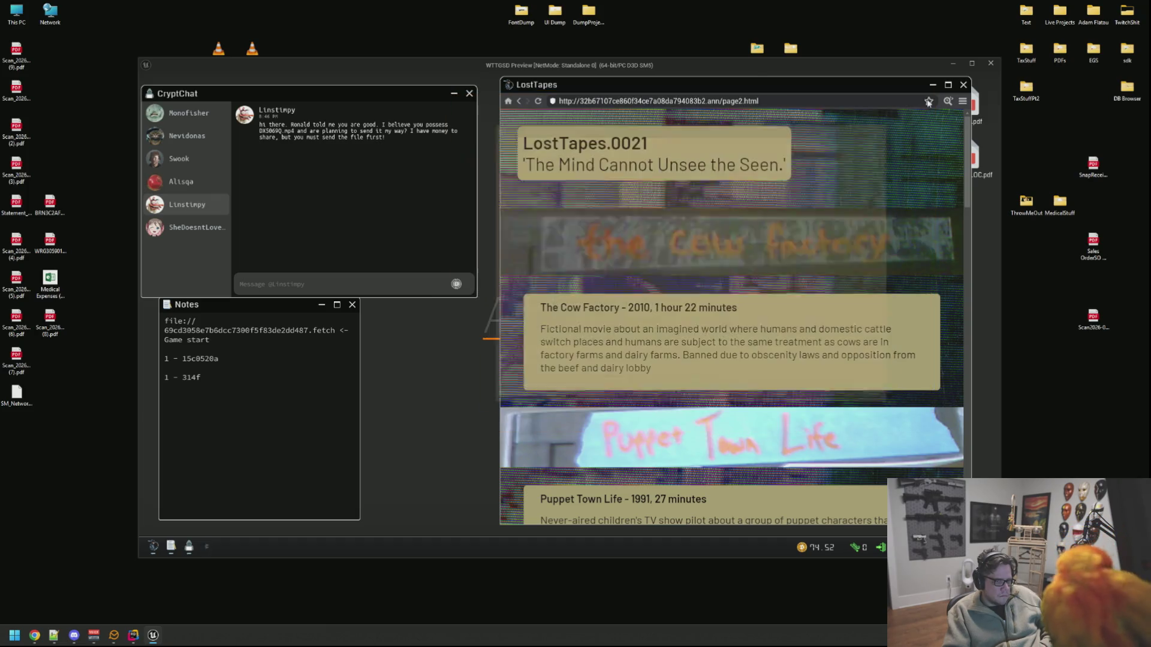
pyautogui.click(963, 100)
# Step: Go to the Codex of Silence directory and follow its Blackhat Post link
pyautogui.click(923, 117)
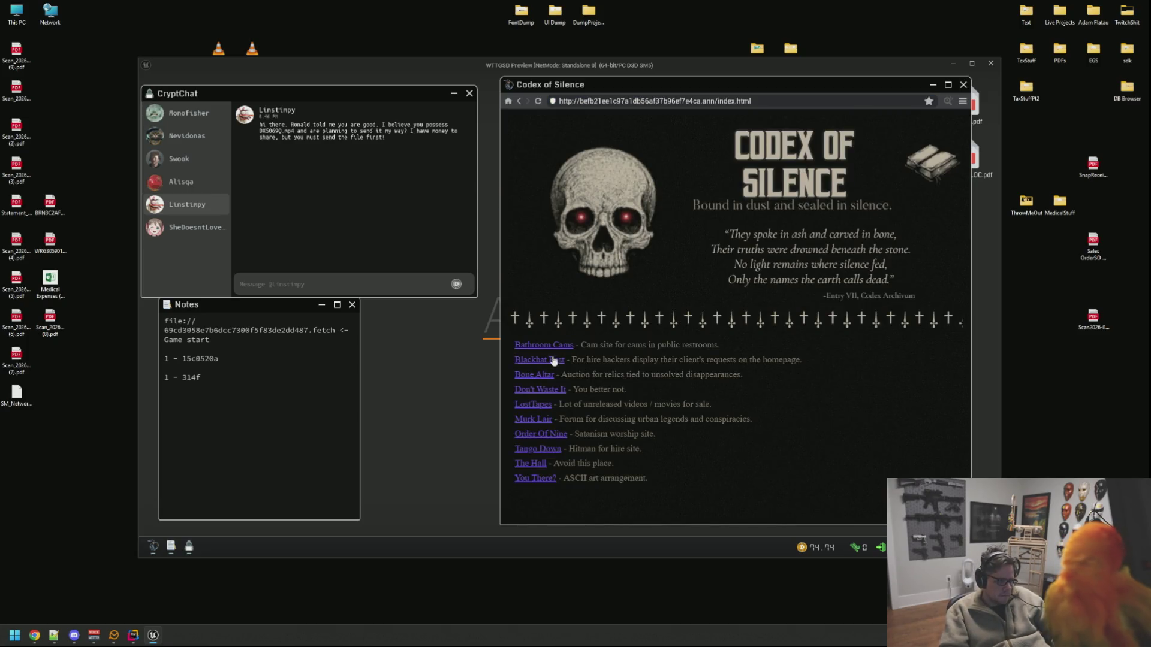
pyautogui.click(554, 360)
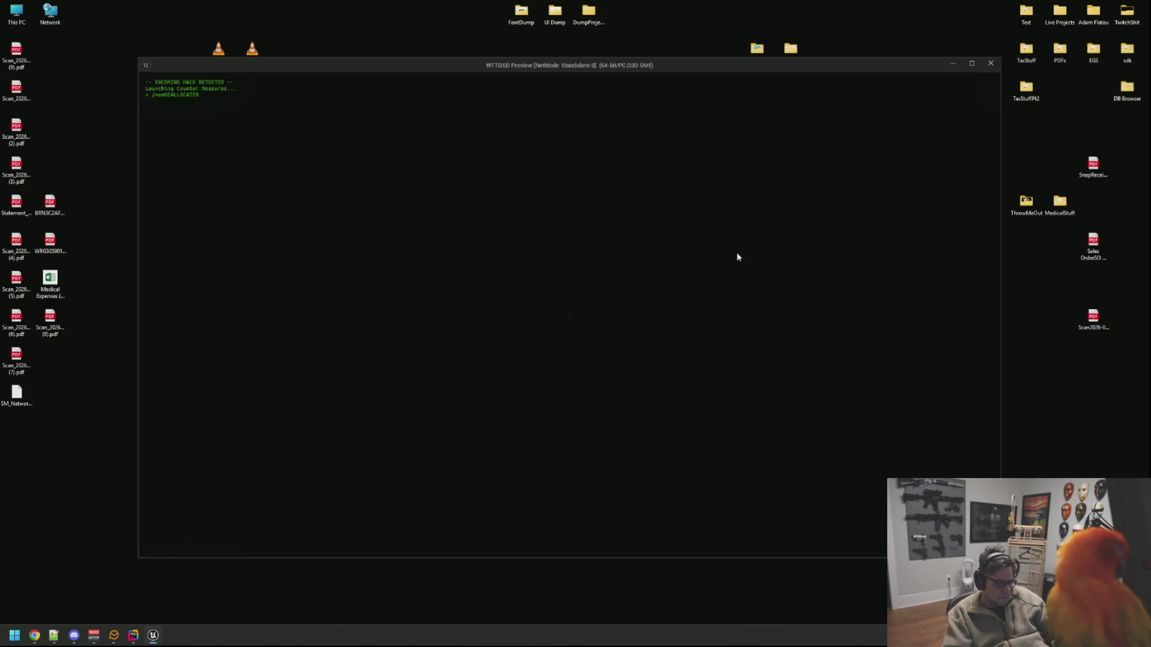
# Step: Answer the DEALLOCATING prompts with Space, Left, then Space until the hack is blocked
pyautogui.press('space')
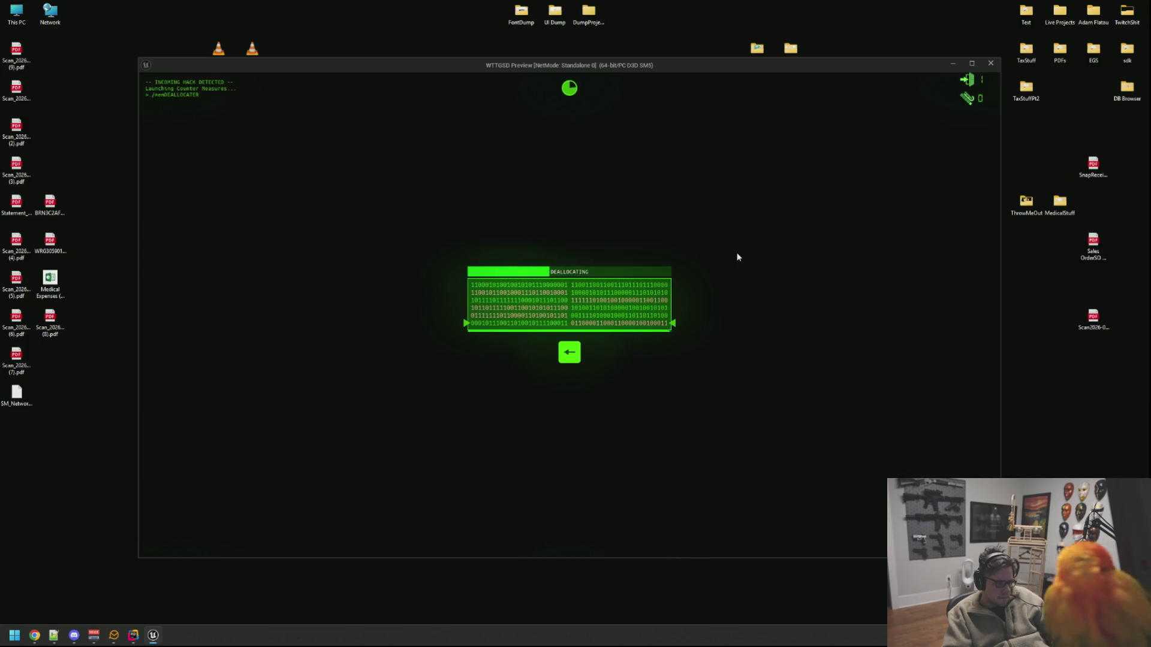
pyautogui.press('Left')
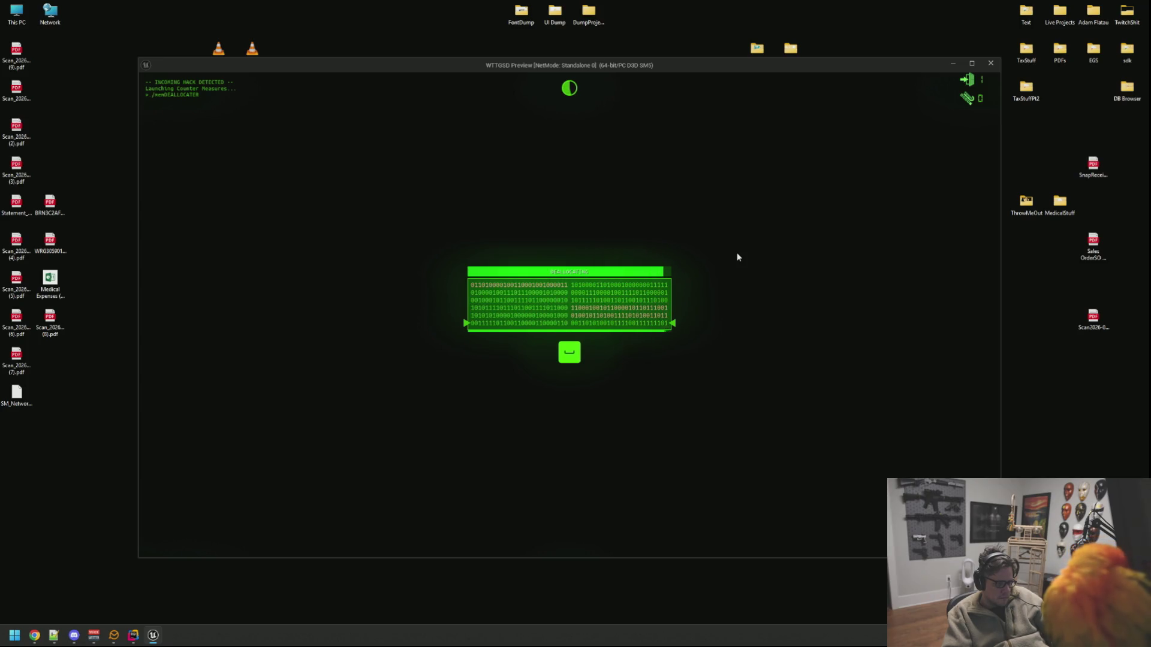
pyautogui.press('space')
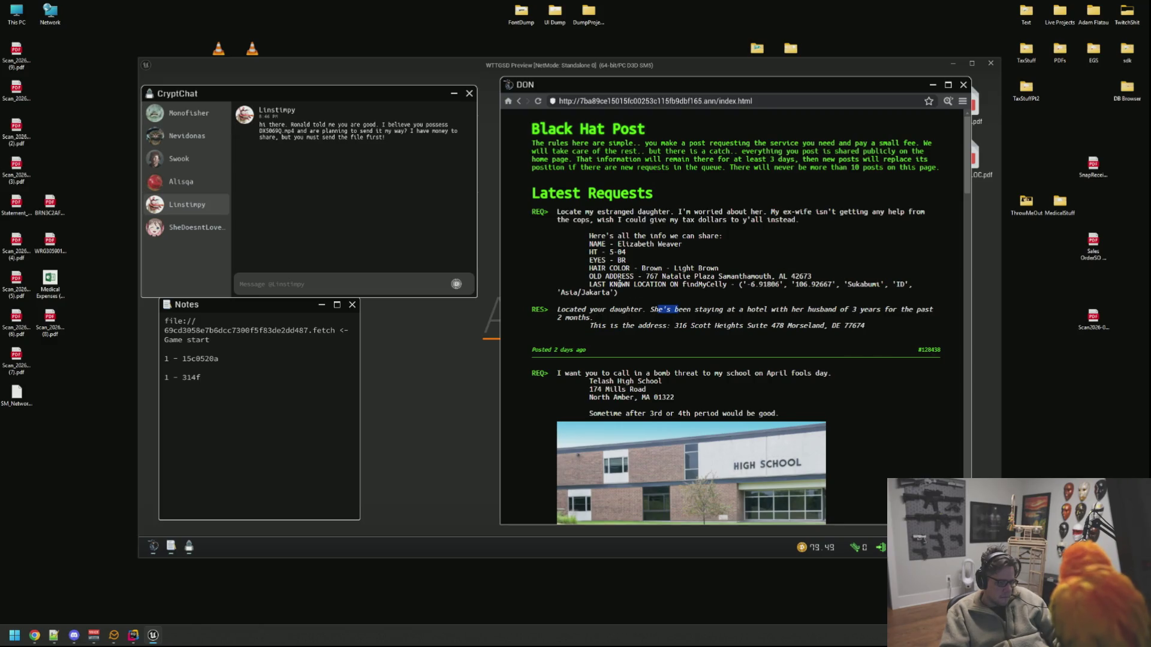
# Step: Close CryptChat and the camera view, then buy the Backdoor Hack in DarkDrop
pyautogui.click(469, 93)
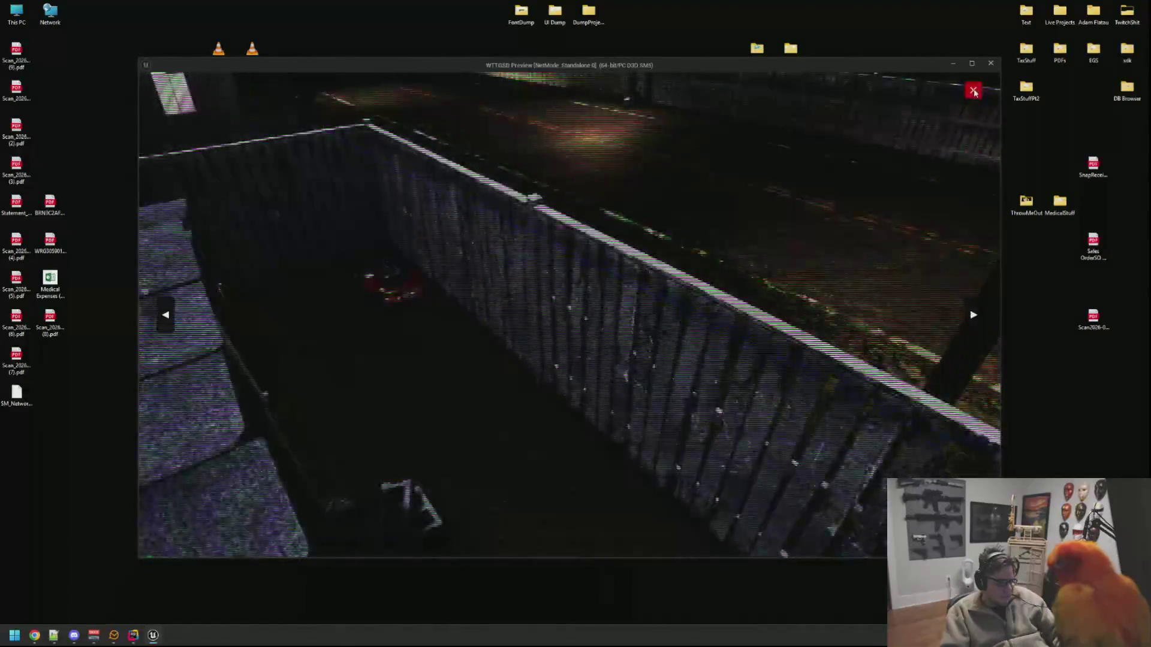
pyautogui.click(973, 91)
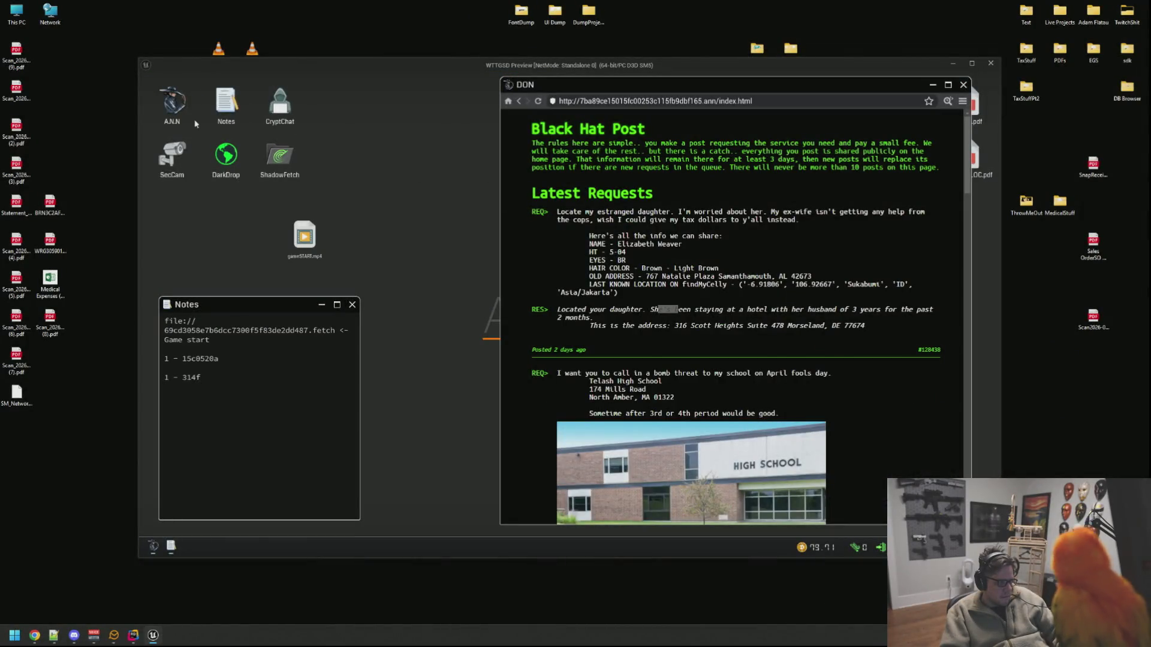
pyautogui.doubleClick(226, 169)
pyautogui.click(300, 204)
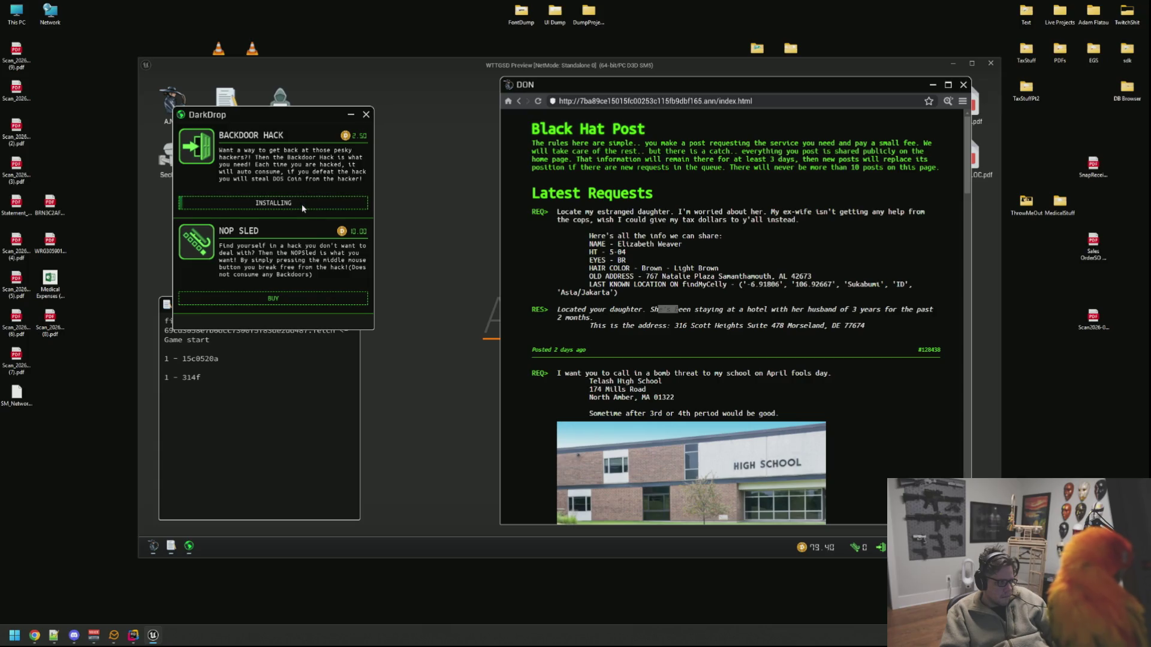
# Step: Open the You There? ASCII art site from the Codex of Silence bookmark
pyautogui.click(963, 101)
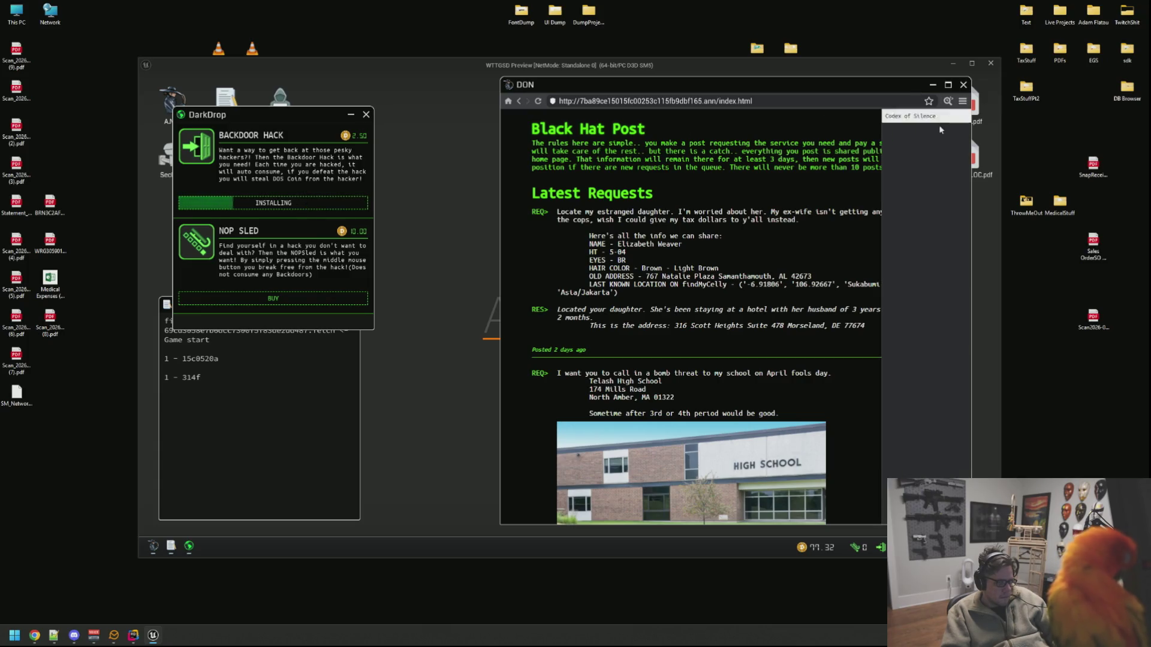
pyautogui.click(939, 127)
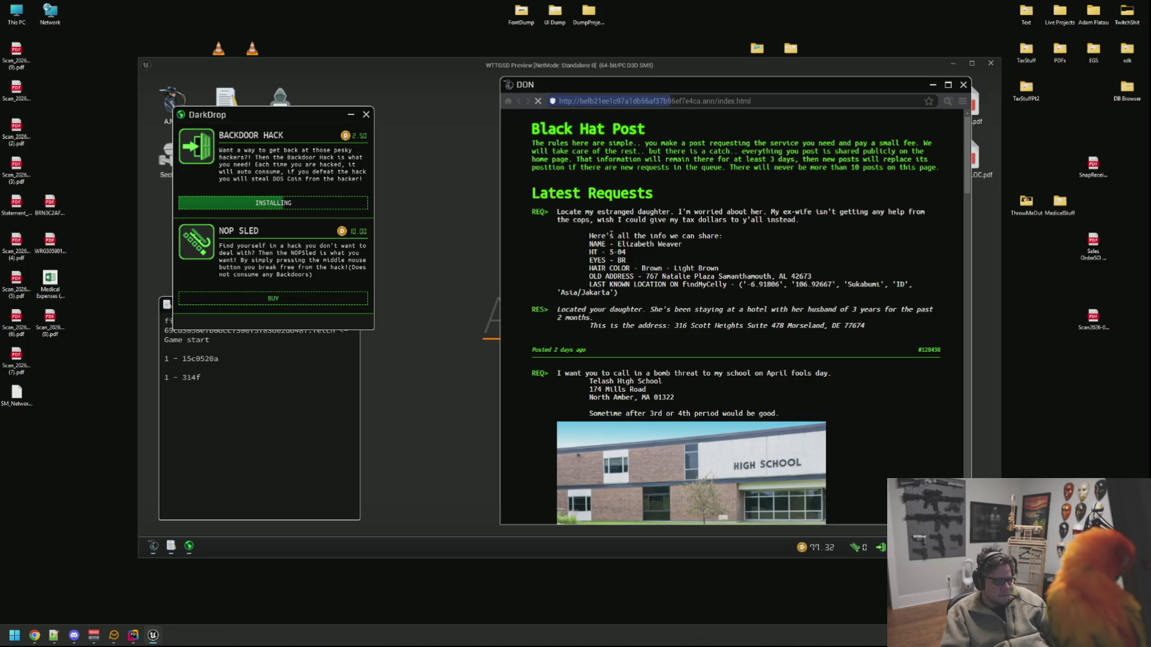
pyautogui.scroll(-8, 694, 304)
pyautogui.scroll(-8, 694, 304)
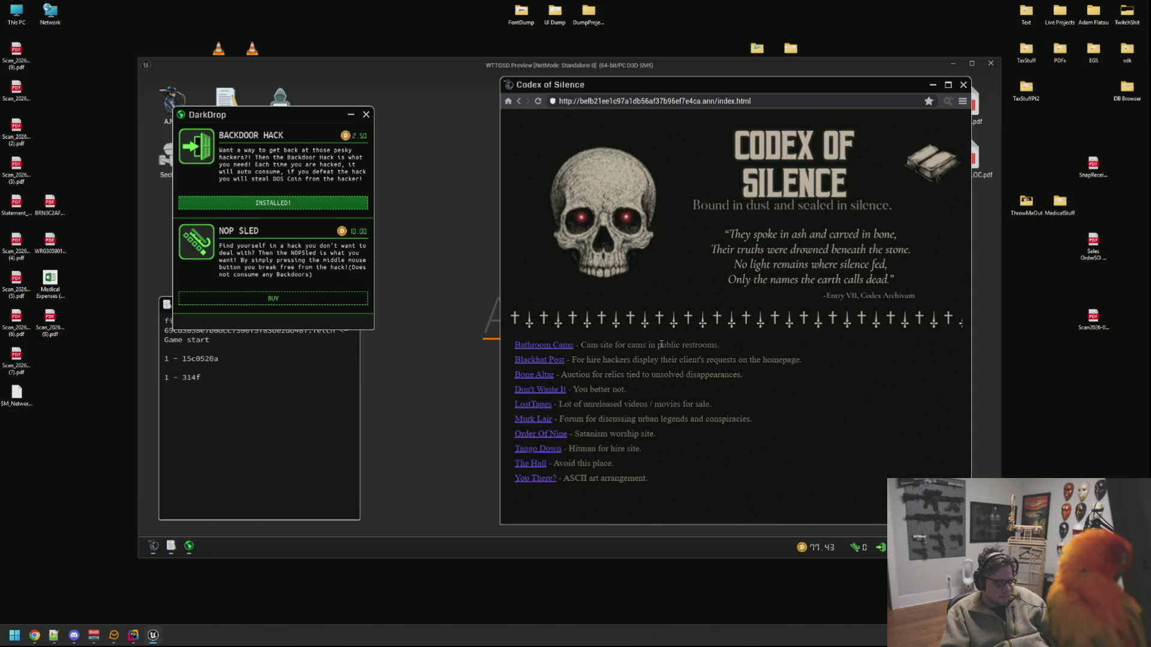
pyautogui.click(537, 479)
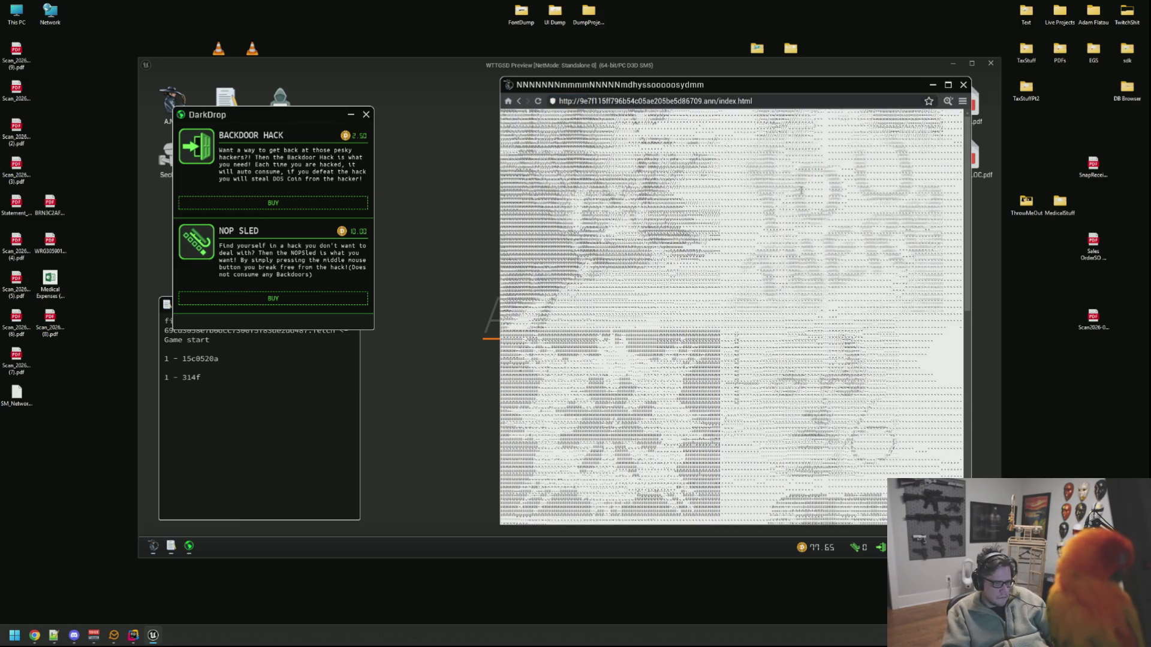
# Step: View the You There? page source, enlarge the viewer and scroll through the code
pyautogui.click(948, 102)
pyautogui.moveTo(680, 130); pyautogui.dragTo(604, 117)
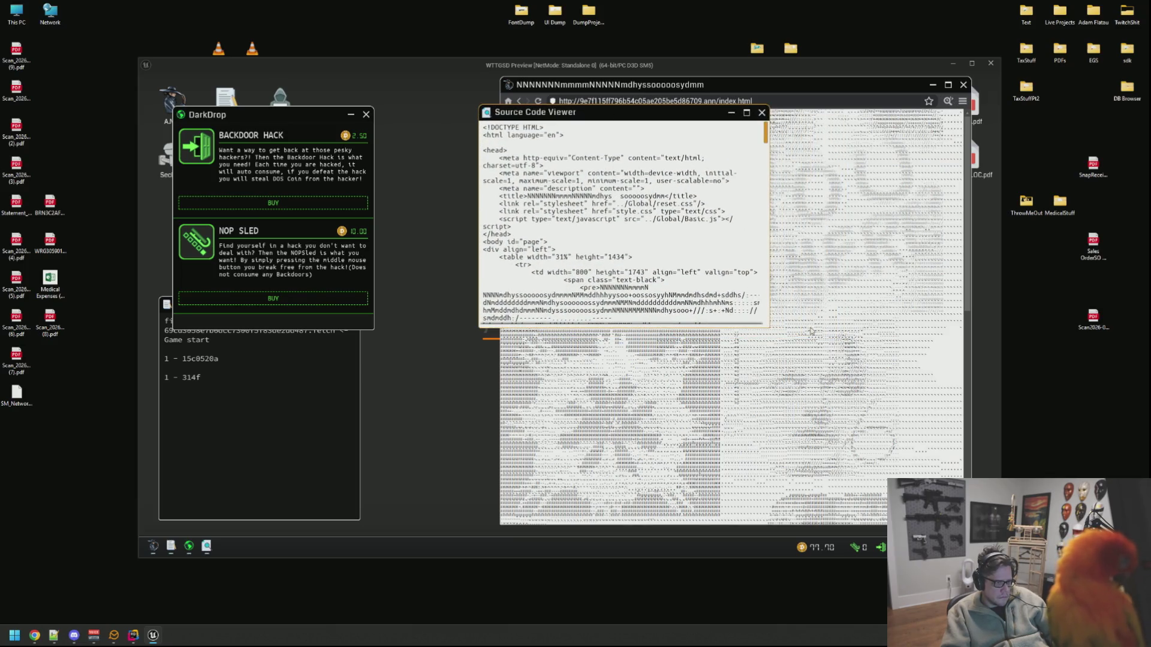
pyautogui.moveTo(768, 325)
pyautogui.mouseDown()
pyautogui.moveTo(914, 419)
pyautogui.moveTo(974, 433)
pyautogui.moveTo(959, 435)
pyautogui.mouseUp()
pyautogui.scroll(-9, 762, 258)
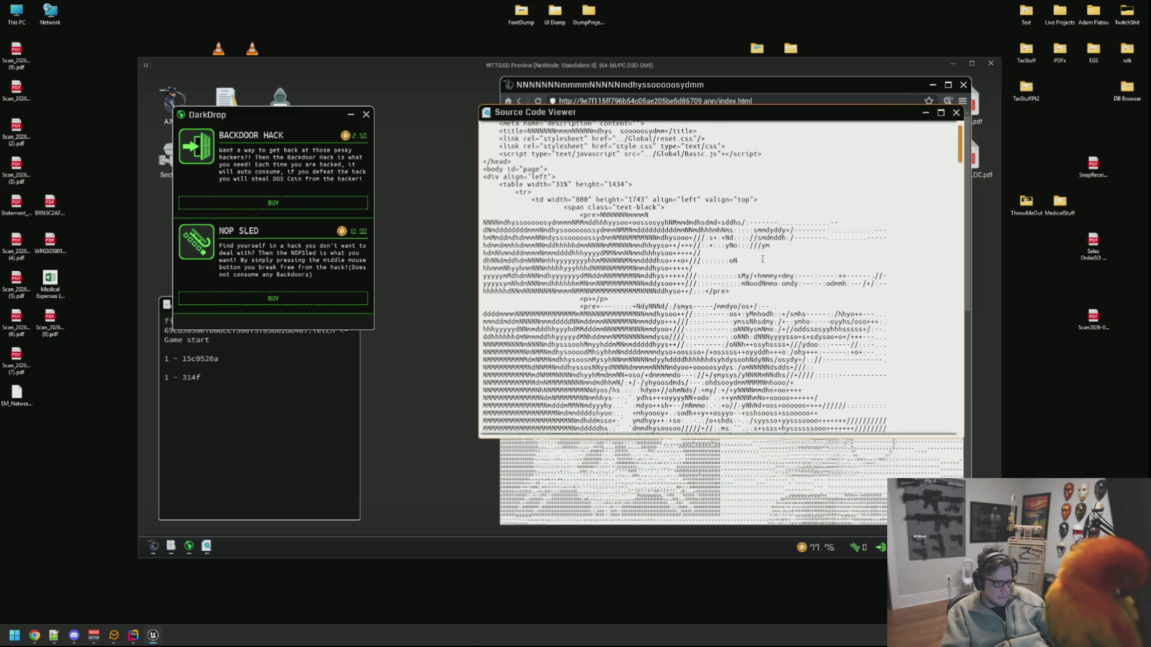
pyautogui.scroll(-15, 762, 259)
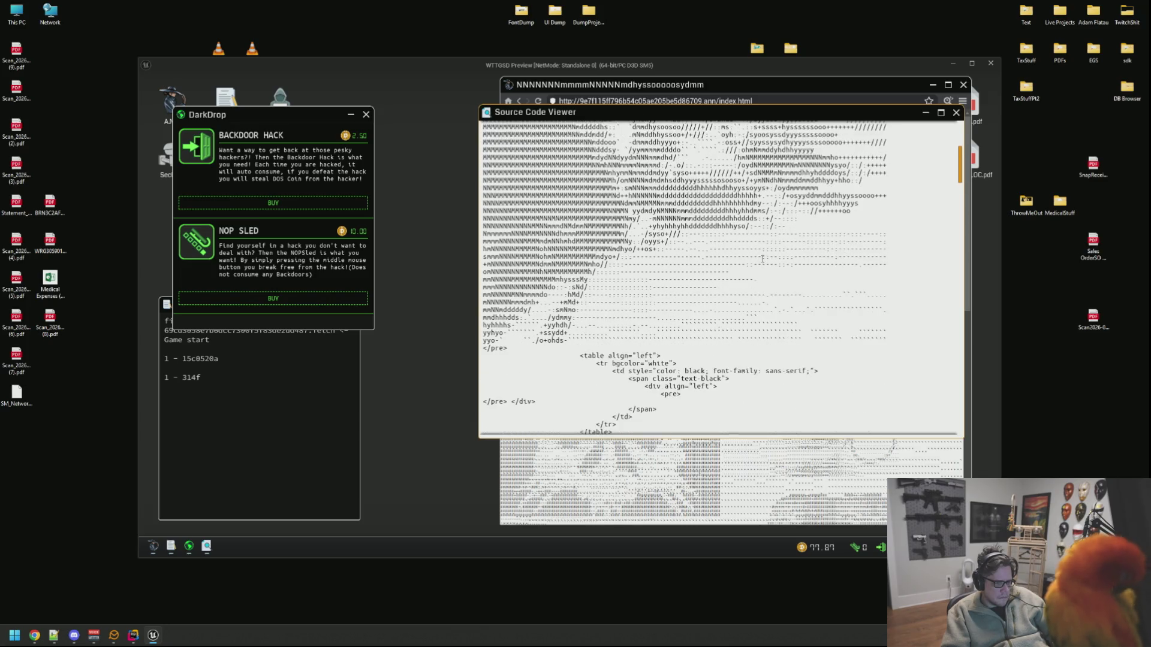
pyautogui.scroll(-15, 762, 259)
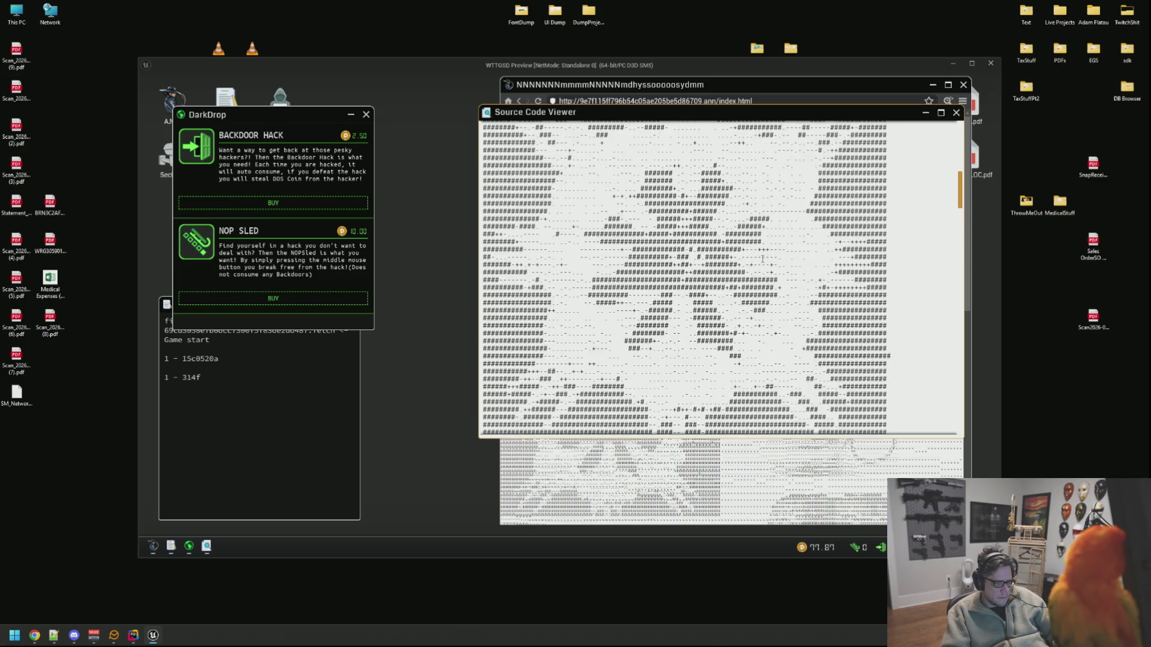
pyautogui.scroll(-15, 762, 259)
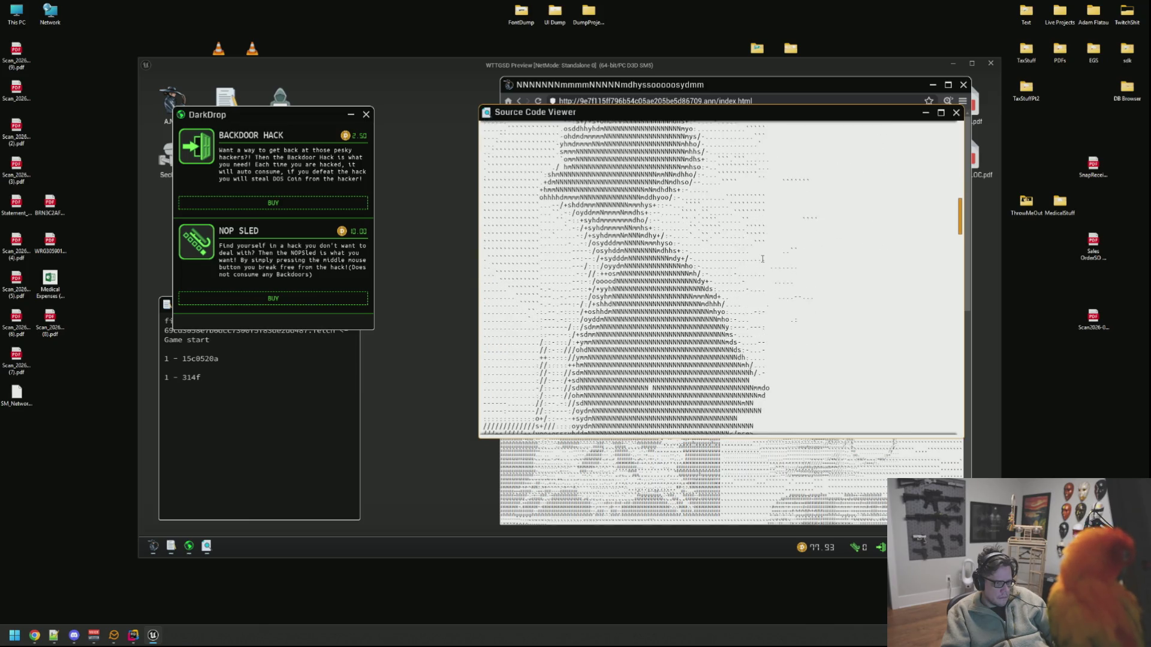
pyautogui.scroll(-15, 761, 257)
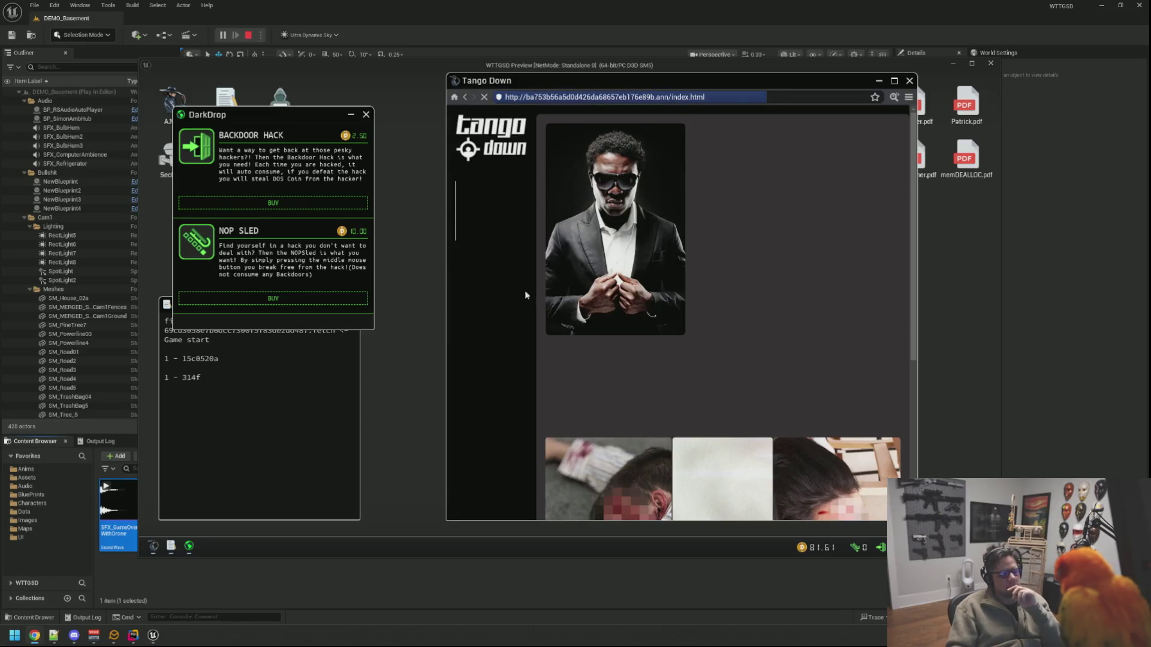
# Step: Read the Tango Down home page's About Us and Information Required text
pyautogui.moveTo(694, 133); pyautogui.dragTo(785, 299)
pyautogui.click(786, 325)
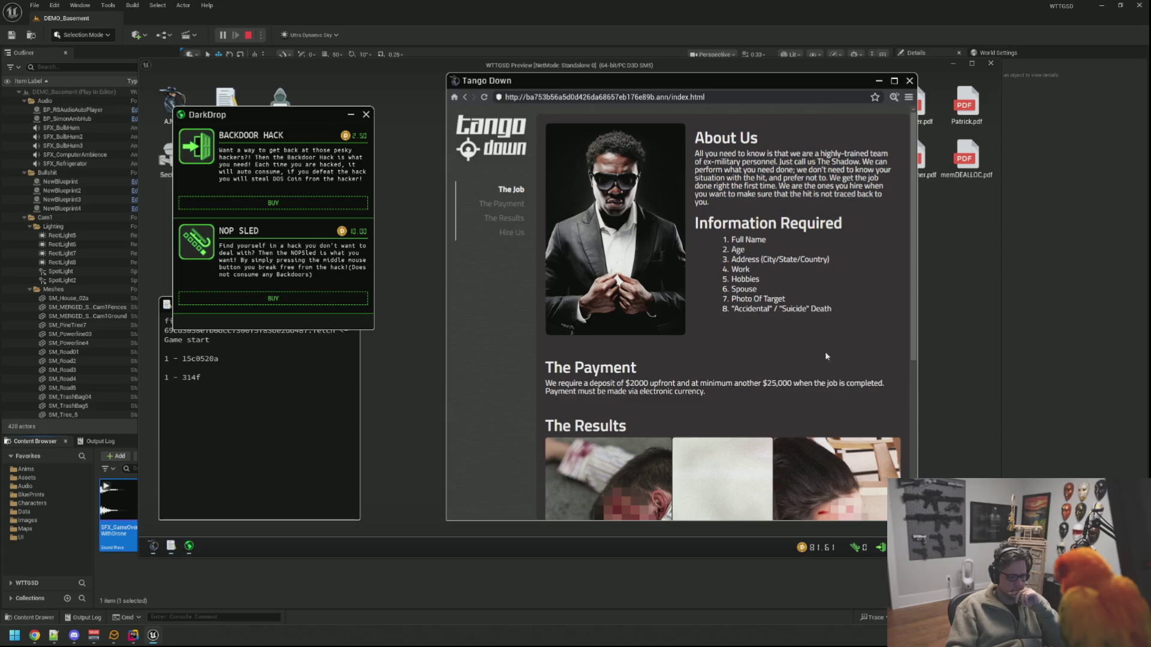
pyautogui.scroll(-4, 686, 329)
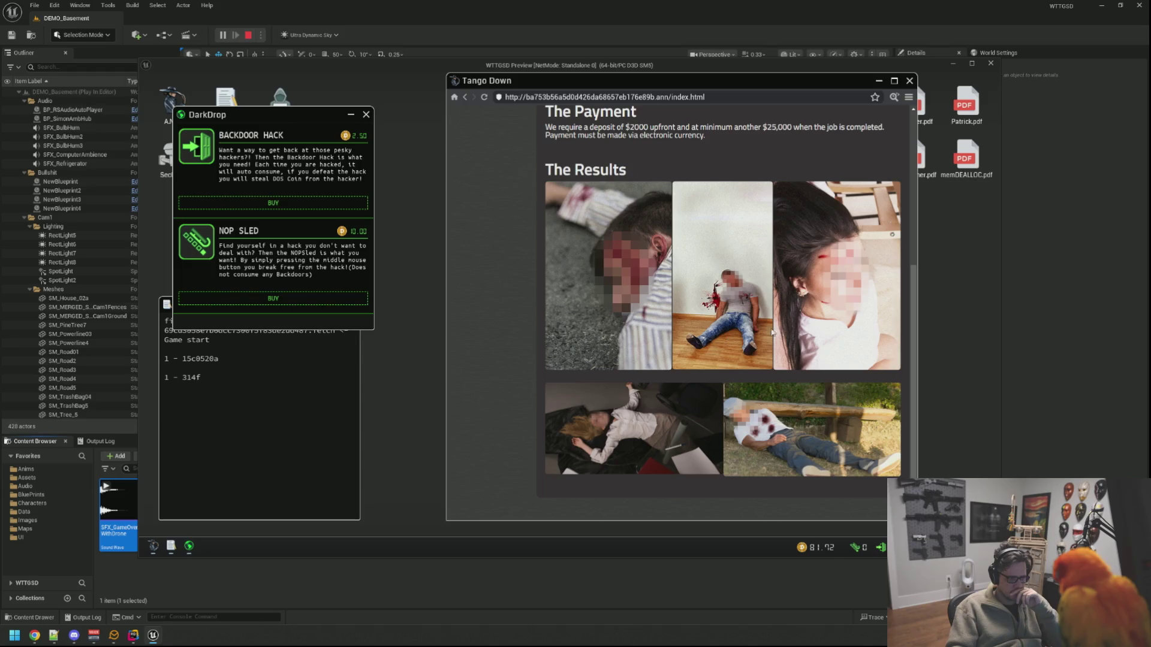
pyautogui.scroll(3, 773, 333)
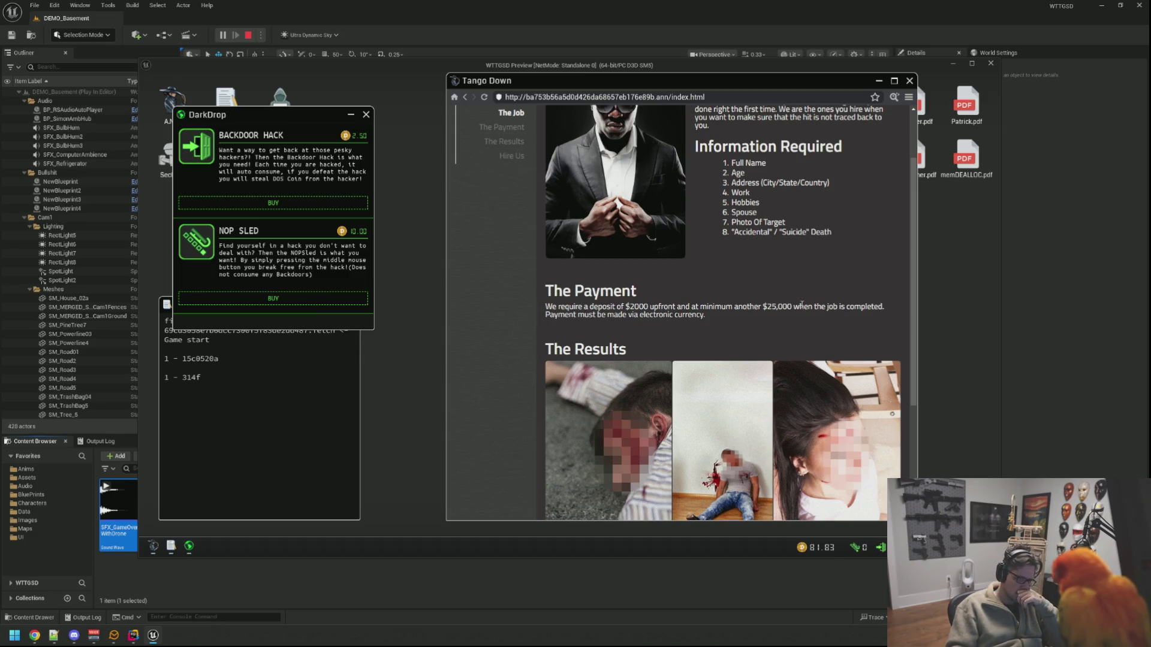
pyautogui.scroll(1, 821, 332)
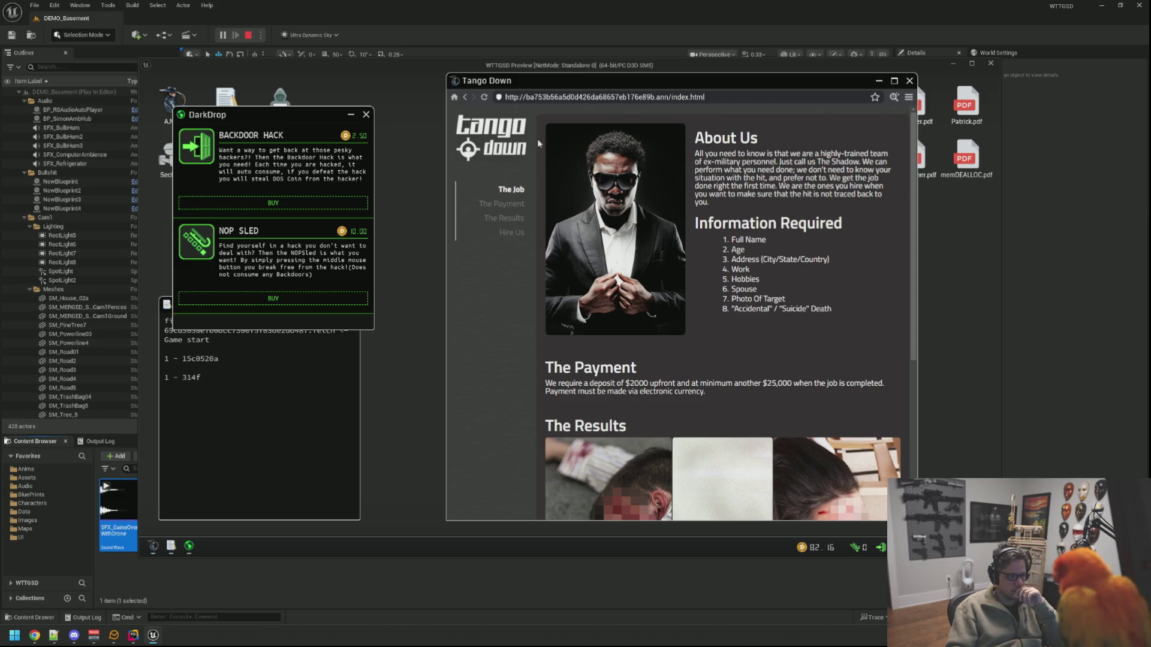
# Step: Check the Tango Down page source, then go to The Payment page
pyautogui.click(894, 97)
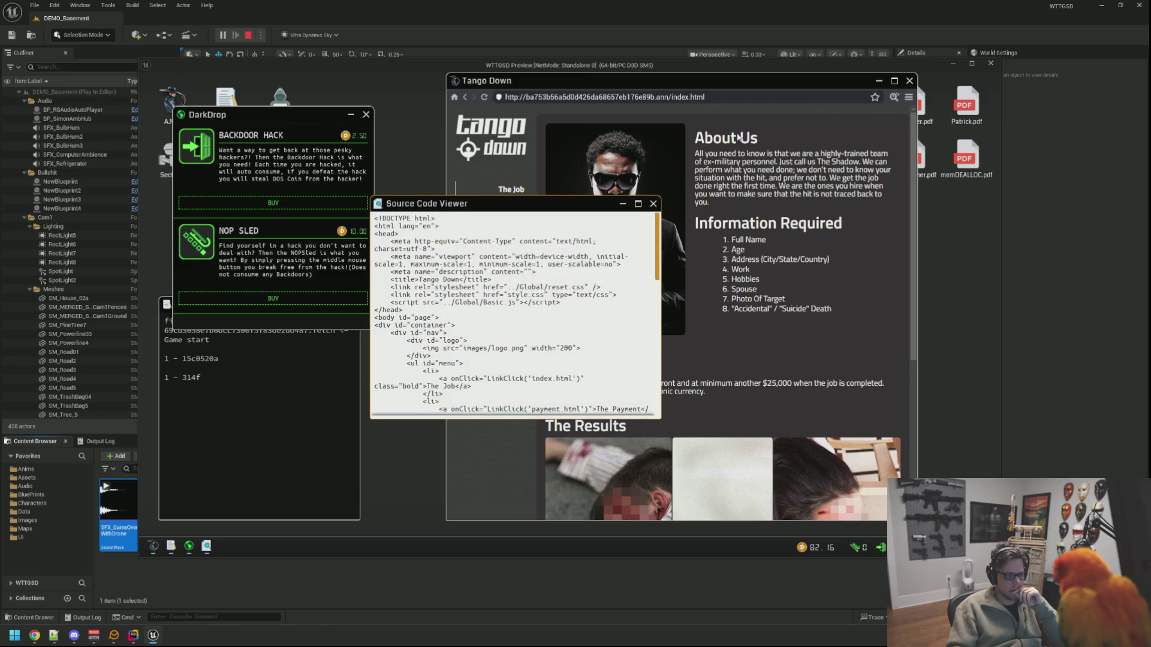
pyautogui.moveTo(670, 336)
pyautogui.mouseDown()
pyautogui.moveTo(872, 356)
pyautogui.moveTo(896, 415)
pyautogui.mouseUp()
pyautogui.scroll(-3, 731, 277)
pyautogui.scroll(-6, 731, 277)
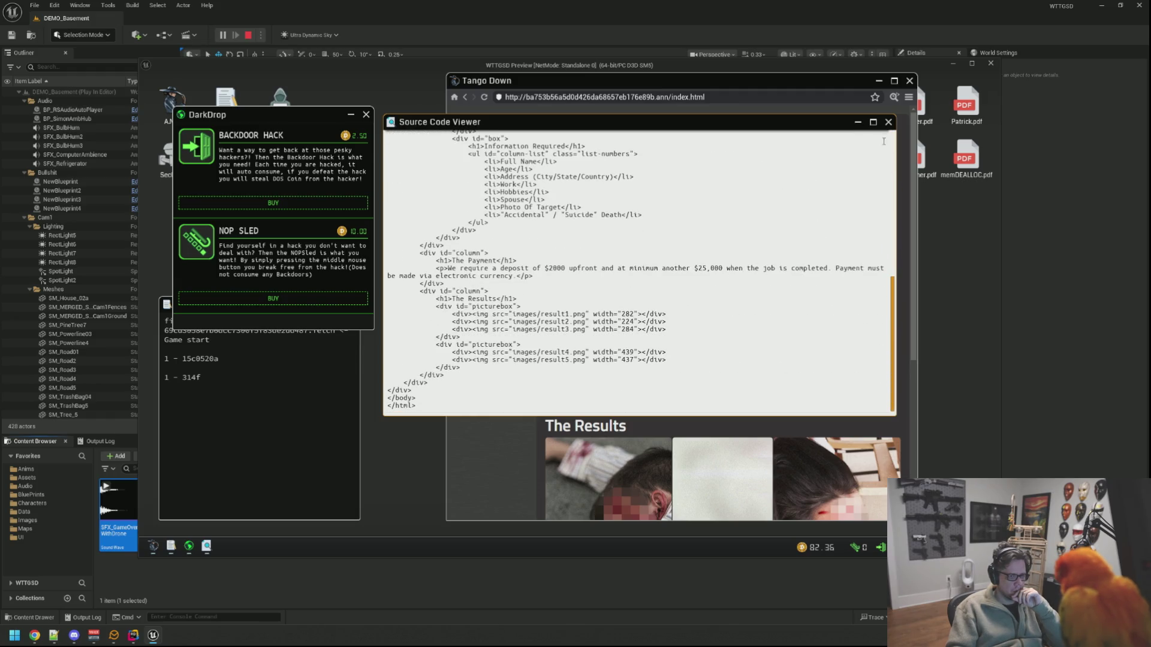
pyautogui.click(888, 121)
pyautogui.click(500, 210)
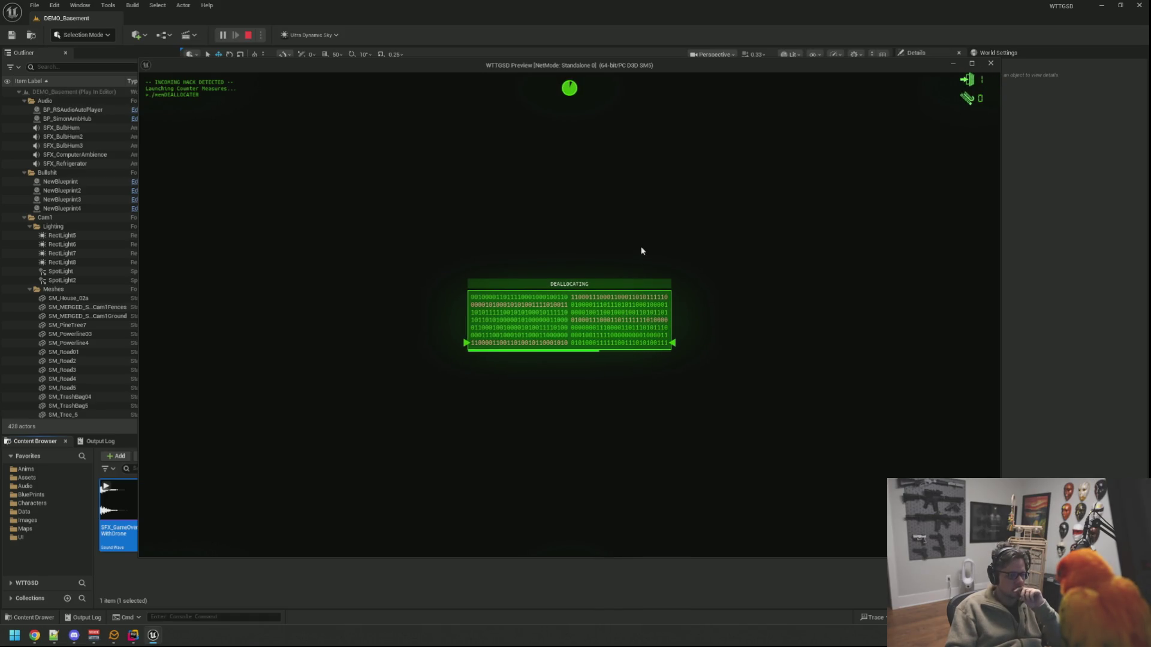
# Step: Push the deallocating counter-hack with Space, then pause at the skull and resume
pyautogui.press('space')
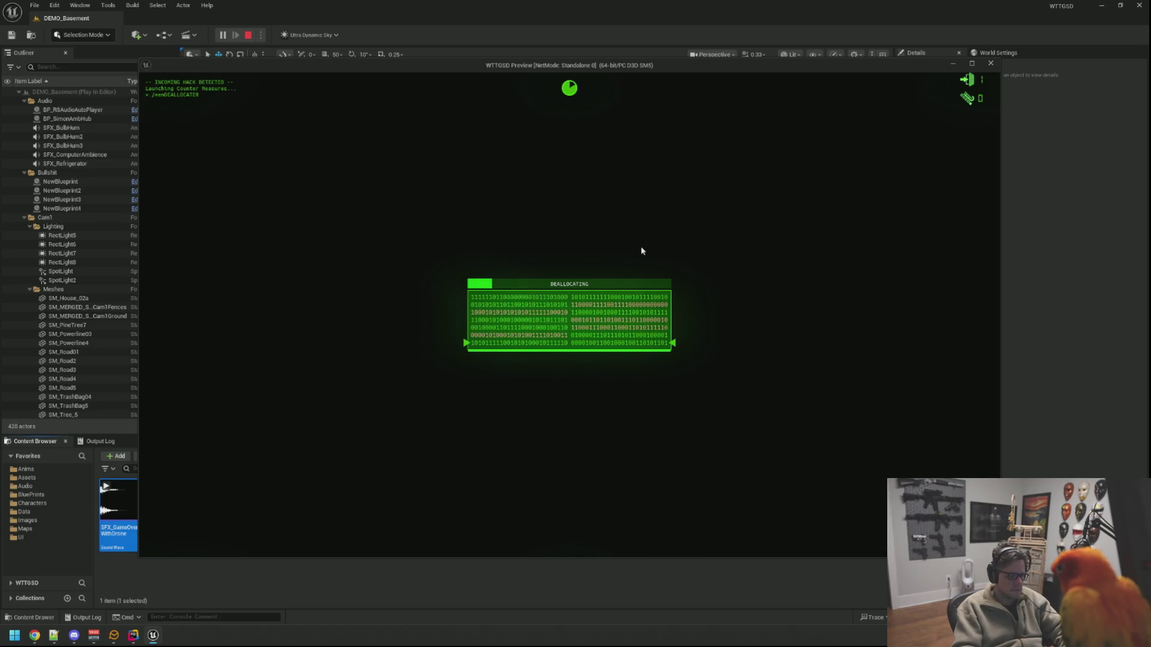
pyautogui.press('space')
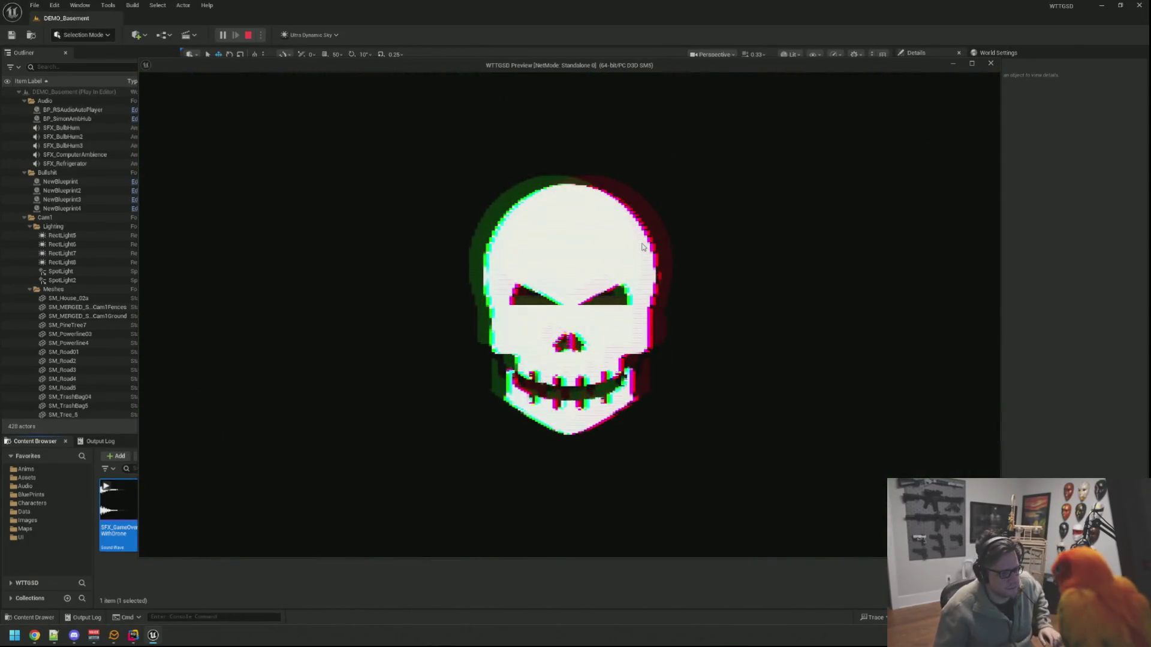
pyautogui.press('Escape')
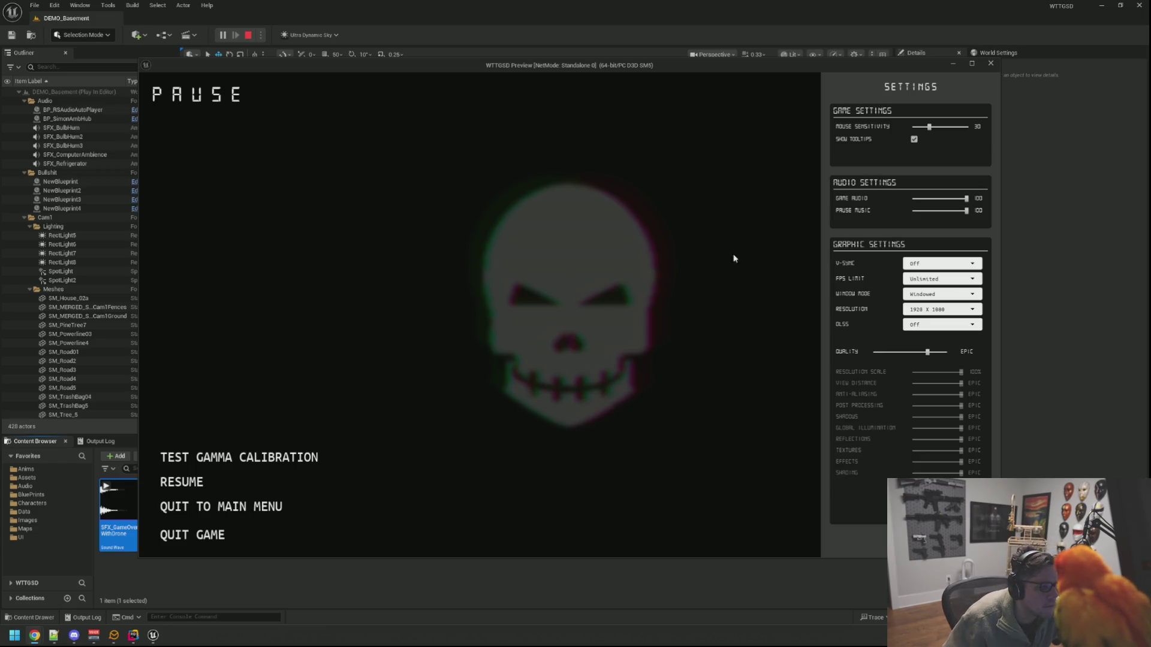
pyautogui.click(189, 477)
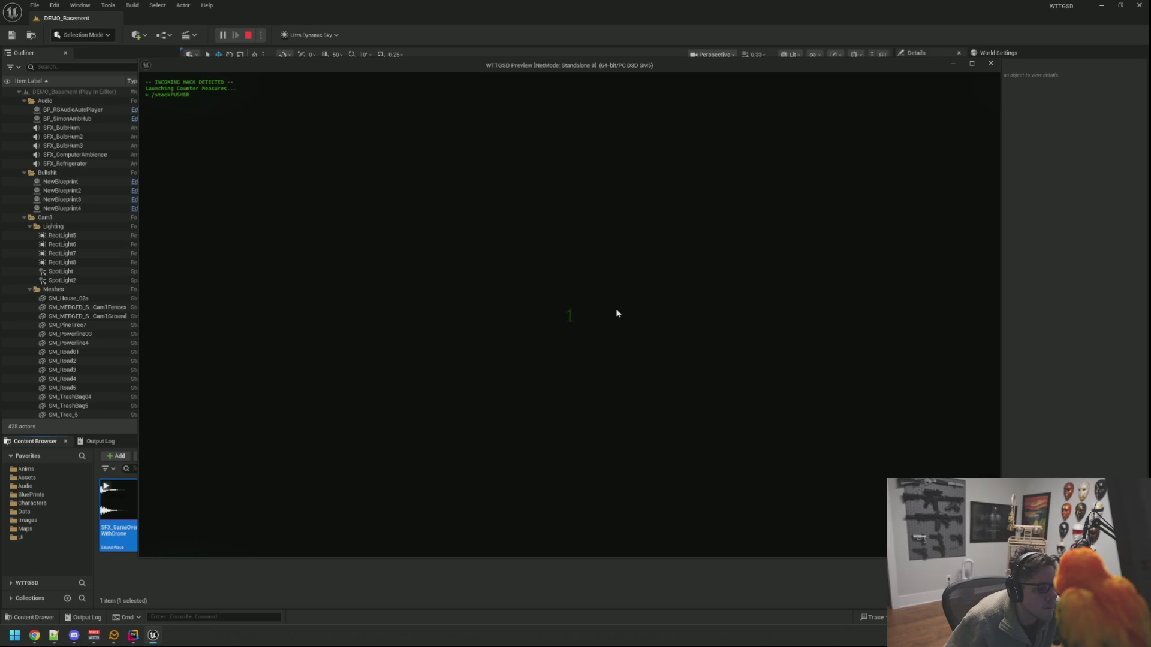
# Step: Slide the move tile through the stackPUSHER grid, clearing every stack until HACK BLOCKED
pyautogui.click(587, 350)
pyautogui.click(551, 315)
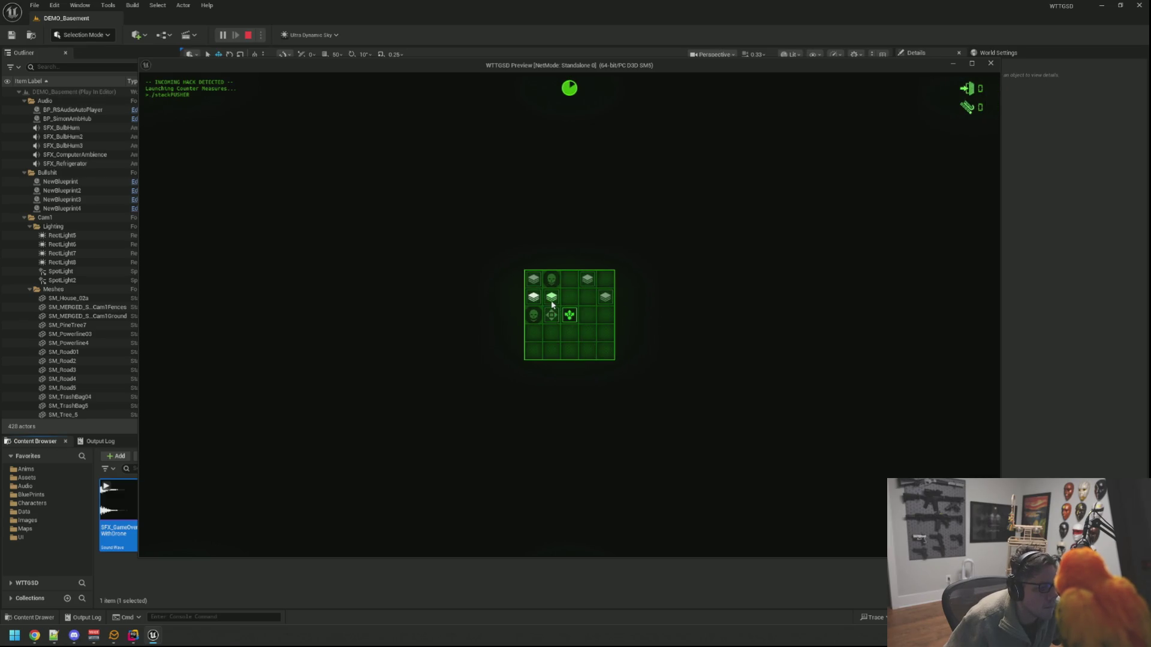
pyautogui.click(539, 288)
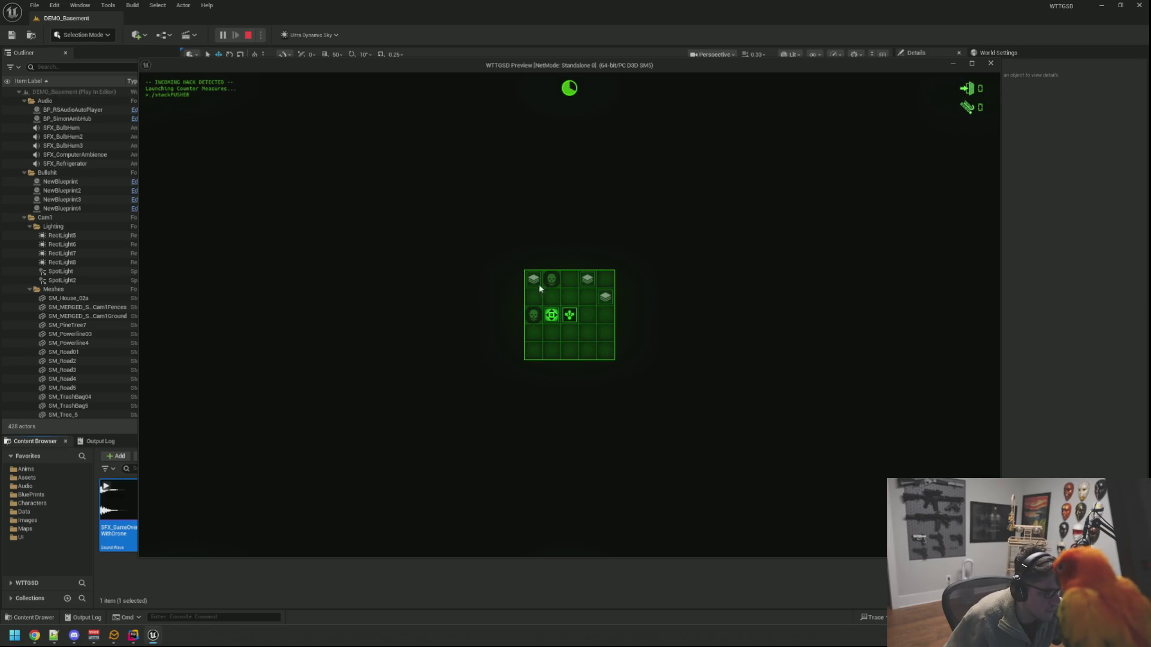
pyautogui.click(540, 291)
pyautogui.click(565, 317)
pyautogui.click(585, 283)
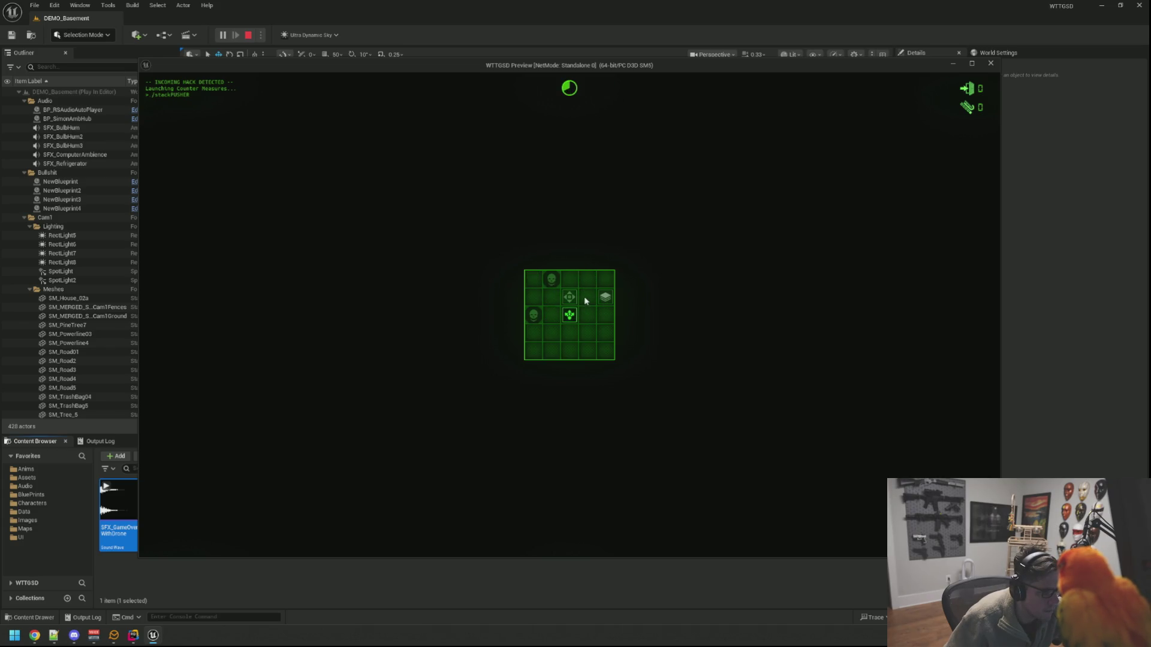
pyautogui.click(584, 297)
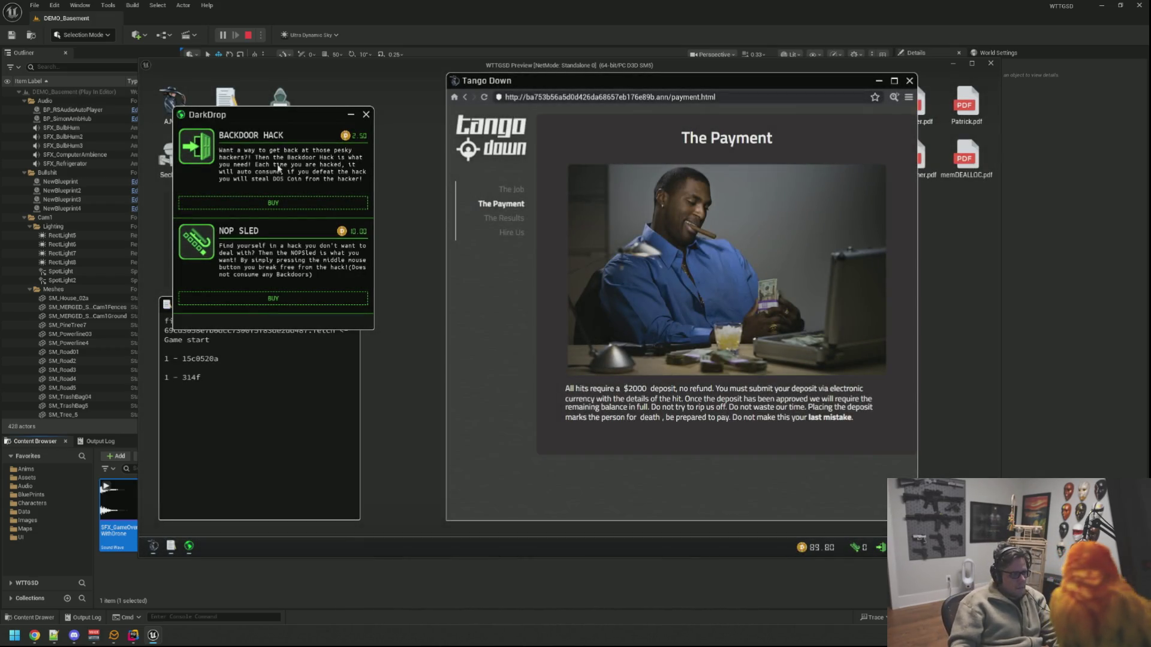
# Step: Buy the Backdoor Hack, pause and resume, then stand up from the computer desk
pyautogui.click(316, 204)
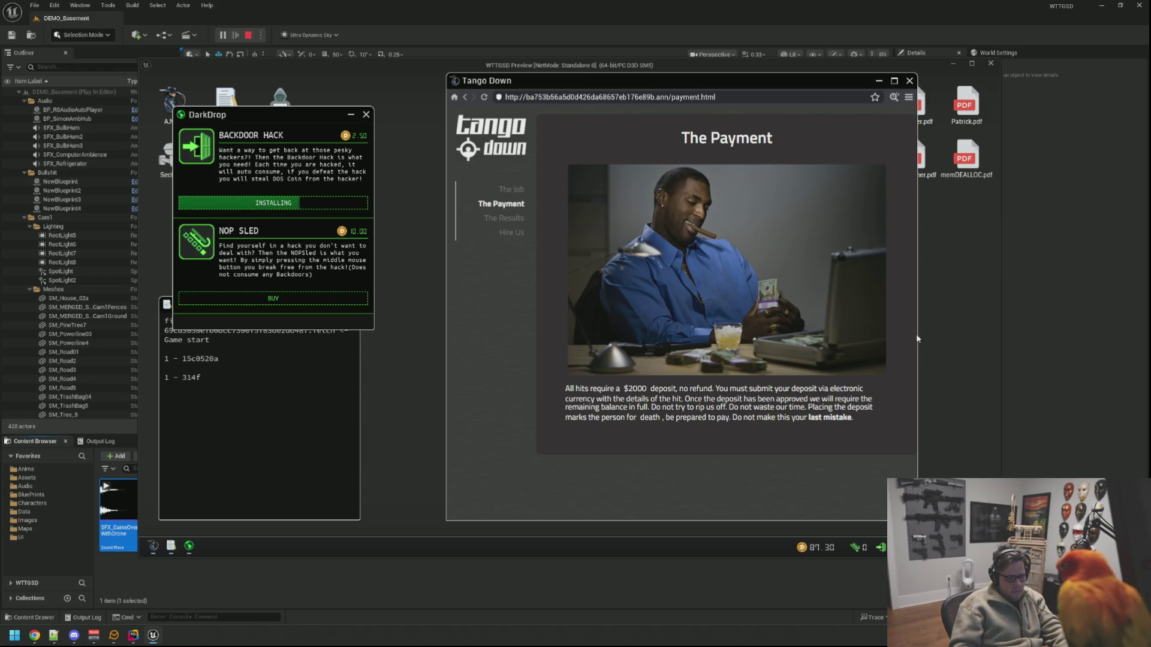
pyautogui.press('Escape')
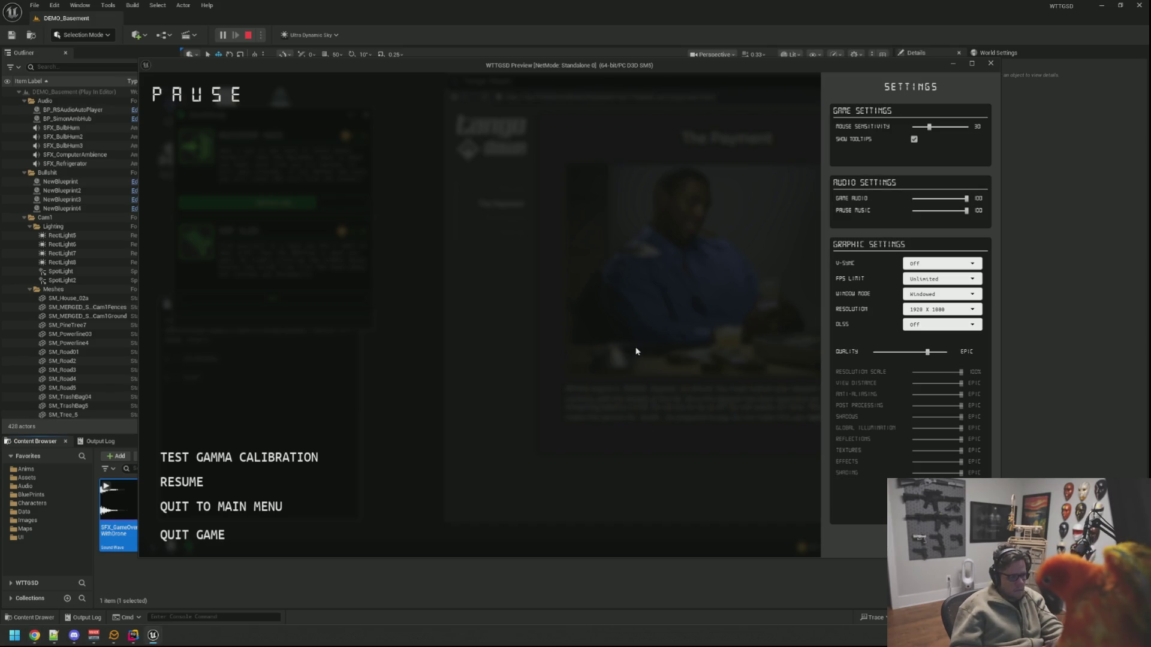
pyautogui.click(204, 482)
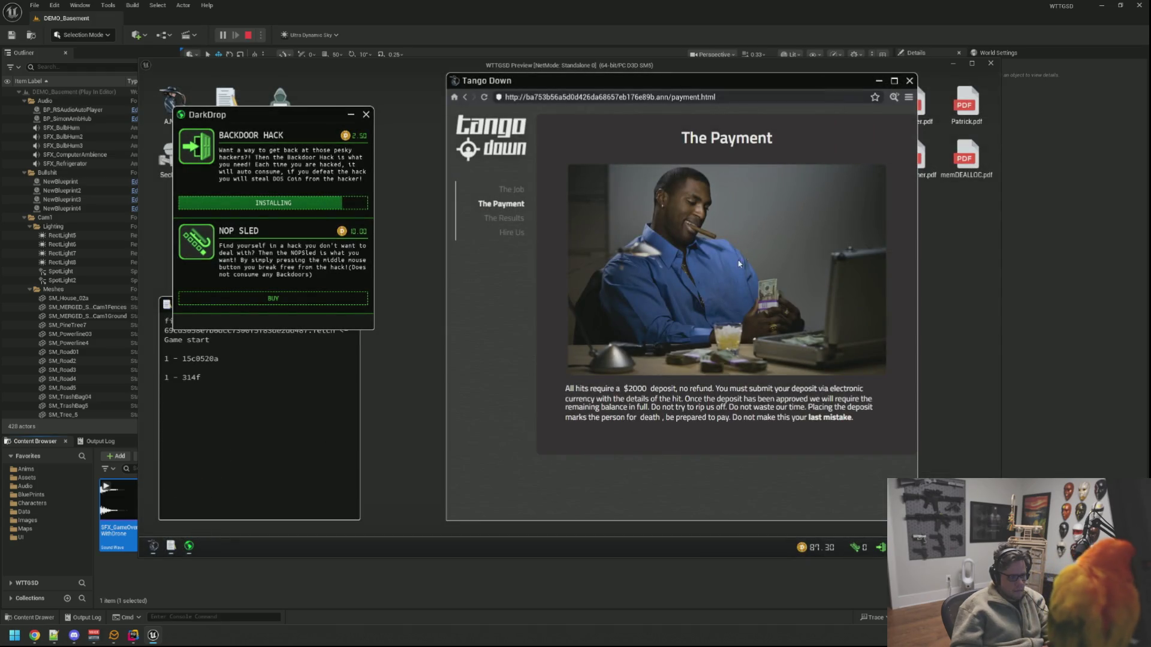
pyautogui.rightClick(521, 195)
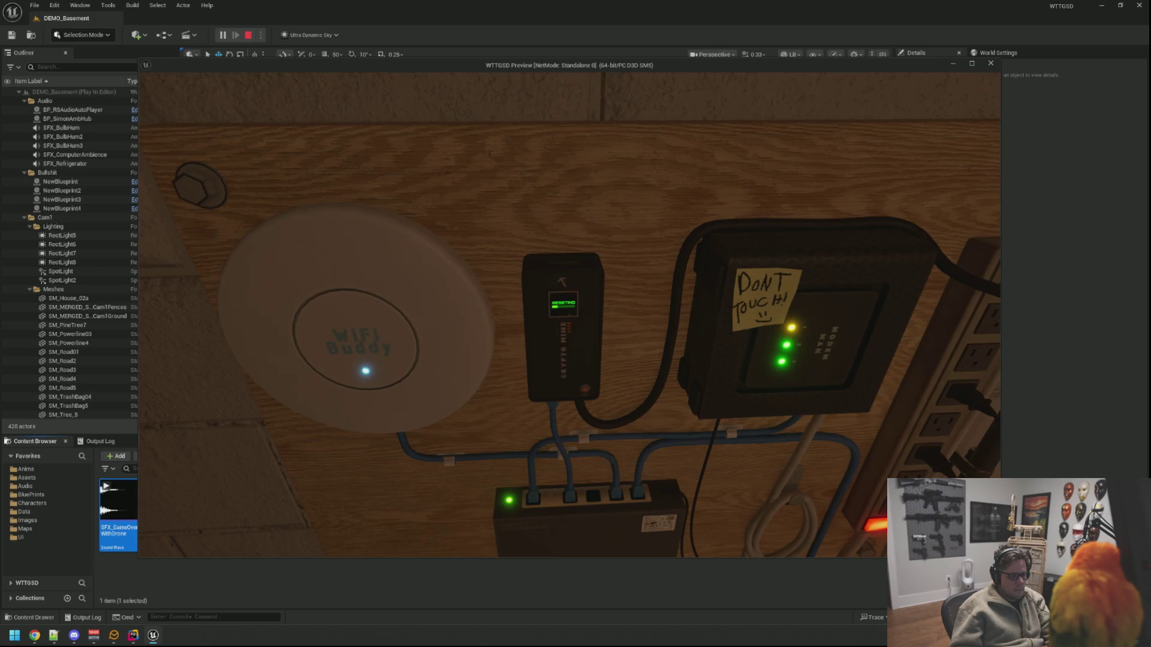
# Step: Inspect the WiFi Buddy router and modem, pausing twice, then sit back at the computer
pyautogui.press('Escape')
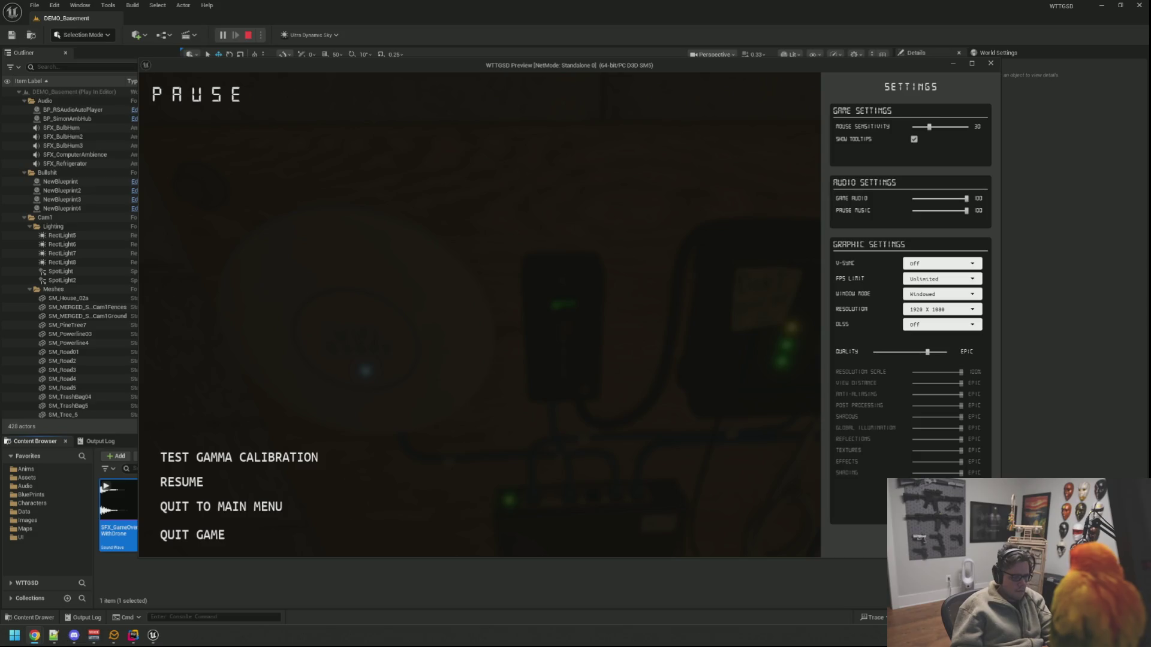
pyautogui.click(220, 481)
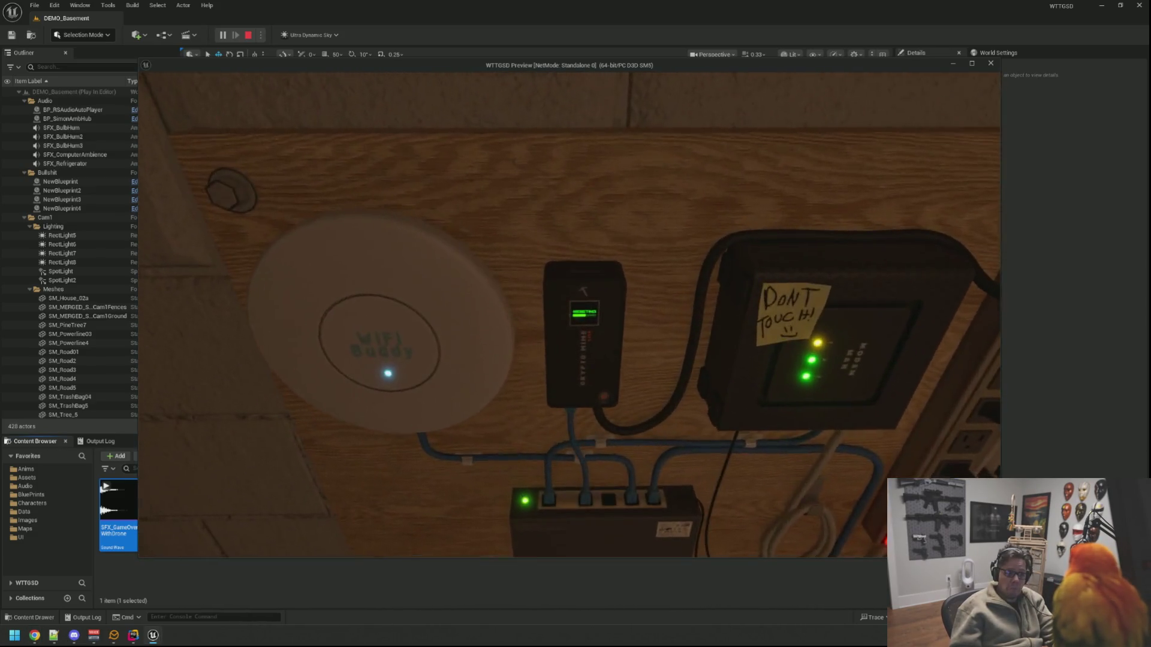
pyautogui.press('Escape')
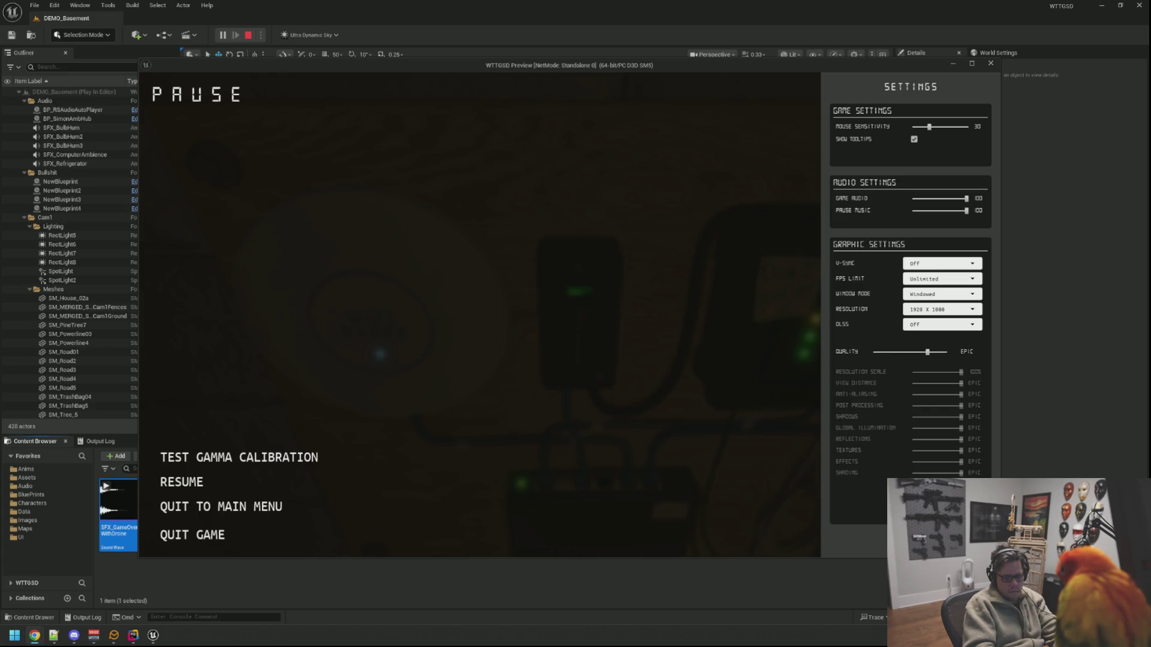
pyautogui.click(180, 483)
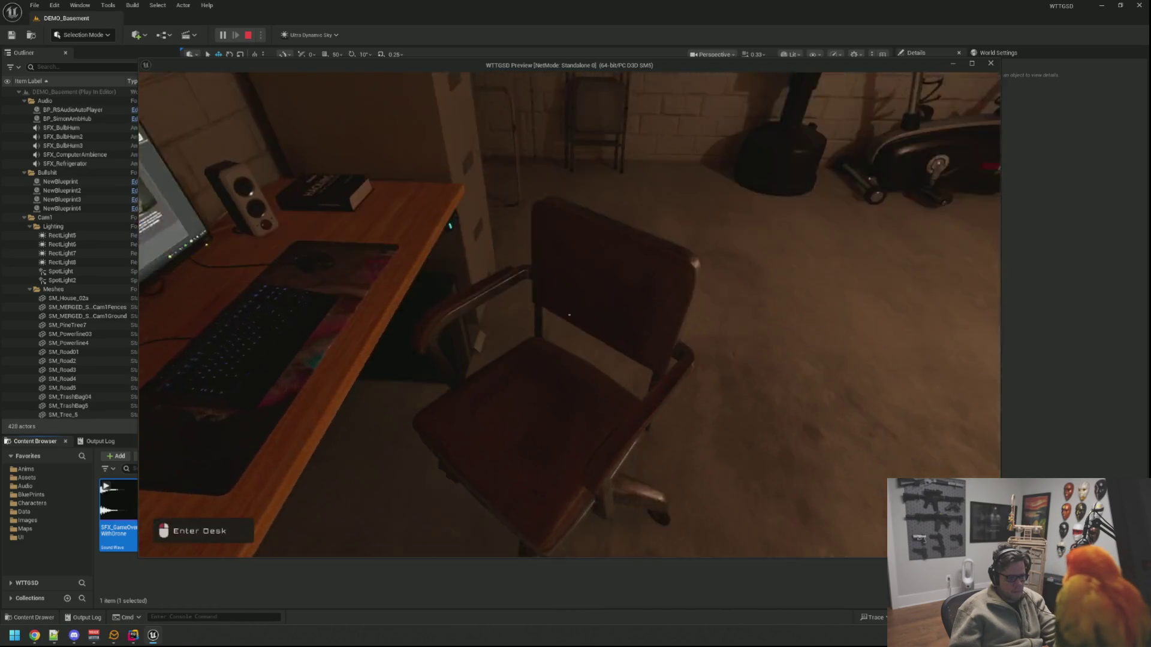
pyautogui.click(569, 315)
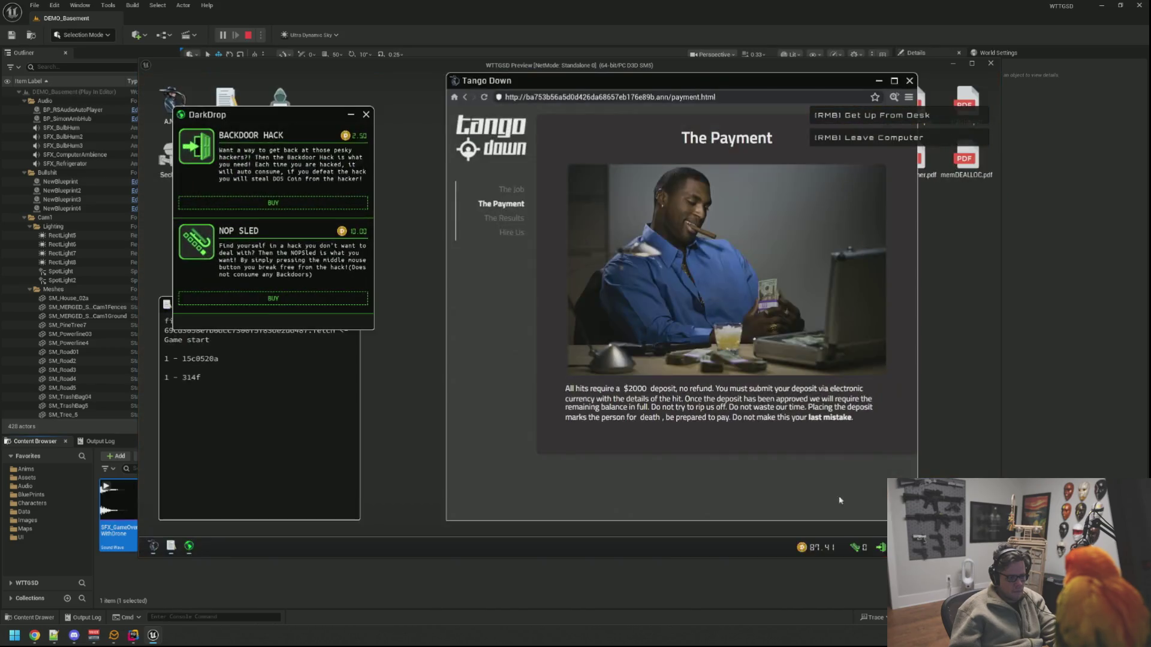
# Step: Glance at the payment page source, then open the Tango Down Results gallery
pyautogui.click(893, 96)
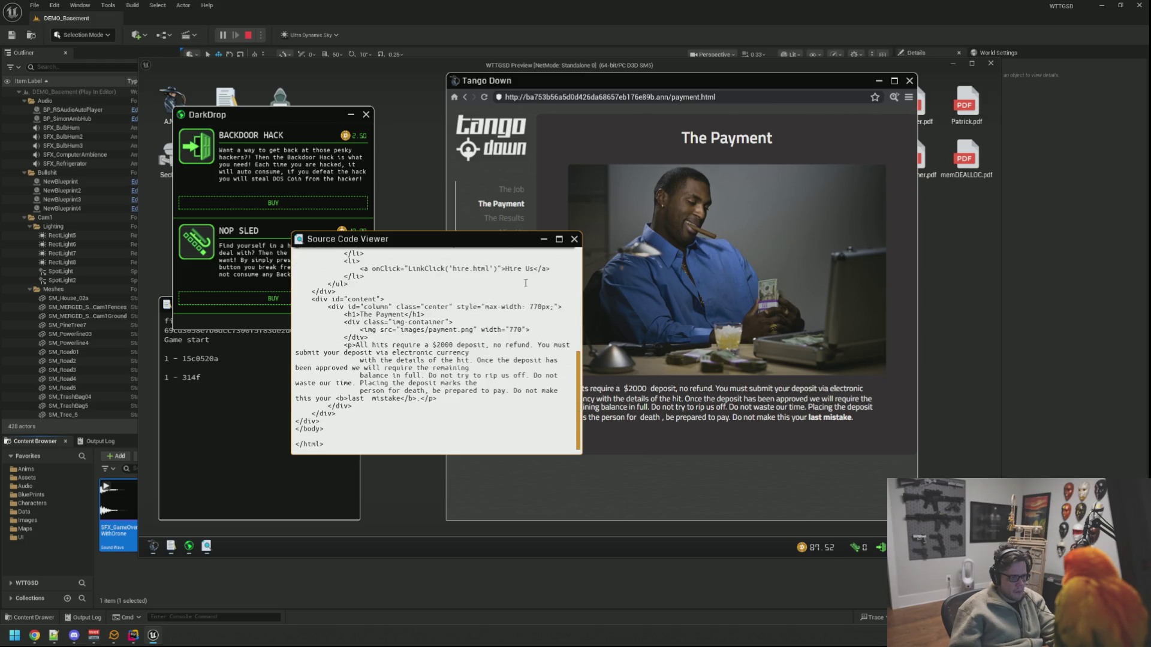
pyautogui.click(573, 238)
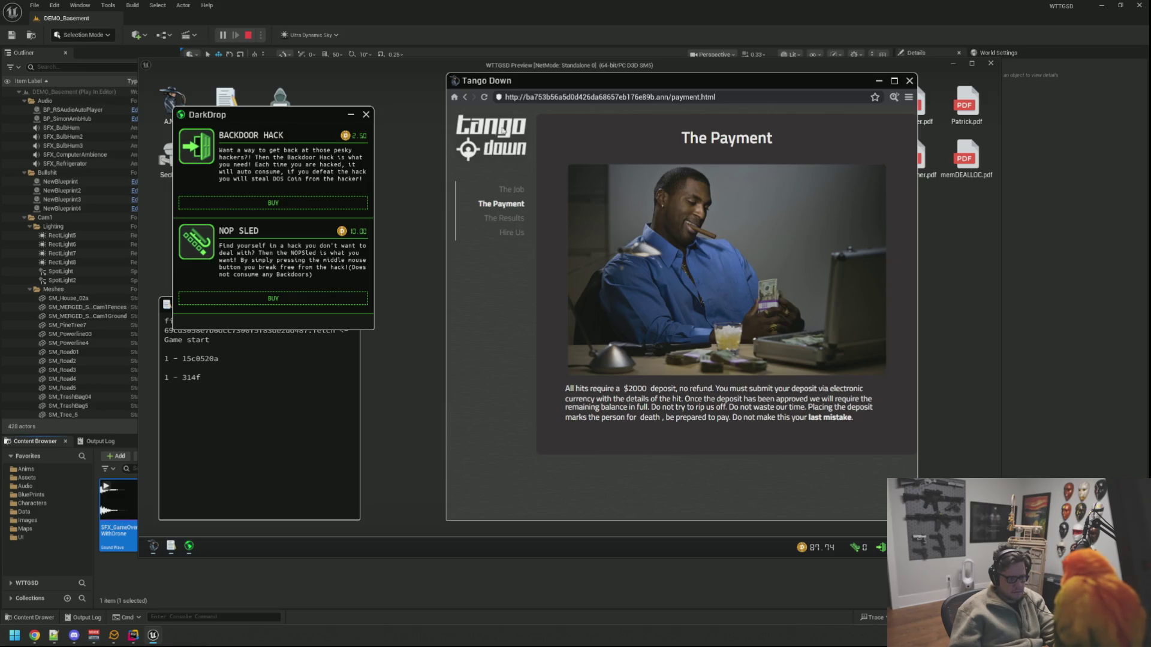
pyautogui.click(515, 219)
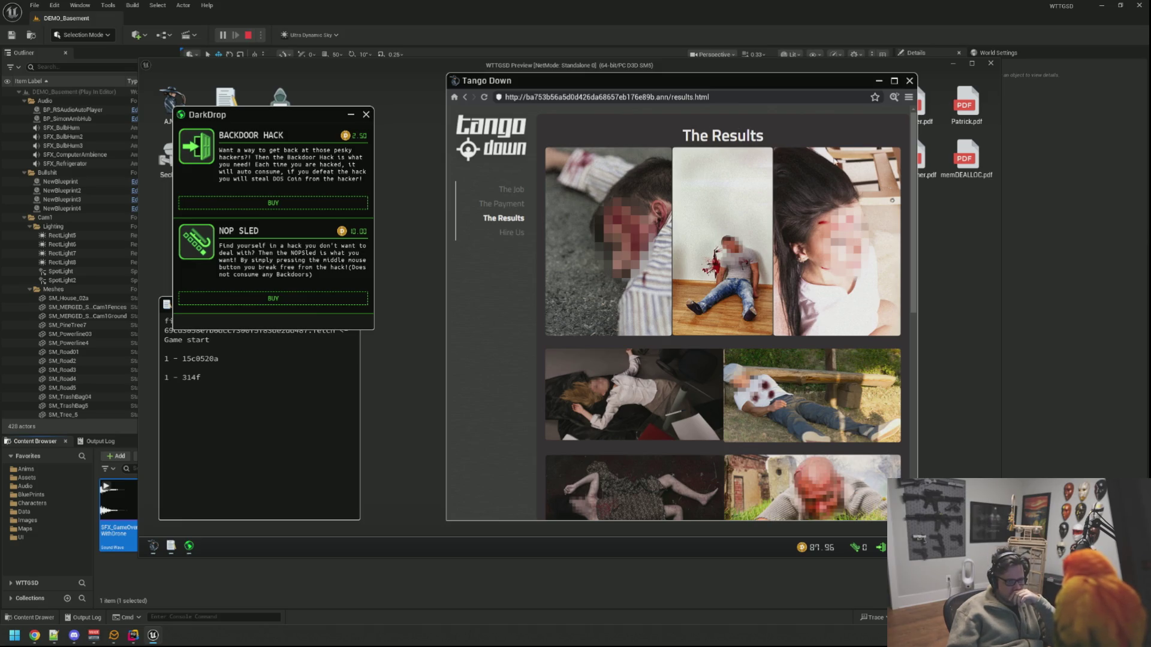
# Step: Scroll down through the Tango Down results page
pyautogui.scroll(-2, 828, 262)
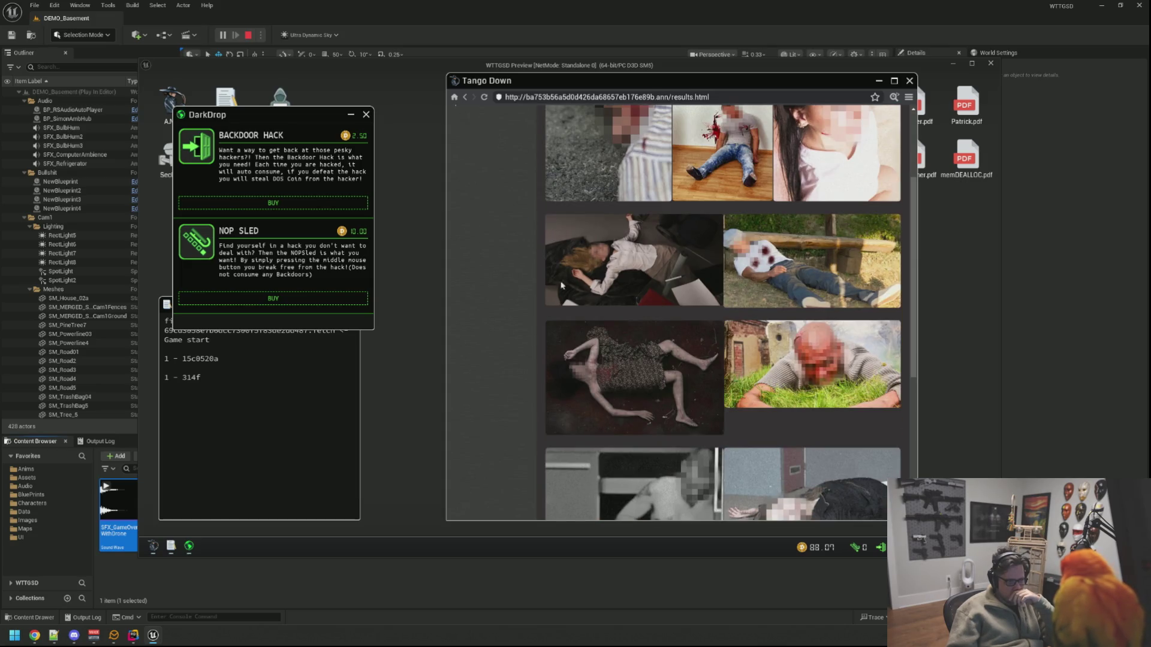
pyautogui.scroll(-2, 714, 254)
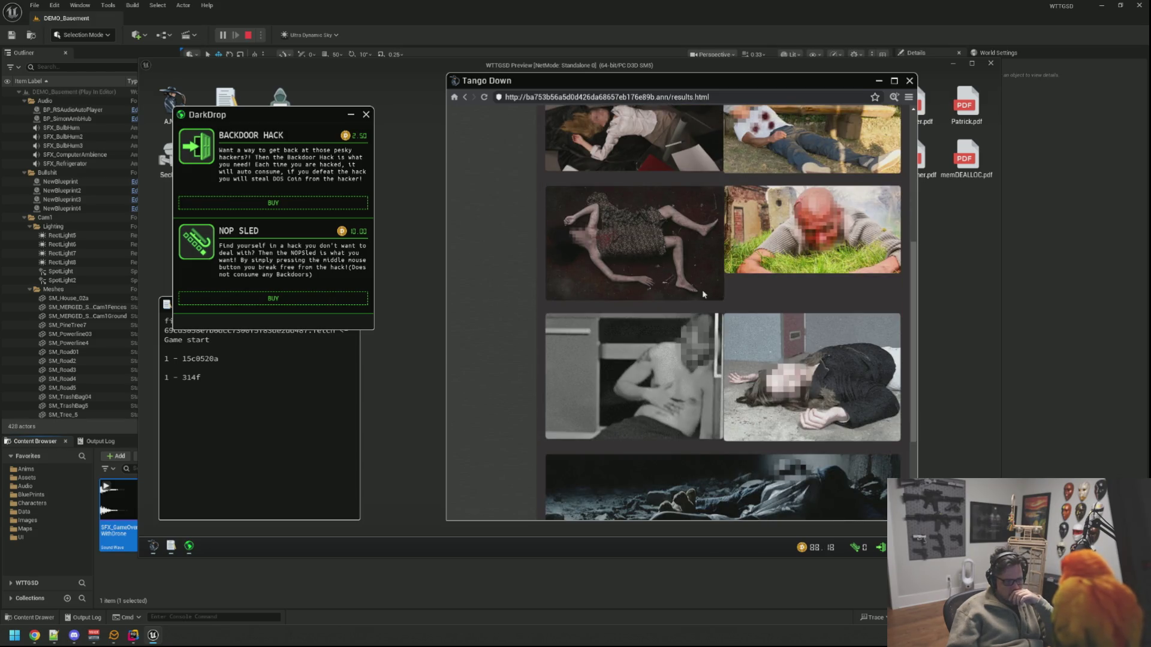
pyautogui.scroll(-1, 702, 294)
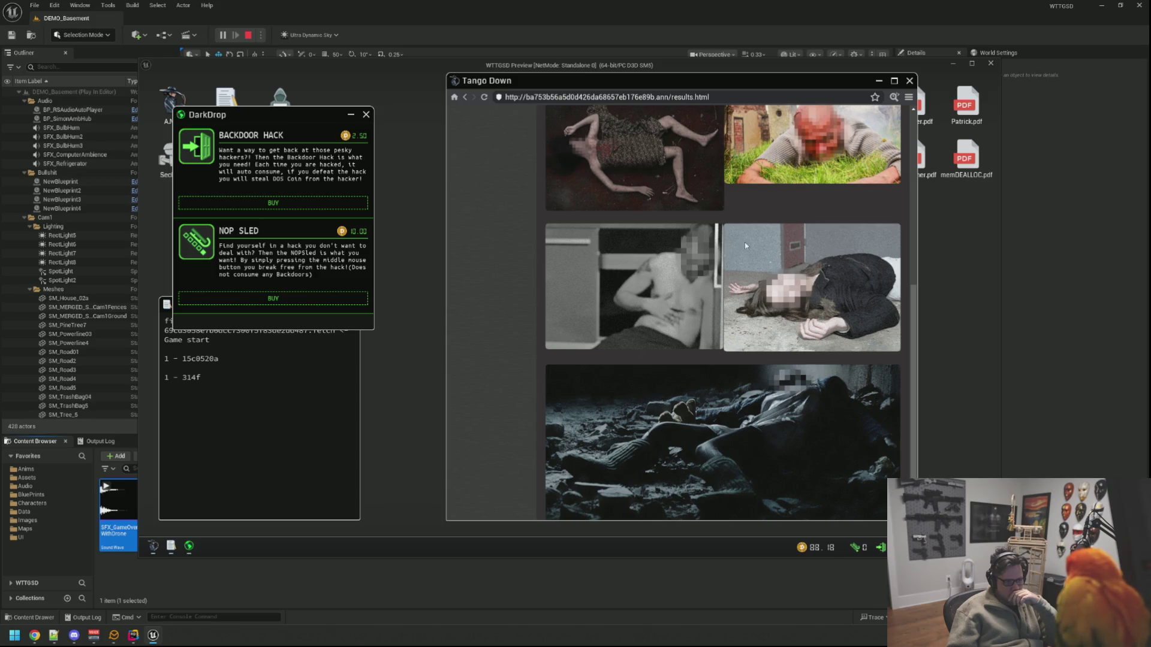
pyautogui.scroll(-1, 856, 335)
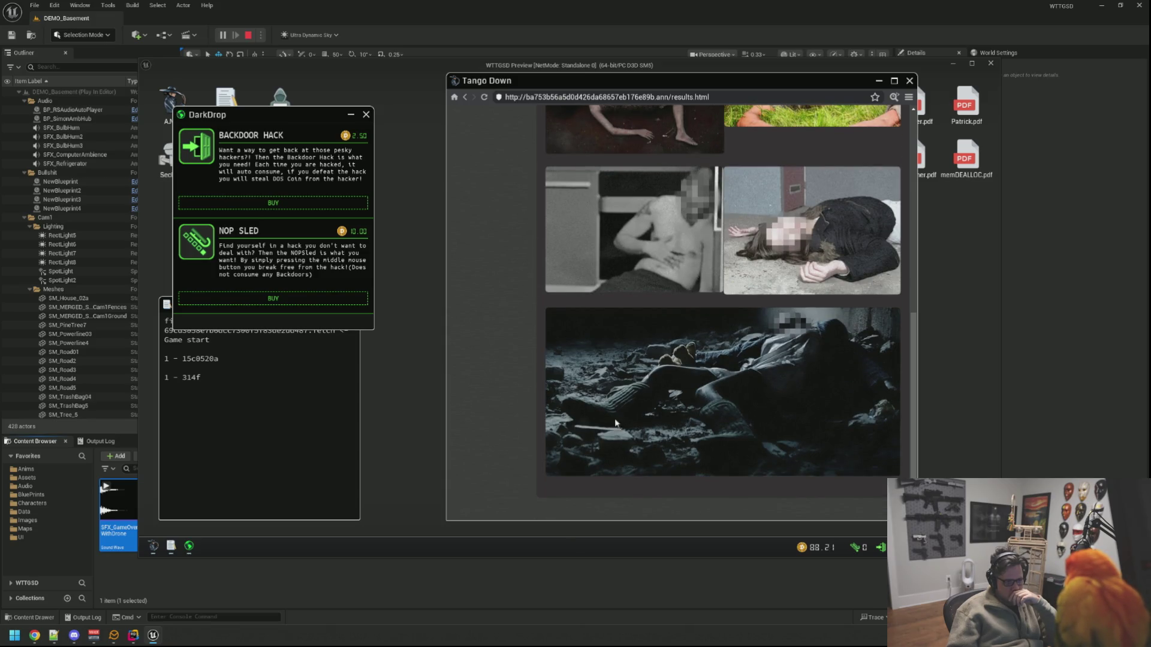
# Step: Read the results page's HTML source, close it, and go to the Hire Us page
pyautogui.click(894, 97)
pyautogui.scroll(-5, 797, 312)
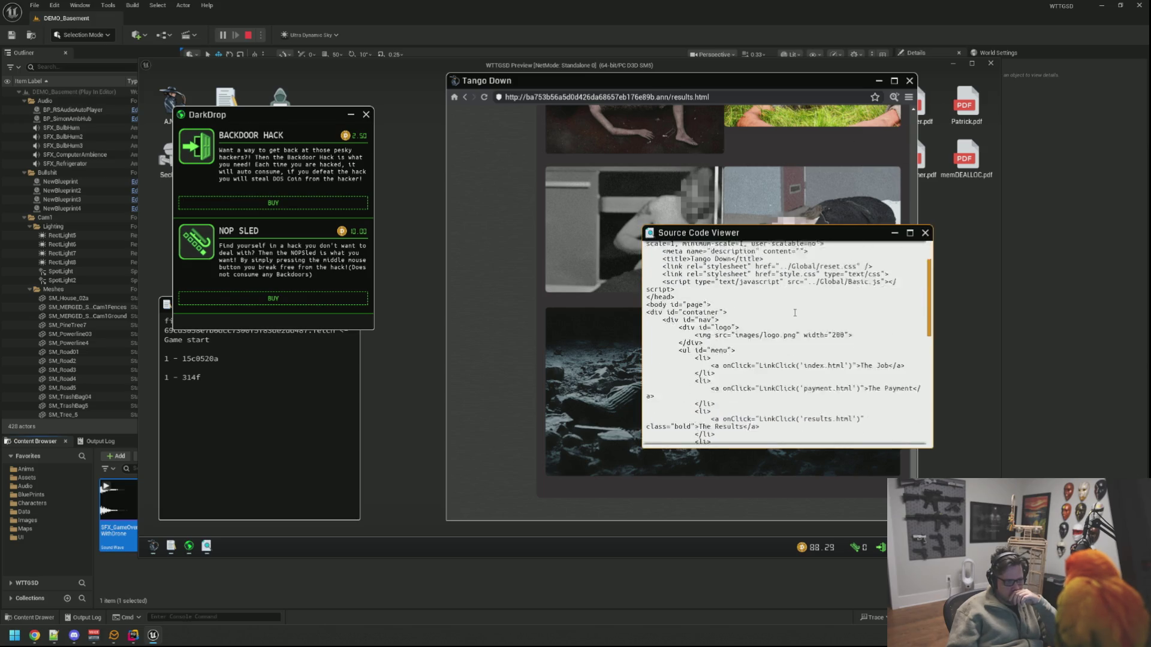
pyautogui.scroll(-3, 797, 312)
pyautogui.scroll(5, 797, 312)
pyautogui.scroll(-5, 797, 312)
pyautogui.scroll(3, 797, 312)
pyautogui.scroll(10, 796, 313)
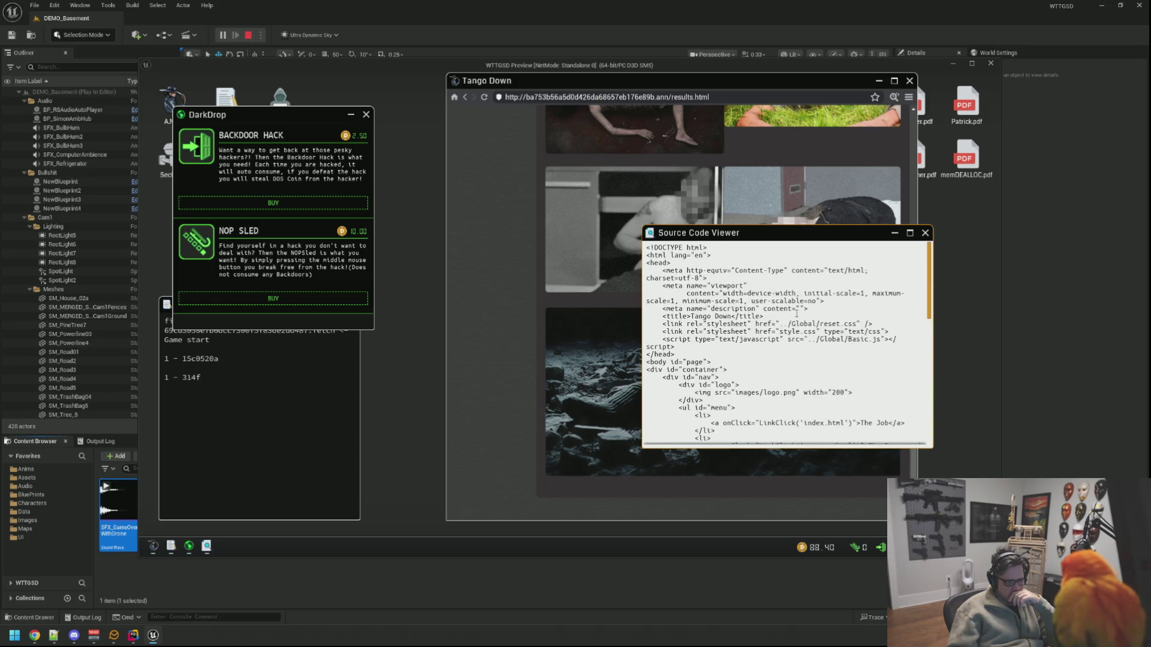
pyautogui.click(927, 235)
pyautogui.scroll(10, 625, 189)
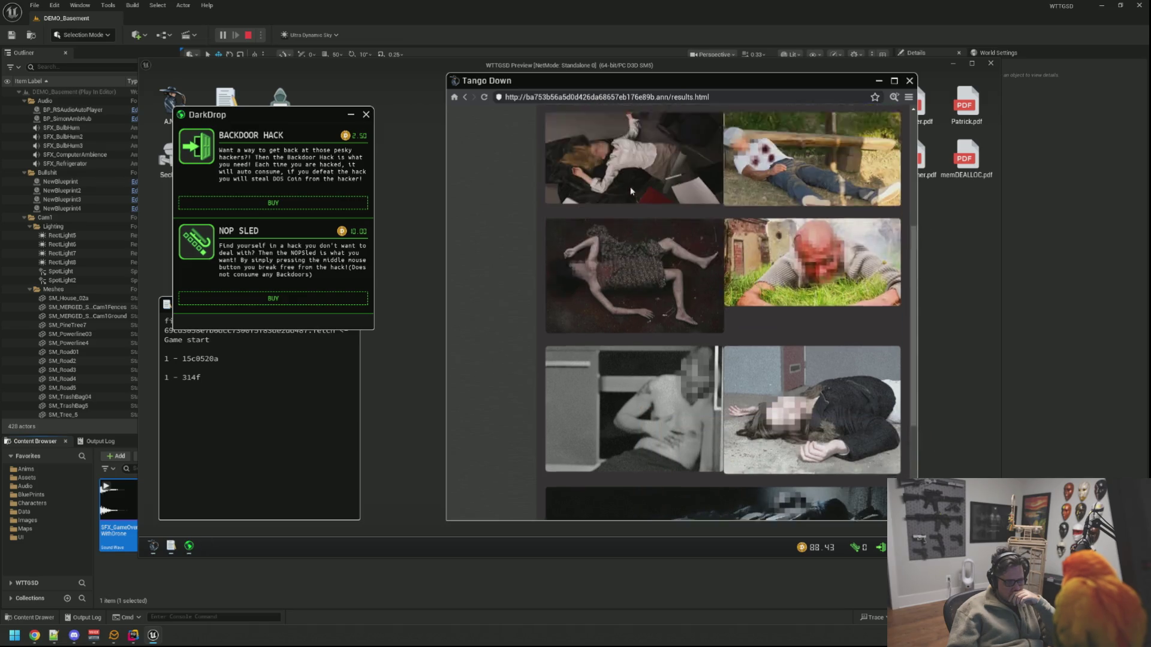
pyautogui.click(509, 238)
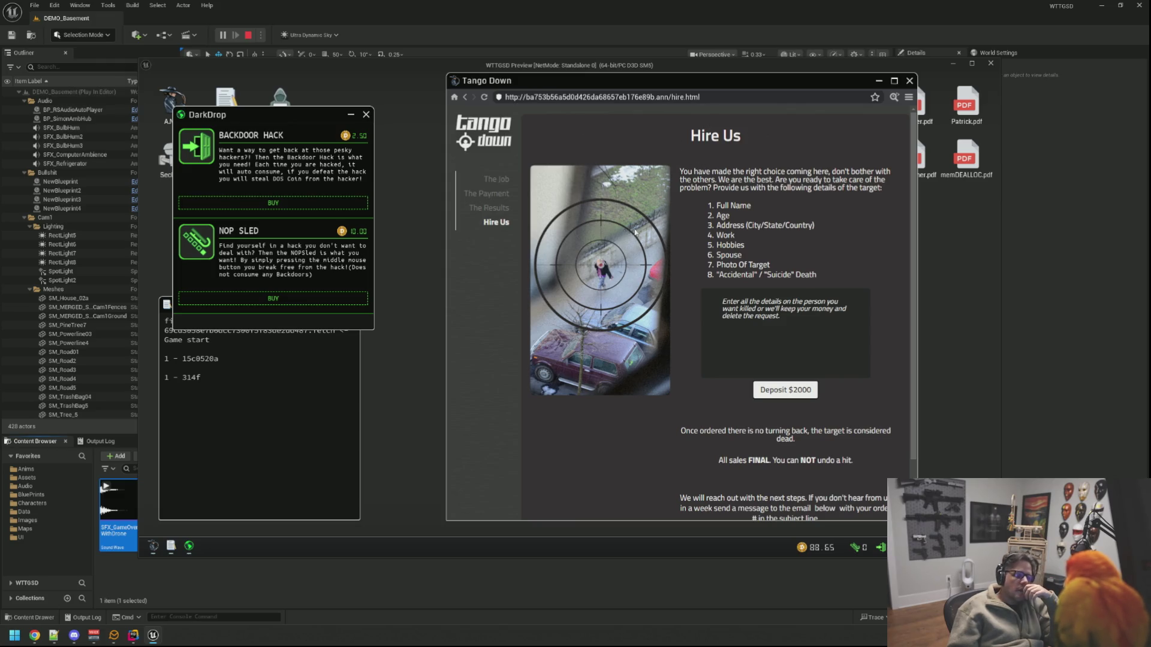
# Step: Attempt the $2000 deposit, which fails because no wallet is linked
pyautogui.click(800, 390)
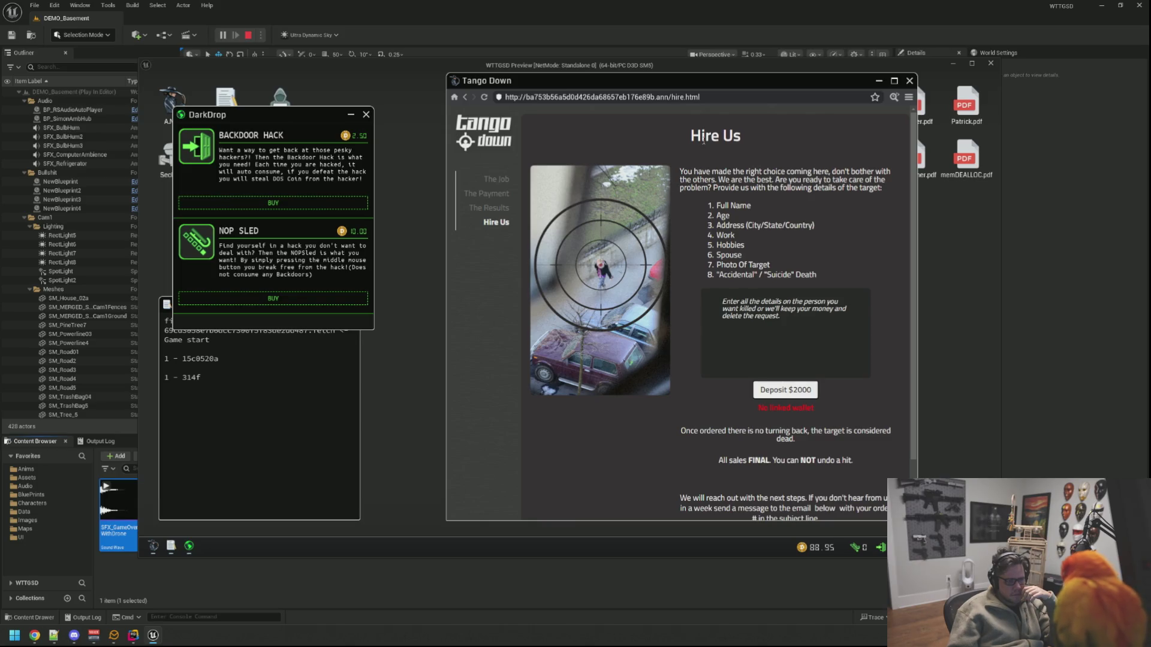
pyautogui.scroll(-1, 753, 293)
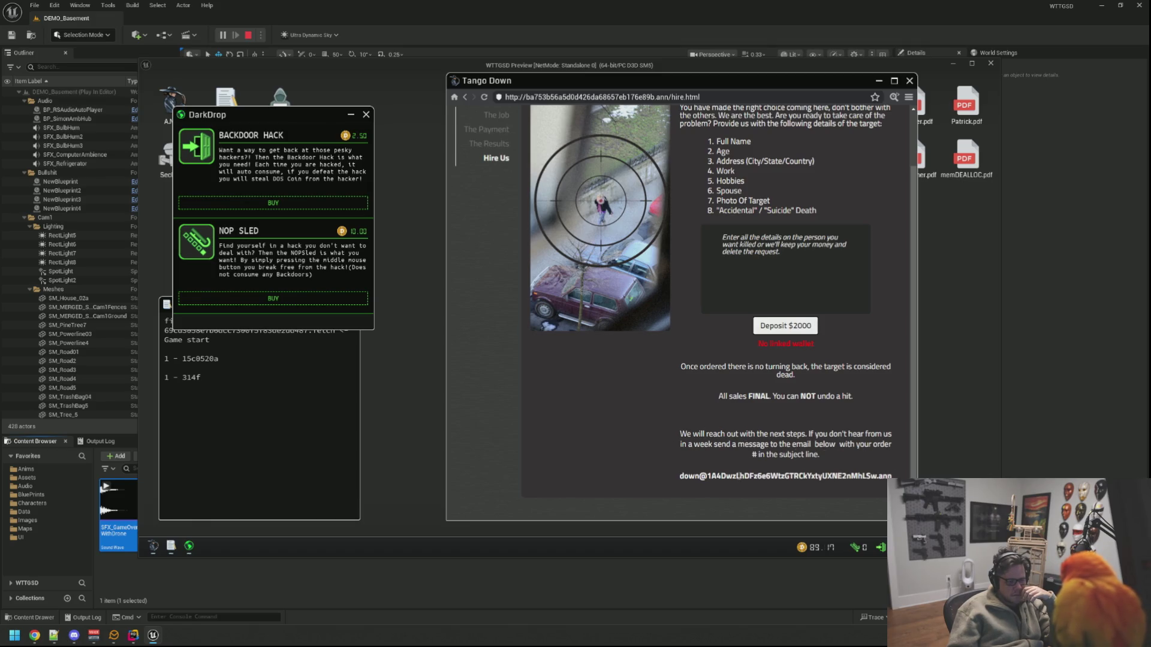
pyautogui.scroll(2, 881, 180)
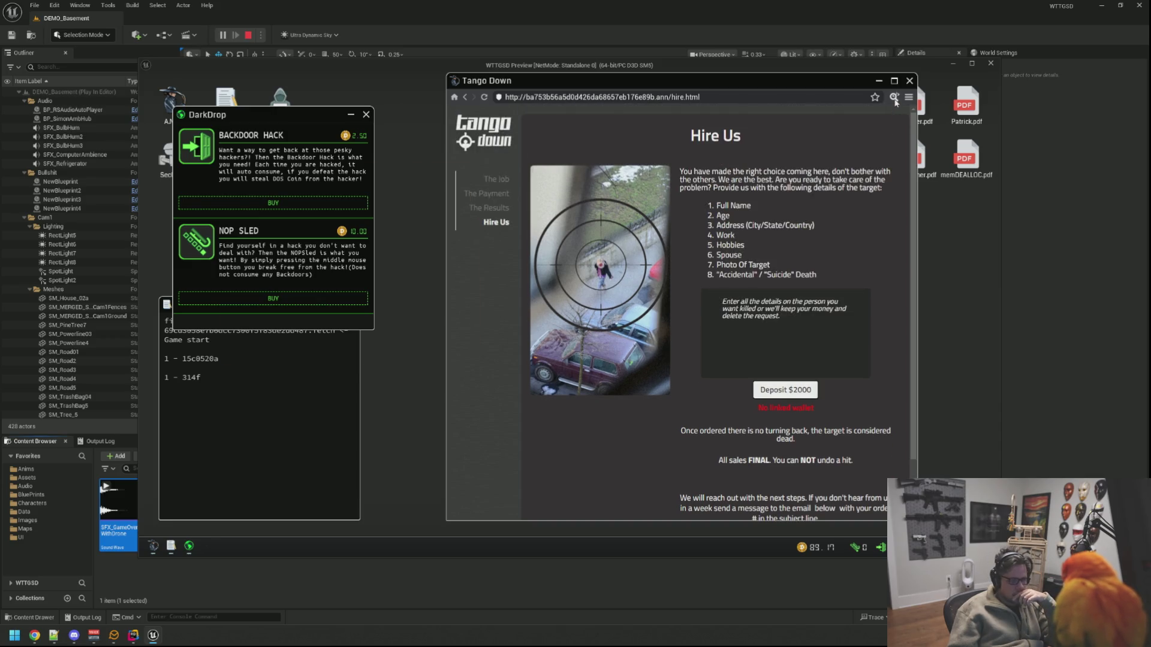
# Step: Read the Hire Us source in an enlarged viewer, then go to the bookmarked Codex of Silence
pyautogui.click(893, 97)
pyautogui.scroll(-15, 431, 246)
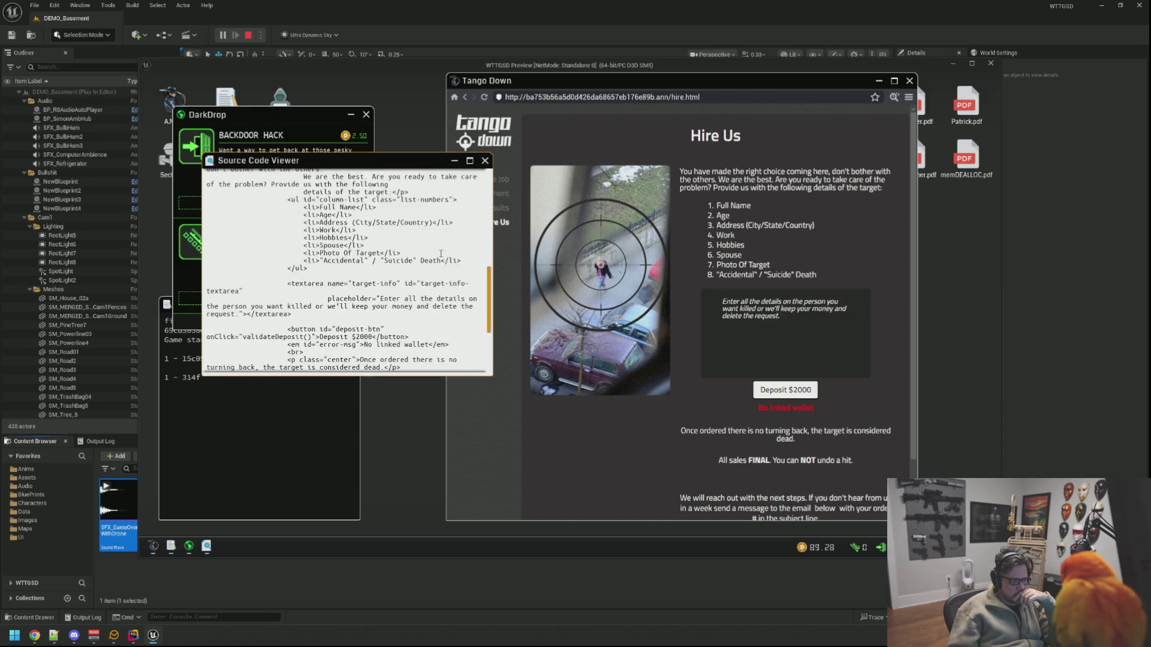
pyautogui.moveTo(492, 376)
pyautogui.mouseDown()
pyautogui.moveTo(749, 380)
pyautogui.moveTo(781, 420)
pyautogui.mouseUp()
pyautogui.scroll(15, 581, 336)
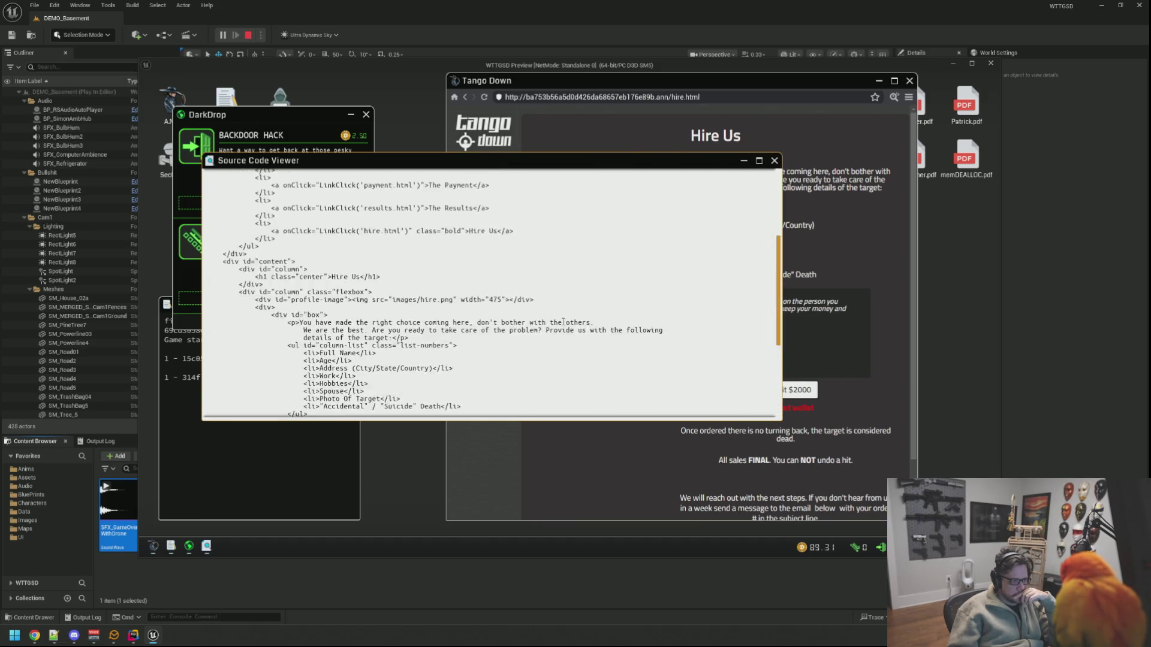
pyautogui.scroll(-15, 557, 316)
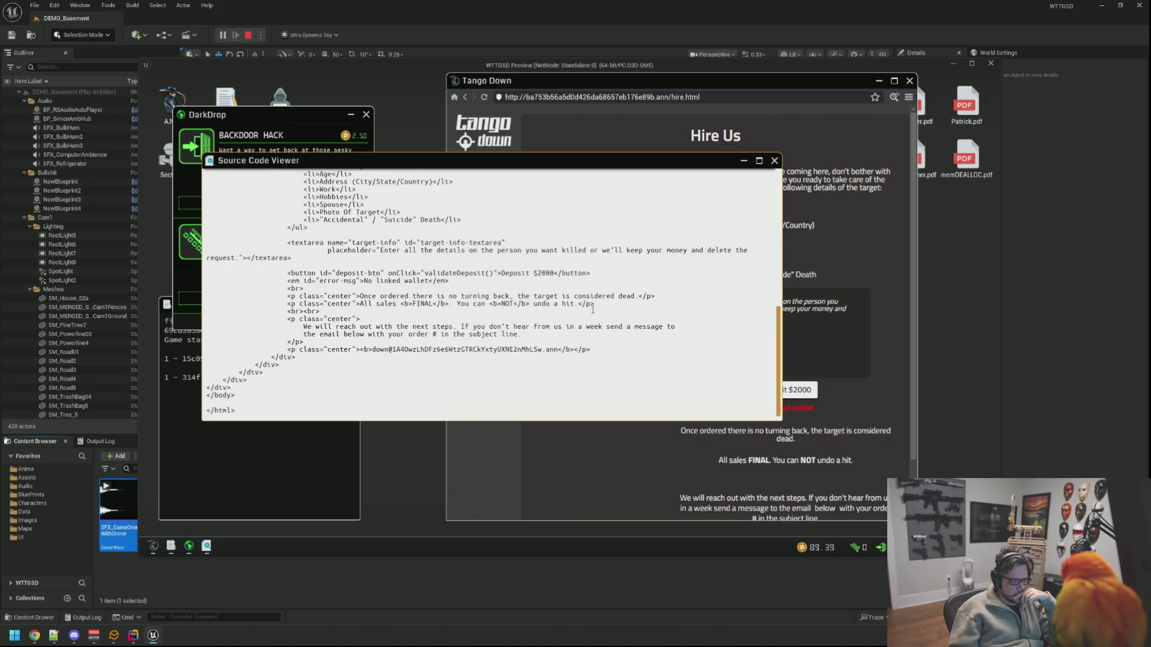
pyautogui.click(774, 161)
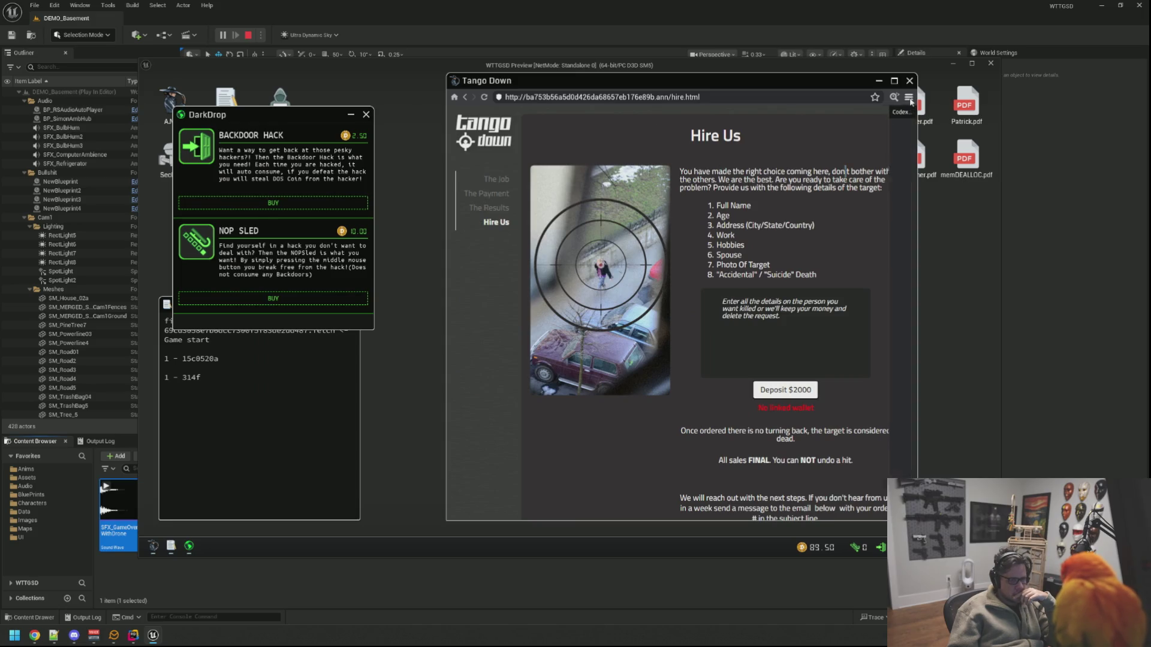
pyautogui.click(874, 97)
pyautogui.click(871, 113)
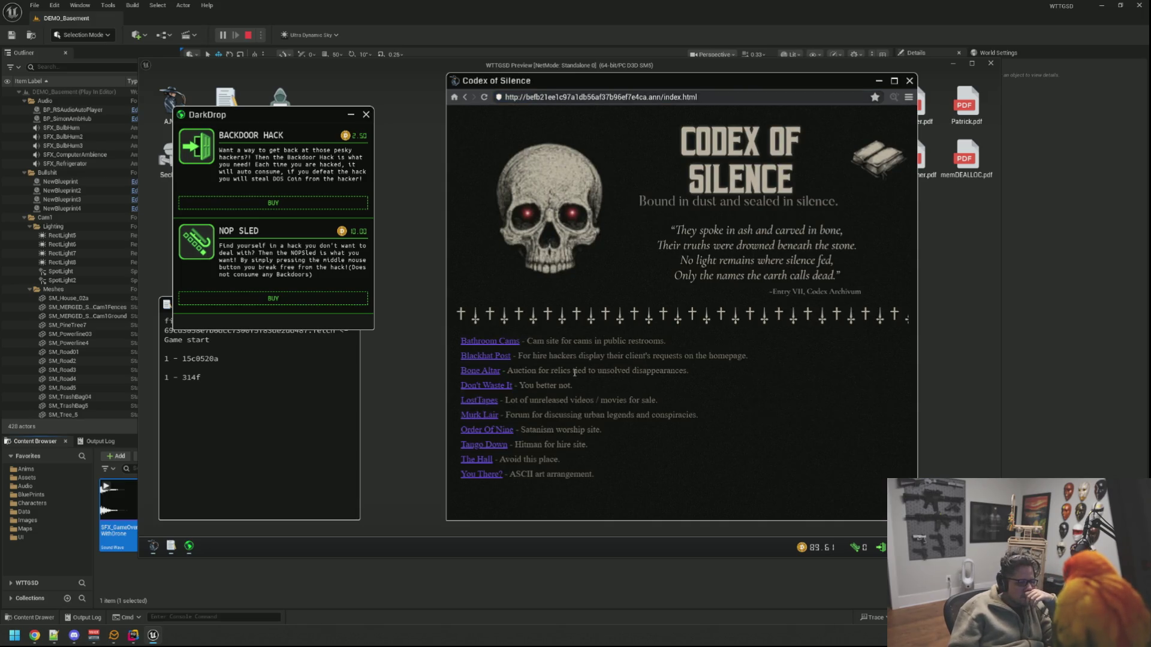
# Step: Open Black Hat Post from the Codex of Silence links, reloading after the first failed attempt
pyautogui.click(495, 357)
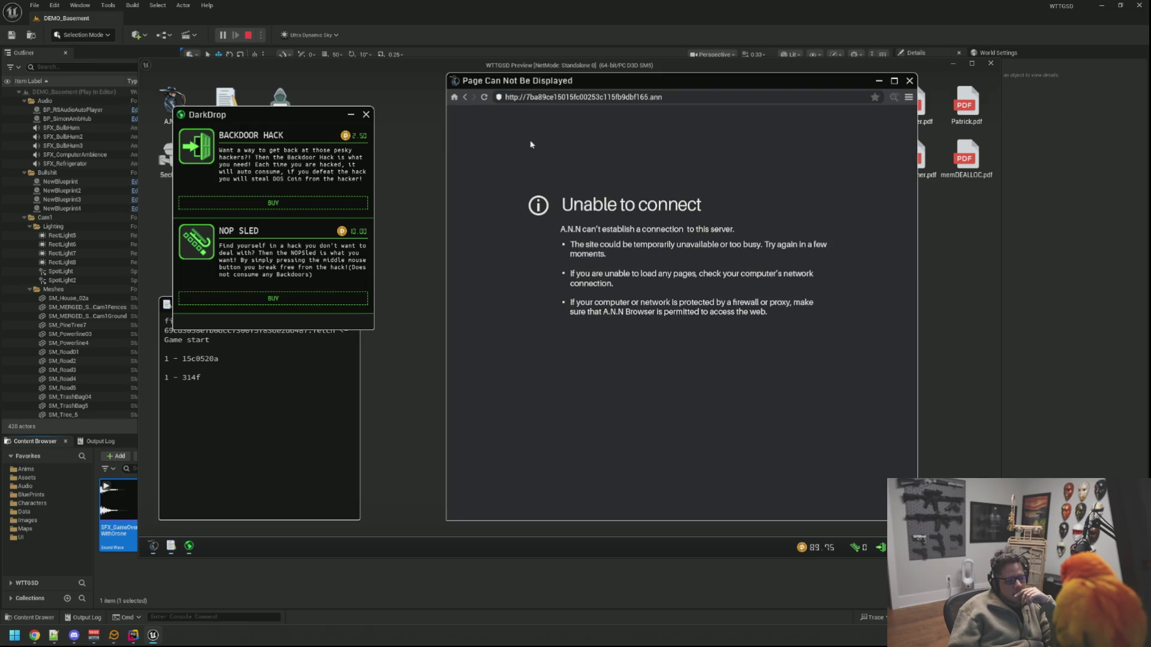
pyautogui.click(466, 99)
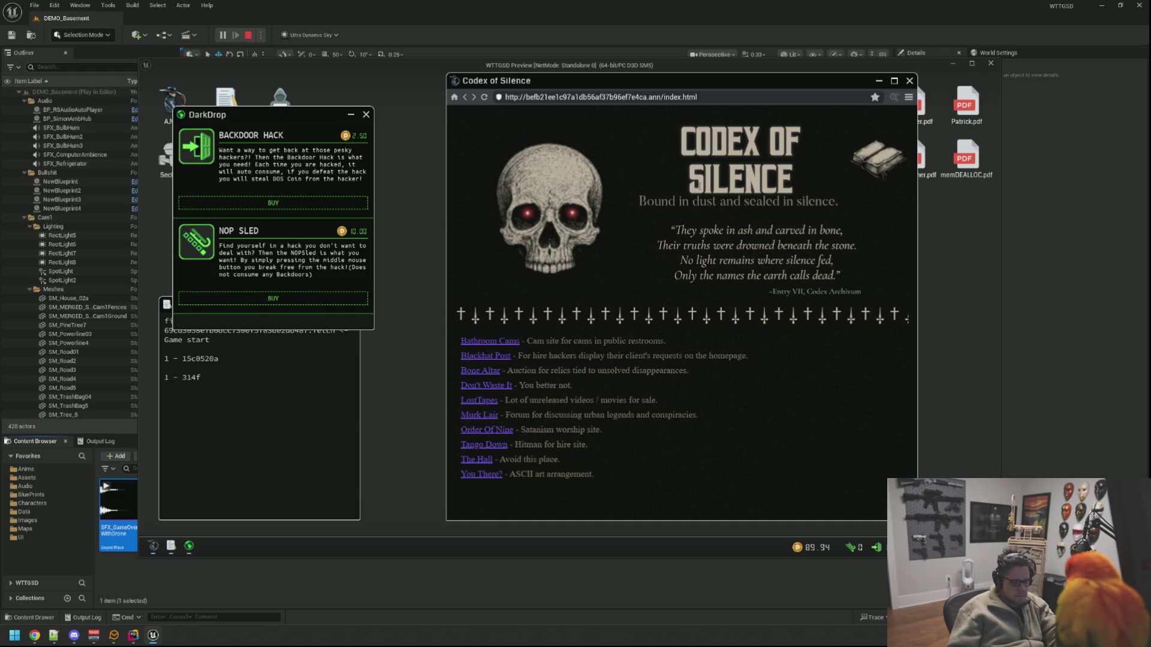
pyautogui.click(509, 360)
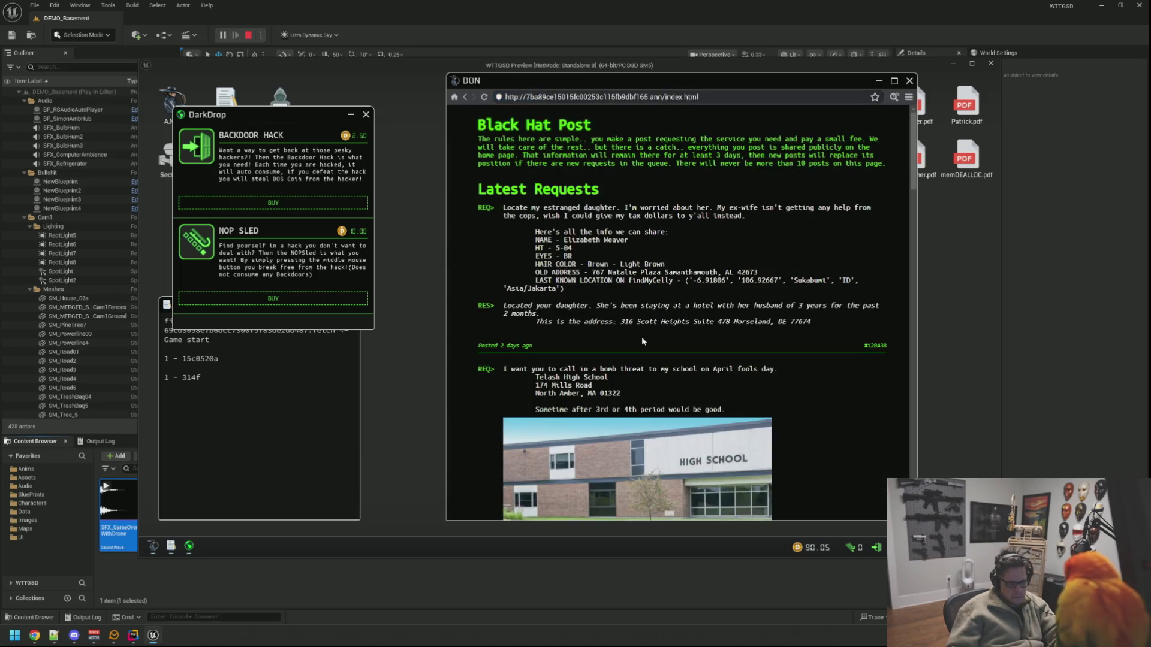
# Step: Open the Black Hat Post page source full-screen and scroll down through it
pyautogui.click(894, 97)
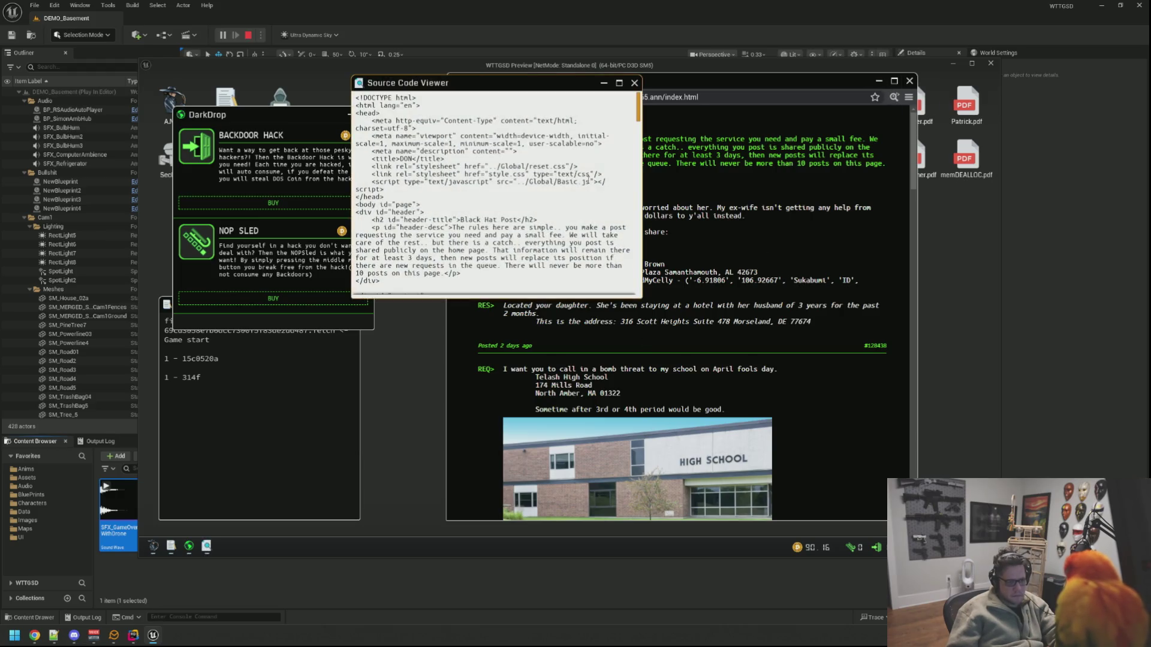
pyautogui.click(619, 82)
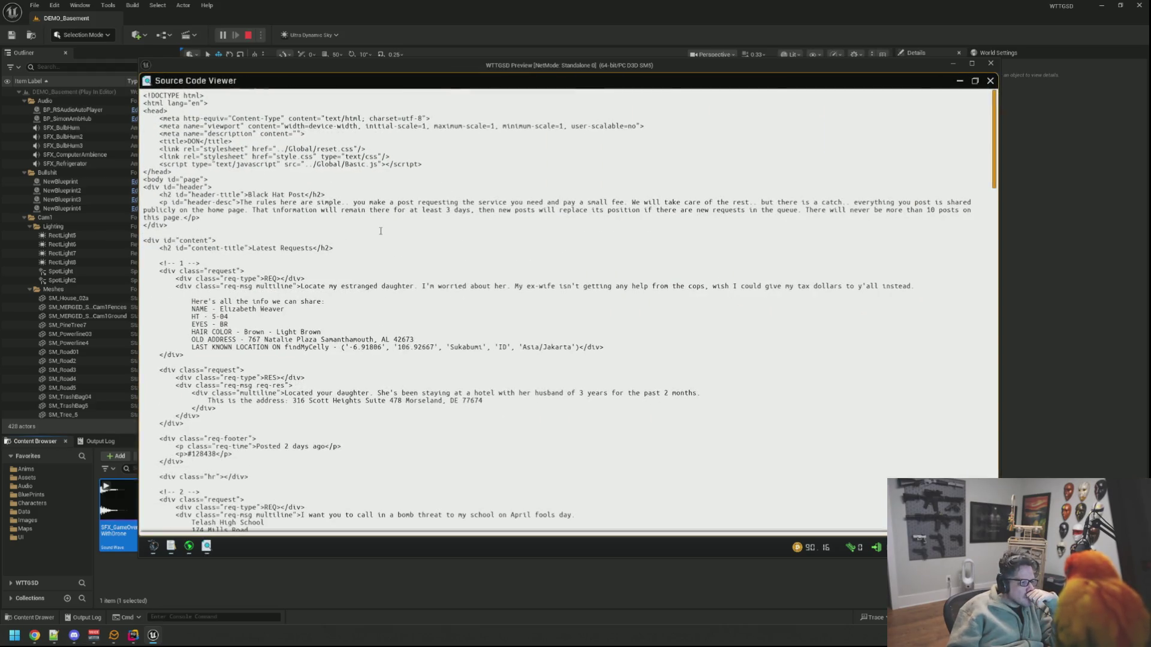
pyautogui.scroll(-6, 387, 235)
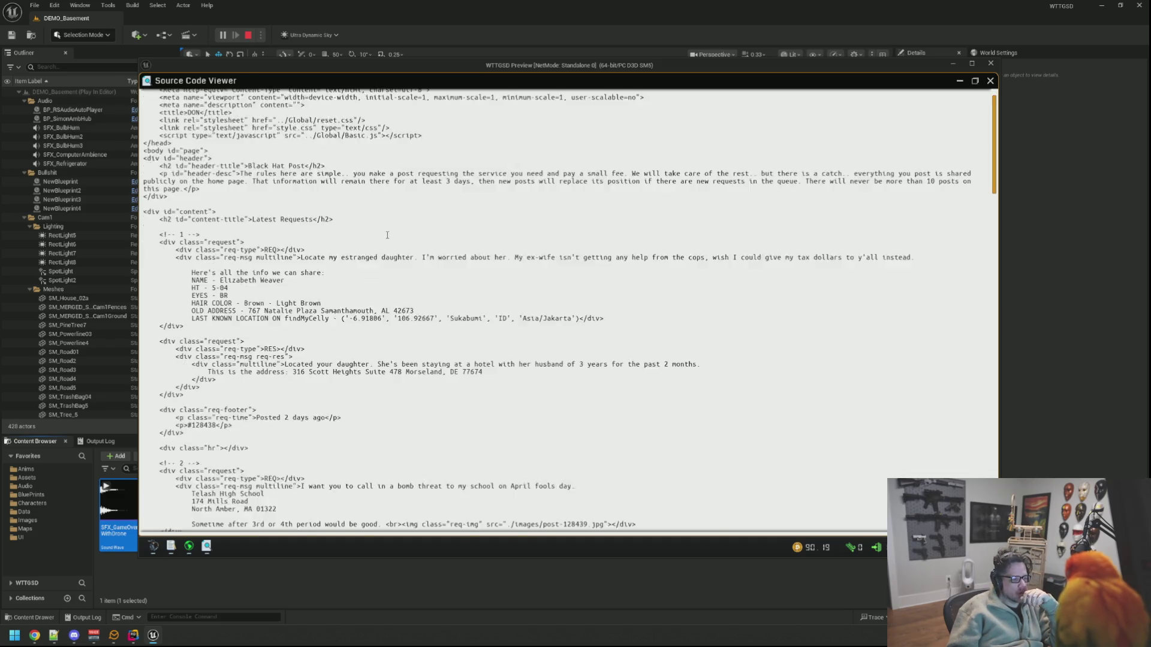
pyautogui.scroll(-8, 387, 235)
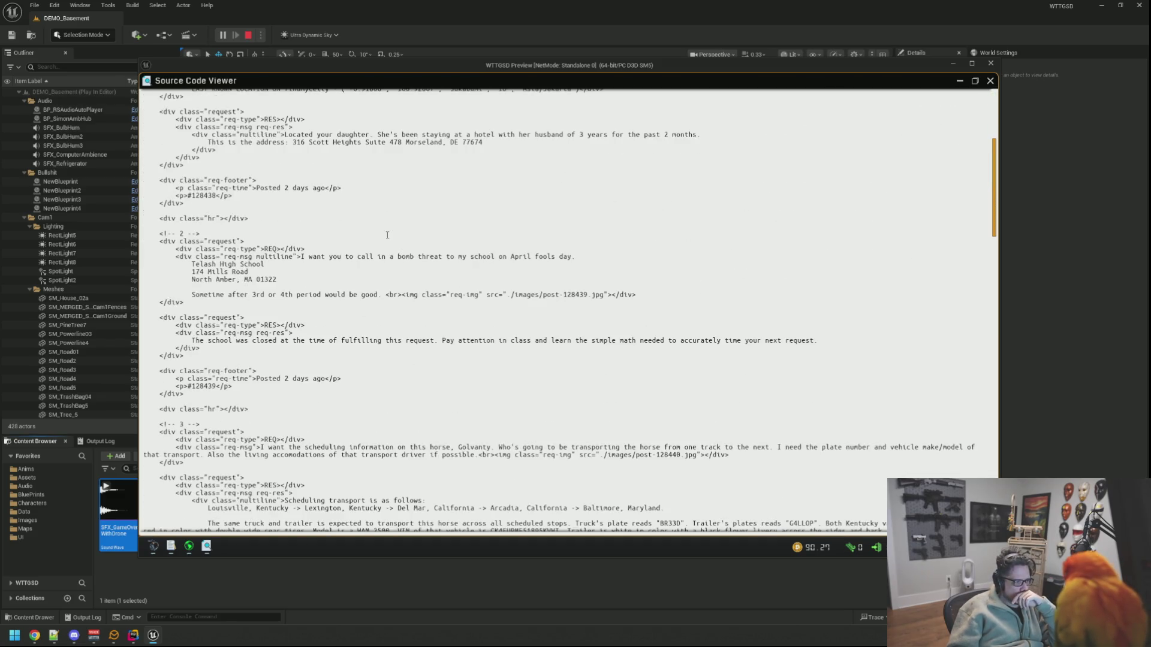
pyautogui.scroll(-2, 387, 235)
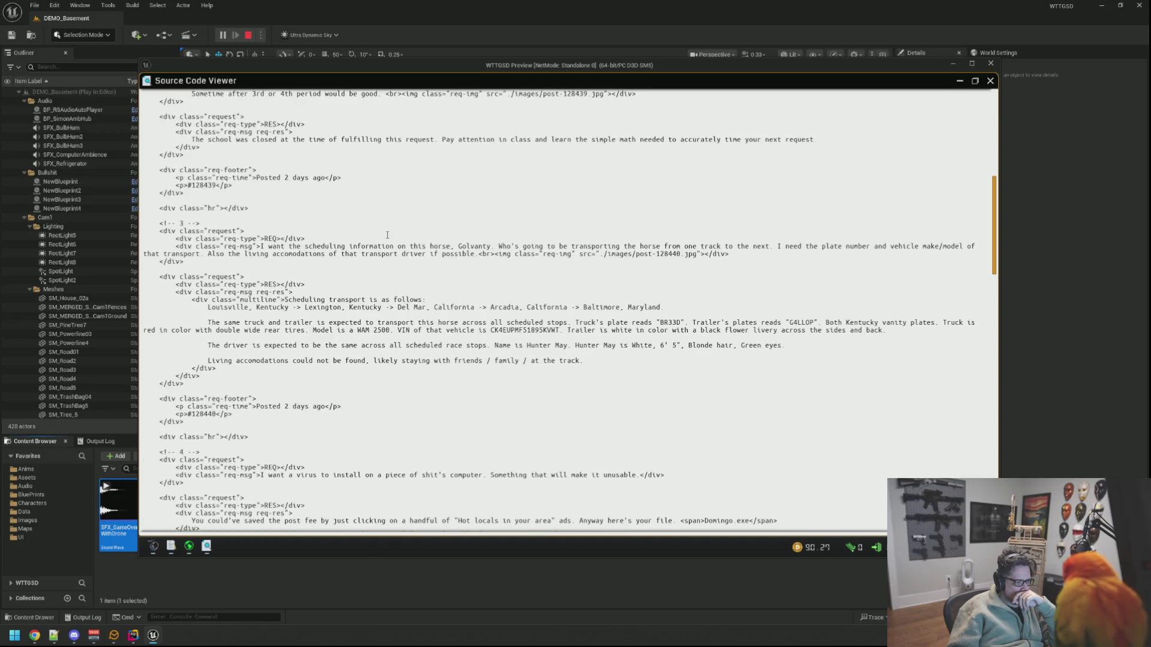
pyautogui.scroll(-10, 387, 235)
pyautogui.scroll(-5, 387, 235)
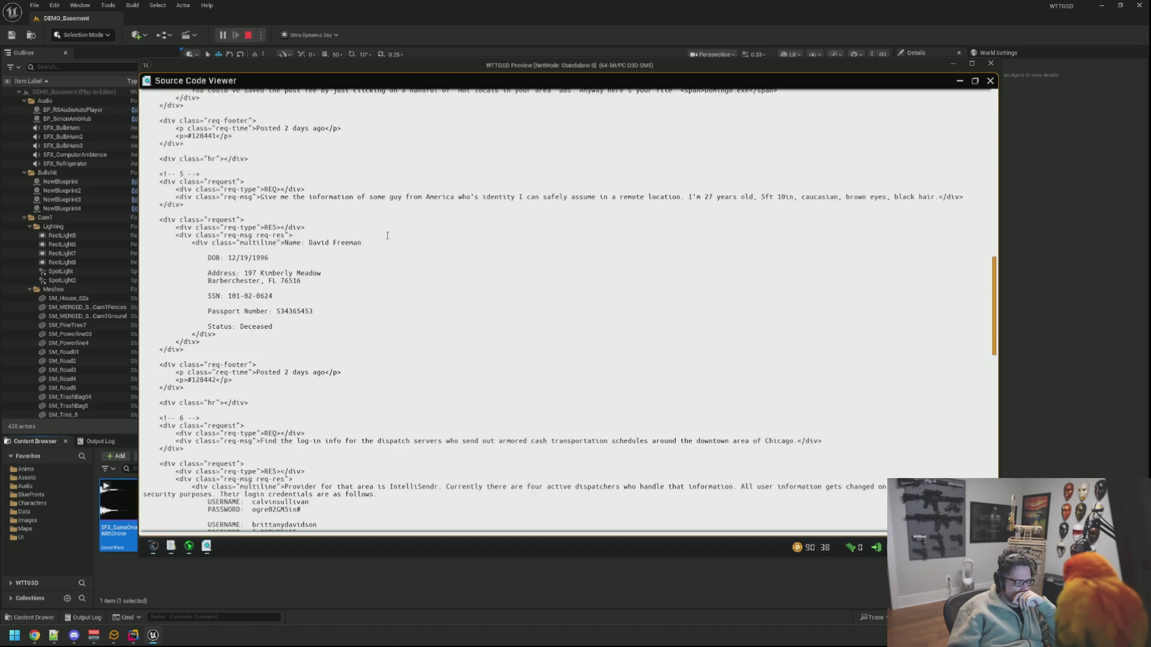
pyautogui.scroll(-6, 388, 235)
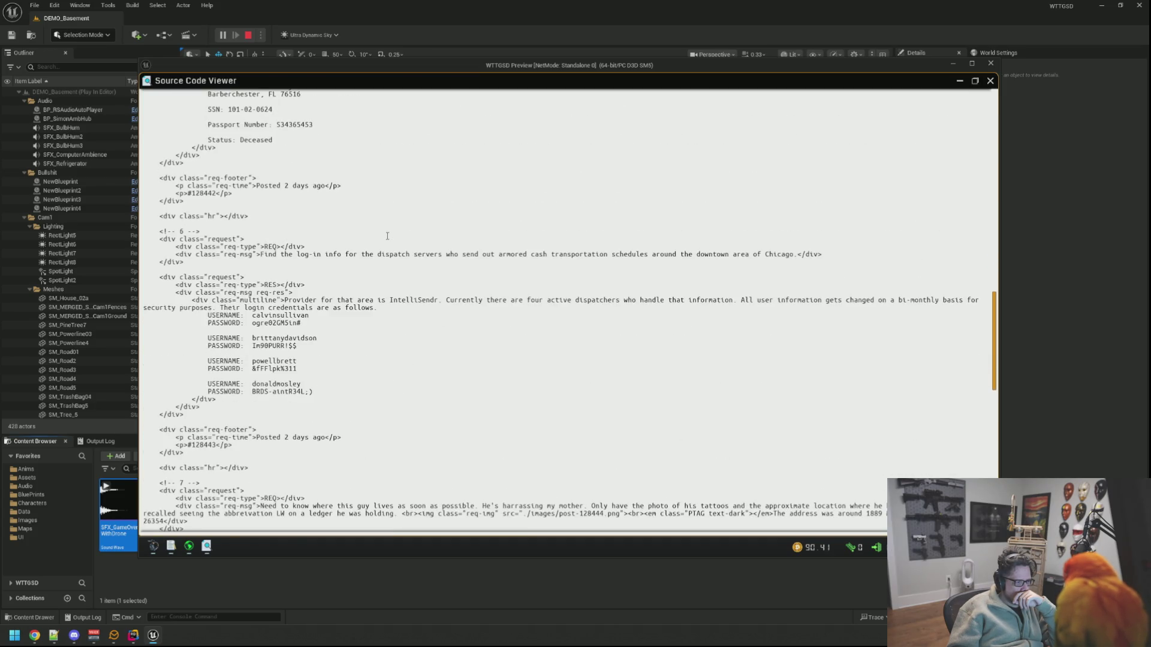
pyautogui.scroll(-3, 388, 235)
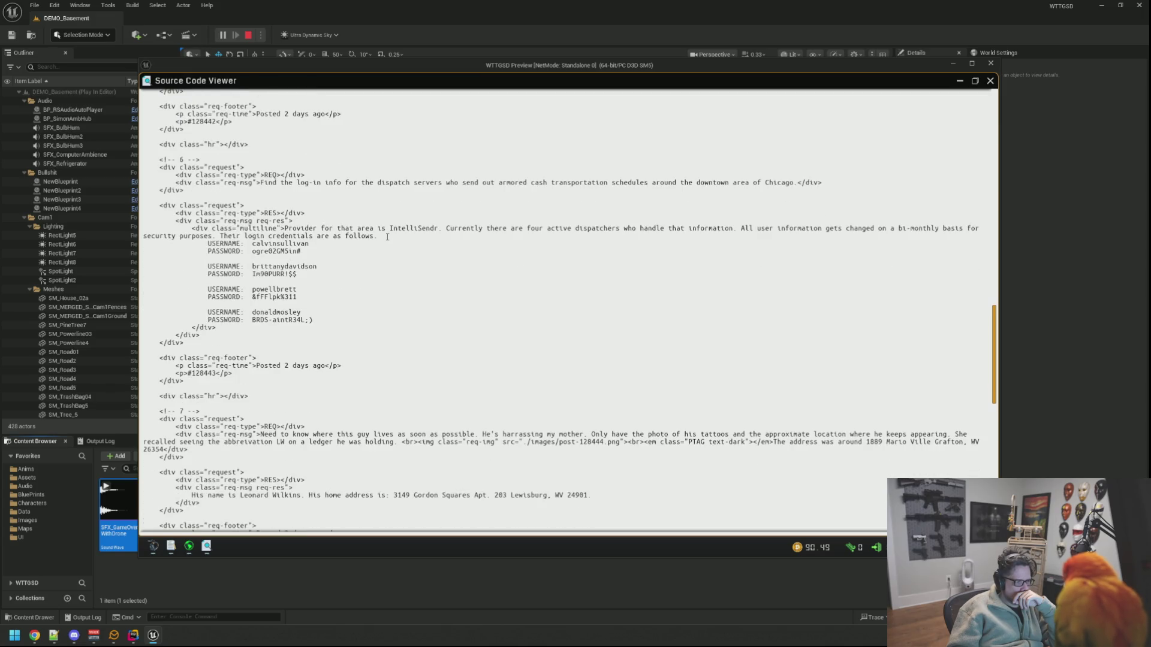
# Step: Scroll to the end of the source, then restore and close the viewer
pyautogui.scroll(-2, 388, 237)
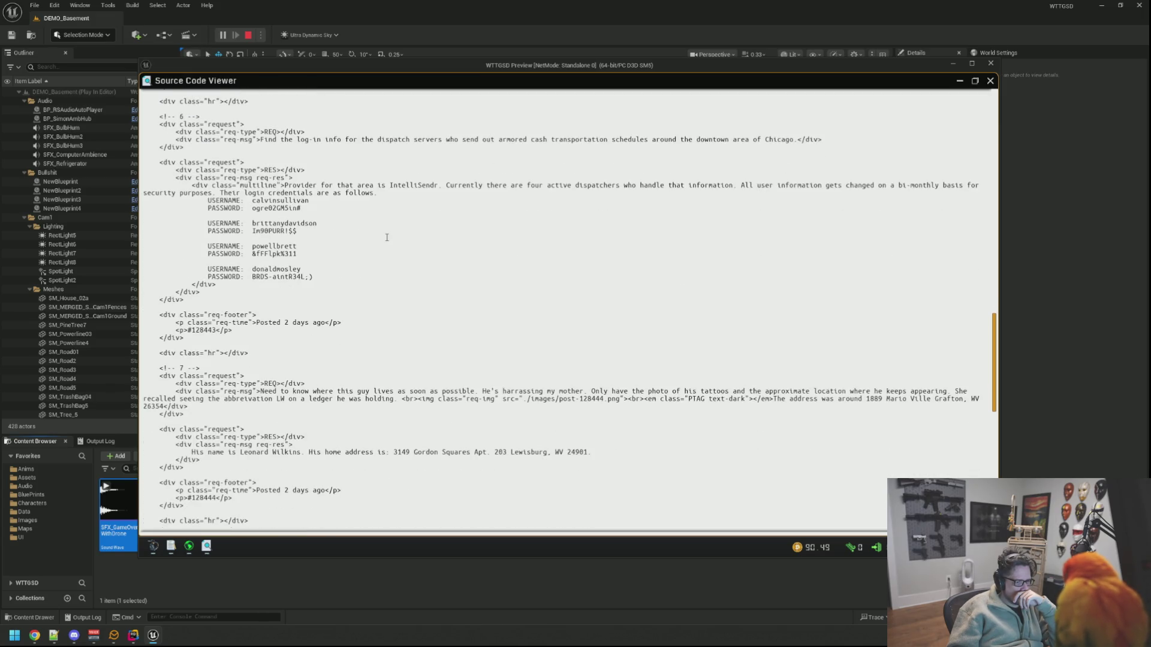
pyautogui.scroll(-10, 386, 237)
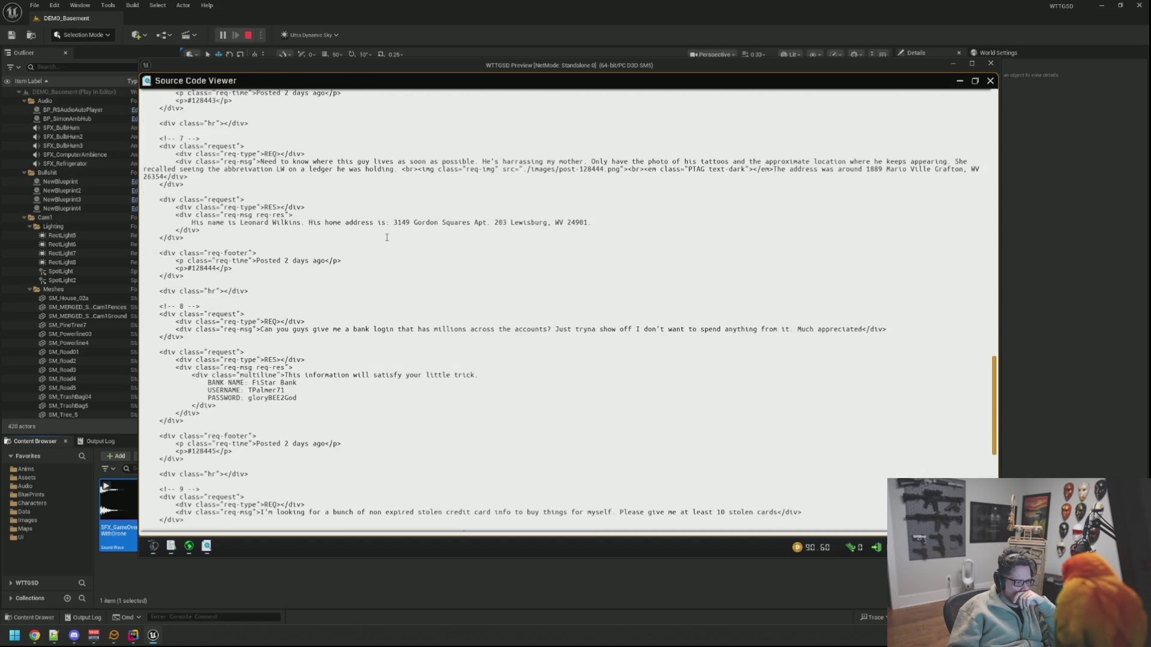
pyautogui.scroll(-12, 387, 238)
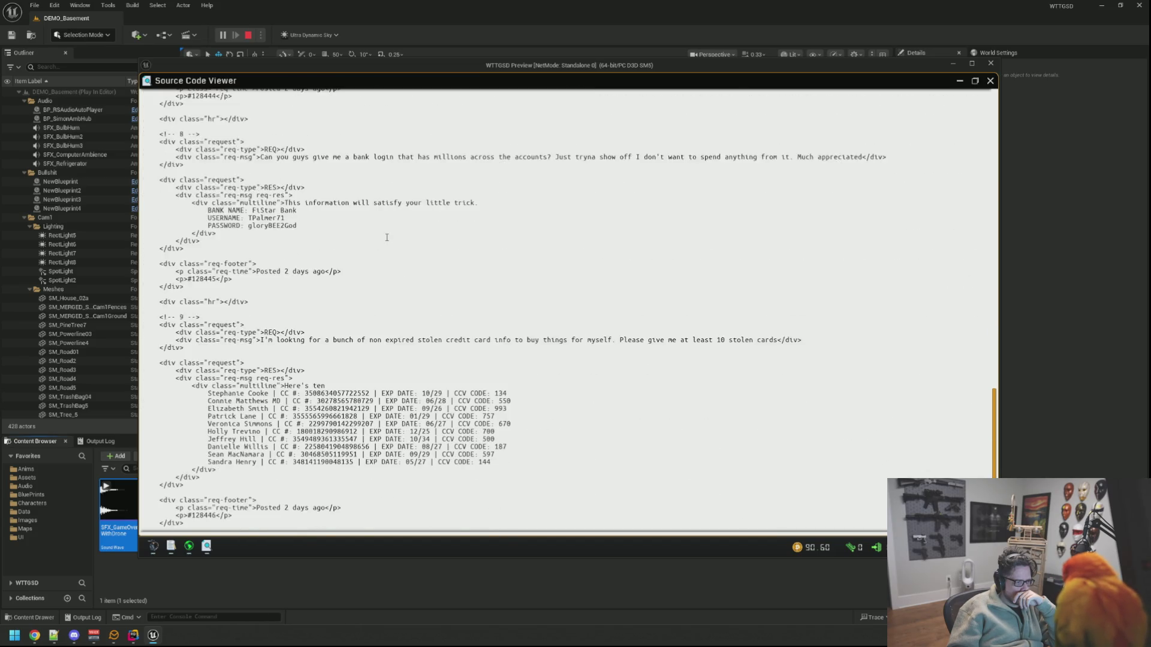
pyautogui.scroll(-6, 386, 237)
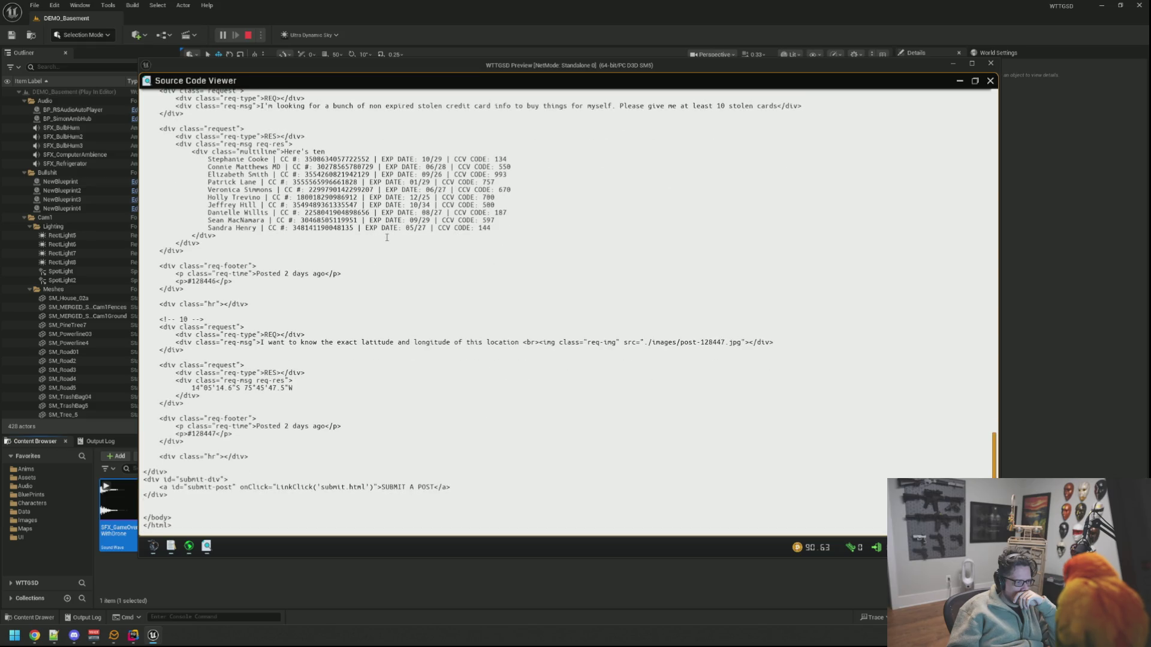
pyautogui.click(972, 82)
pyautogui.click(635, 81)
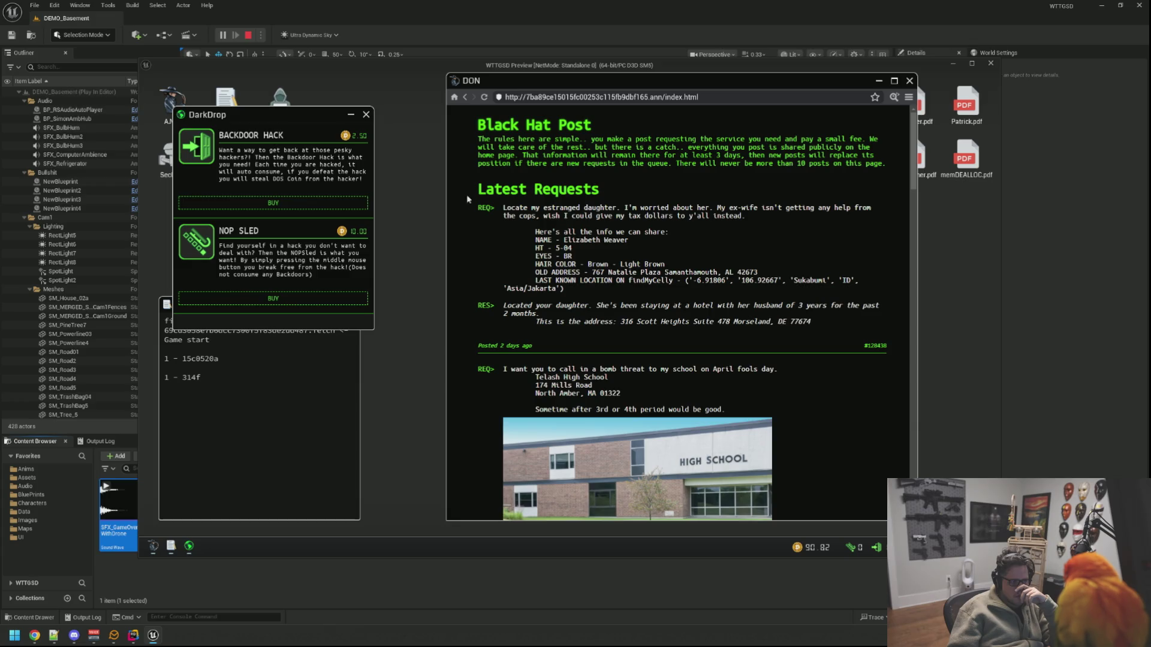
# Step: Scroll down to the last request and the SUBMIT A POST footer
pyautogui.scroll(-15, 600, 240)
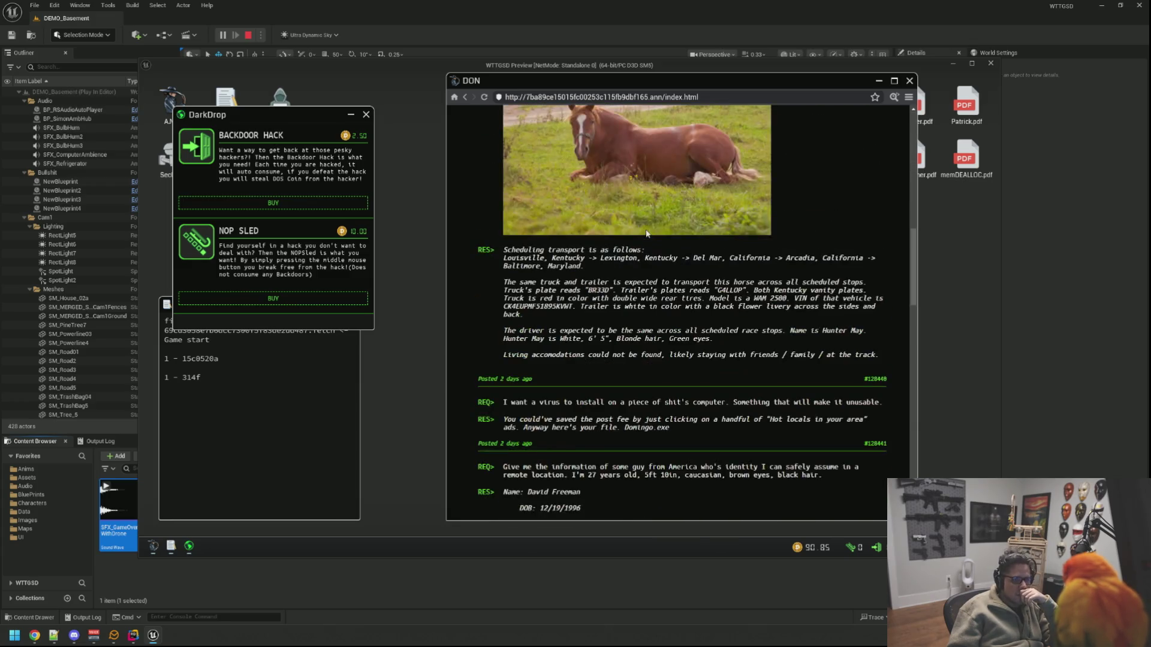
pyautogui.scroll(-10, 646, 233)
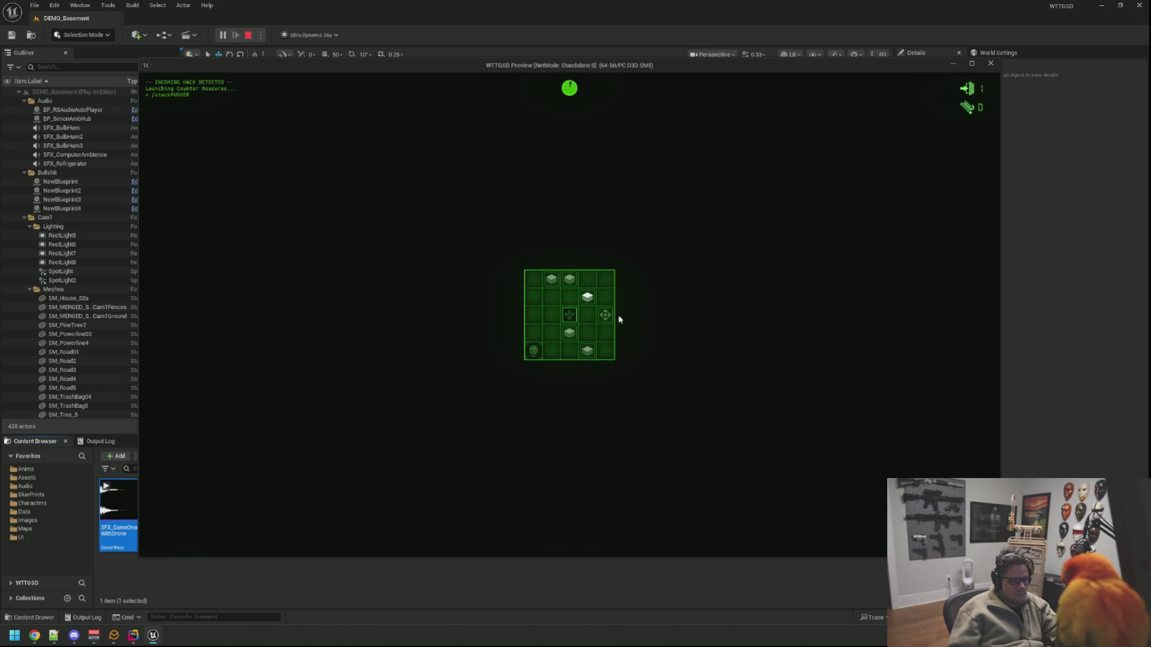
# Step: Solve the StackPusher grid to block the hack, then open the SUBMIT A POST page
pyautogui.click(564, 298)
pyautogui.click(570, 319)
pyautogui.click(581, 332)
pyautogui.click(574, 336)
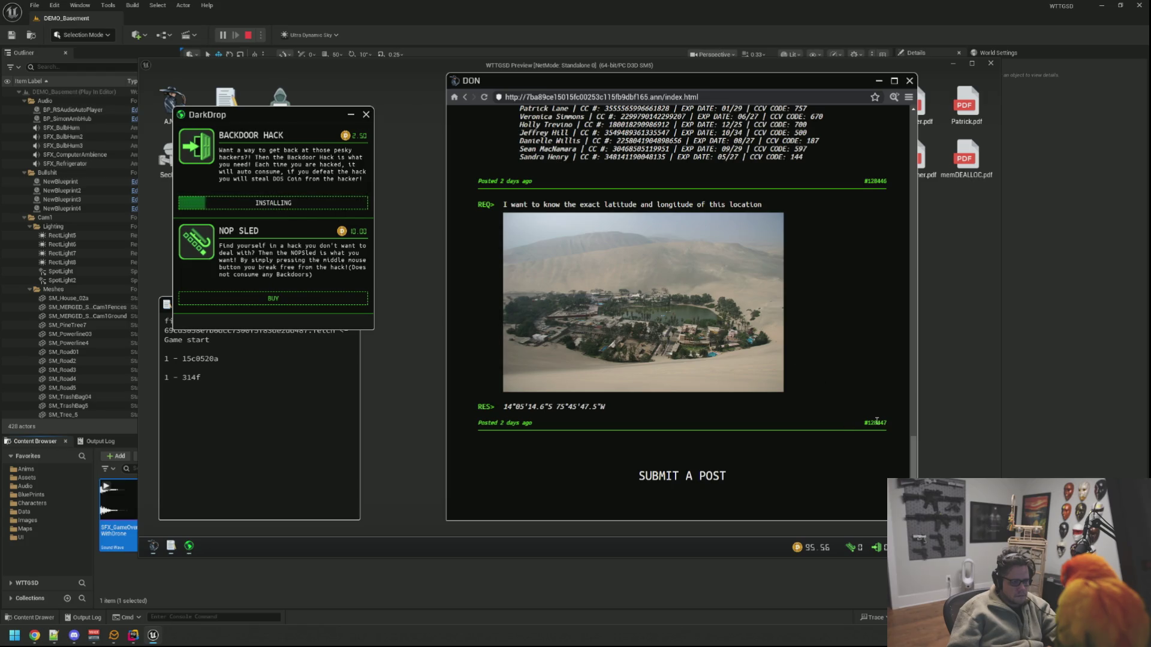
pyautogui.click(682, 476)
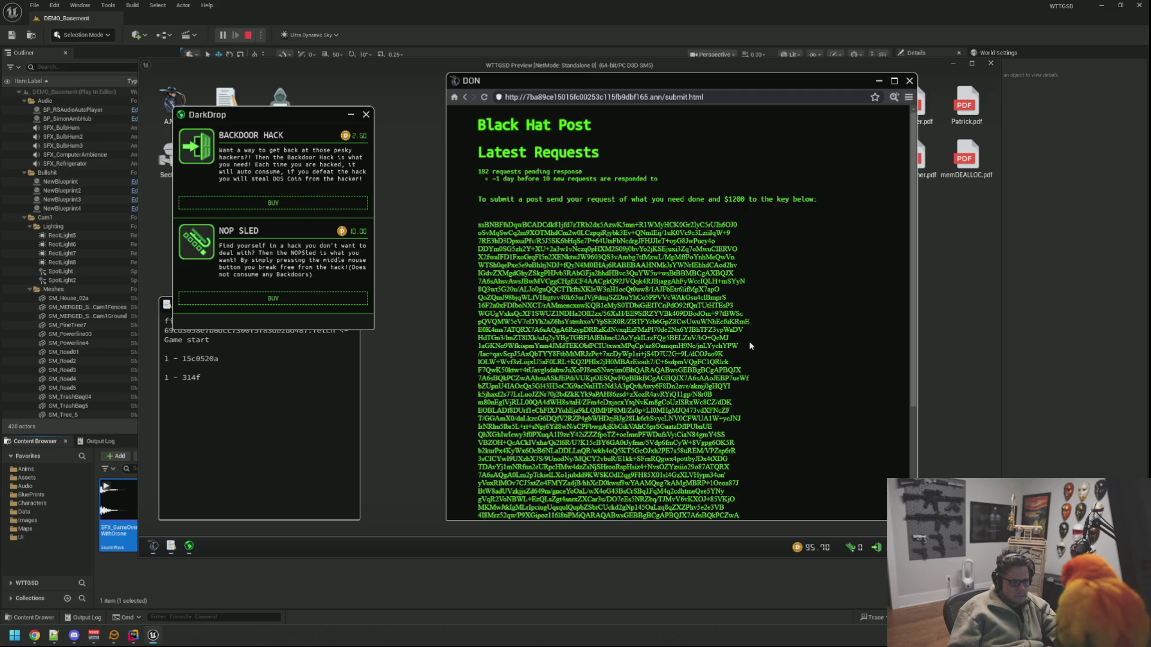
# Step: Scroll through the submit page's long key and $1200 request text, then view its source
pyautogui.scroll(-3, 749, 343)
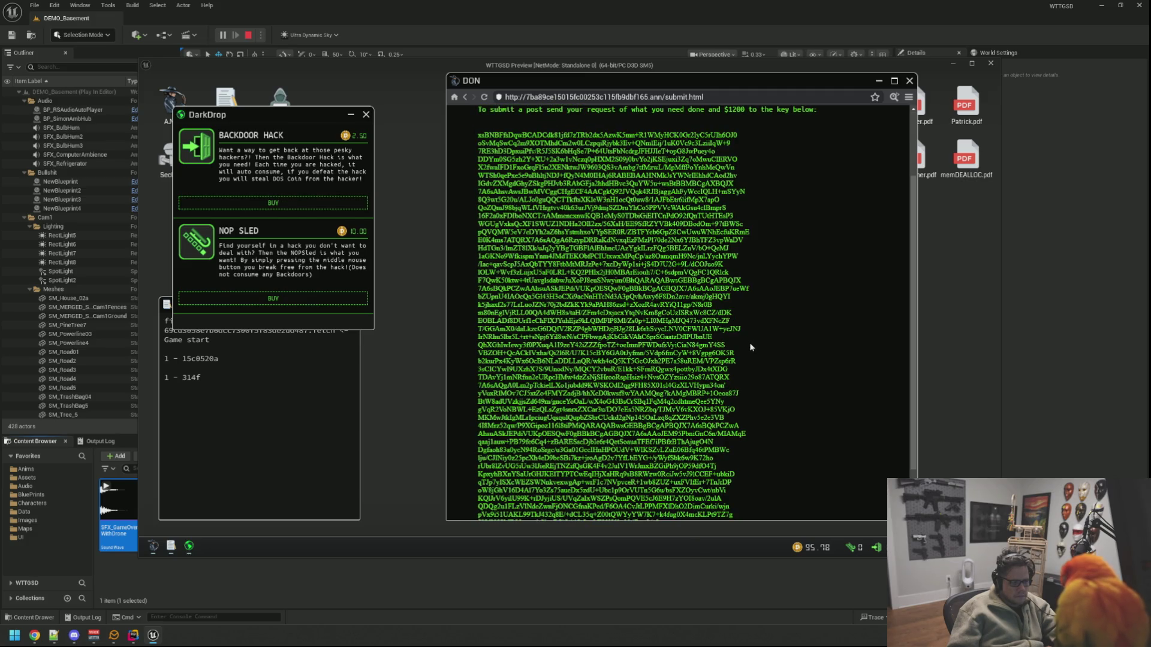
pyautogui.scroll(-1, 749, 345)
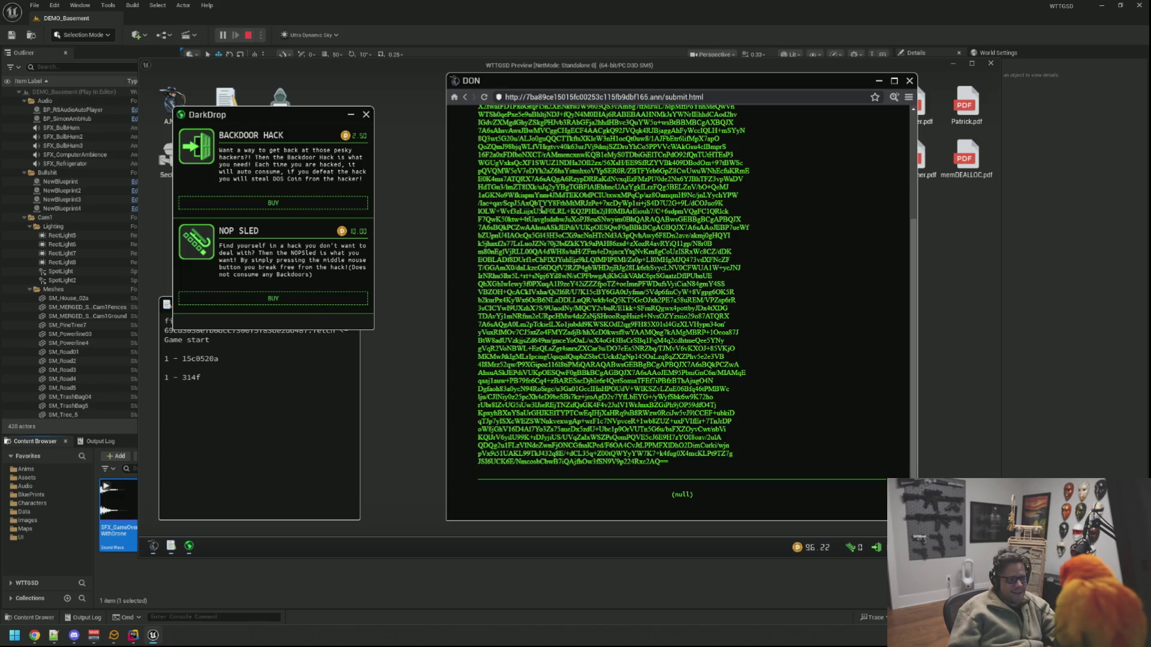
pyautogui.scroll(1, 694, 315)
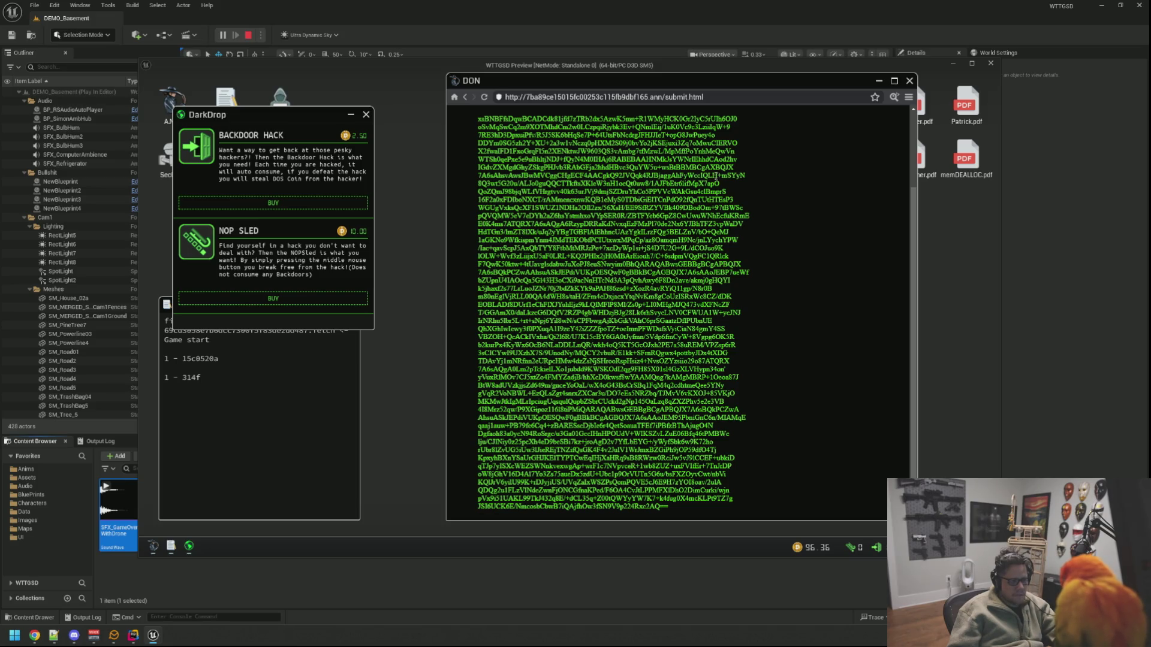
pyautogui.scroll(2, 709, 164)
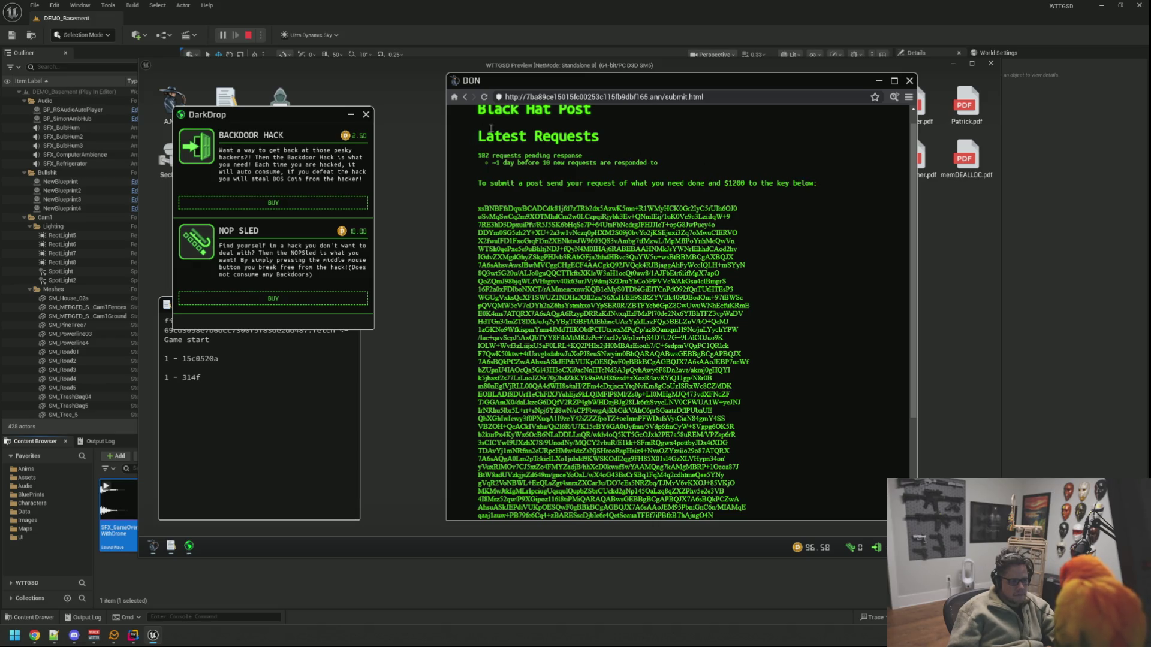
pyautogui.scroll(1, 564, 116)
pyautogui.scroll(-3, 840, 380)
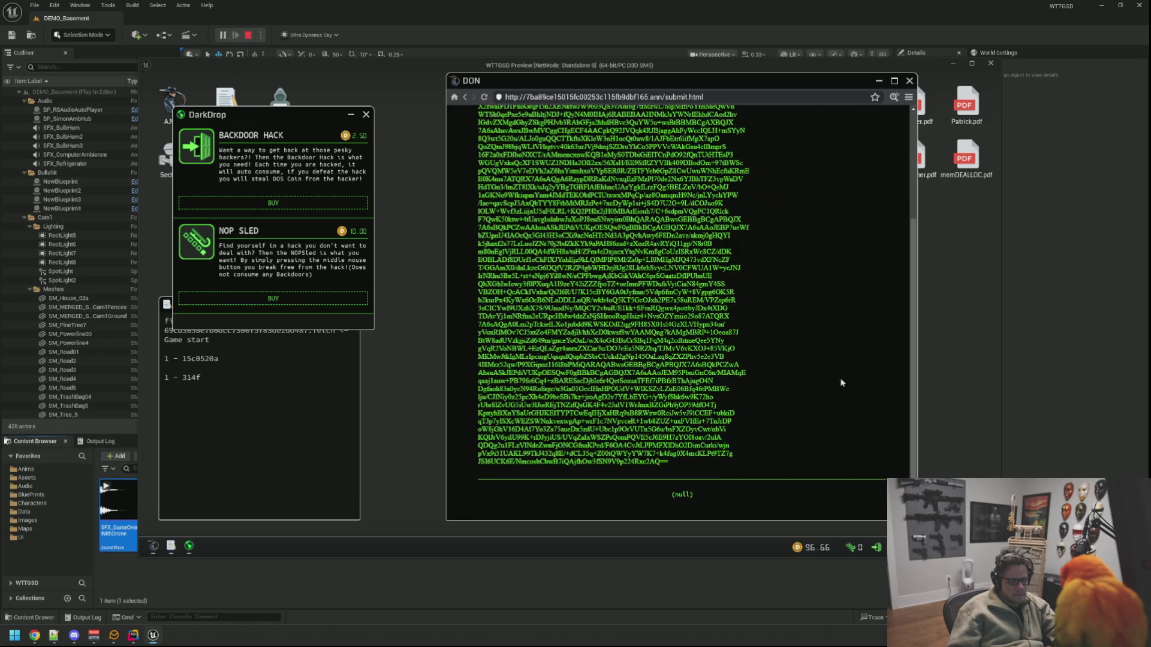
pyautogui.click(893, 97)
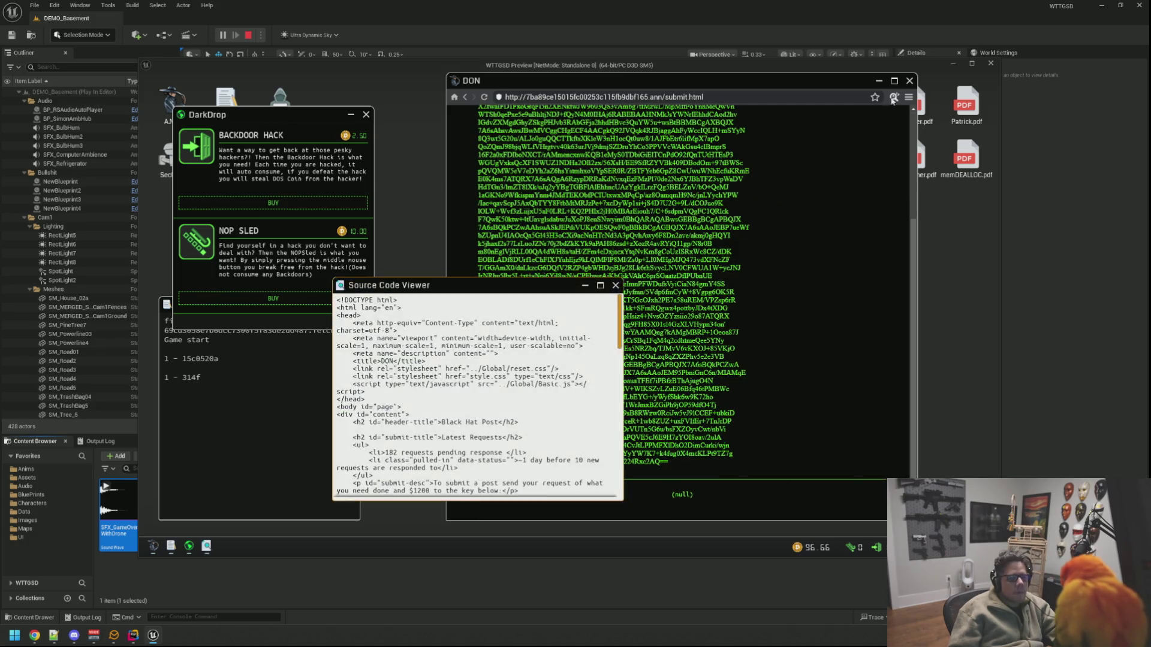
# Step: Reposition and maximize the submit page source, read it, close it, and go back
pyautogui.moveTo(460, 292); pyautogui.dragTo(506, 103)
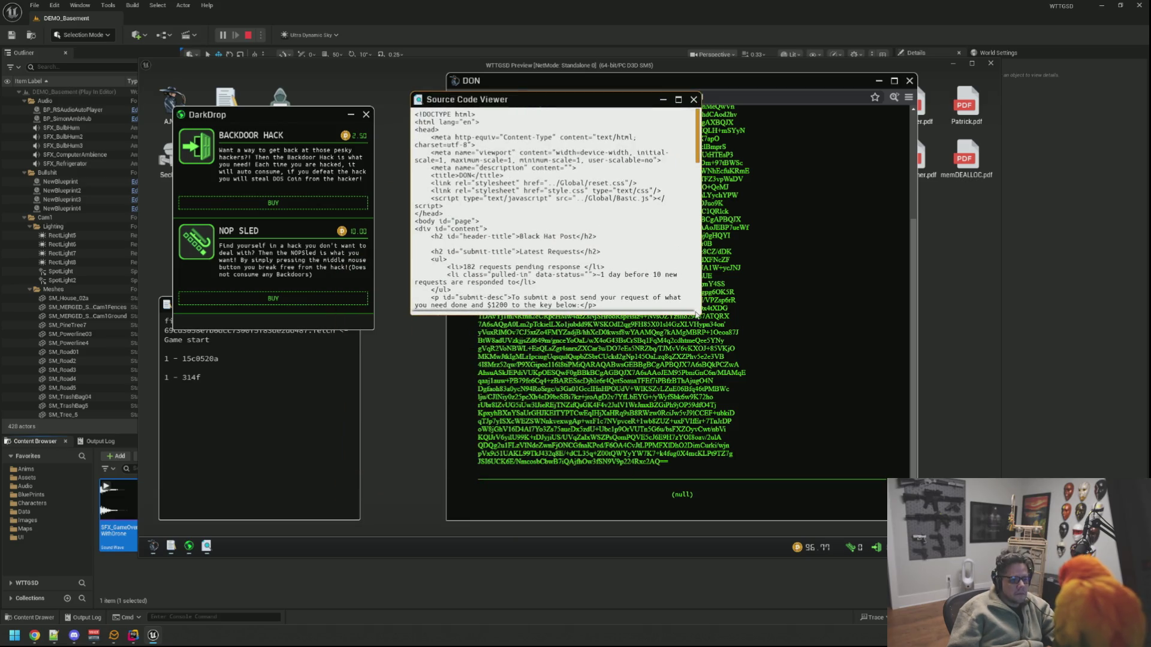
pyautogui.click(646, 96)
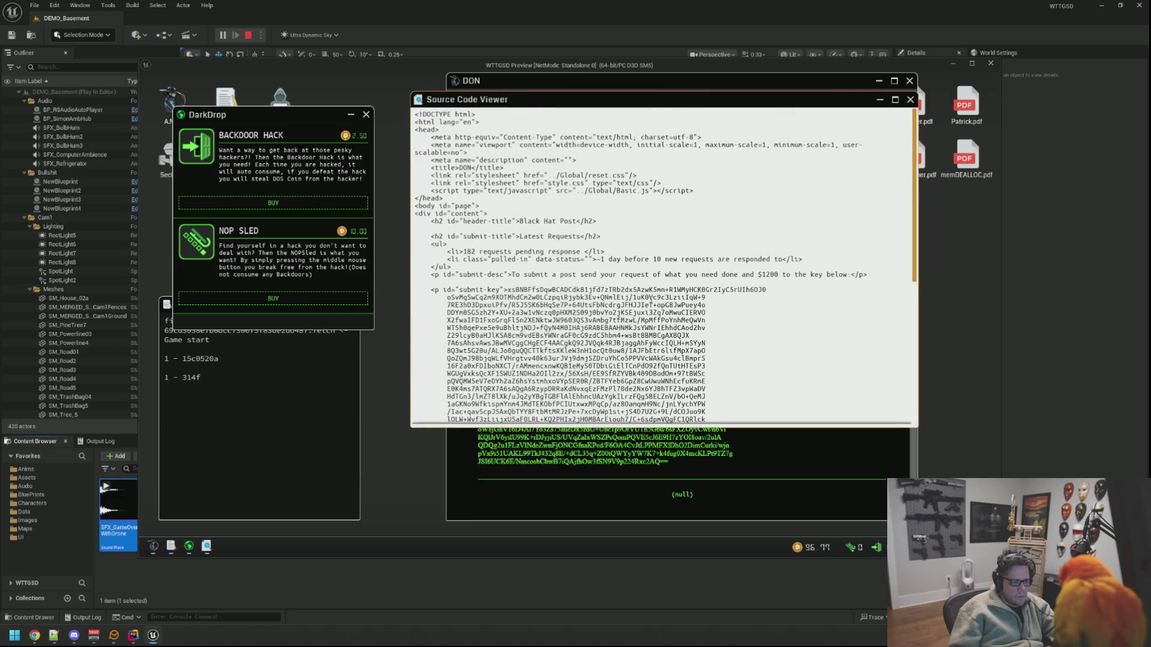
pyautogui.scroll(-10, 650, 298)
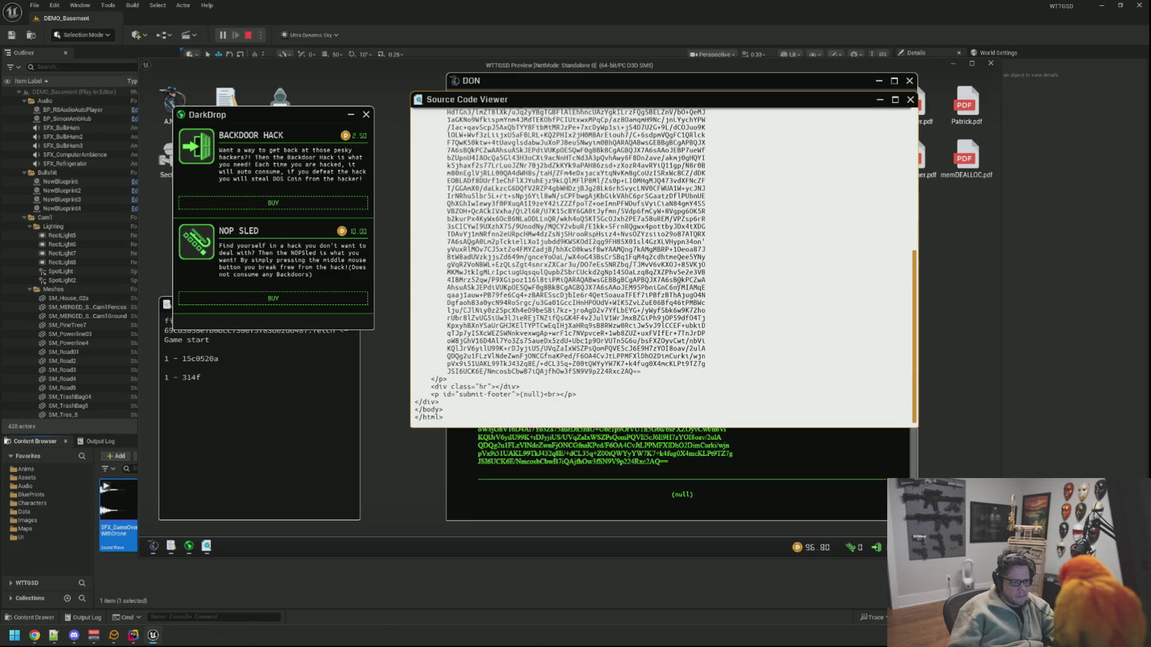
pyautogui.scroll(3, 737, 321)
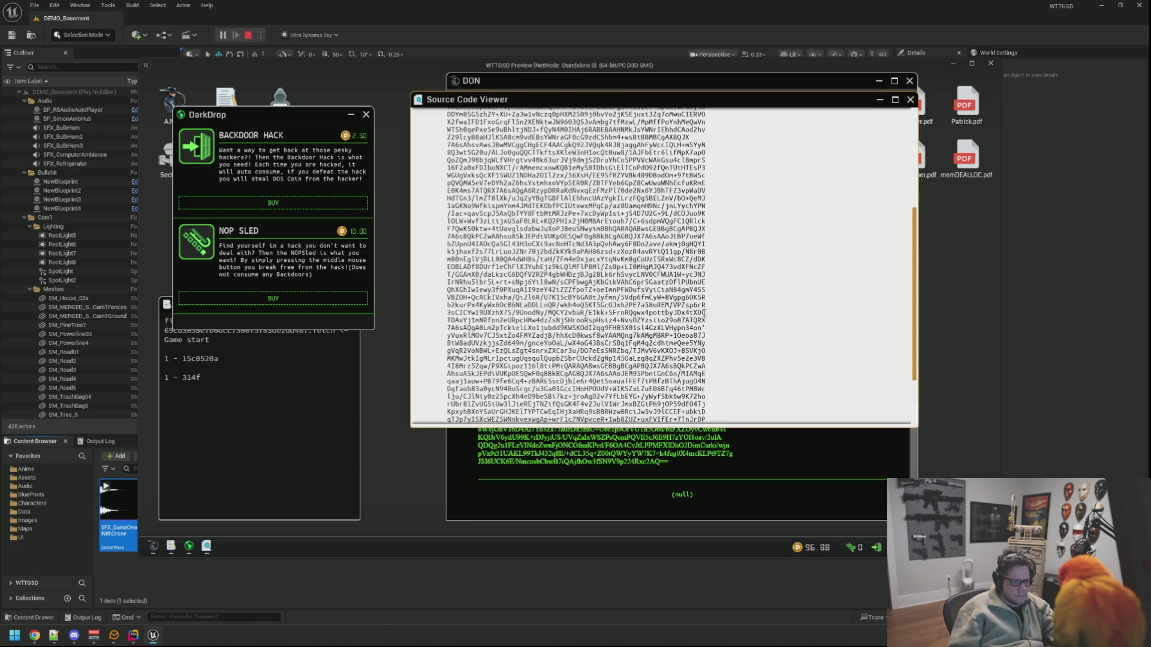
pyautogui.scroll(-3, 771, 326)
pyautogui.scroll(5, 778, 326)
pyautogui.scroll(5, 779, 326)
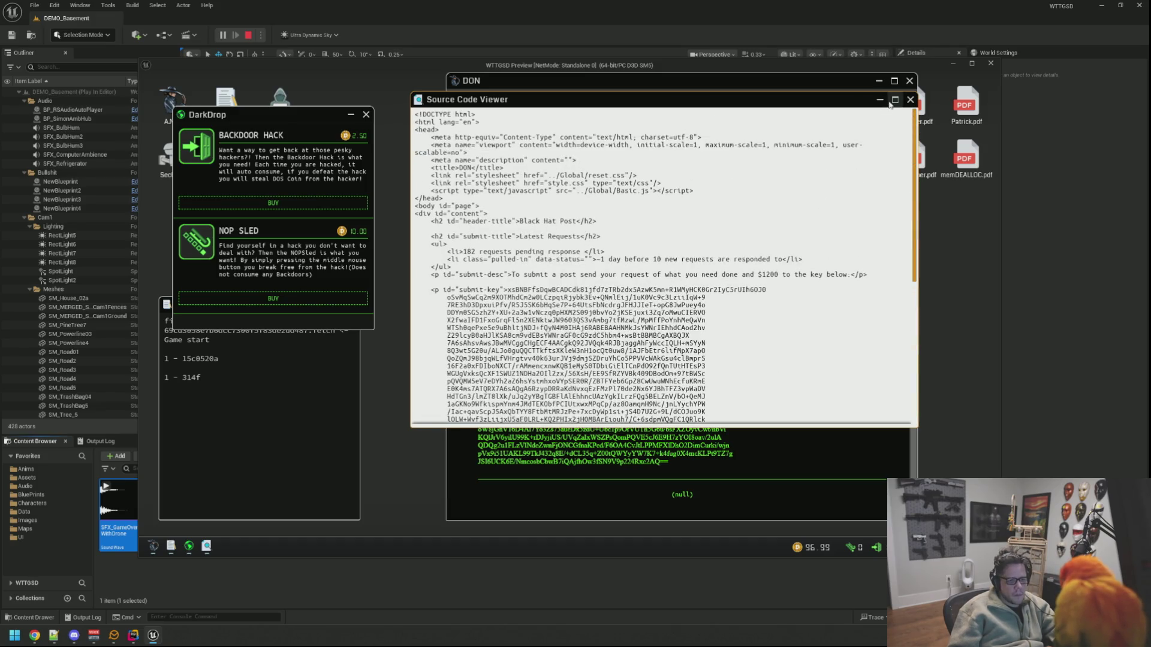
pyautogui.click(910, 100)
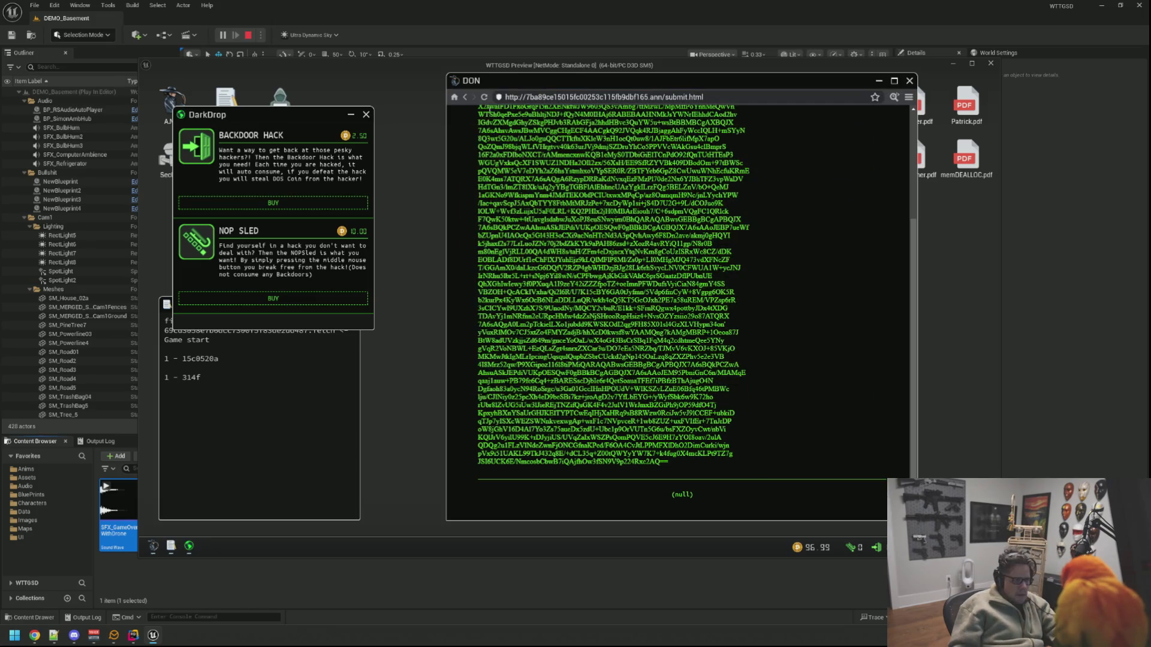
pyautogui.click(464, 98)
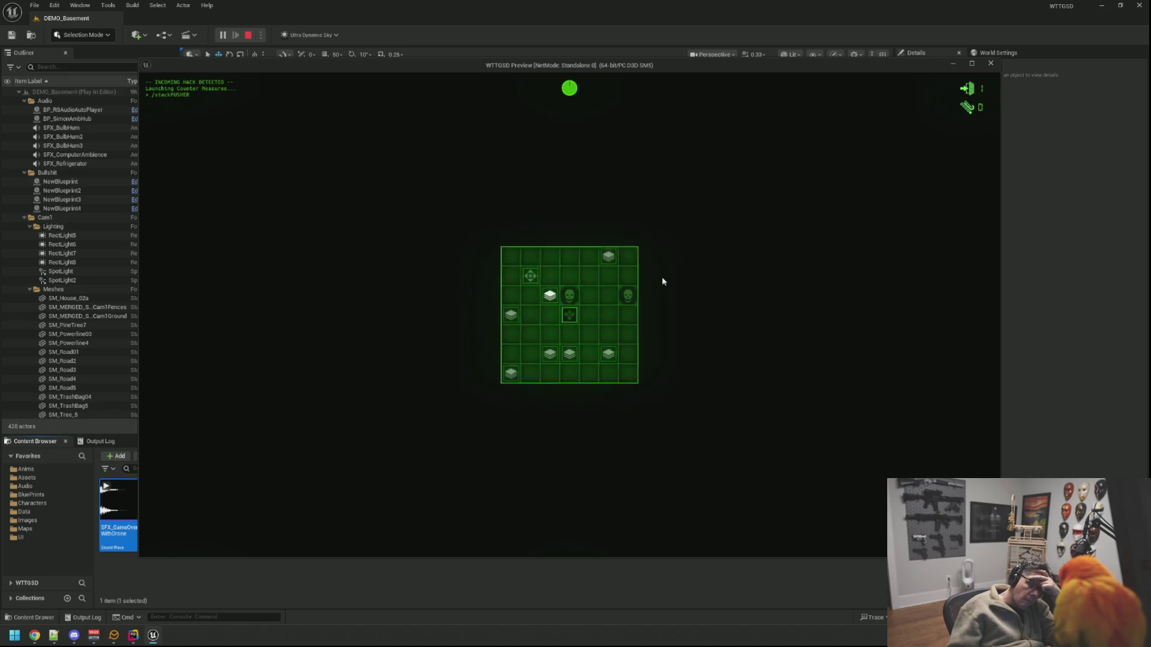
# Step: Push stacks around the StackPusher grid until HACK BLOCKED appears
pyautogui.click(553, 302)
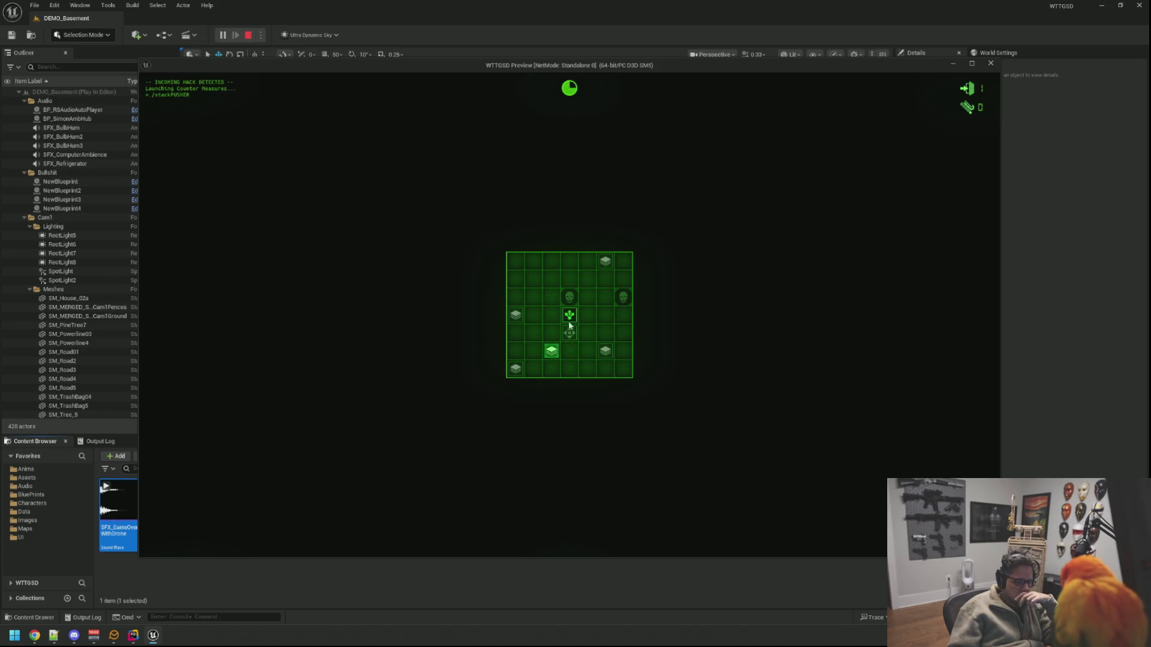
pyautogui.click(589, 335)
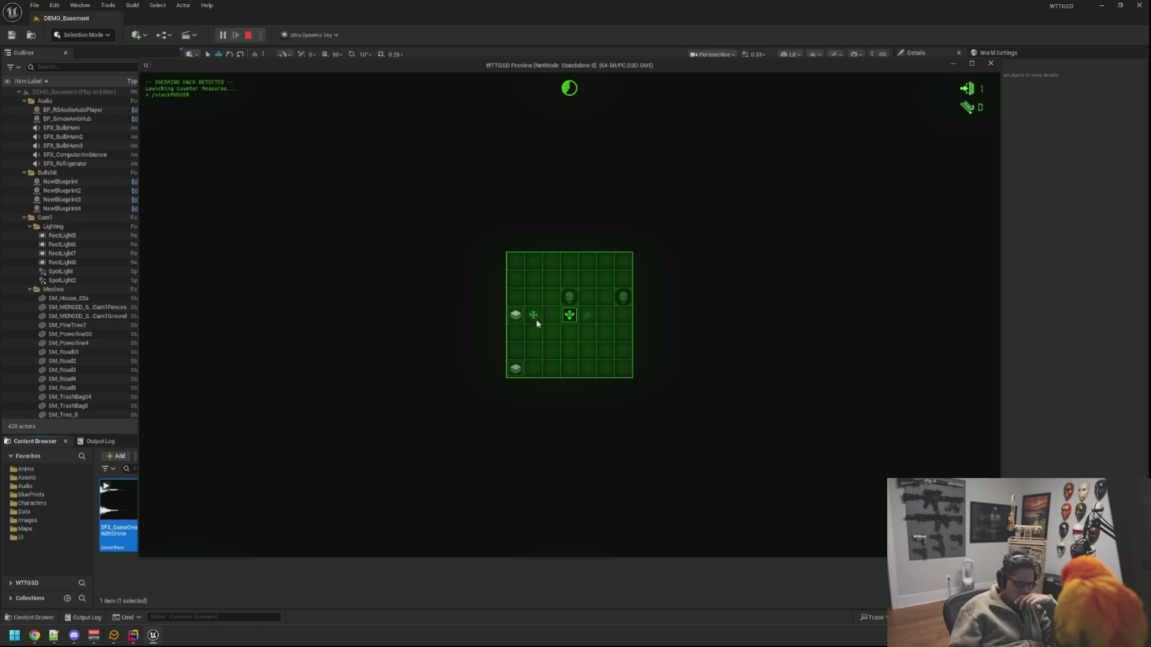
pyautogui.click(534, 320)
pyautogui.click(535, 351)
pyautogui.click(568, 321)
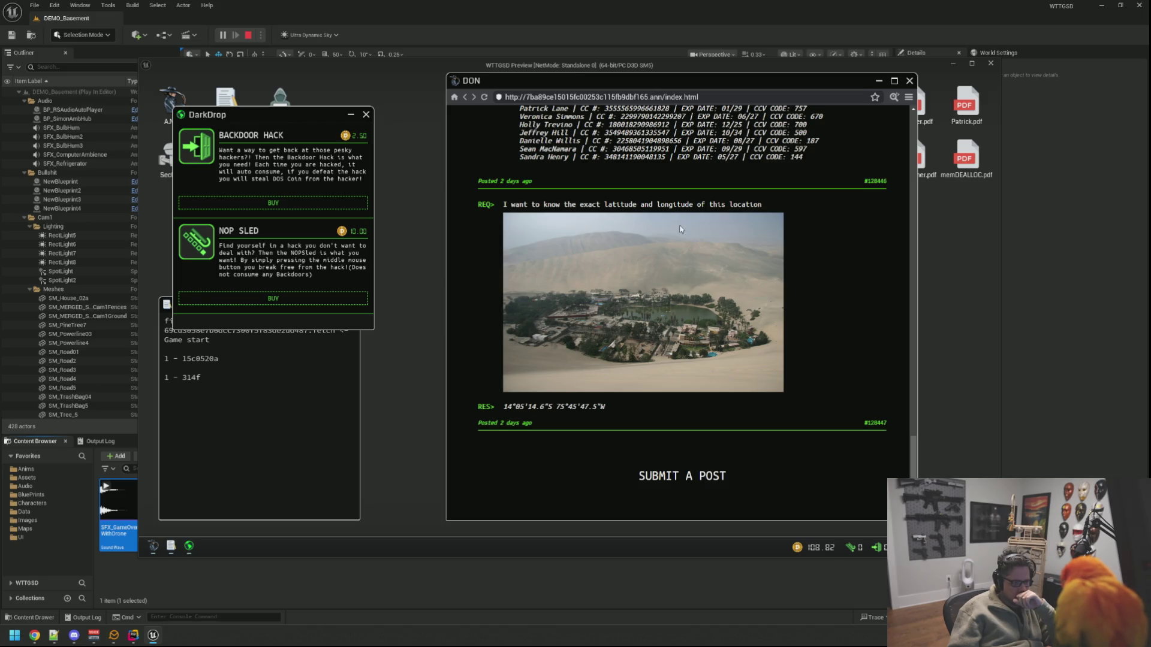
# Step: Scroll up past the credit-card and bank posts to the Chicago dispatch-server login request
pyautogui.scroll(3, 760, 283)
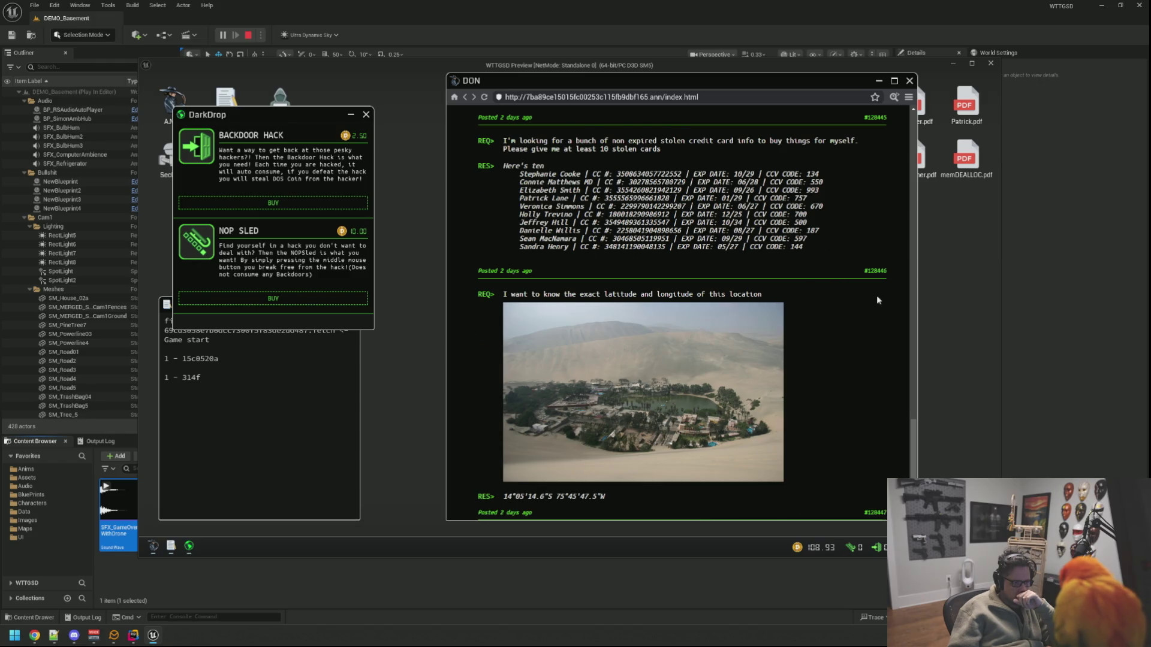
pyautogui.scroll(1, 876, 295)
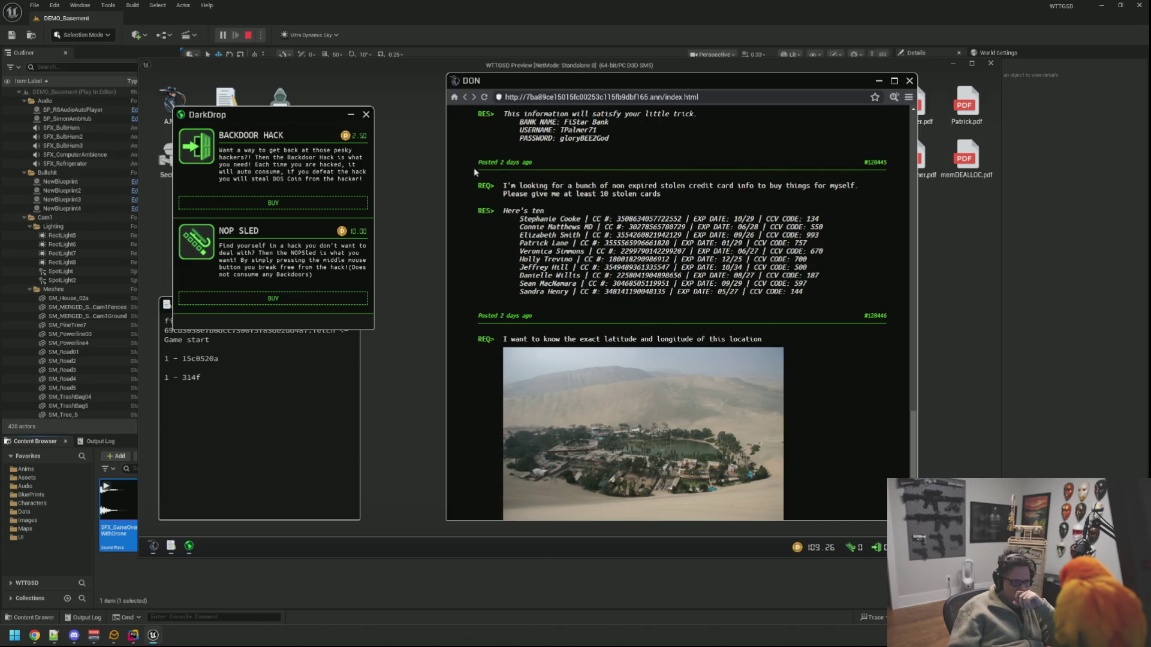
pyautogui.scroll(3, 689, 251)
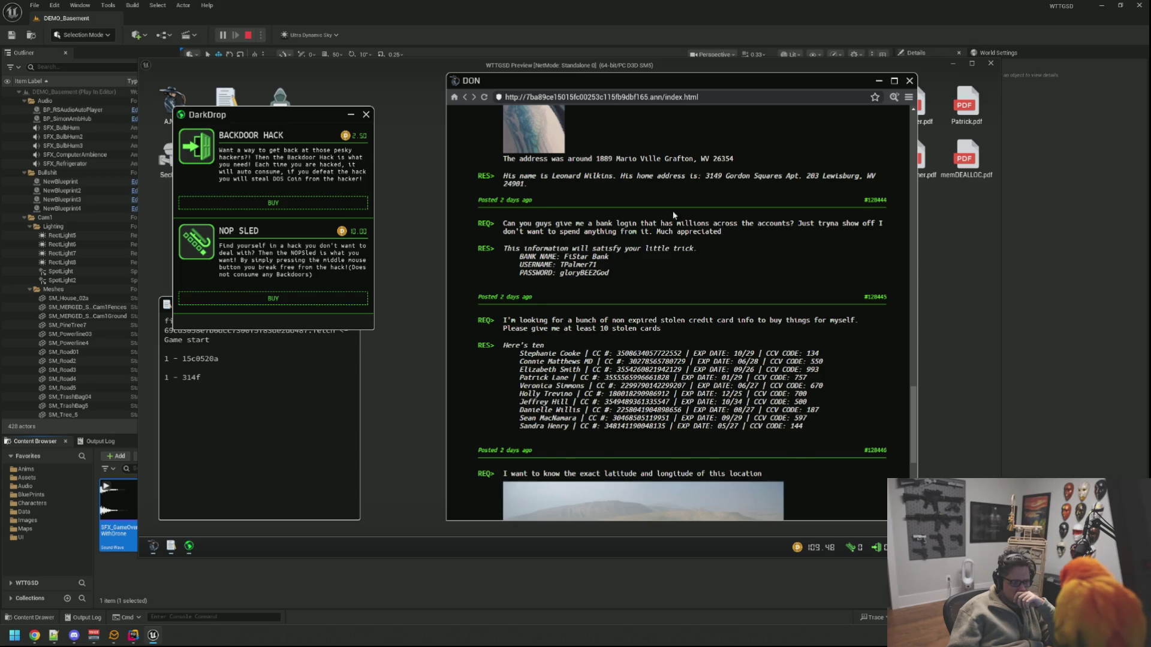
pyautogui.scroll(3, 847, 296)
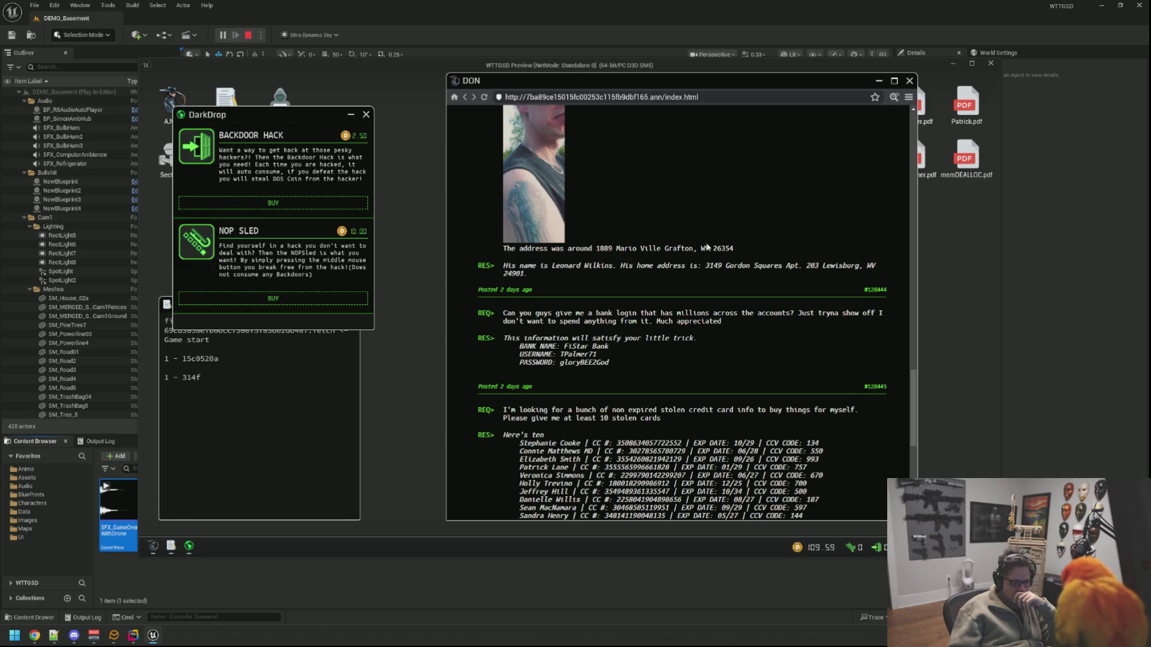
pyautogui.scroll(3, 707, 247)
pyautogui.scroll(5, 735, 322)
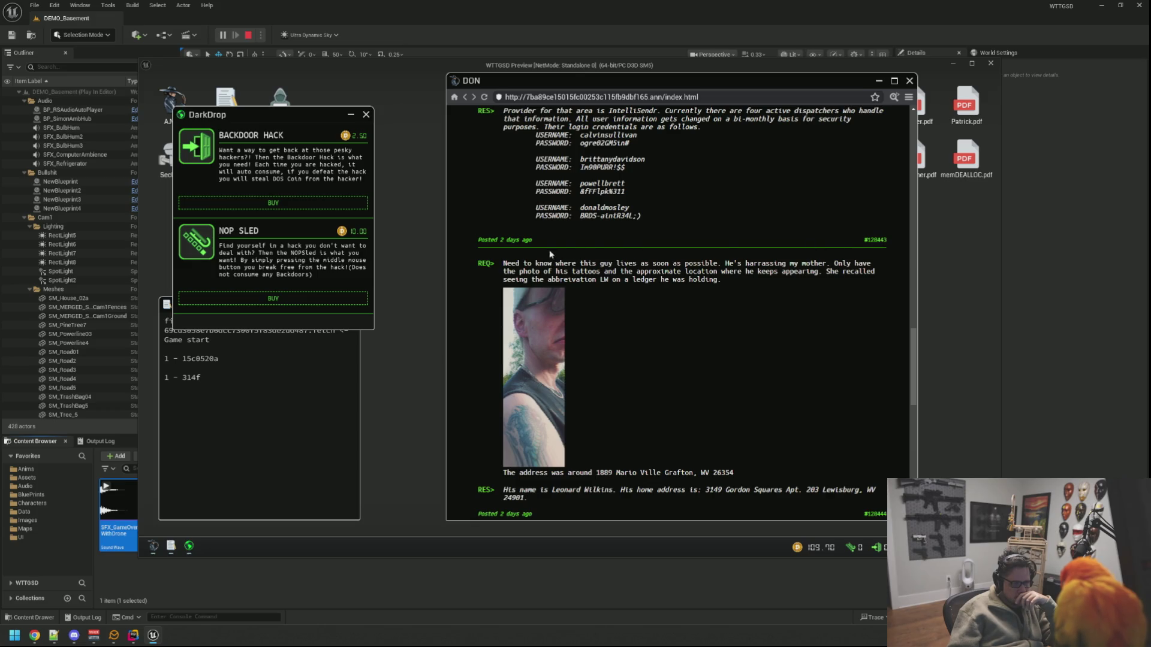
pyautogui.scroll(2, 688, 256)
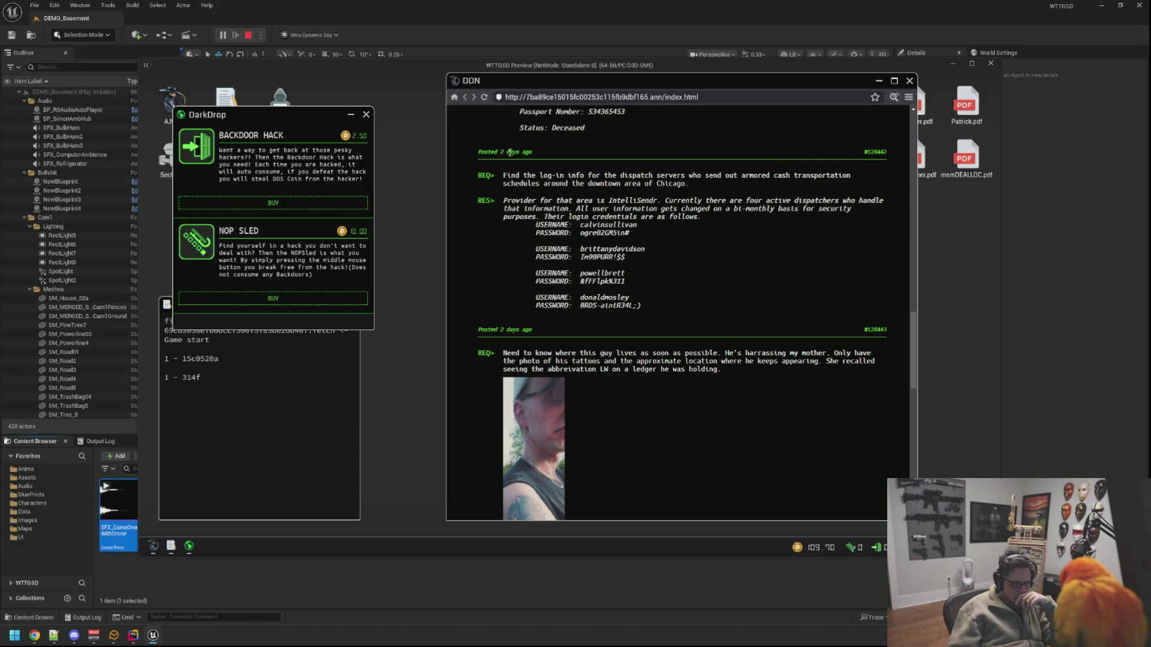
pyautogui.scroll(3, 554, 260)
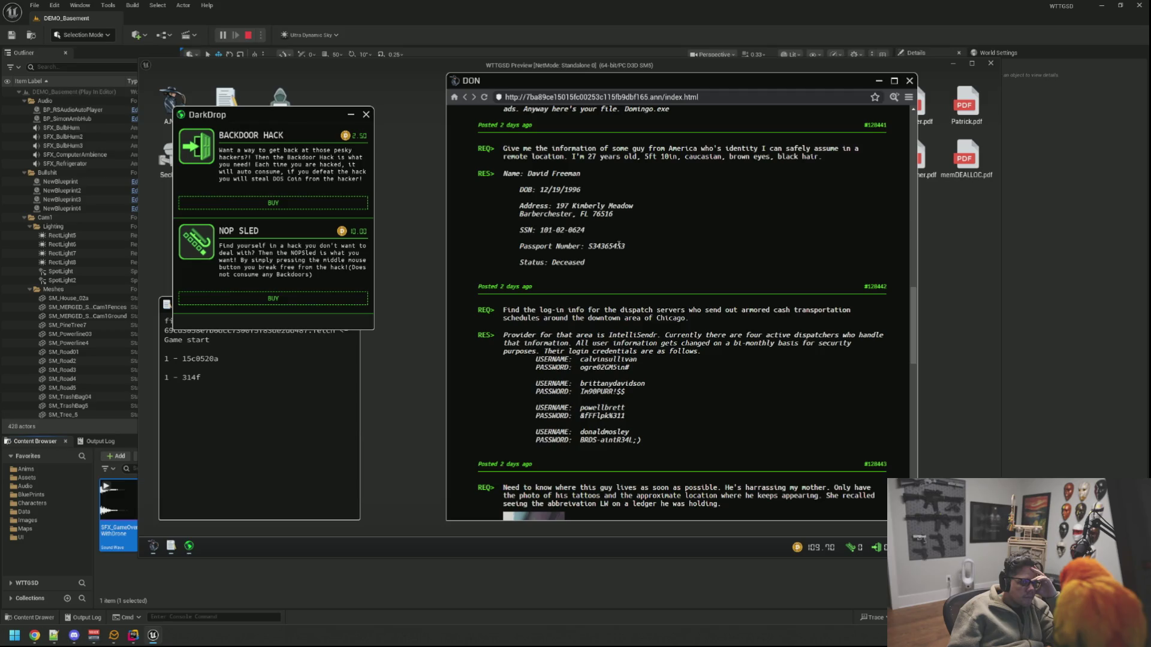
# Step: Scroll back up through the Black Hat Post request list
pyautogui.scroll(1, 621, 245)
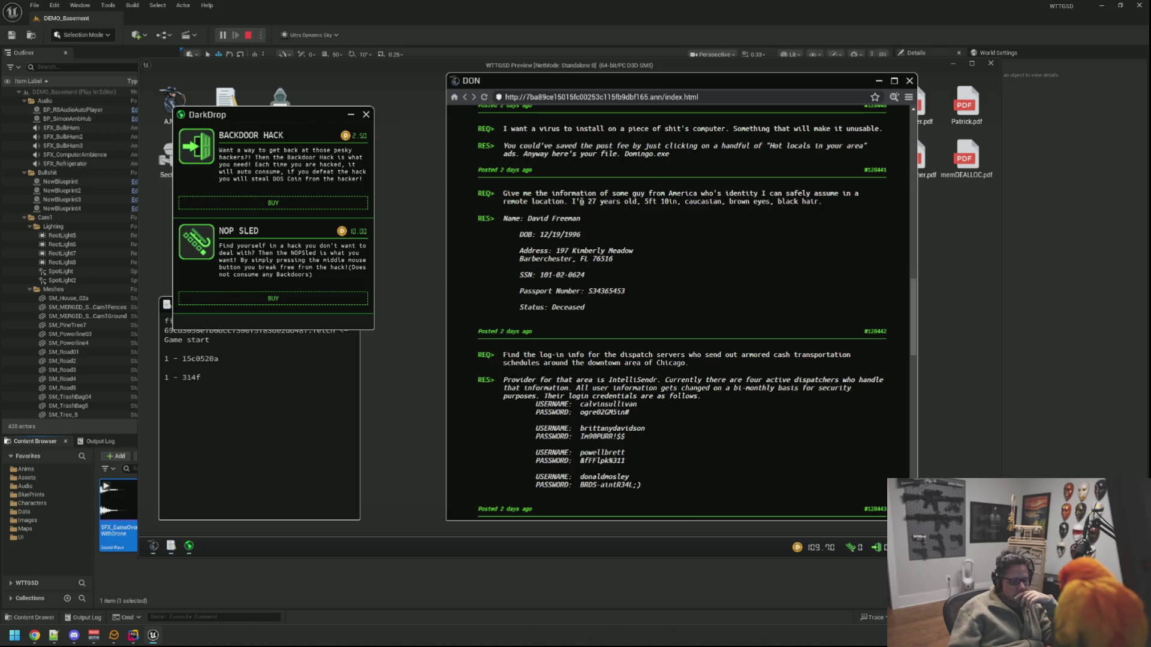
pyautogui.scroll(2, 547, 274)
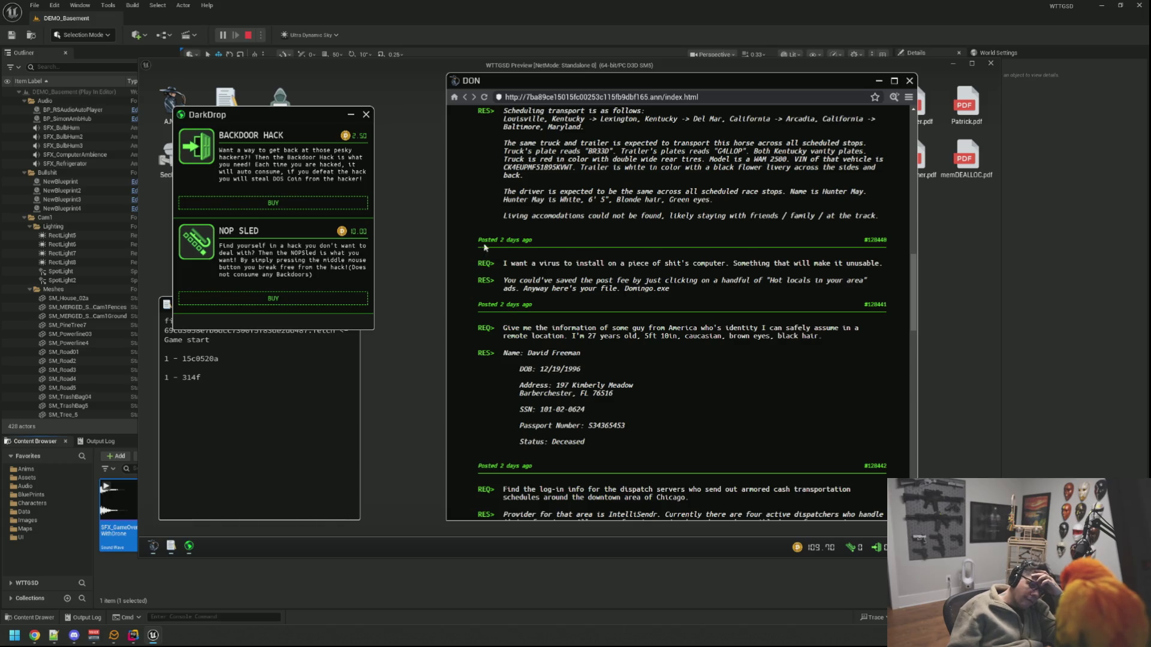
pyautogui.scroll(2, 730, 276)
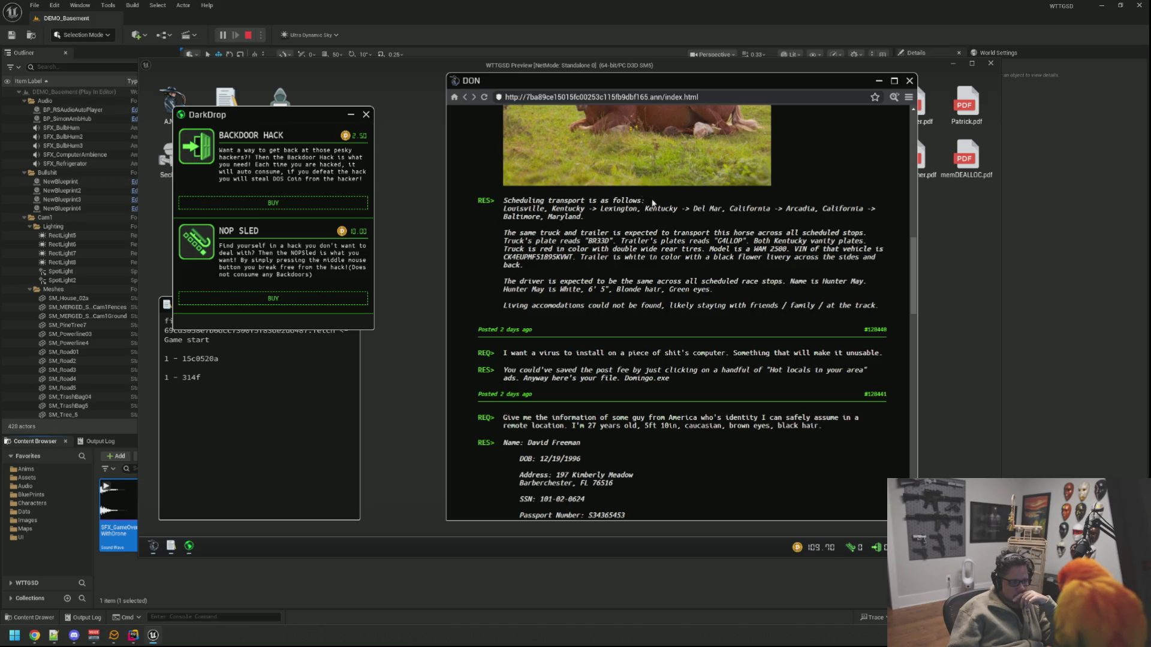
pyautogui.scroll(3, 663, 235)
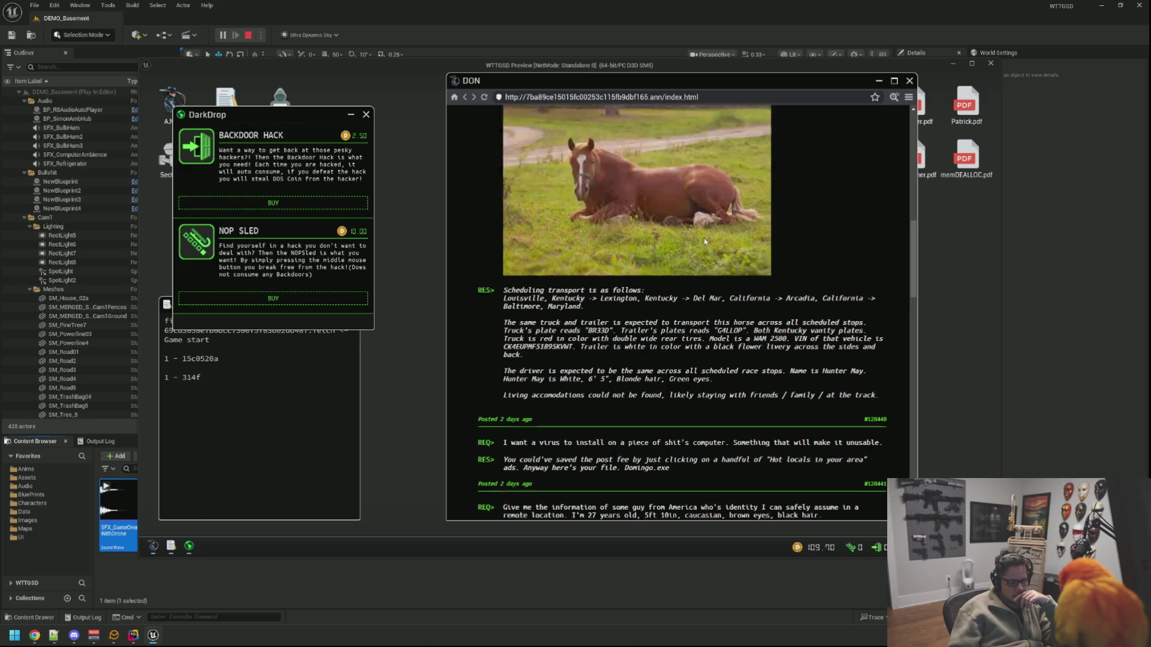
pyautogui.scroll(4, 758, 274)
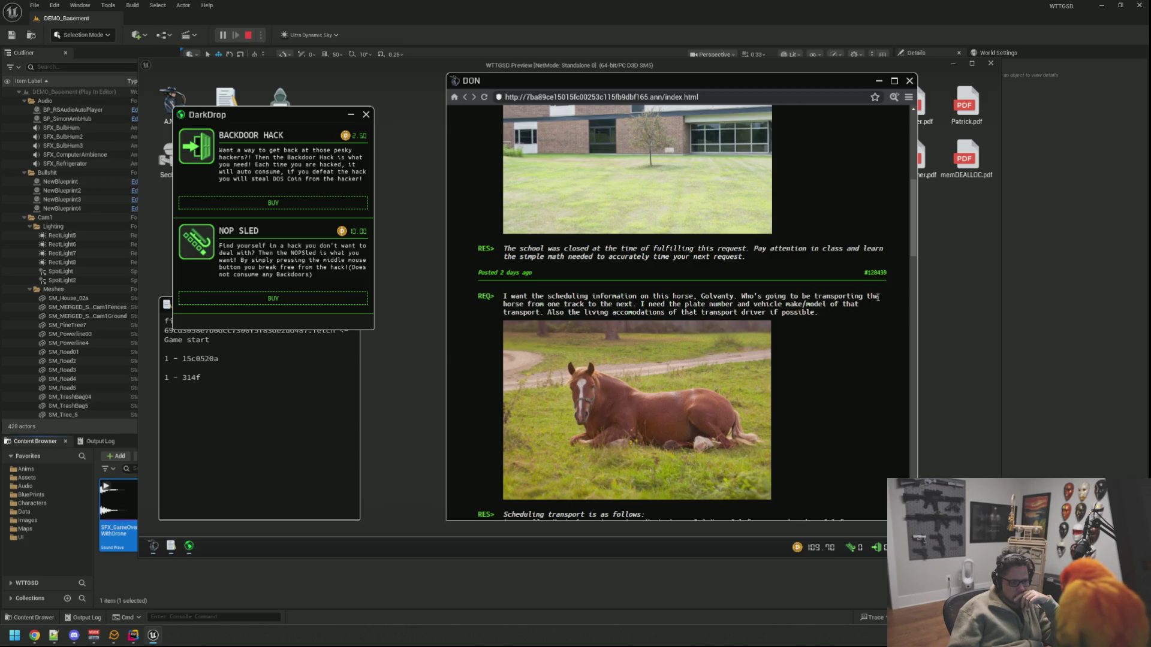
# Step: Reach the Black Hat Post title and rules, then step back from the computer to the desk
pyautogui.rightClick(768, 299)
pyautogui.click(824, 259)
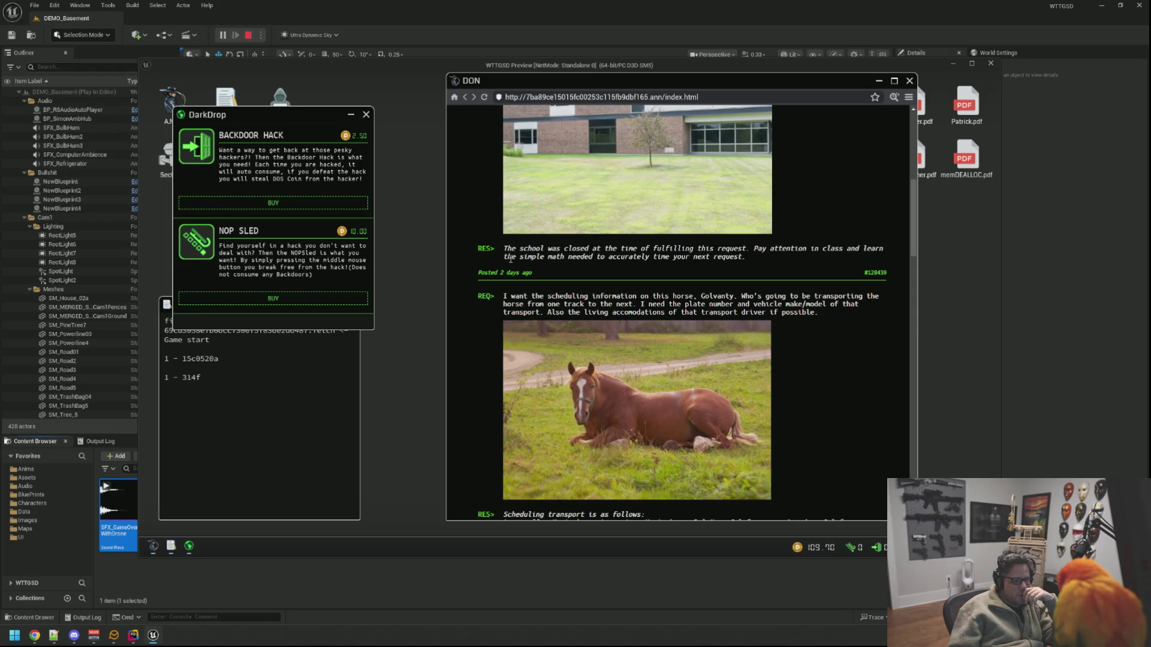
pyautogui.scroll(5, 511, 259)
pyautogui.rightClick(643, 296)
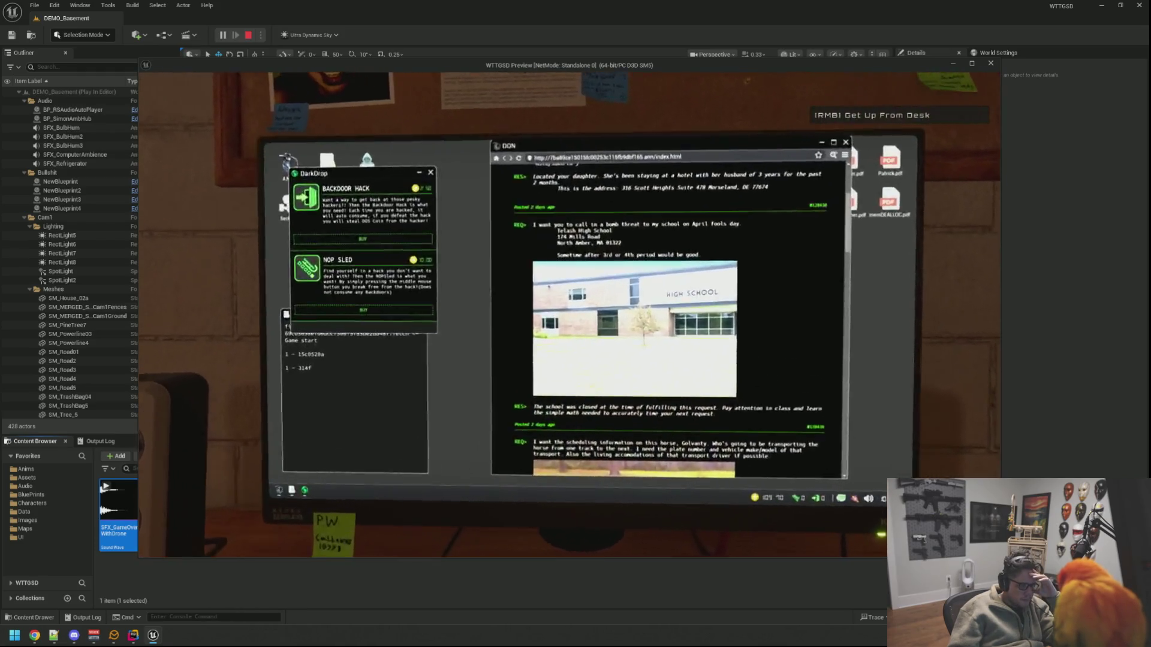
pyautogui.click(539, 233)
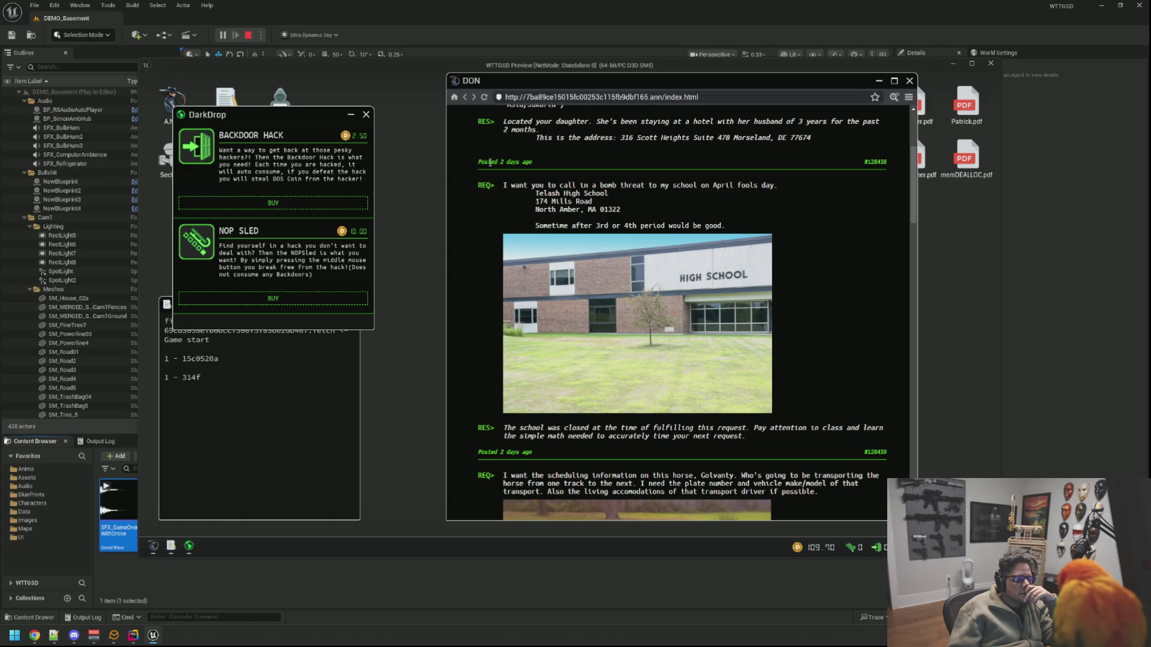
pyautogui.scroll(2, 860, 280)
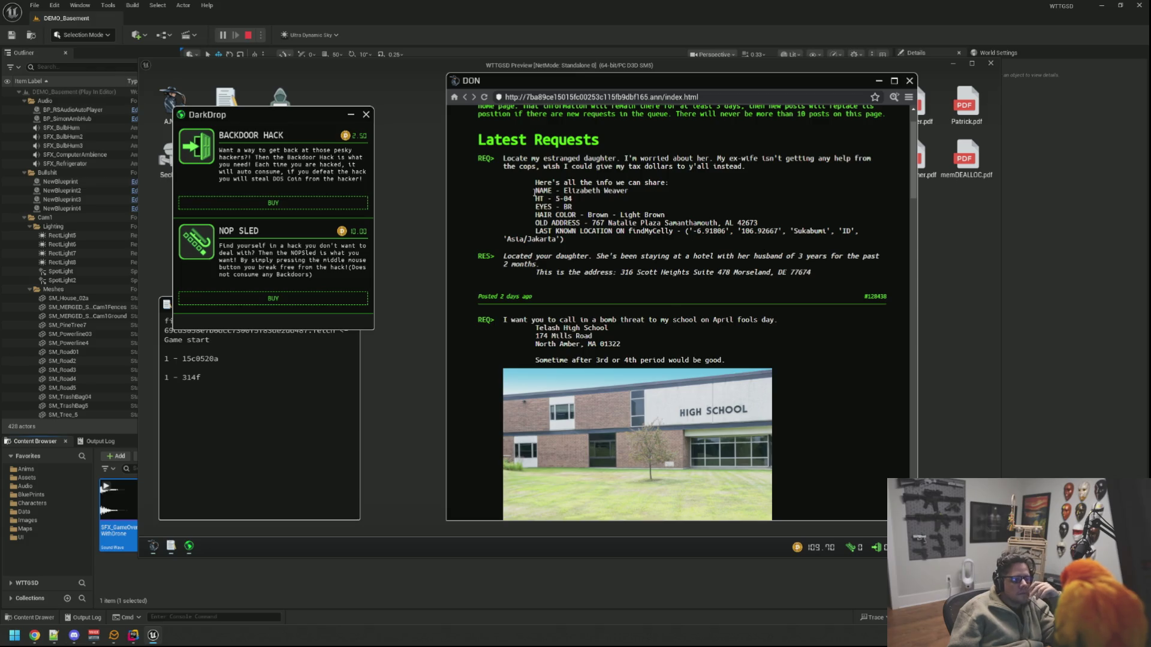
pyautogui.scroll(2, 689, 198)
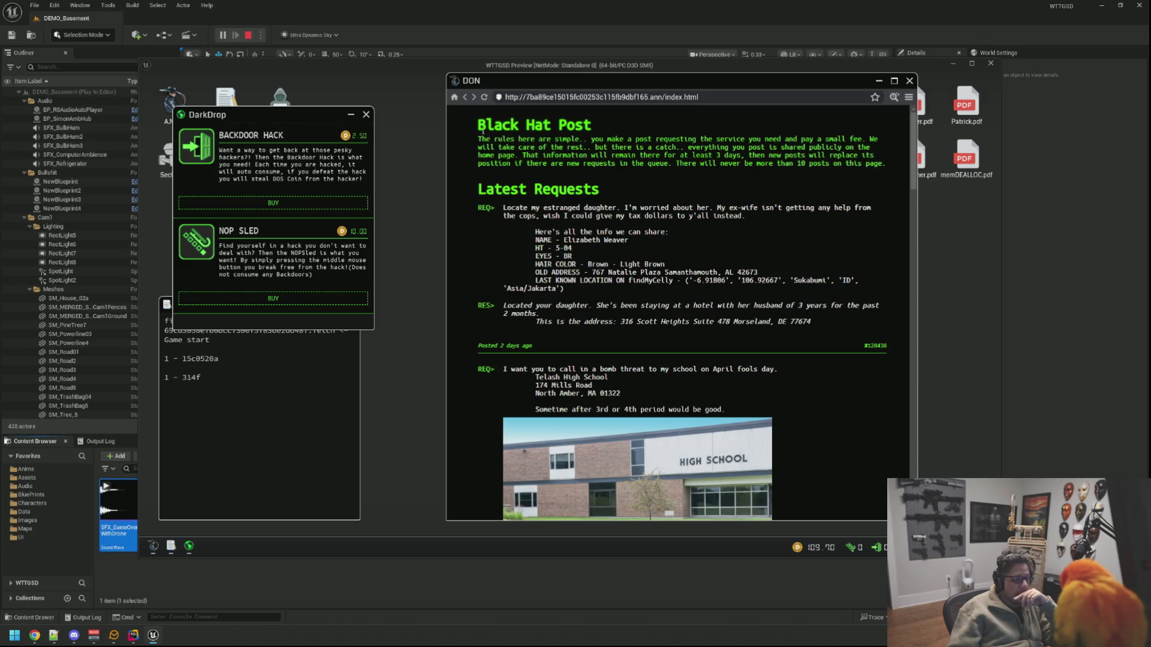
pyautogui.rightClick(903, 103)
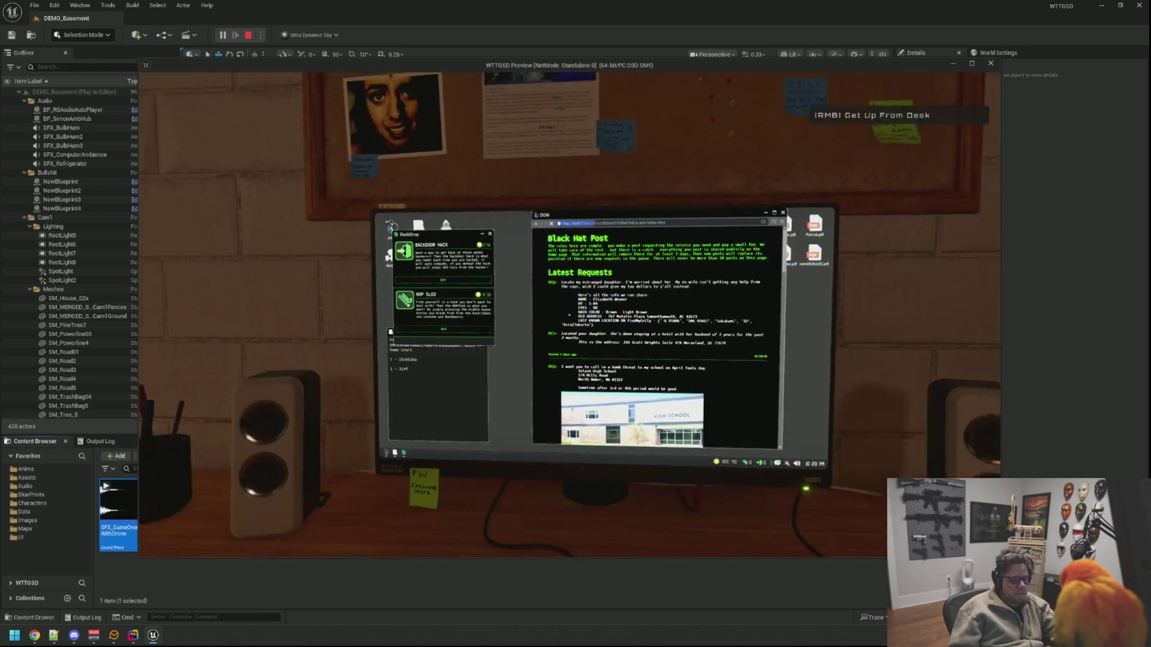
# Step: Get up from the desk into the basement
pyautogui.rightClick(904, 104)
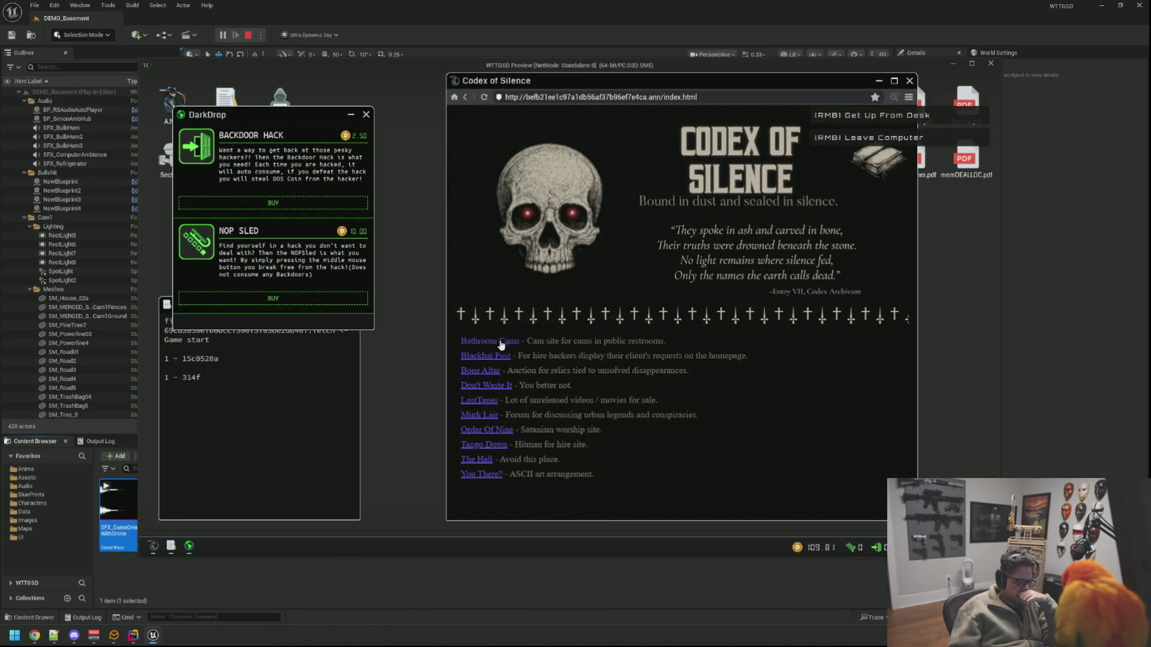
# Step: Retry Bathroom Cams, buy Backdoor Hack and NOP Sled in DarkDrop, then retry Bone Altar
pyautogui.click(491, 340)
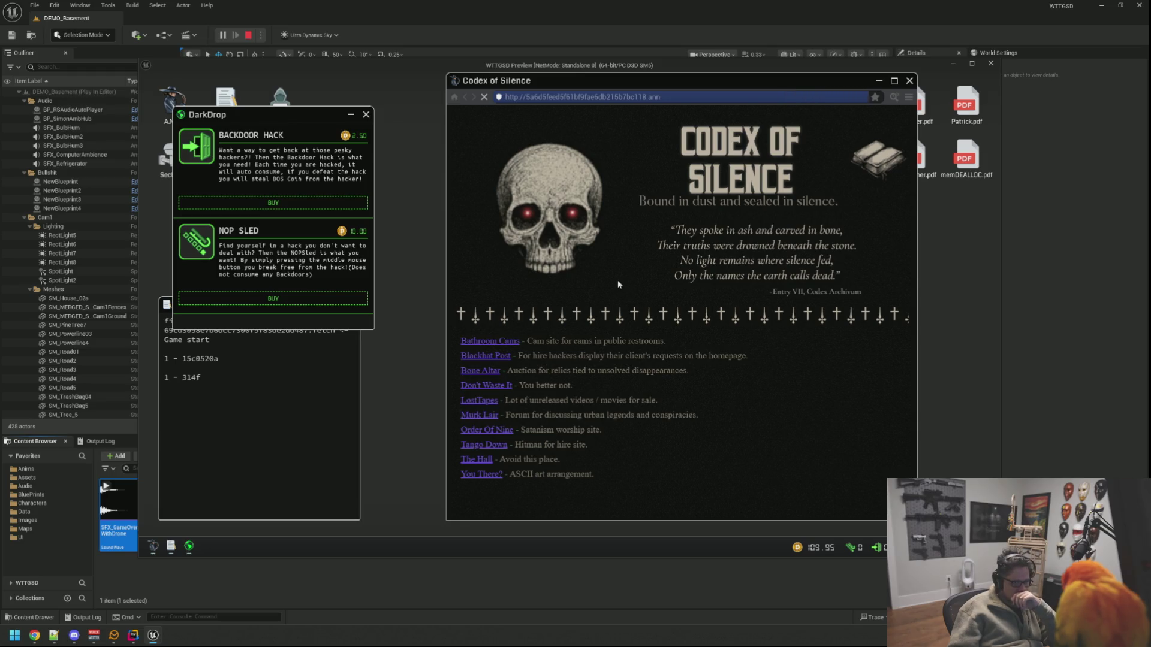
pyautogui.click(467, 98)
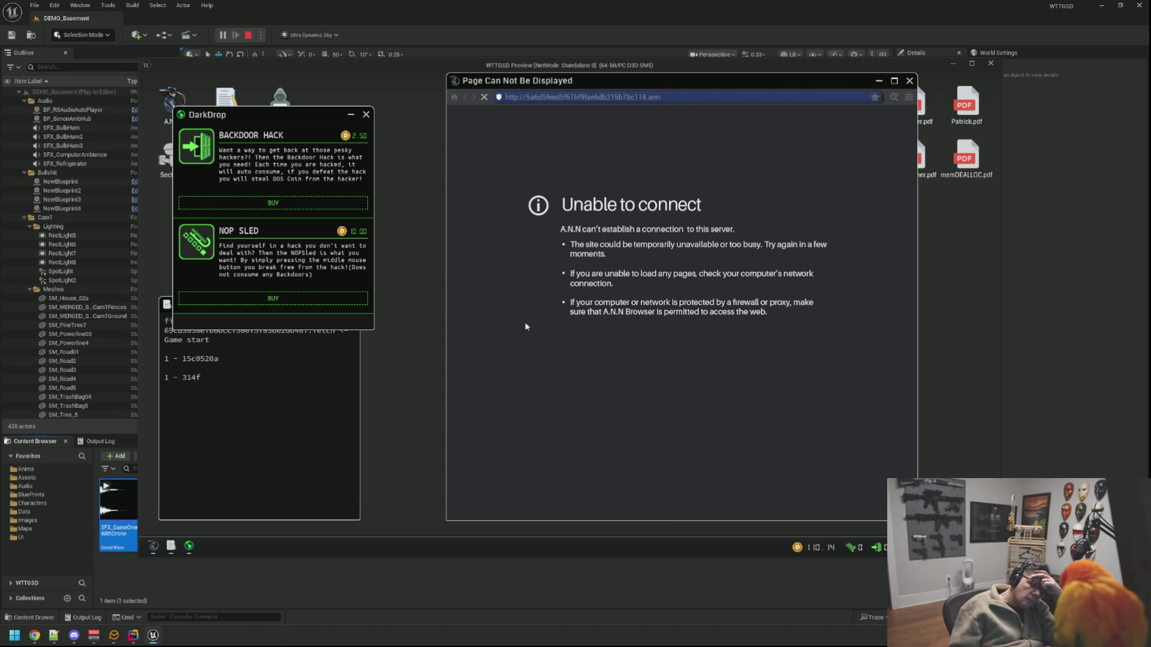
pyautogui.click(308, 207)
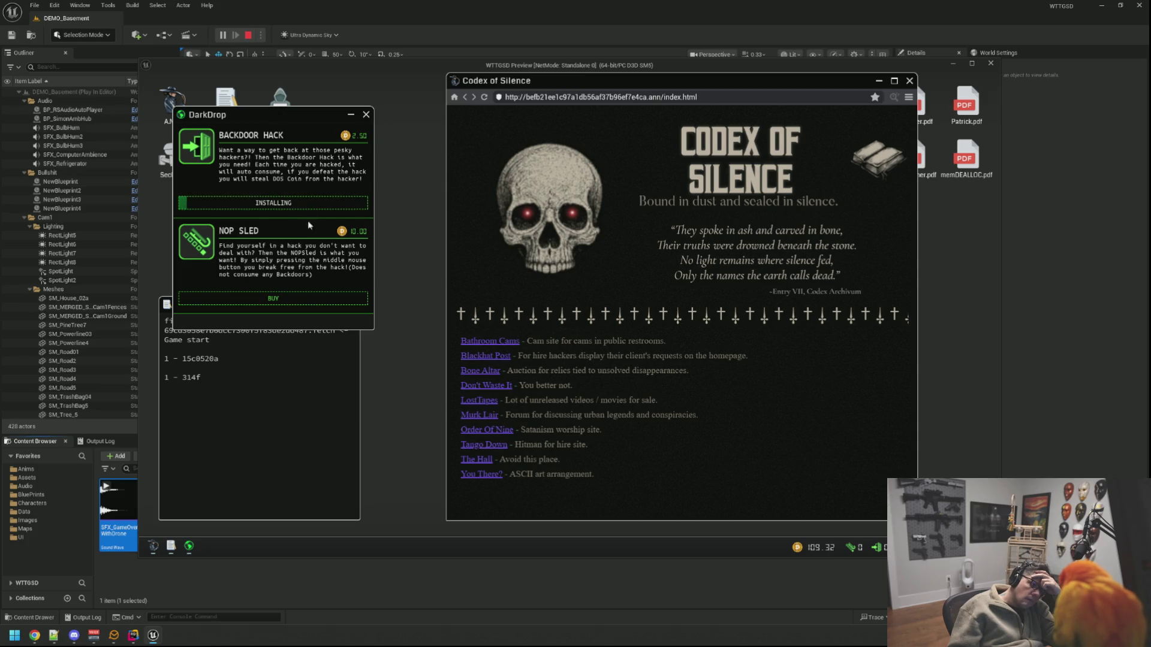
pyautogui.click(307, 298)
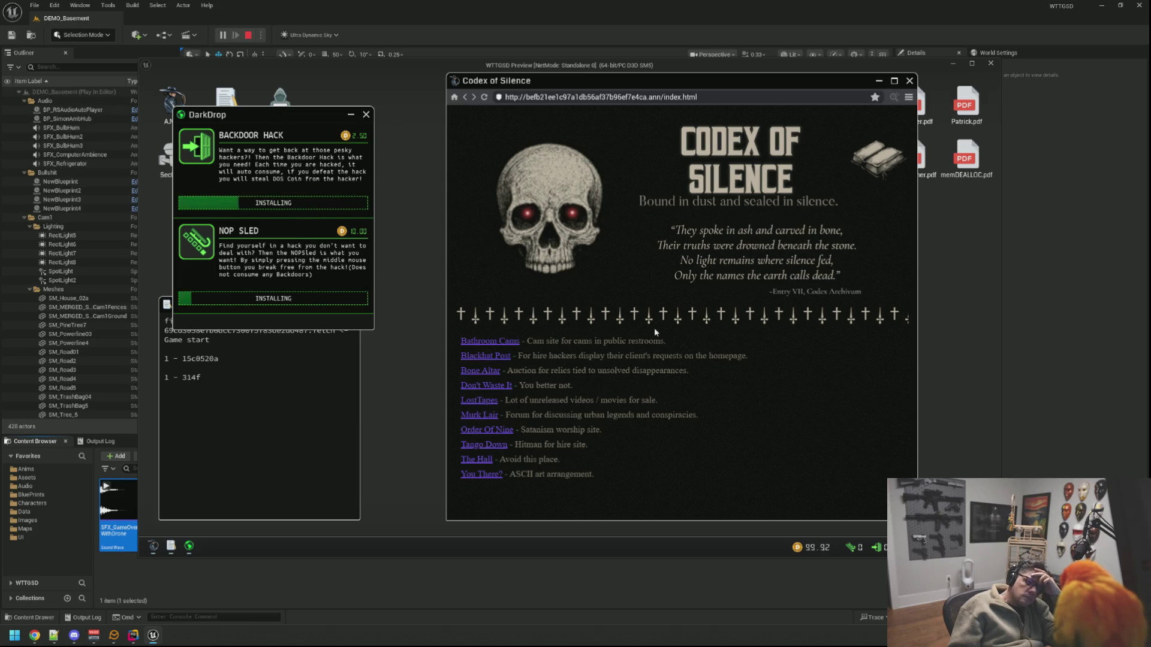
pyautogui.click(482, 373)
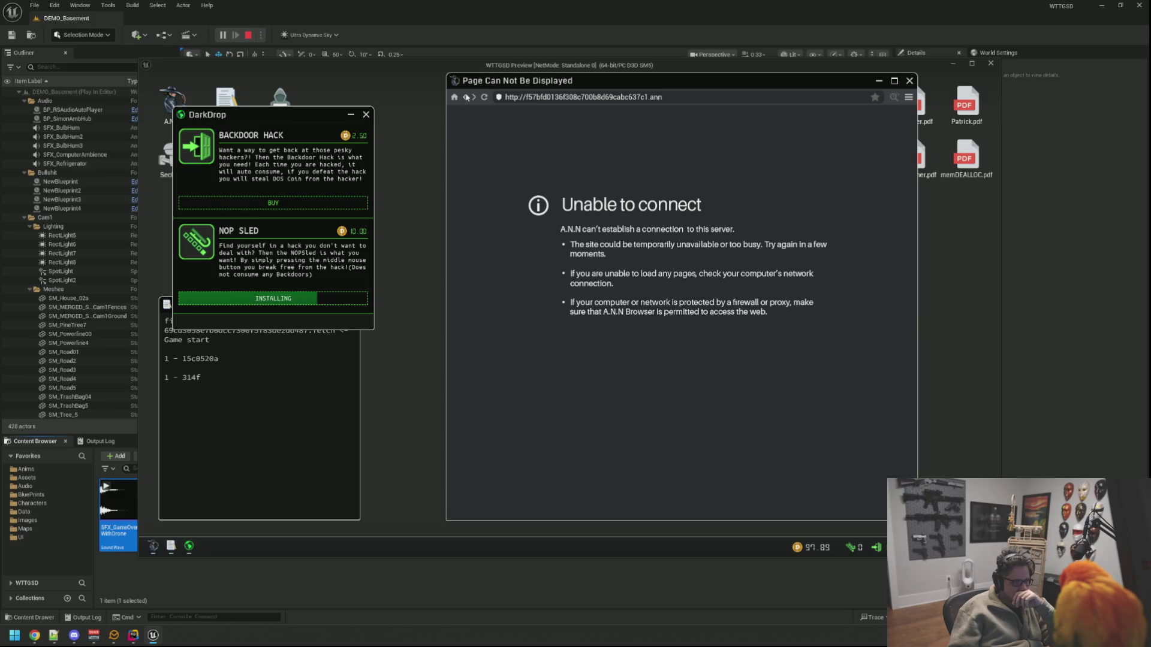
pyautogui.click(472, 99)
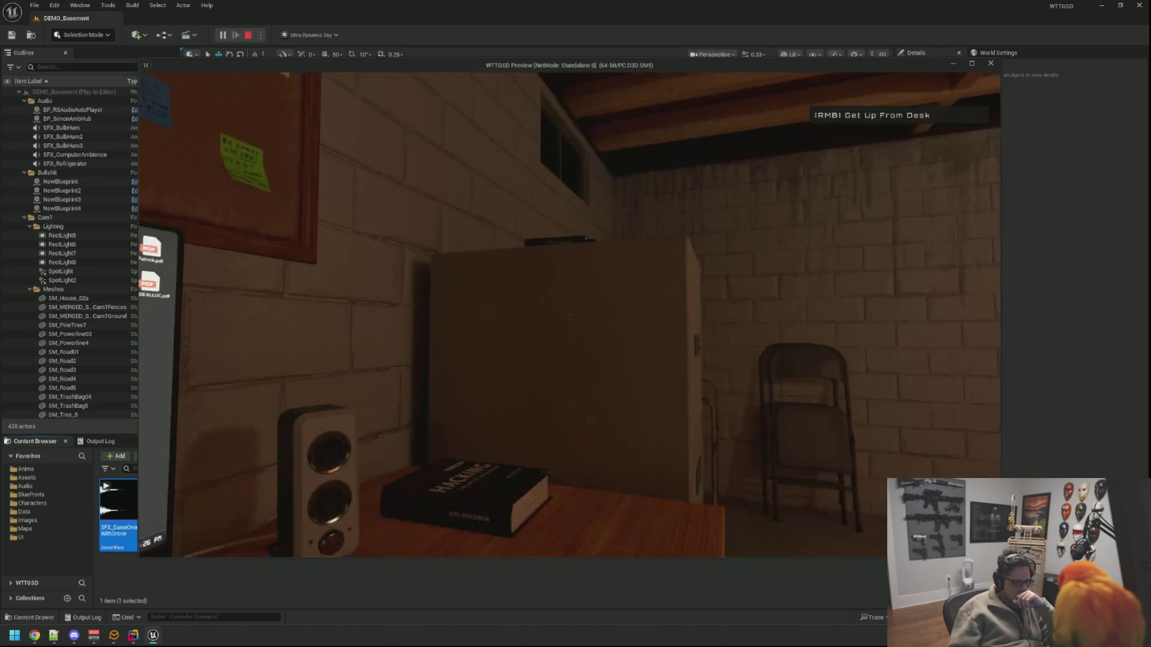
# Step: Sit back at the computer and open Don't Waste It from the Codex of Silence list
pyautogui.click(570, 315)
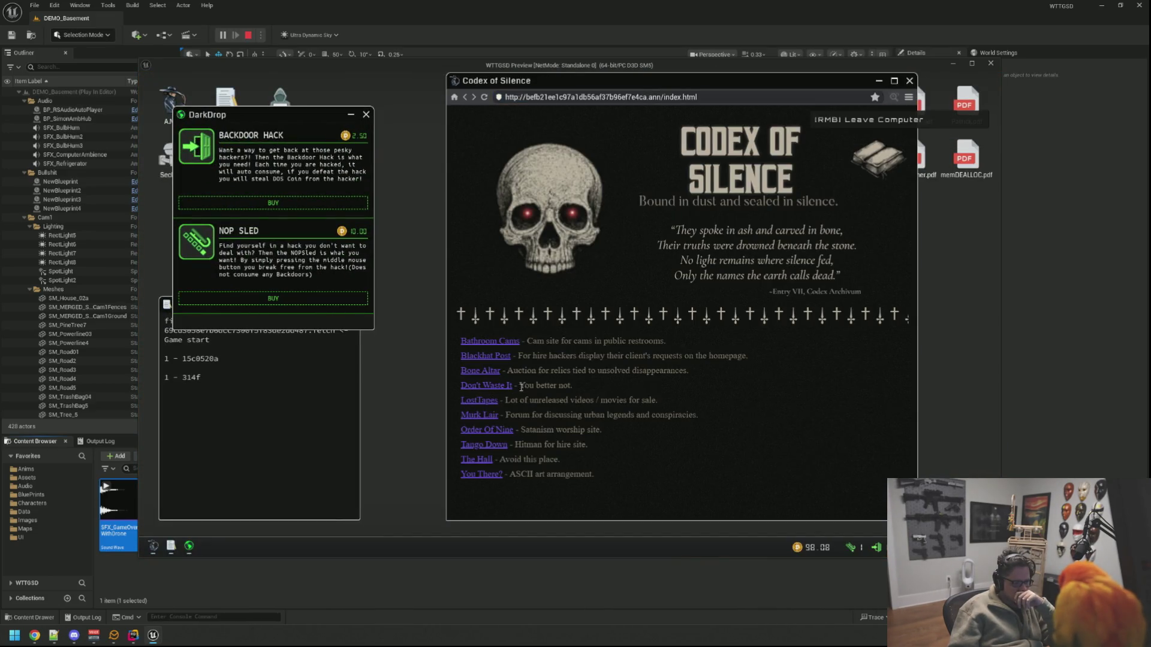
pyautogui.moveTo(573, 387); pyautogui.dragTo(486, 390)
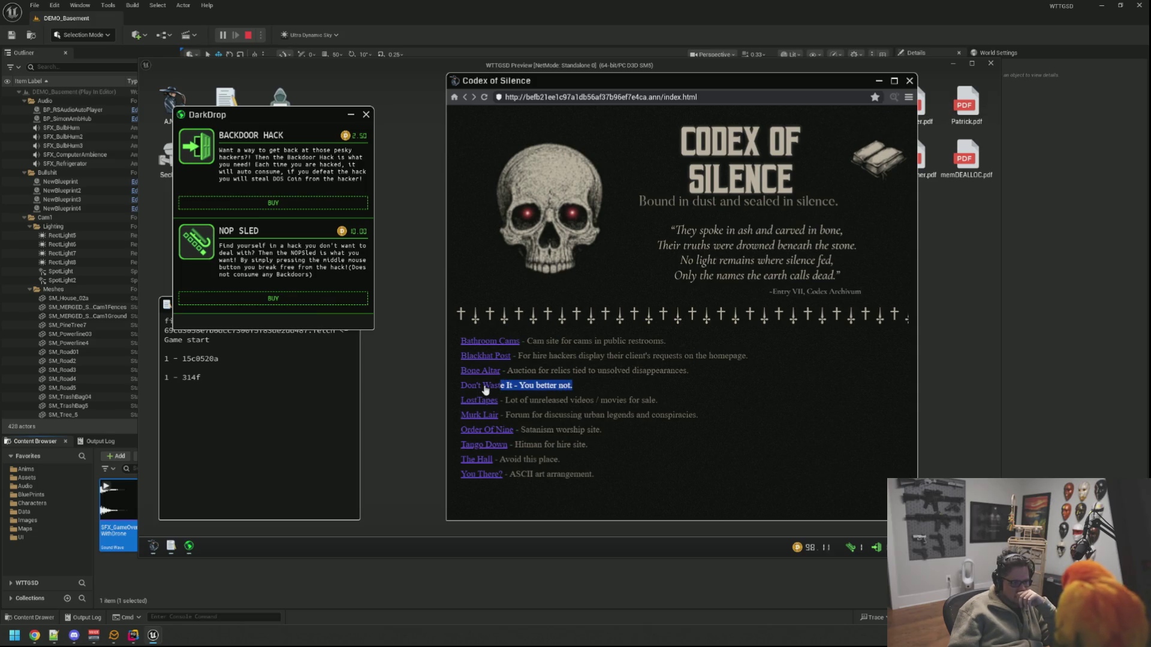
pyautogui.click(567, 387)
pyautogui.click(491, 386)
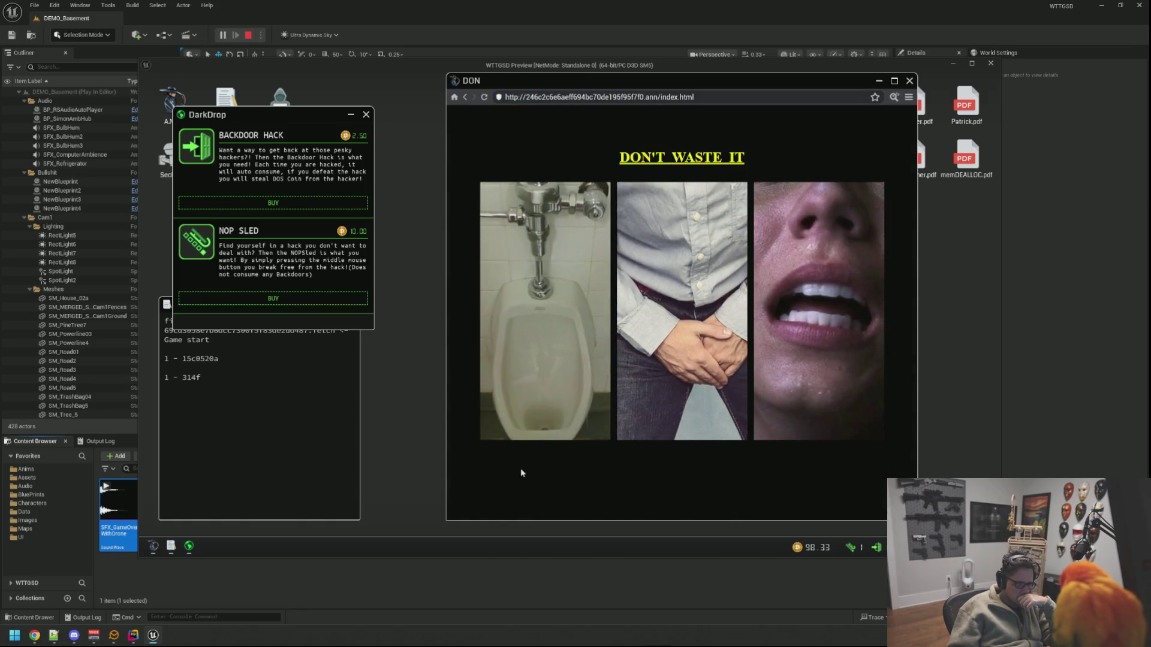
# Step: View and scroll the Don't Waste It page source, then close the viewer
pyautogui.moveTo(880, 486)
pyautogui.mouseDown()
pyautogui.moveTo(527, 249)
pyautogui.moveTo(515, 154)
pyautogui.mouseUp()
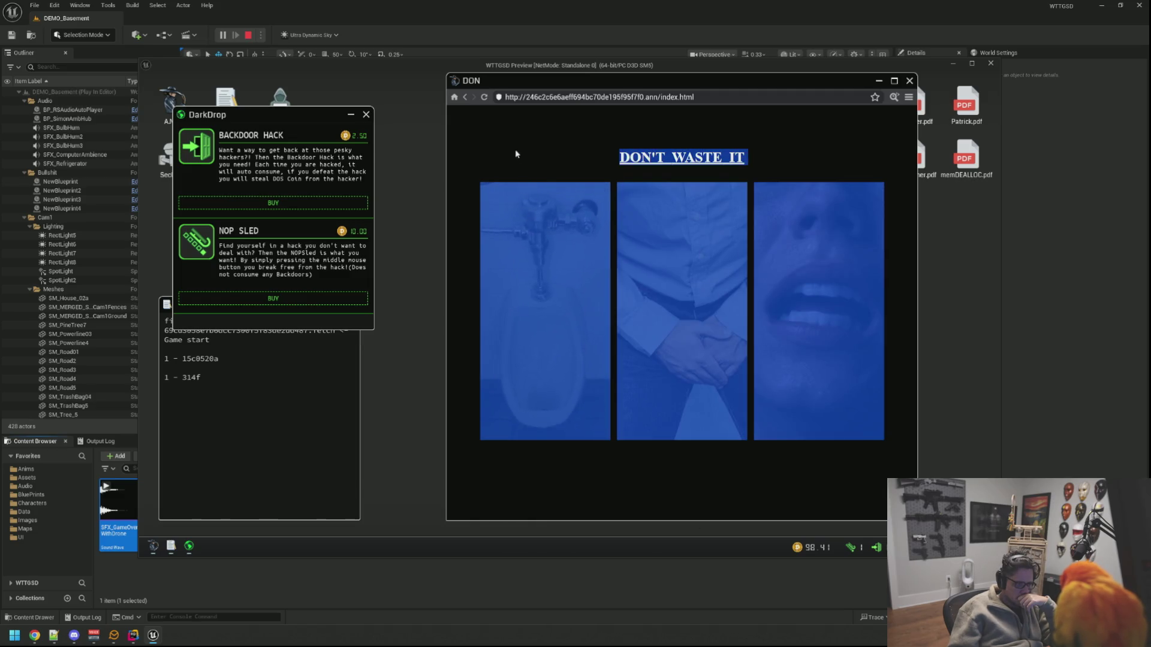
pyautogui.click(564, 157)
pyautogui.rightClick(565, 158)
pyautogui.scroll(-3, 485, 206)
pyautogui.click(533, 144)
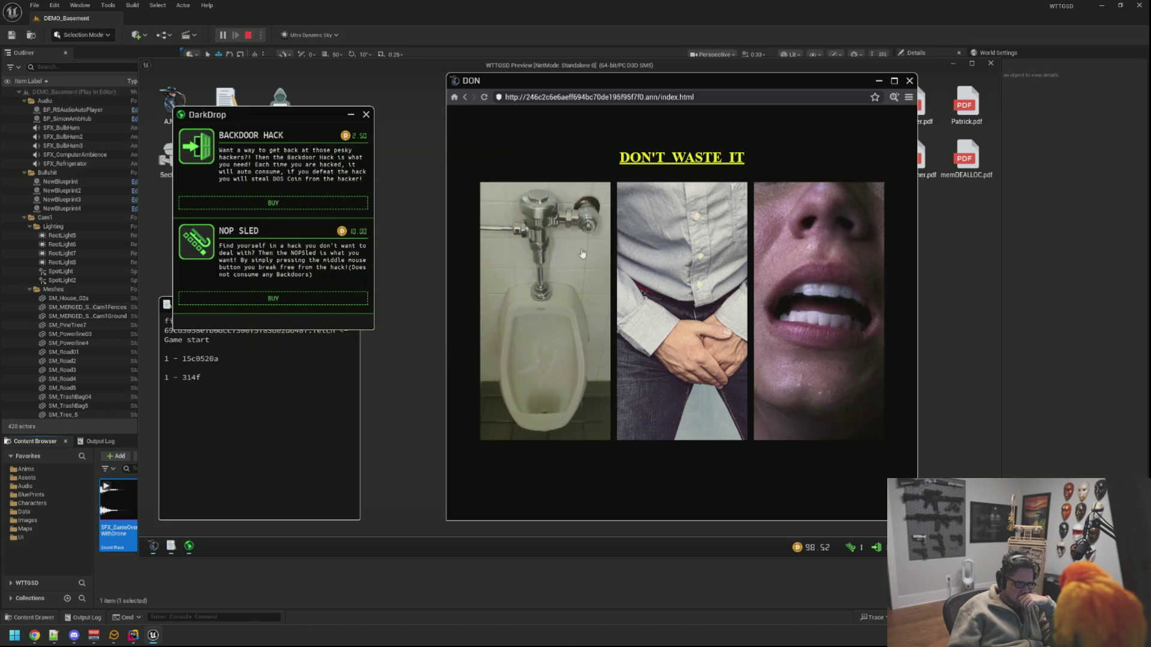
# Step: Reload the page and follow the middle photo to yes.html
pyautogui.click(484, 96)
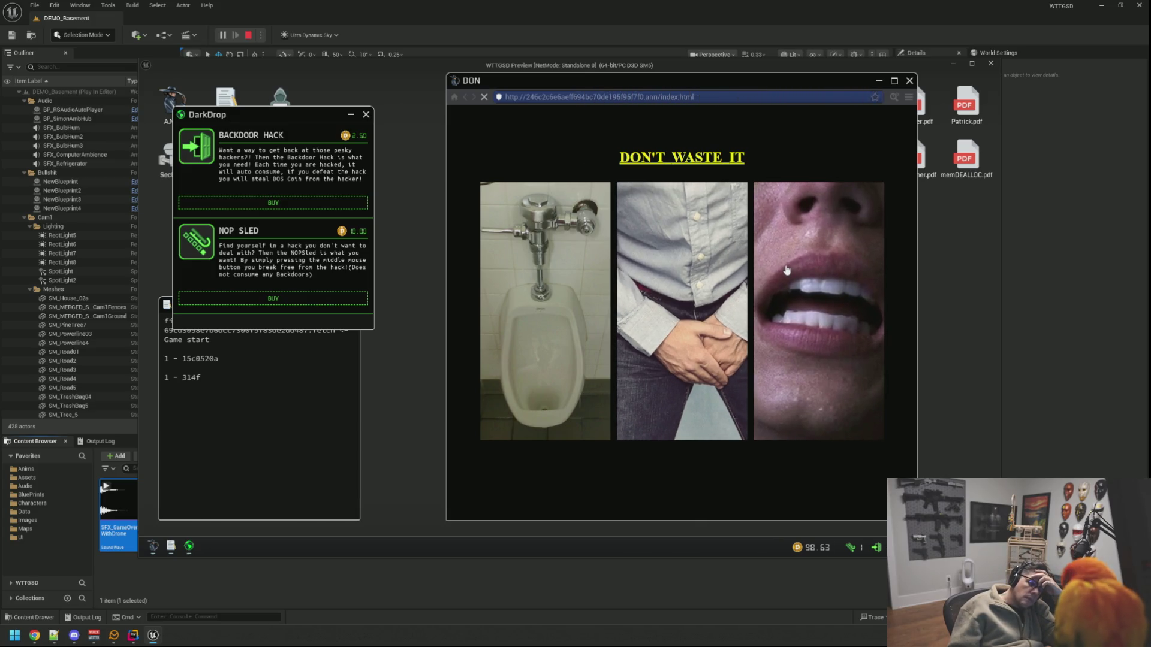
pyautogui.click(502, 384)
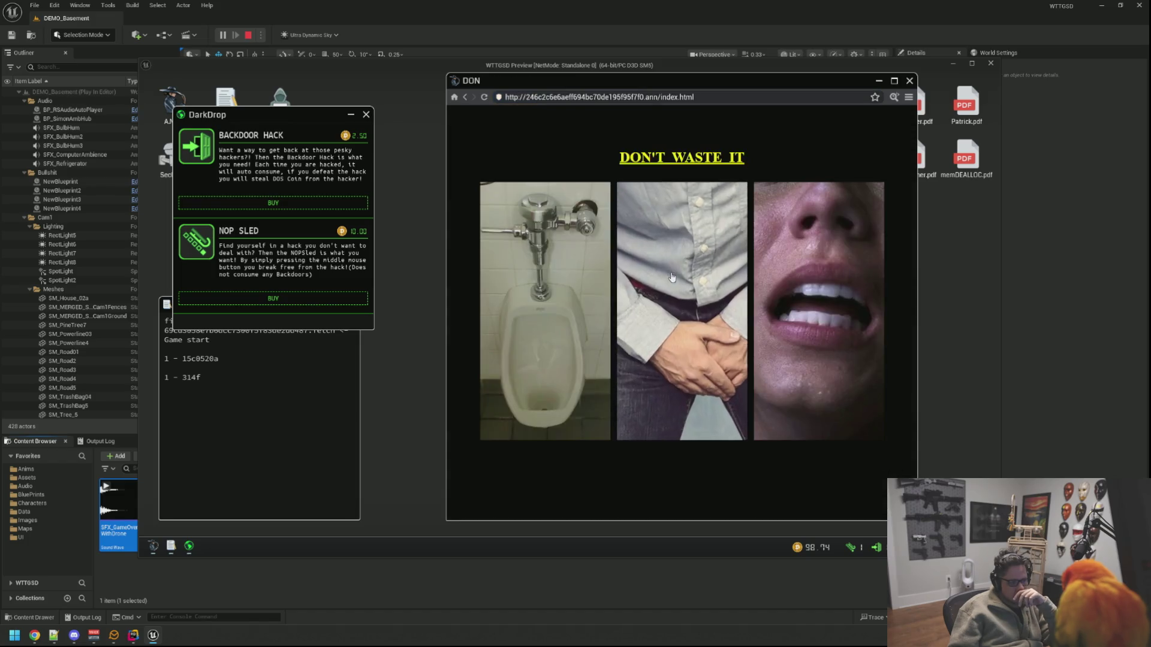
pyautogui.click(837, 248)
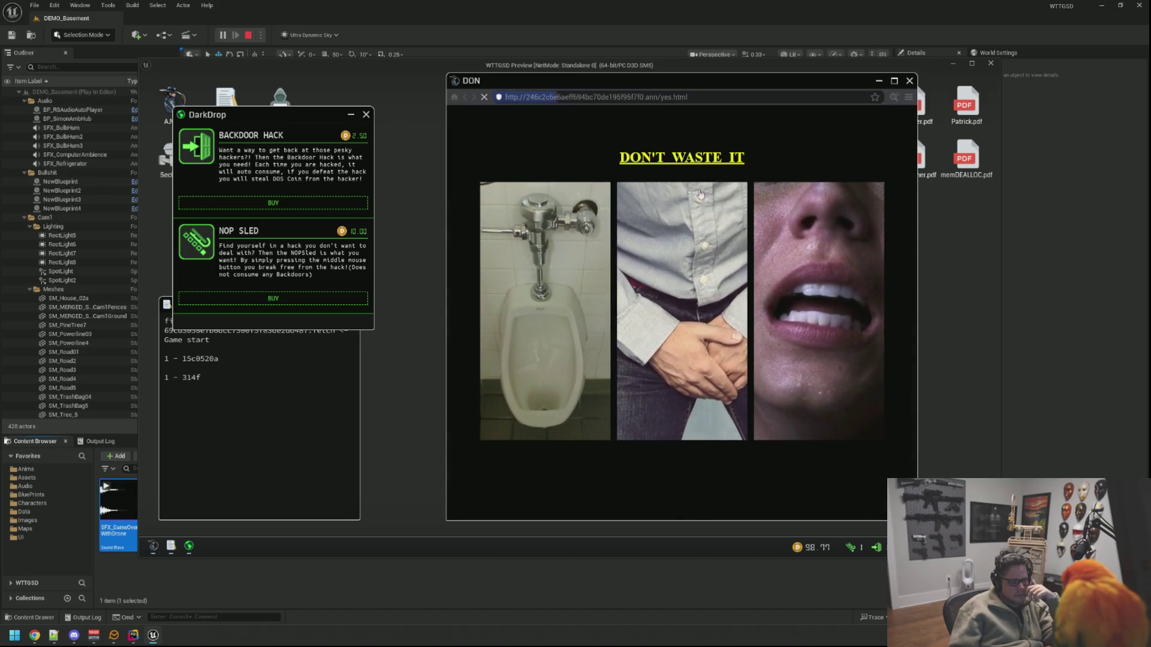
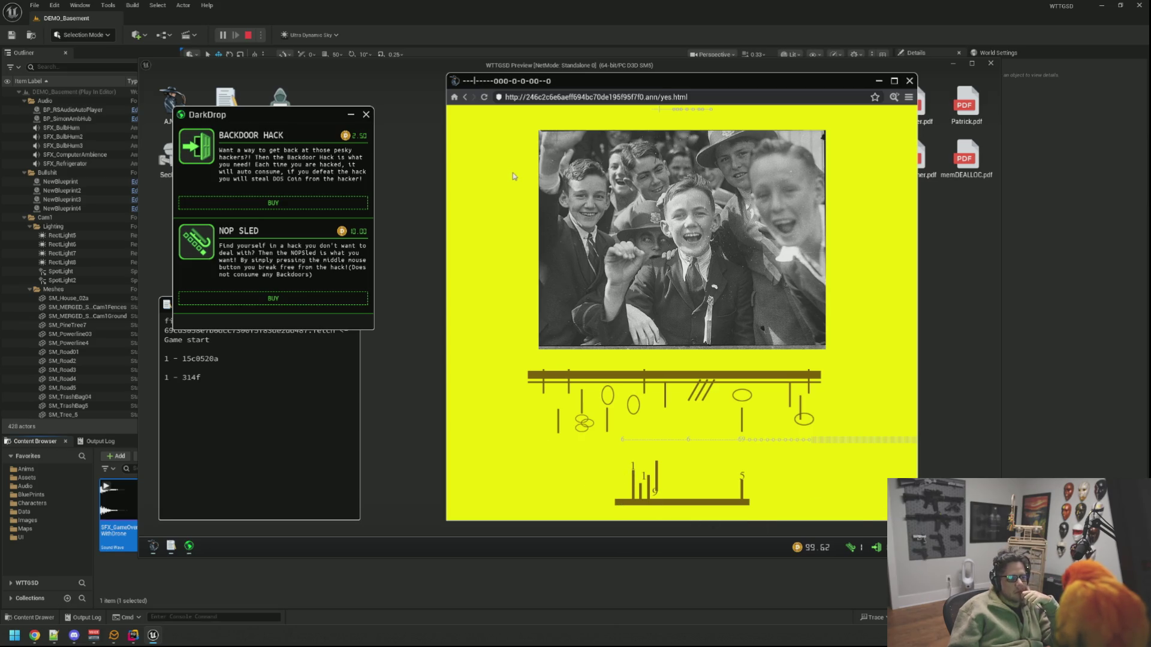
# Step: View the yes.html page source and select its hidden file:// link
pyautogui.click(894, 97)
pyautogui.moveTo(778, 205); pyautogui.dragTo(589, 178)
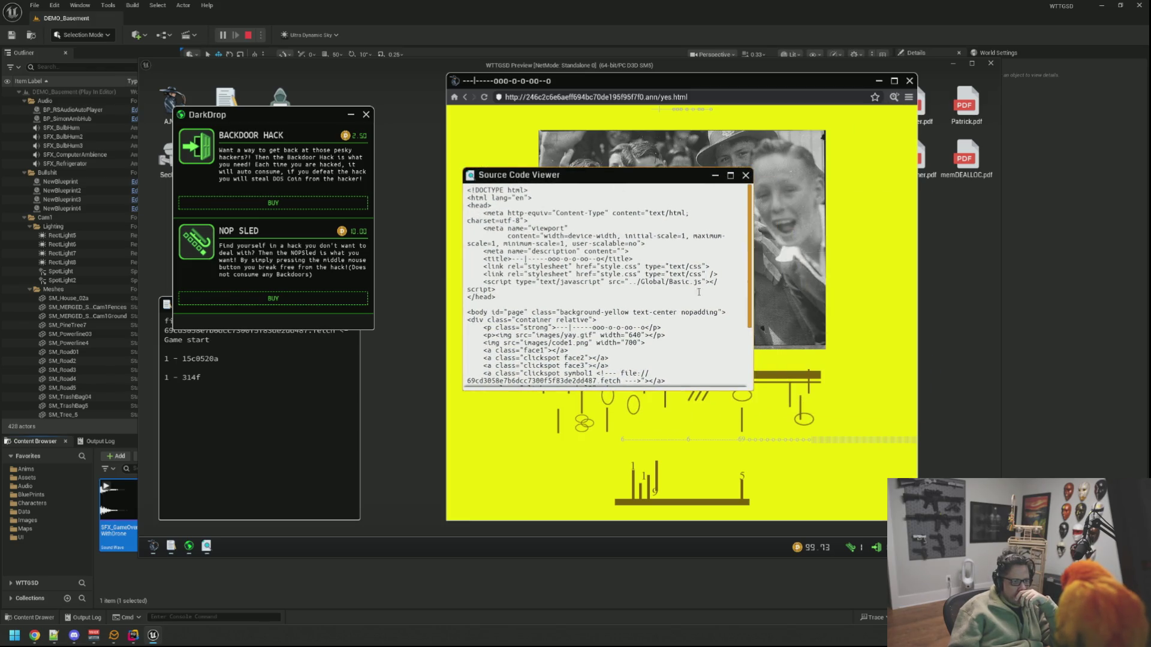
pyautogui.scroll(-4, 665, 337)
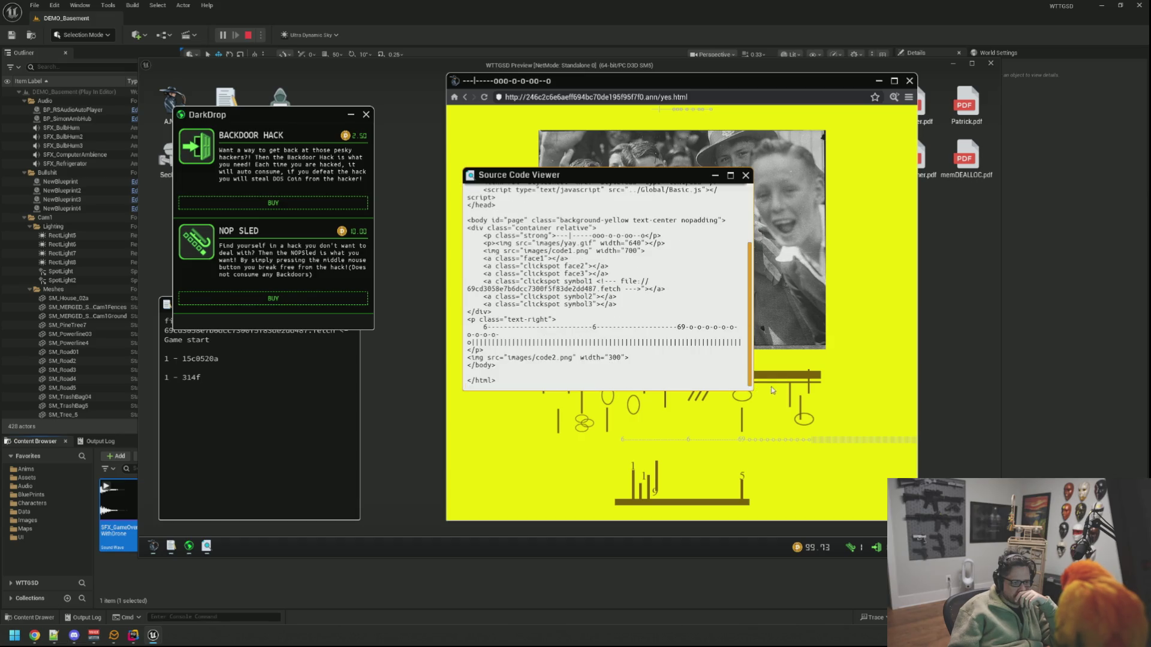
pyautogui.scroll(2, 665, 337)
pyautogui.scroll(2, 665, 336)
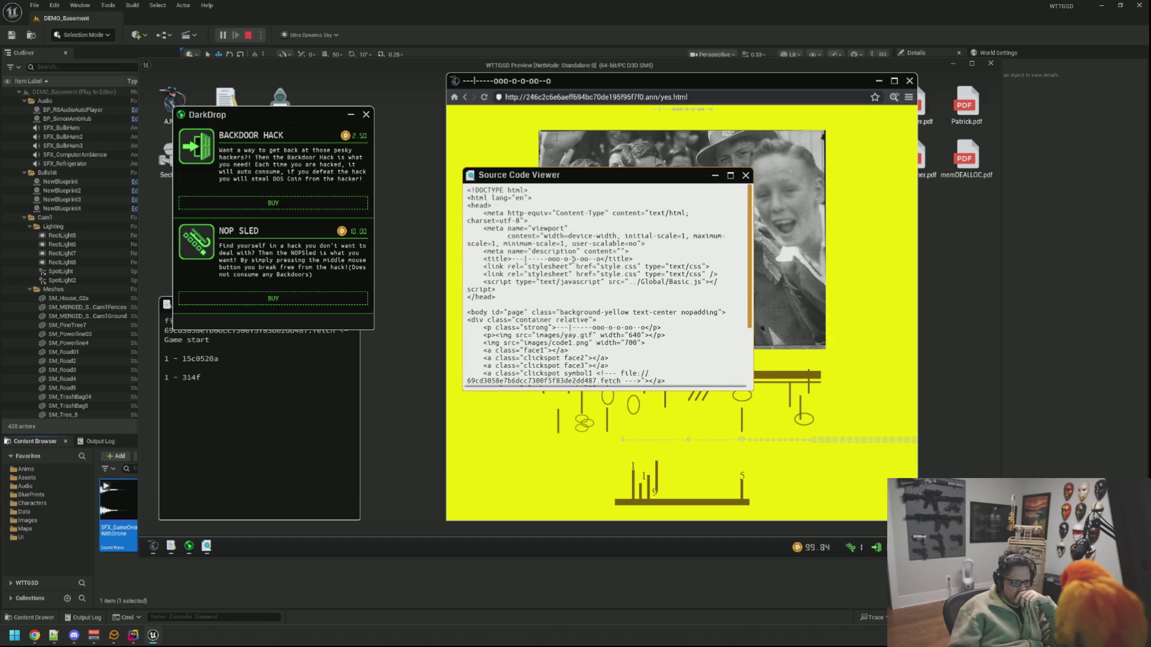
pyautogui.scroll(-3, 572, 259)
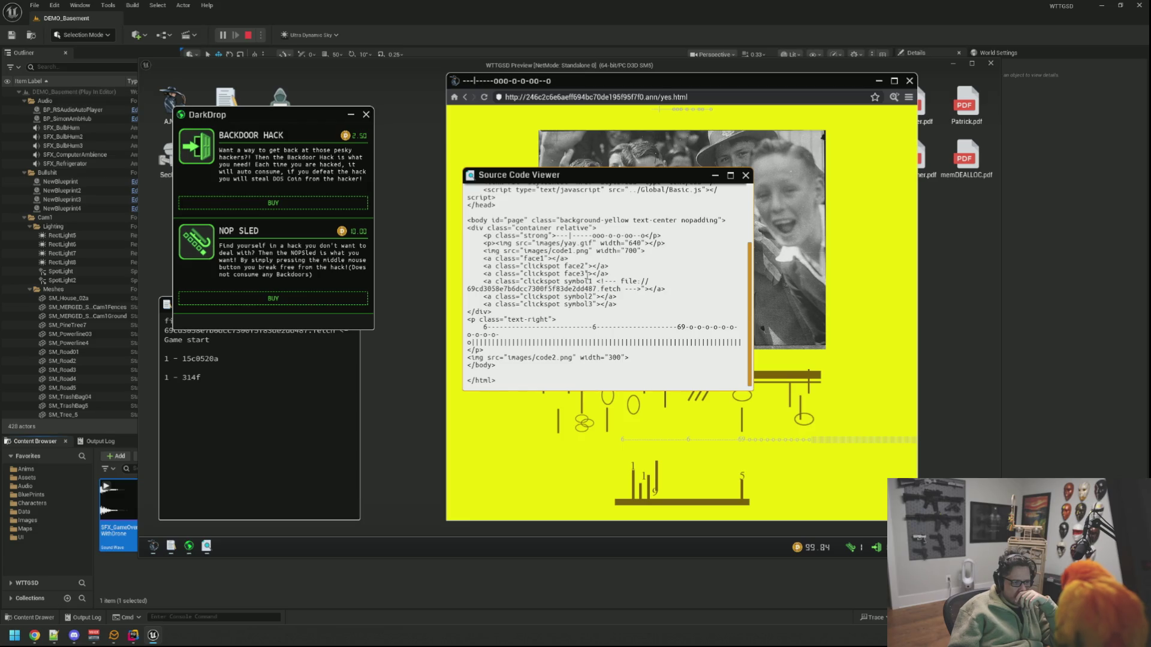
pyautogui.moveTo(620, 289); pyautogui.dragTo(622, 280)
pyautogui.hotkey('ctrl', 'c')
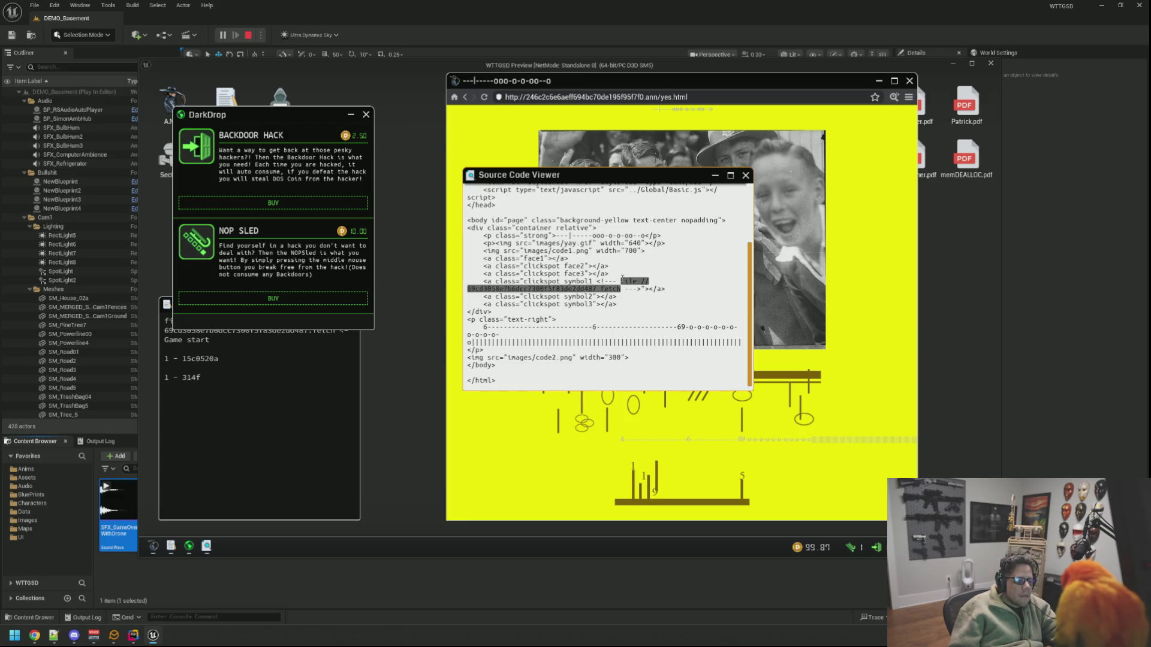
# Step: Paste the link into ShadowFetch, validating gameSTART.mp4 for 17.5 DOS Coin
pyautogui.moveTo(342, 122); pyautogui.dragTo(428, 128)
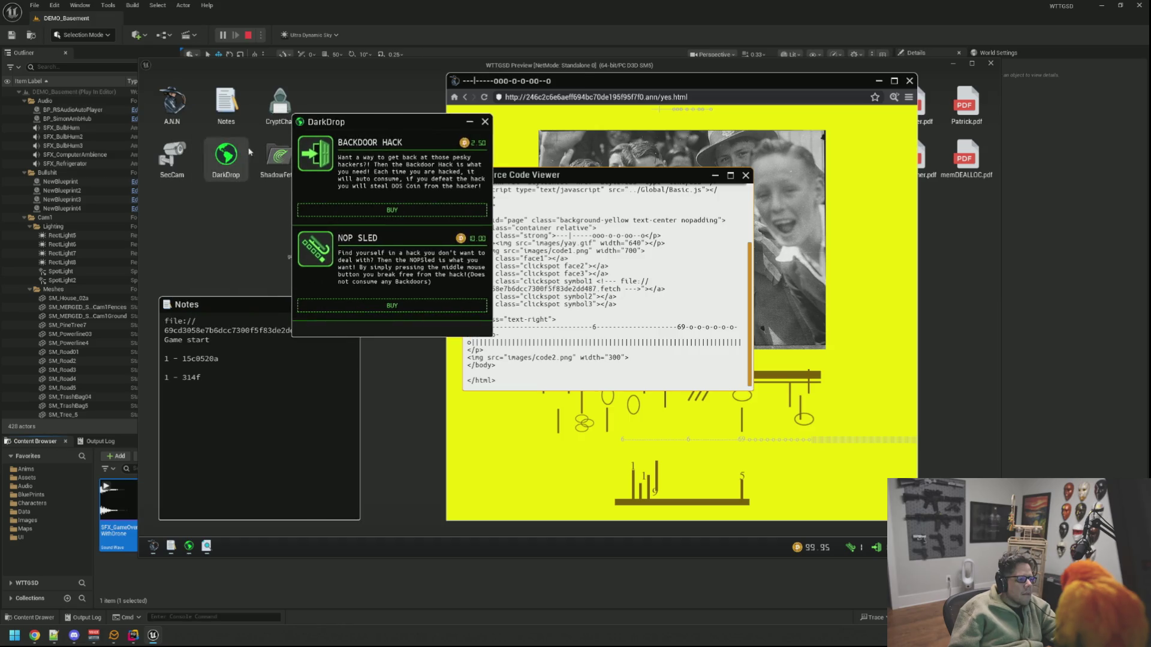
pyautogui.doubleClick(279, 156)
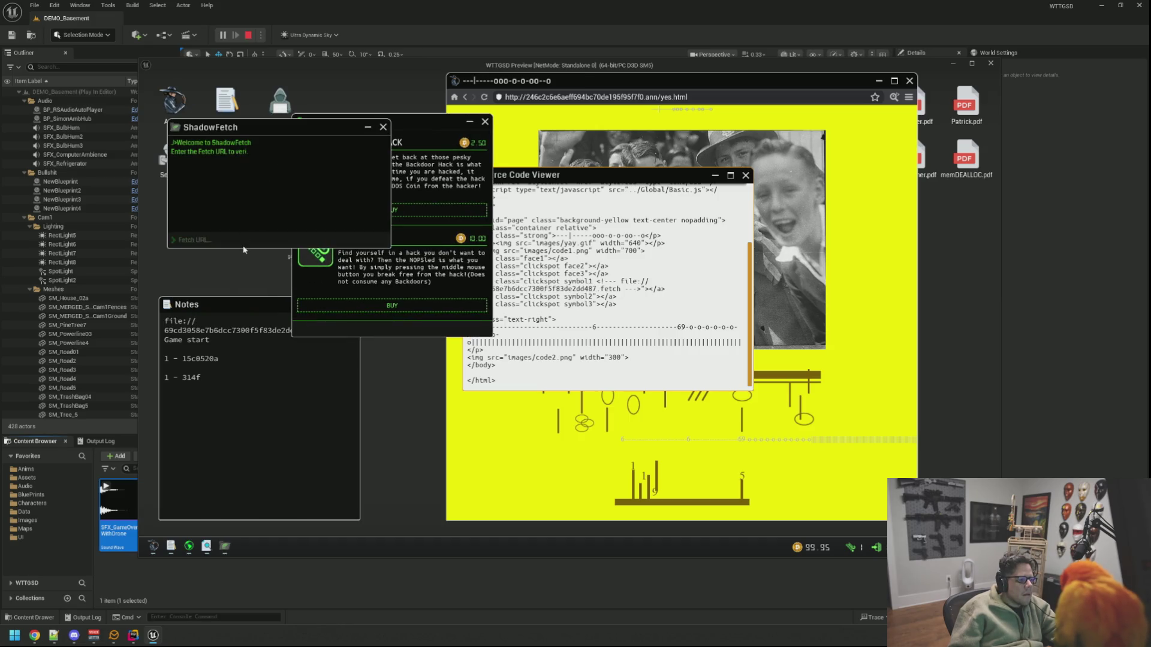
pyautogui.hotkey('ctrl', 'v')
pyautogui.press('Return')
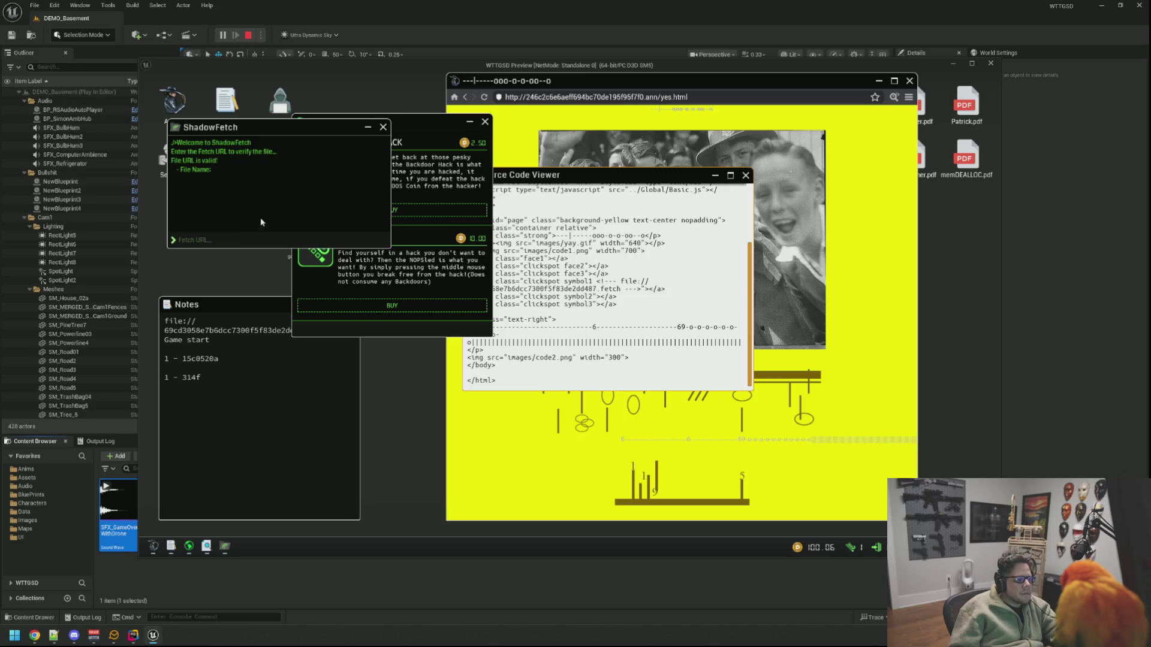
# Step: Close the source viewer and load a bookmarked site, which shows 'Unable to connect'
pyautogui.click(746, 175)
pyautogui.click(908, 97)
pyautogui.click(875, 120)
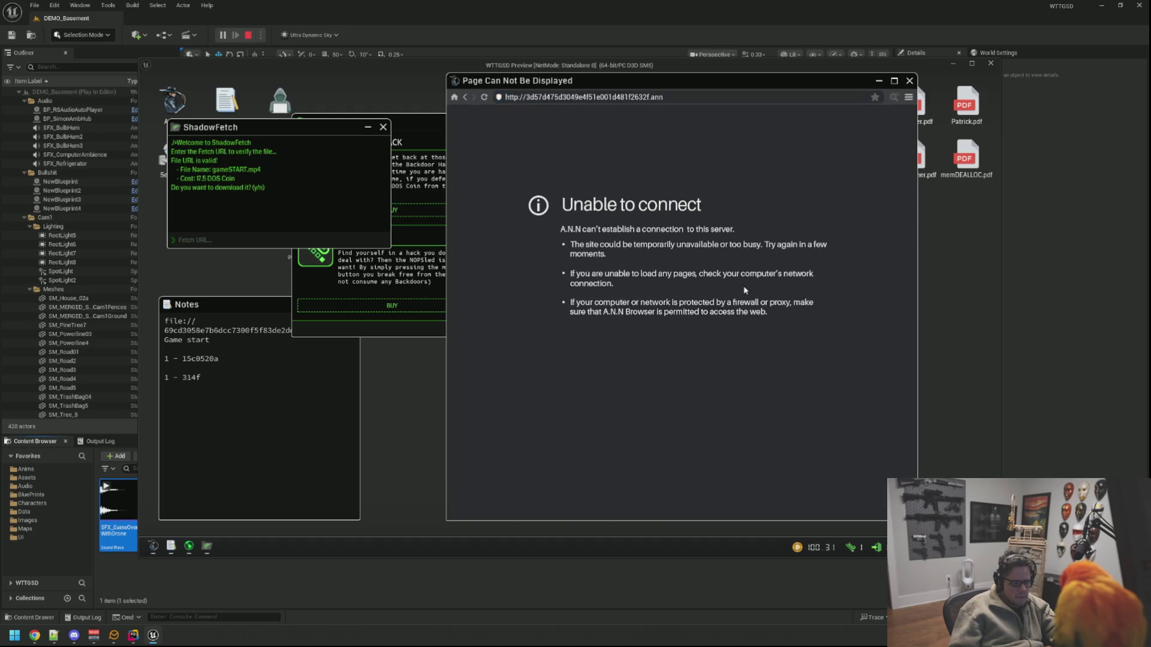
# Step: Load the Codex of Silence bookmark and visit the Murk Lair forum
pyautogui.click(910, 98)
pyautogui.click(894, 114)
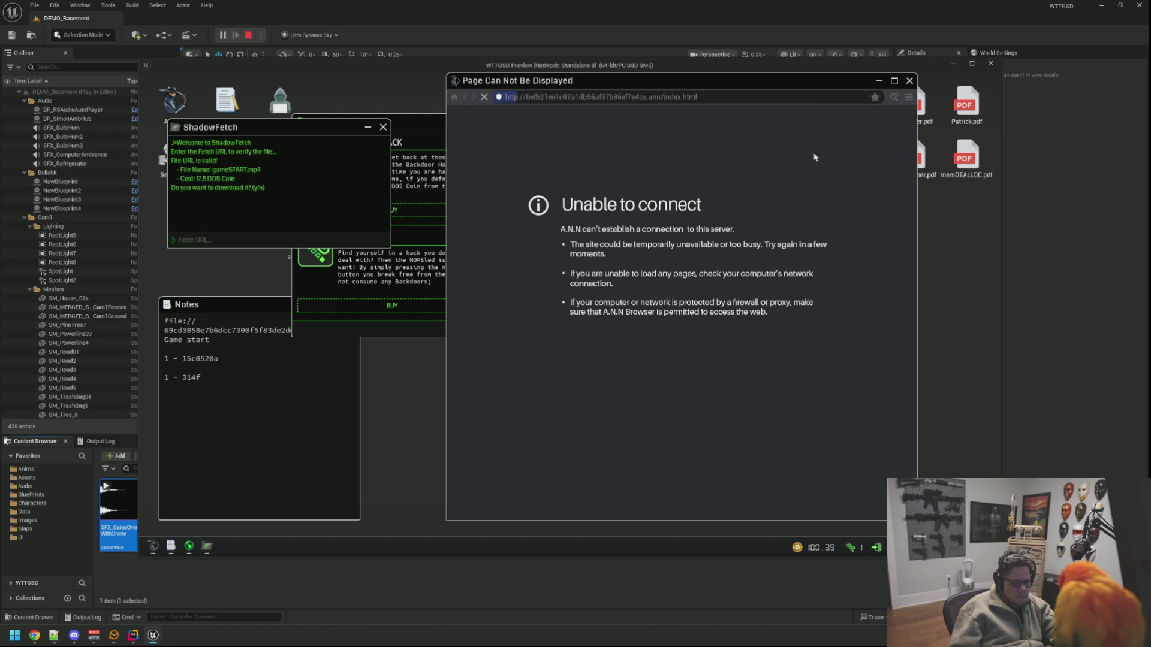
pyautogui.rightClick(716, 236)
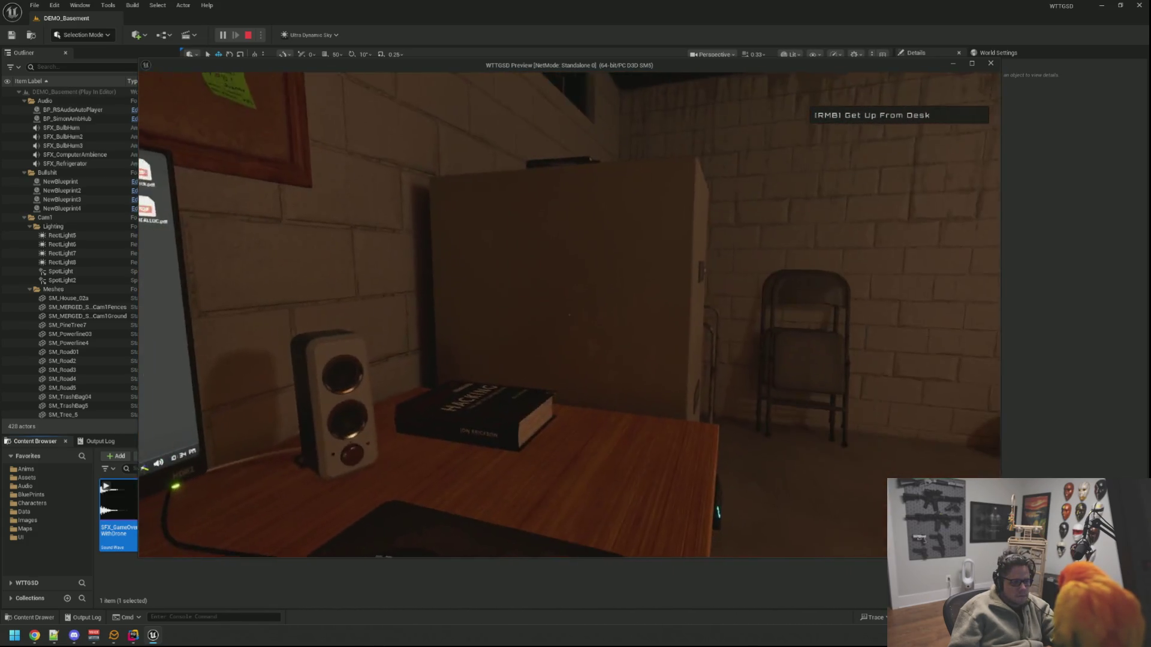
pyautogui.click(570, 315)
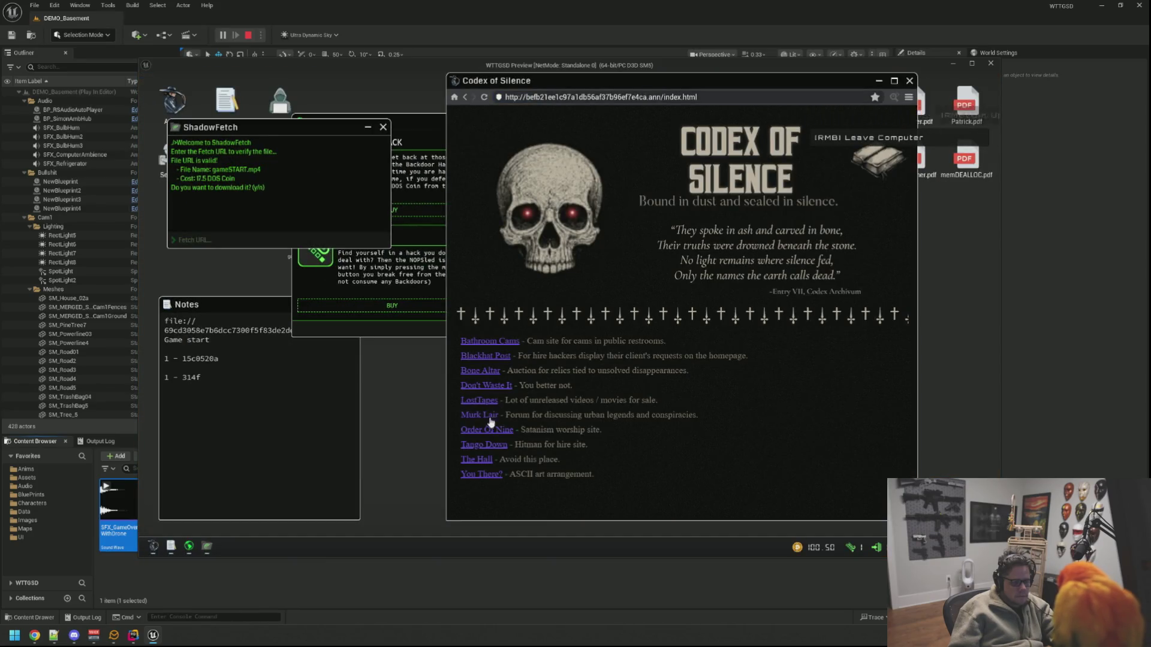
pyautogui.click(479, 415)
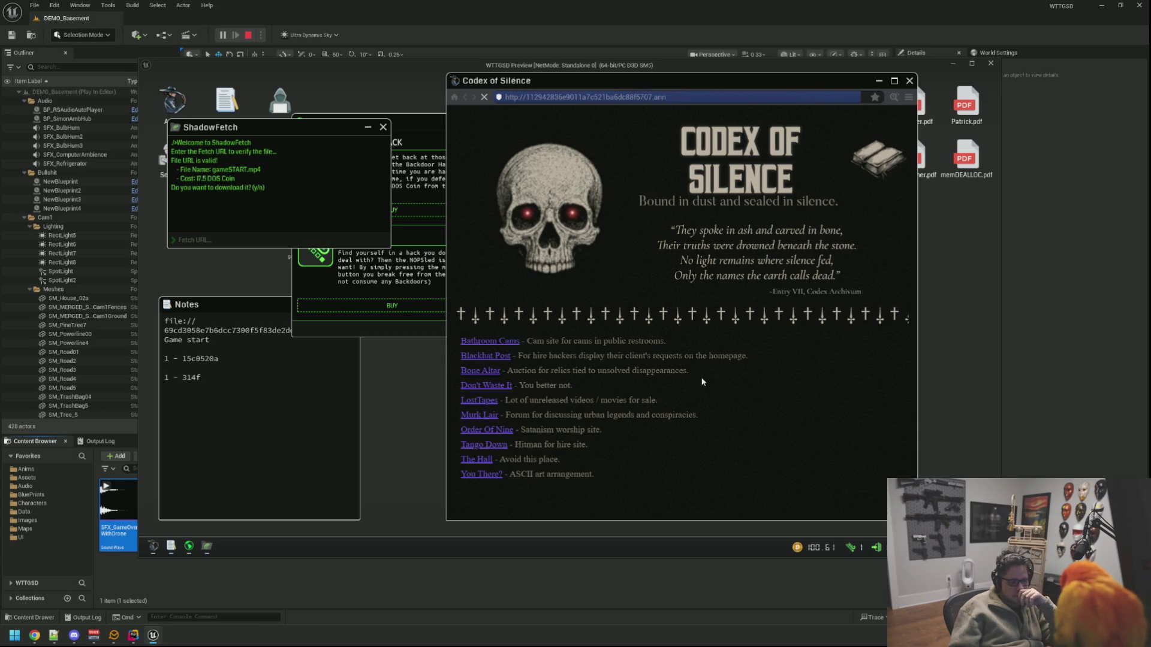
# Step: Return to Codex of Silence and release the game back to the editor's Output Log
pyautogui.click(909, 97)
pyautogui.click(896, 114)
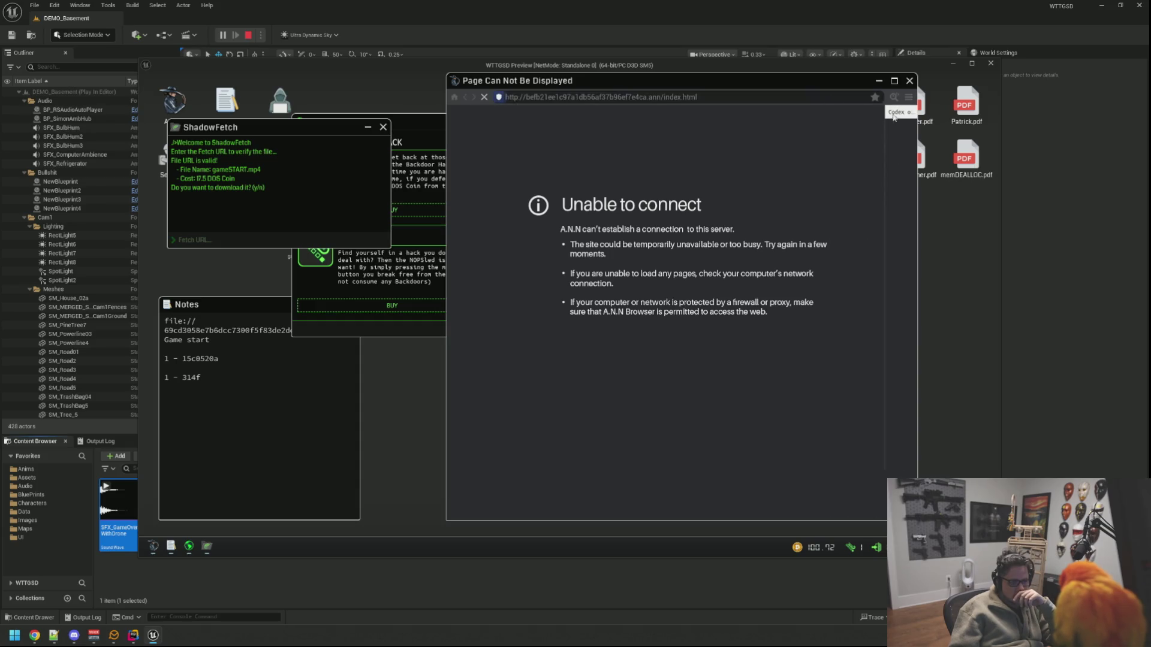
pyautogui.press('Escape')
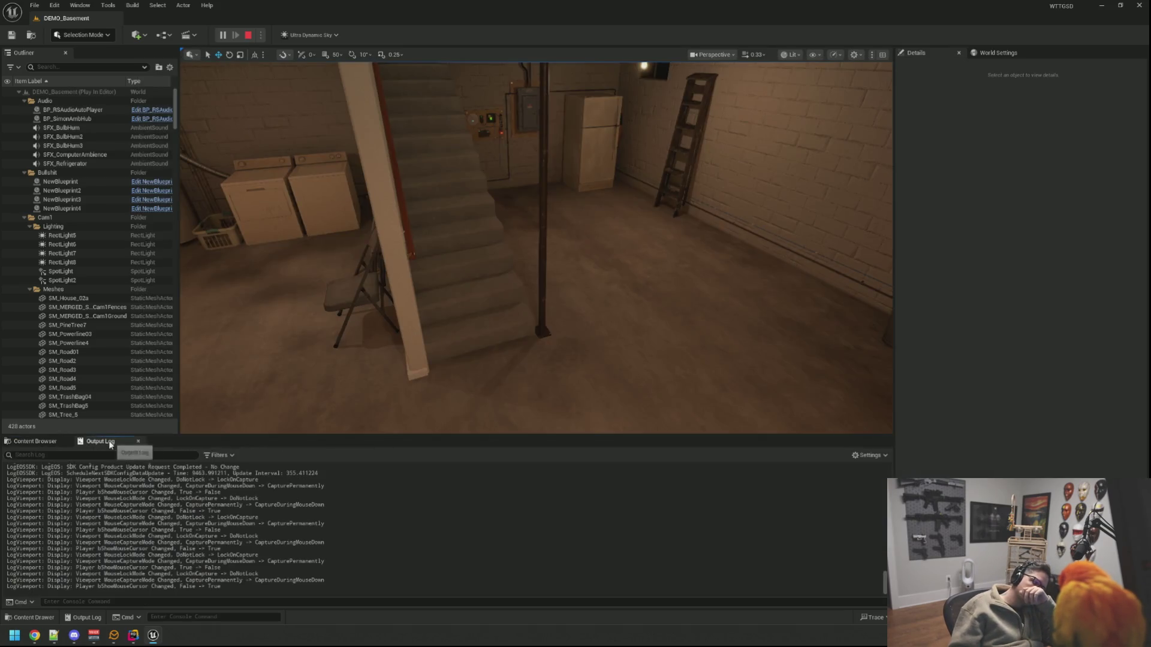
# Step: Resume the game, visit Bathroom Cams, then open You There? from the Codex list
pyautogui.moveTo(157, 633)
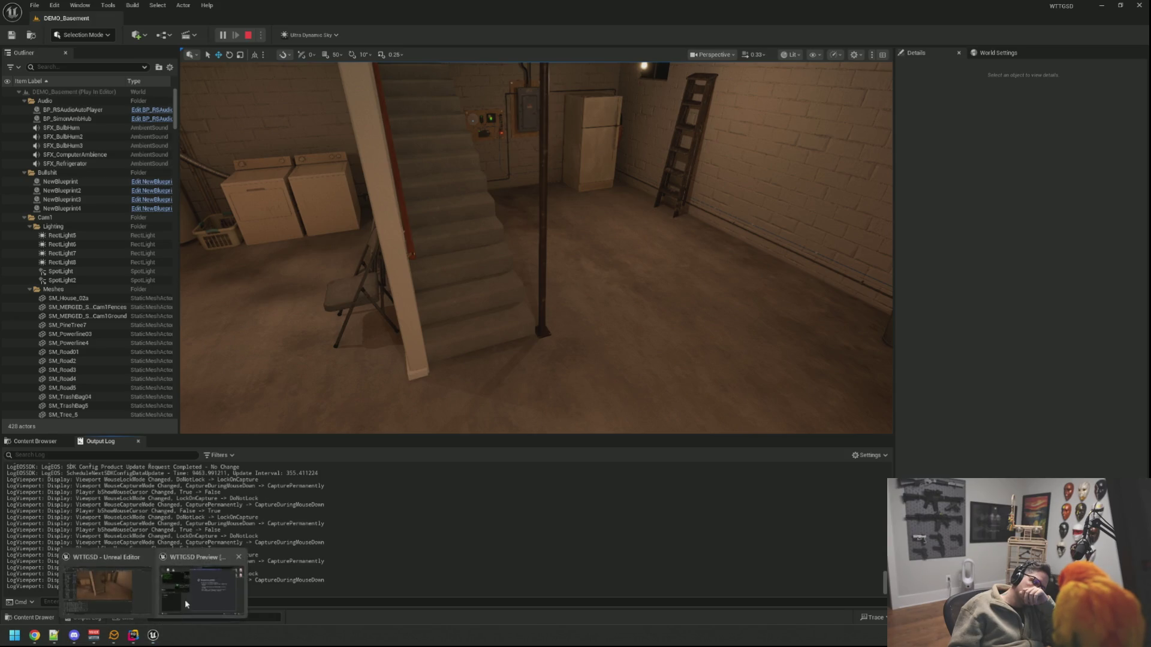
pyautogui.click(185, 599)
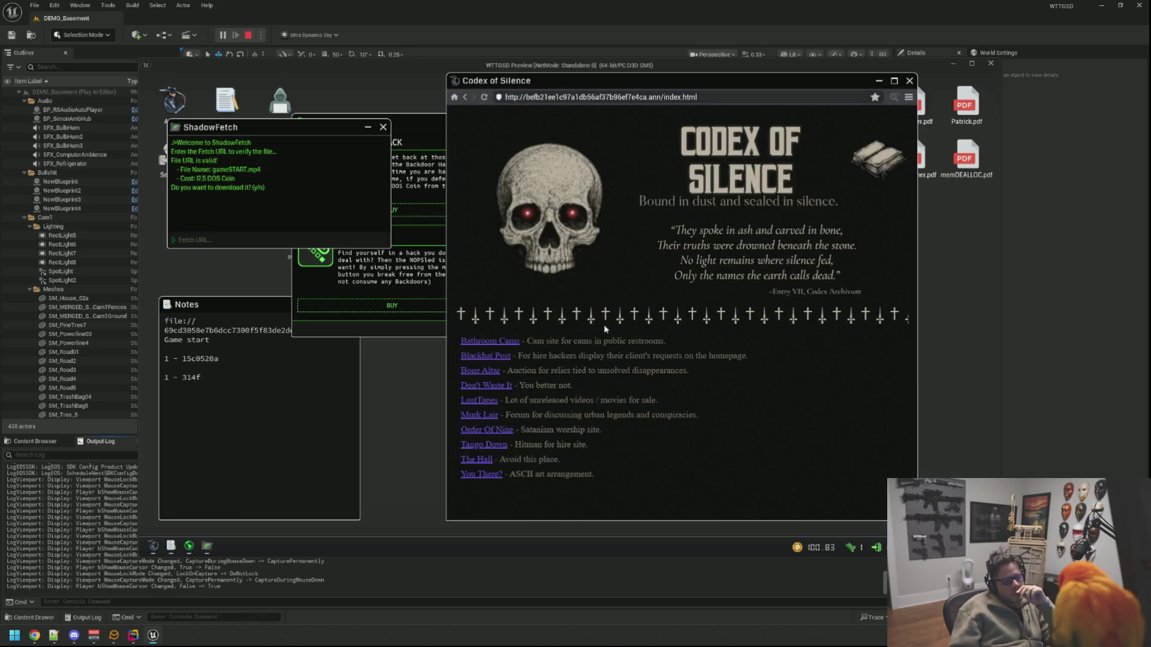
pyautogui.click(501, 344)
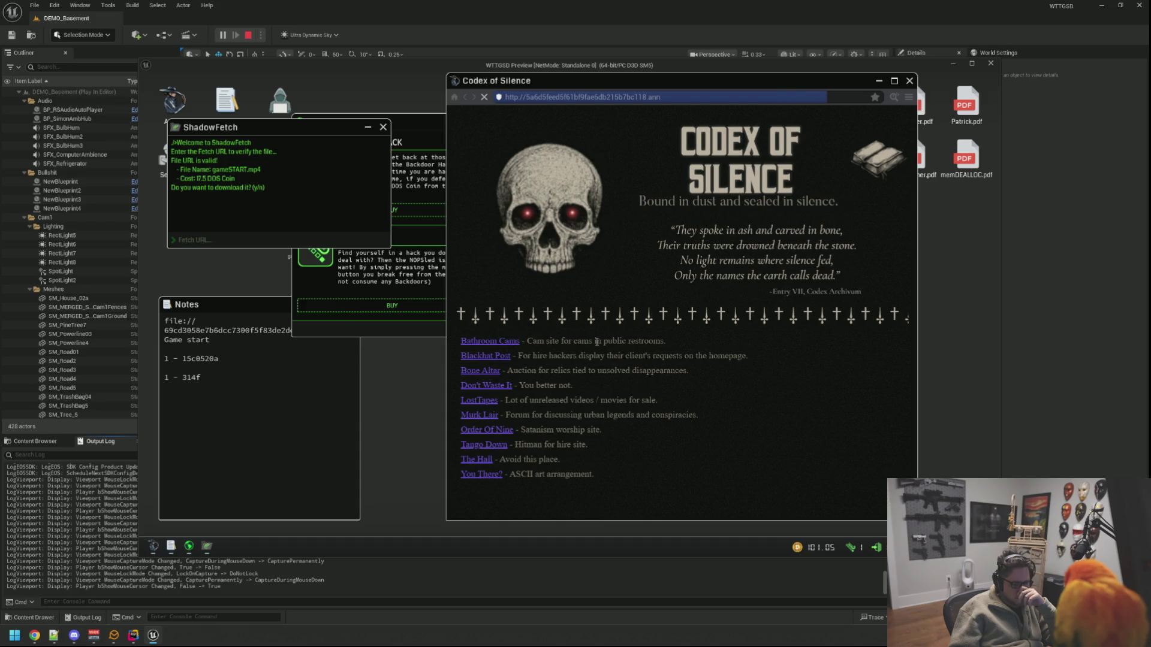
pyautogui.click(894, 98)
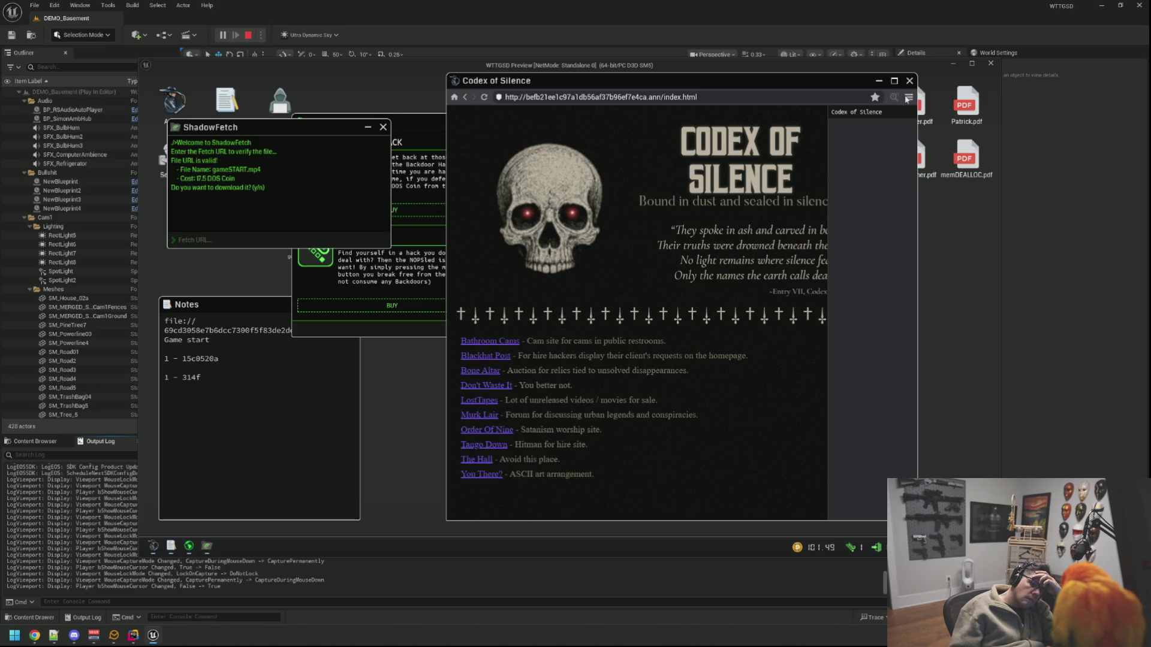
pyautogui.click(485, 475)
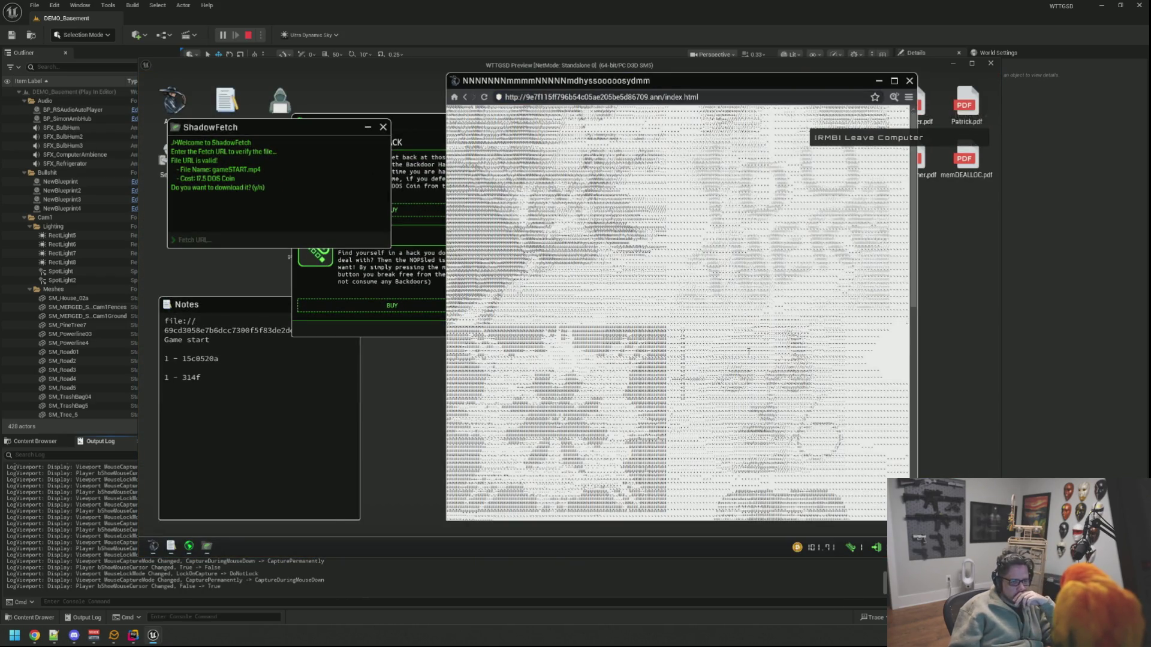
pyautogui.scroll(-4, 745, 316)
pyautogui.scroll(-10, 748, 370)
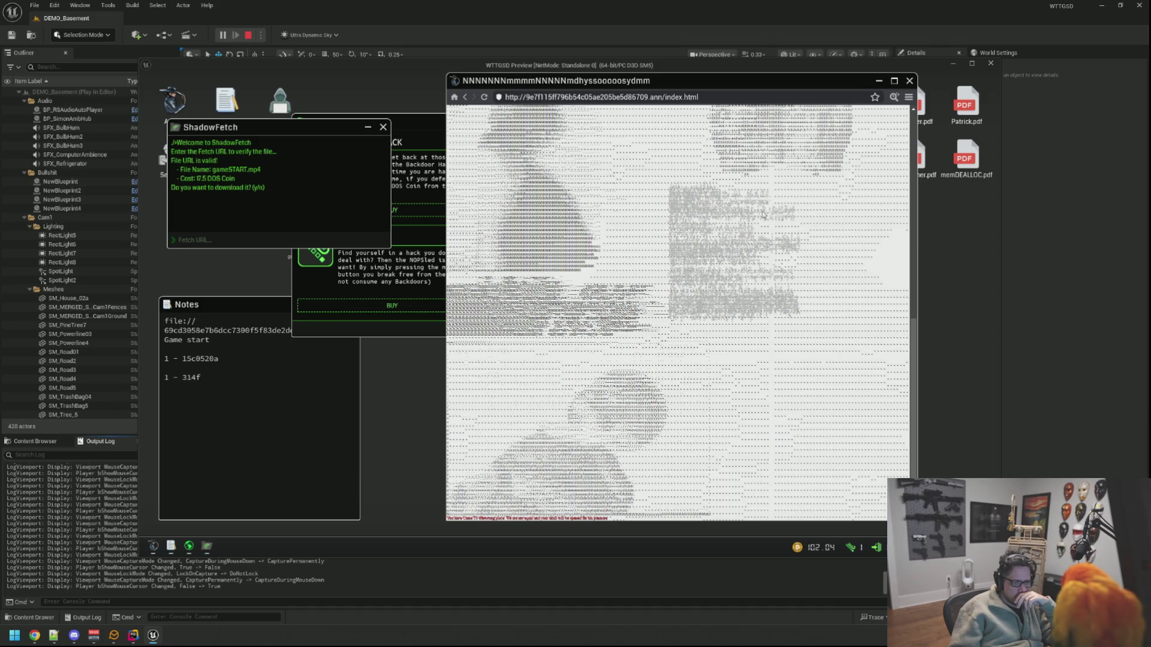
pyautogui.scroll(3, 669, 243)
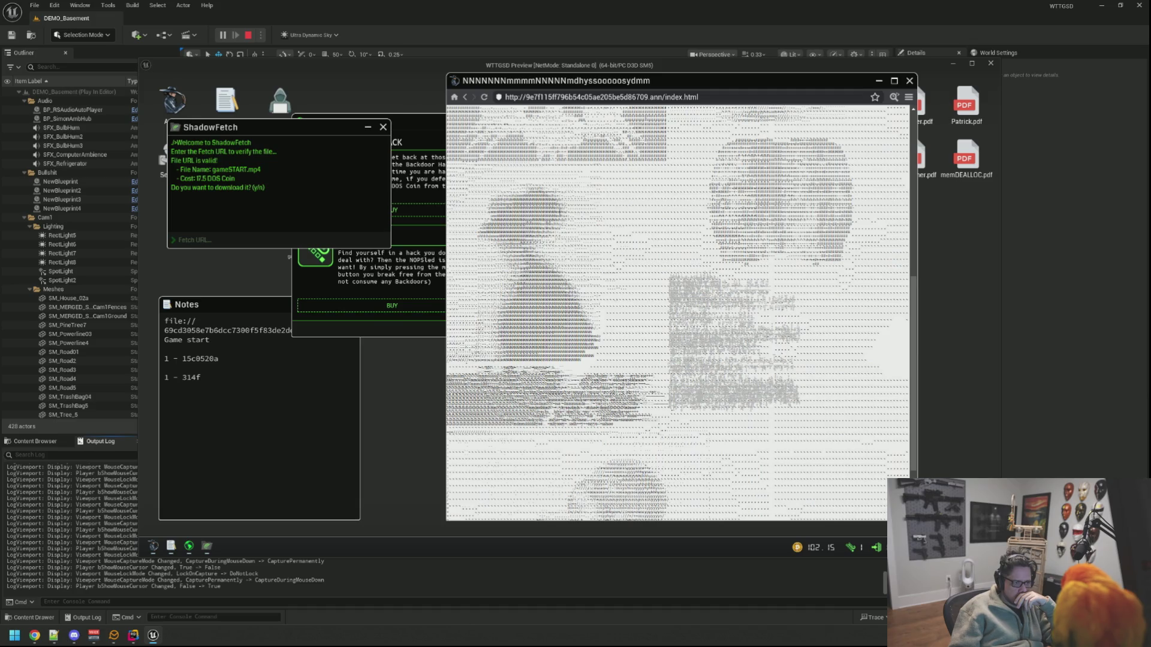
pyautogui.scroll(3, 650, 256)
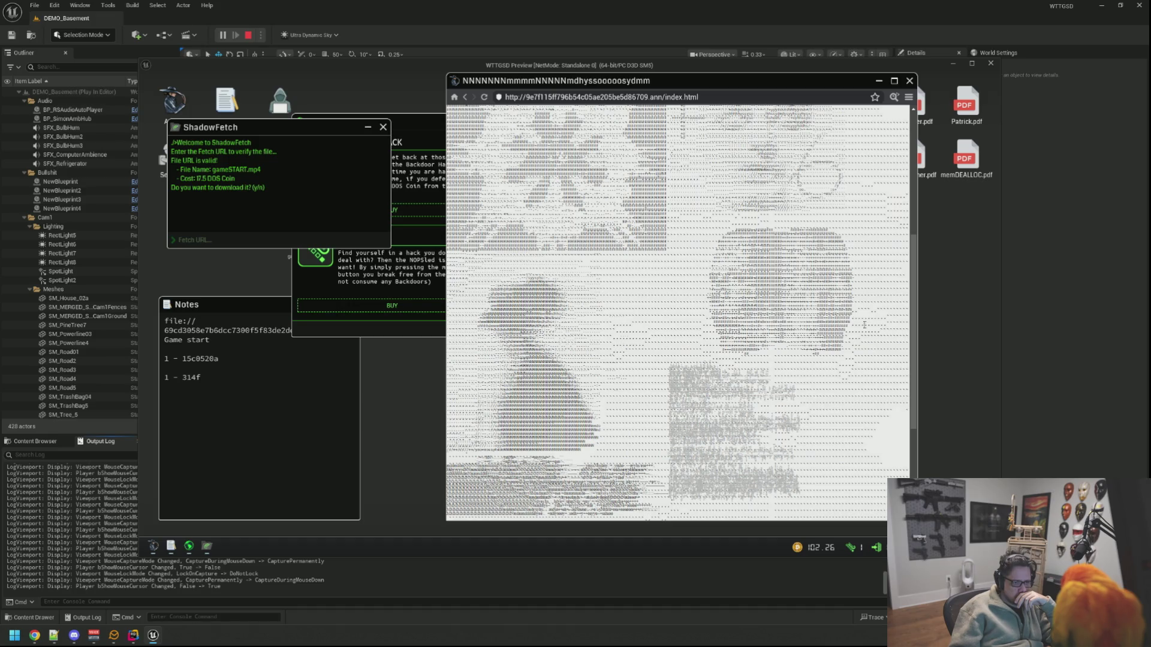
pyautogui.scroll(3, 678, 311)
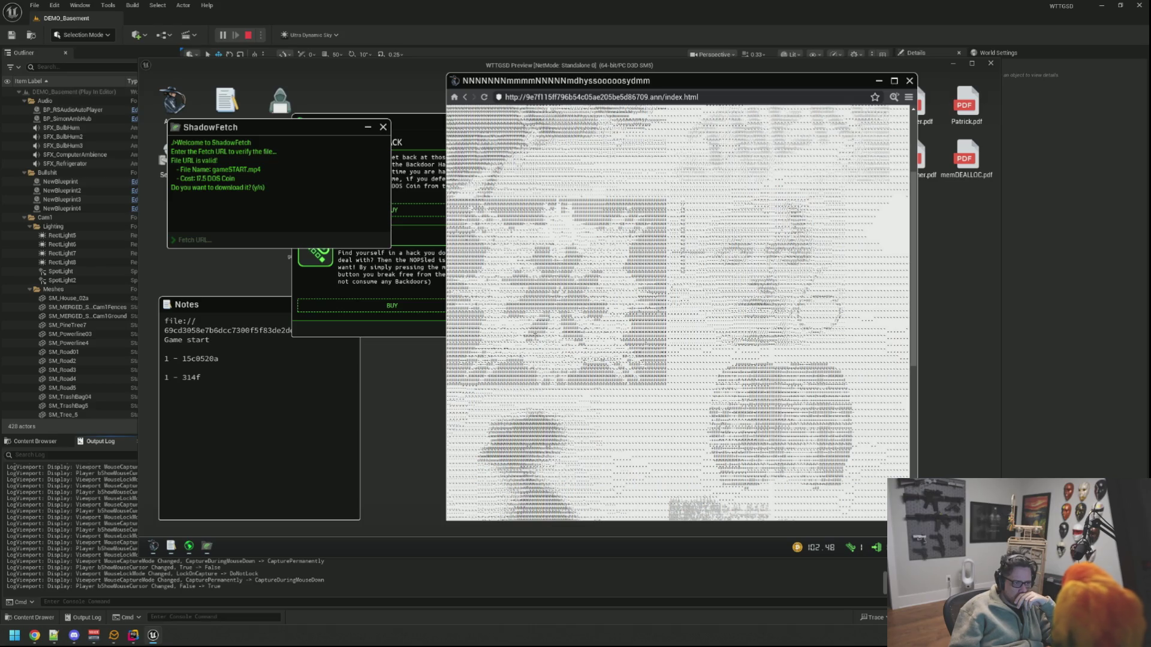
pyautogui.scroll(3, 677, 312)
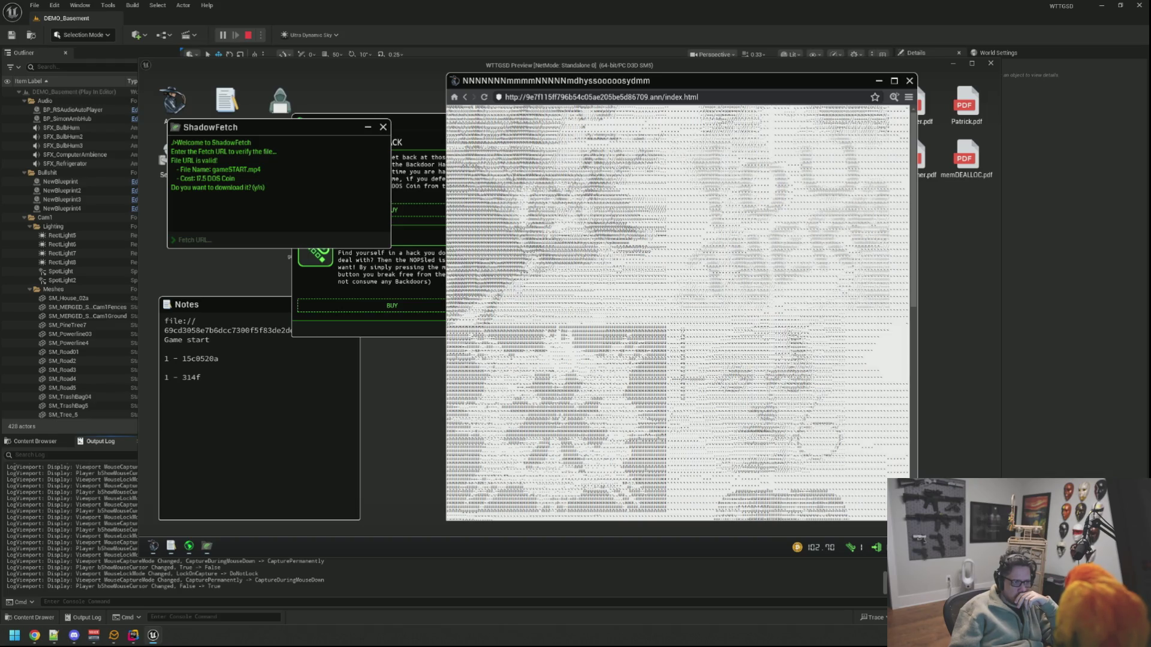
pyautogui.click(889, 99)
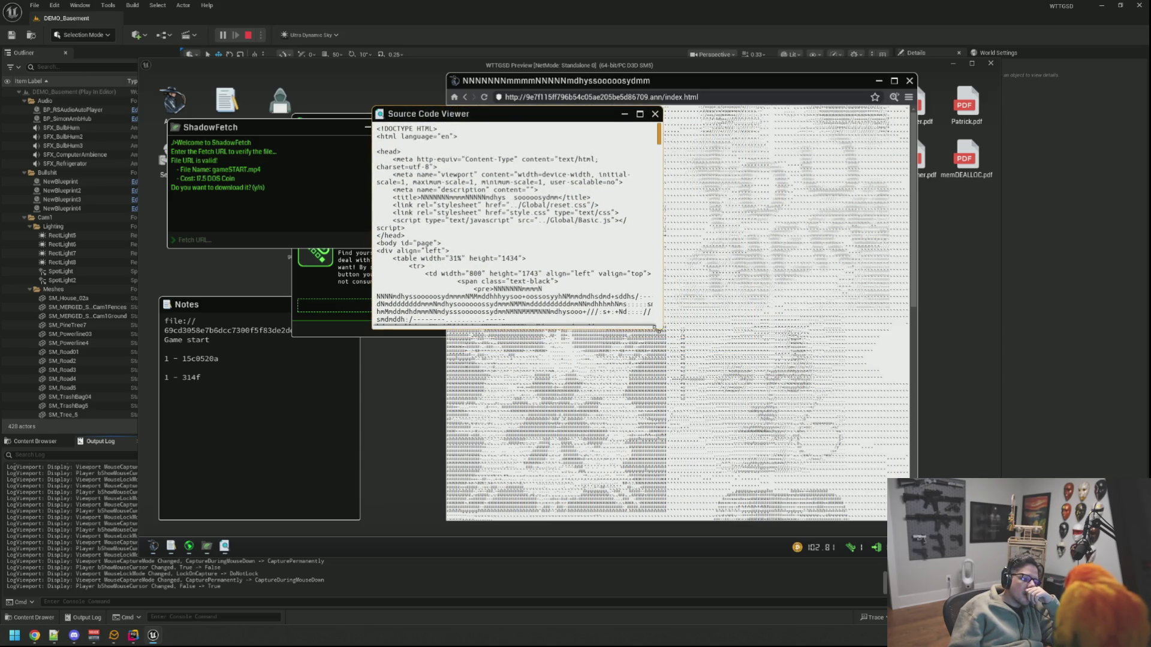
# Step: Maximize the ASCII-art page's source viewer, read through to the end, and close it
pyautogui.moveTo(654, 328); pyautogui.dragTo(846, 430)
pyautogui.click(825, 114)
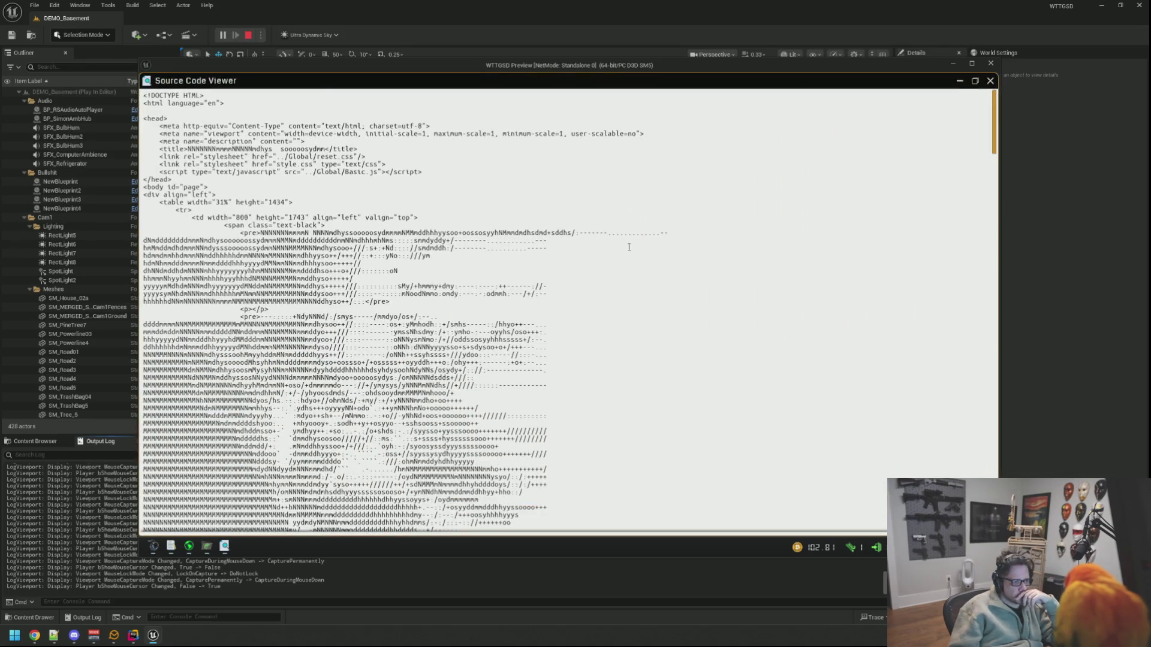
pyautogui.scroll(-4, 574, 306)
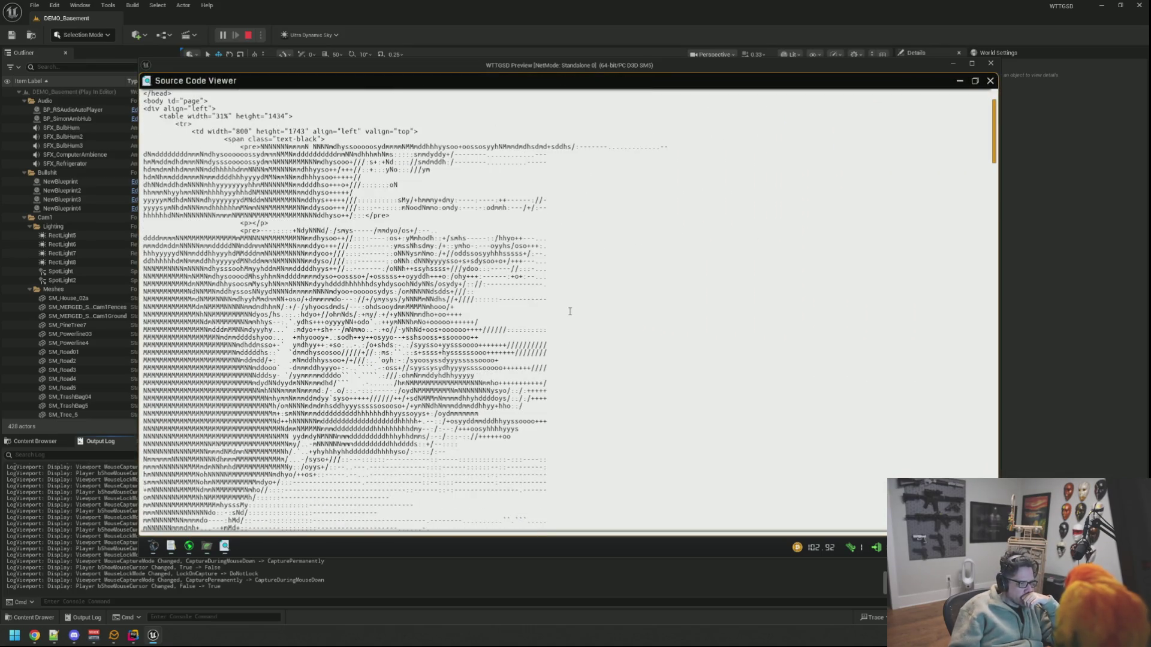
pyautogui.scroll(4, 570, 311)
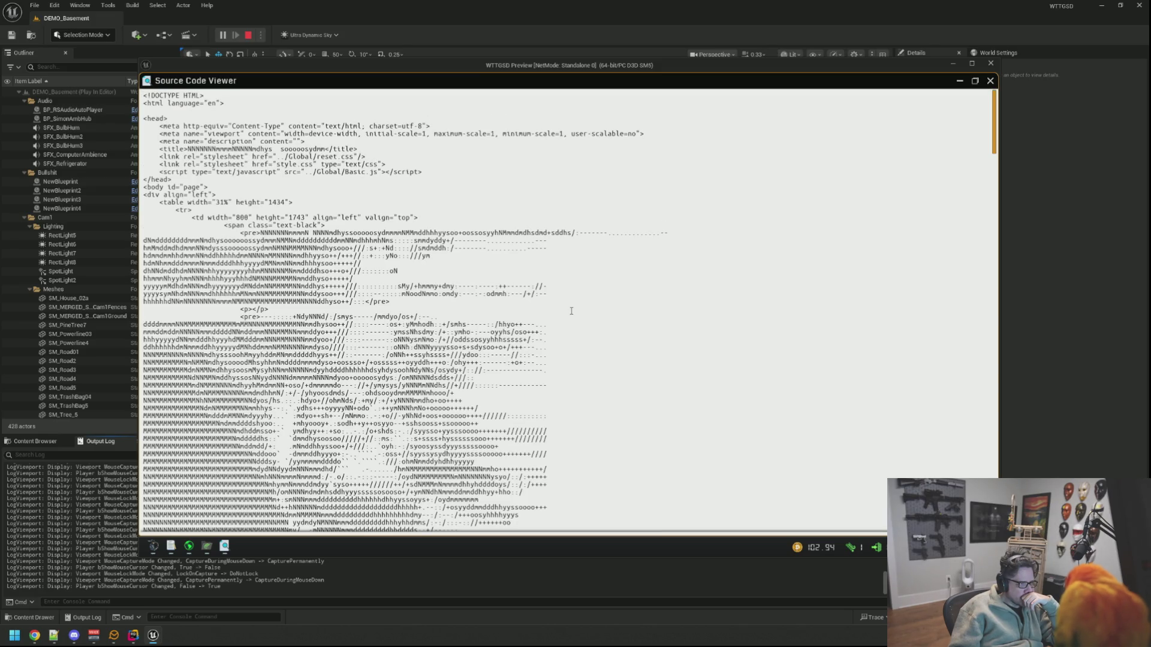
pyautogui.scroll(-18, 572, 310)
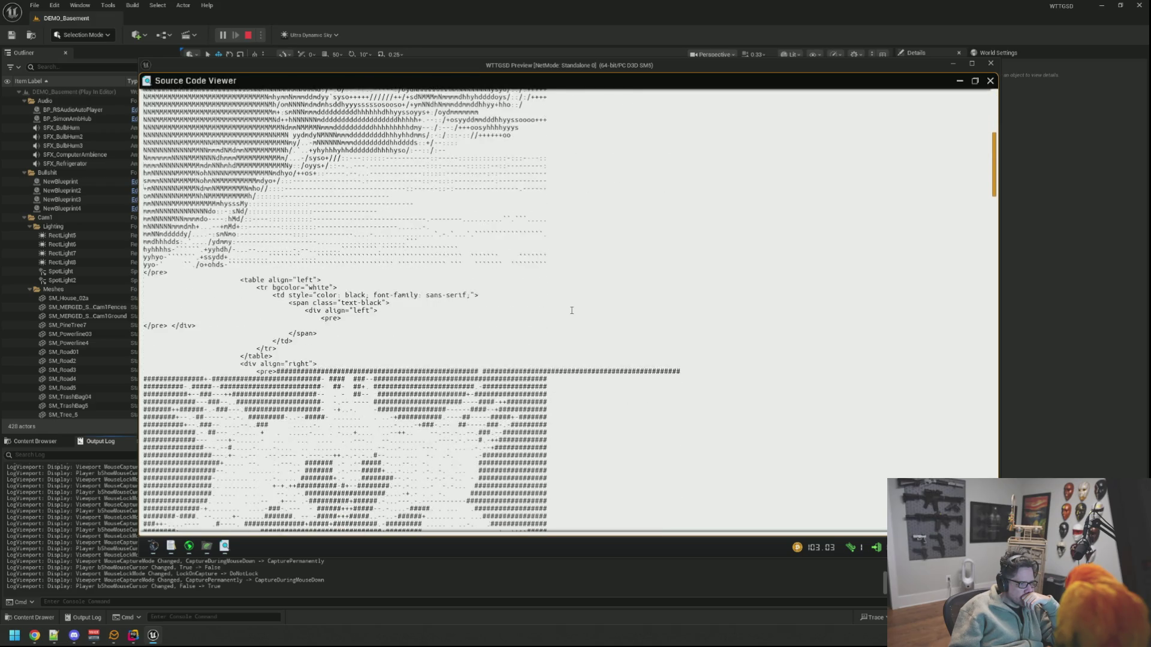
pyautogui.scroll(-15, 572, 309)
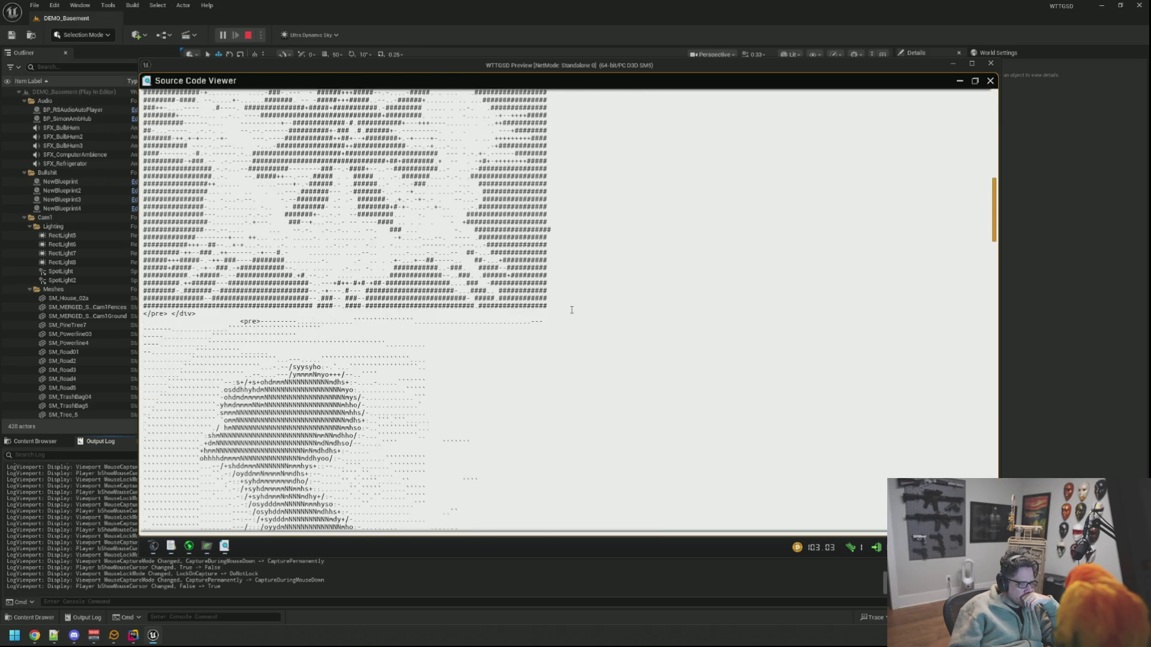
pyautogui.scroll(-15, 572, 309)
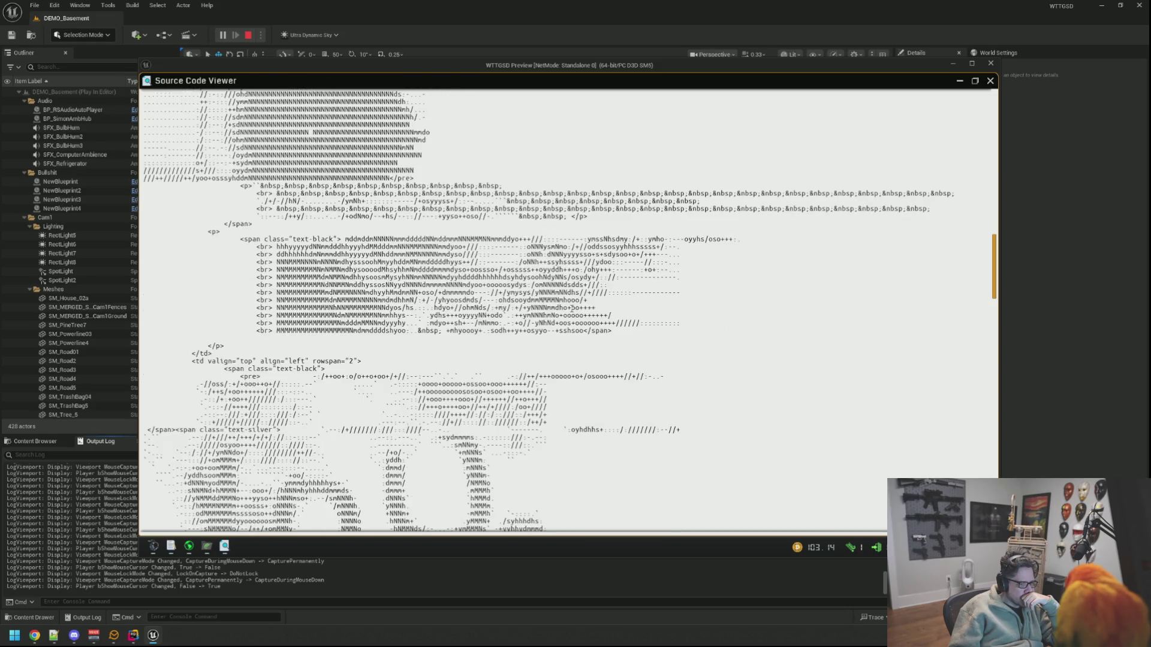
pyautogui.scroll(-4, 572, 309)
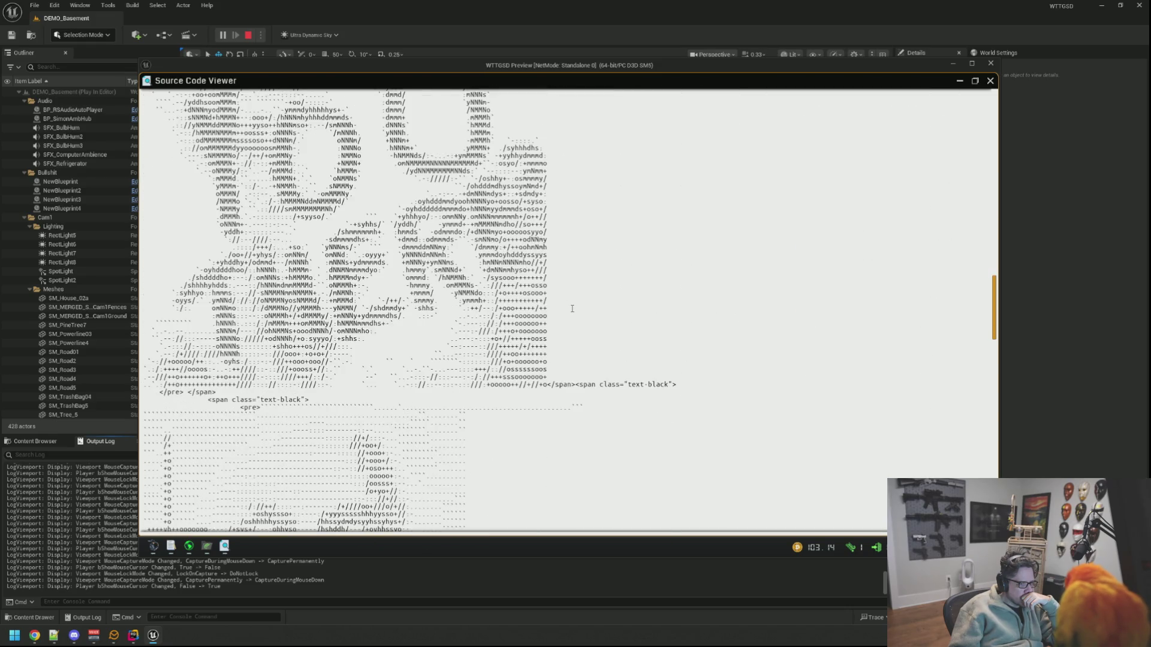
pyautogui.scroll(15, 572, 308)
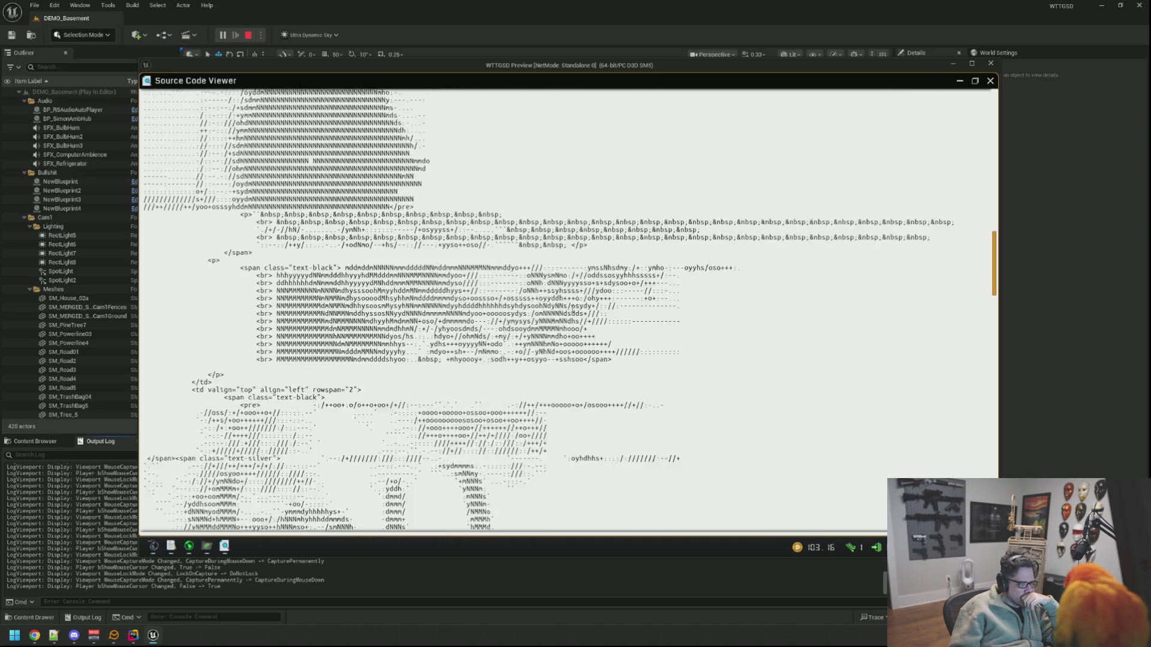
pyautogui.scroll(-15, 571, 309)
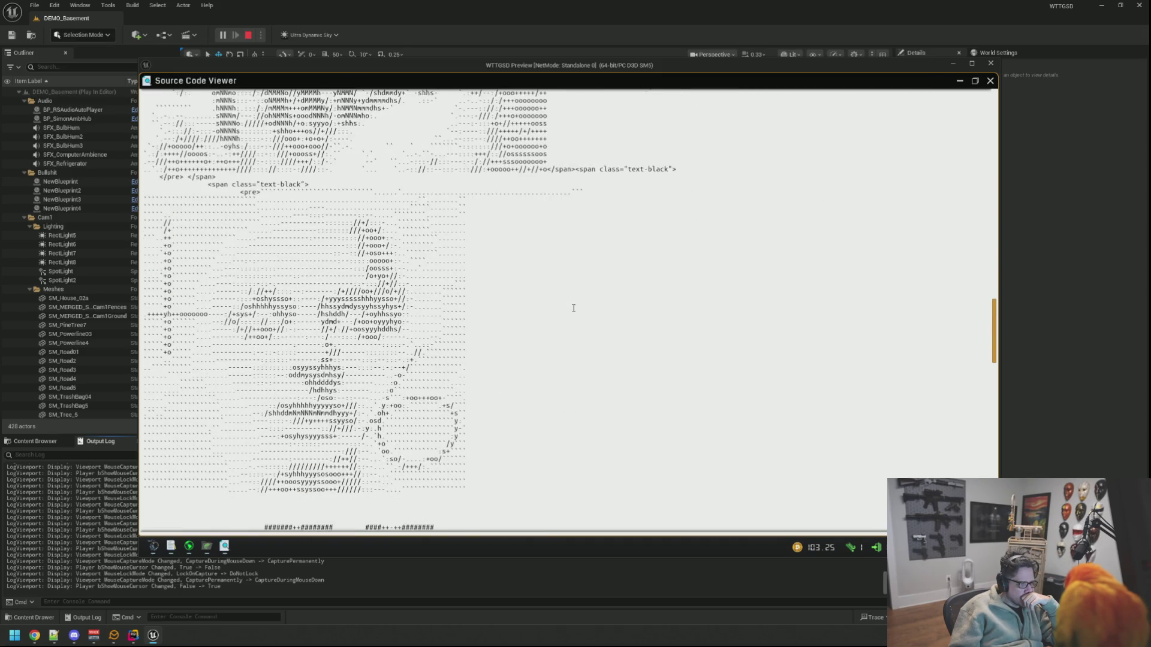
pyautogui.scroll(-5, 573, 308)
pyautogui.scroll(7, 573, 308)
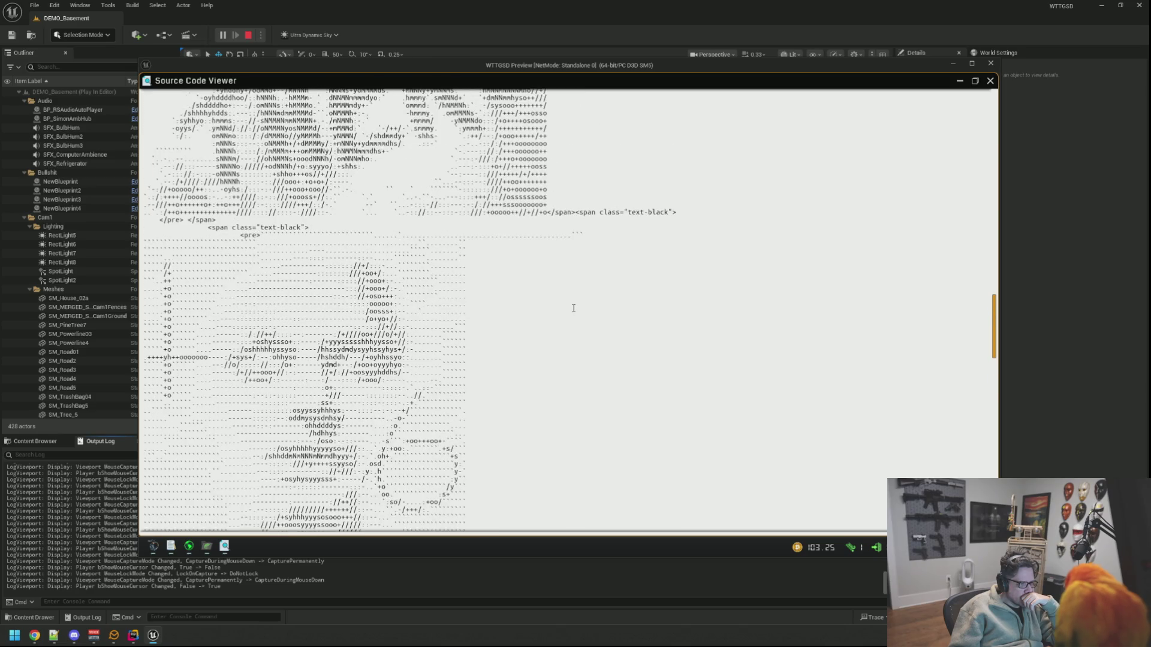
pyautogui.scroll(-12, 573, 308)
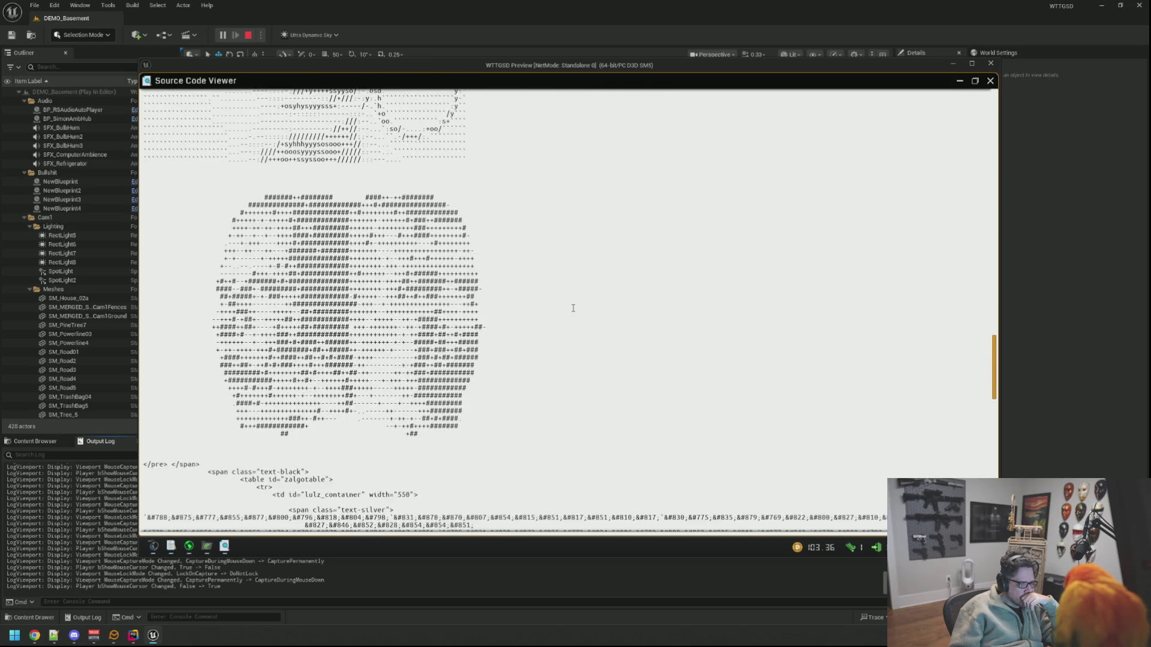
pyautogui.scroll(-6, 573, 308)
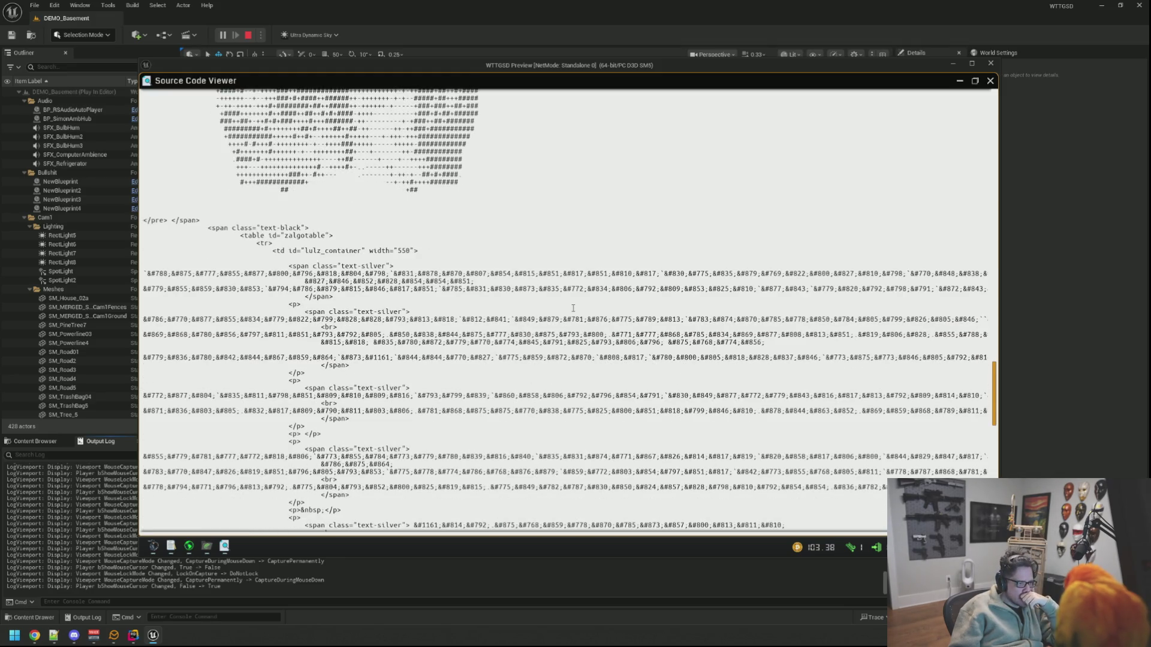
pyautogui.scroll(-2, 573, 308)
pyautogui.scroll(-11, 573, 308)
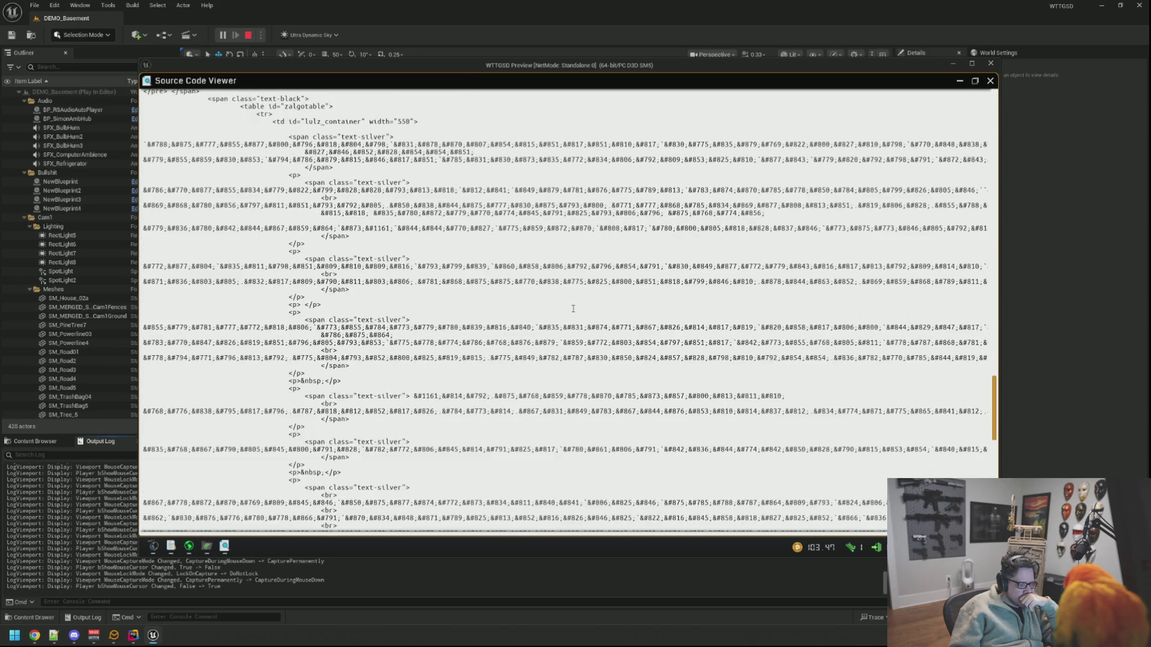
pyautogui.scroll(-2, 573, 309)
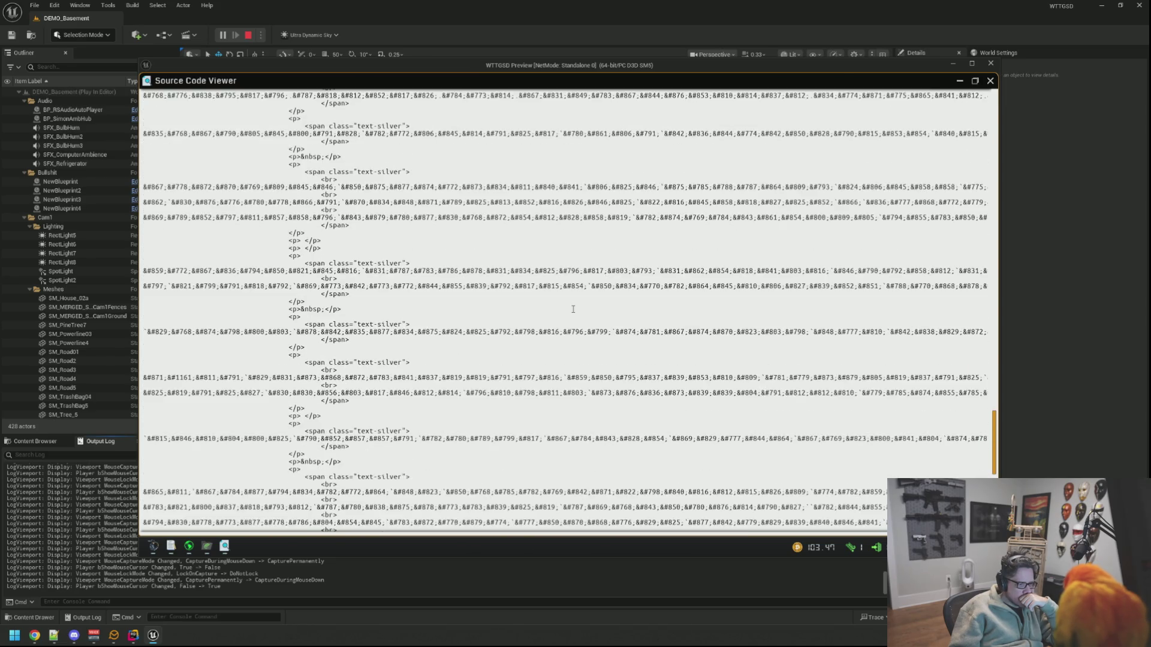
pyautogui.scroll(-3, 573, 309)
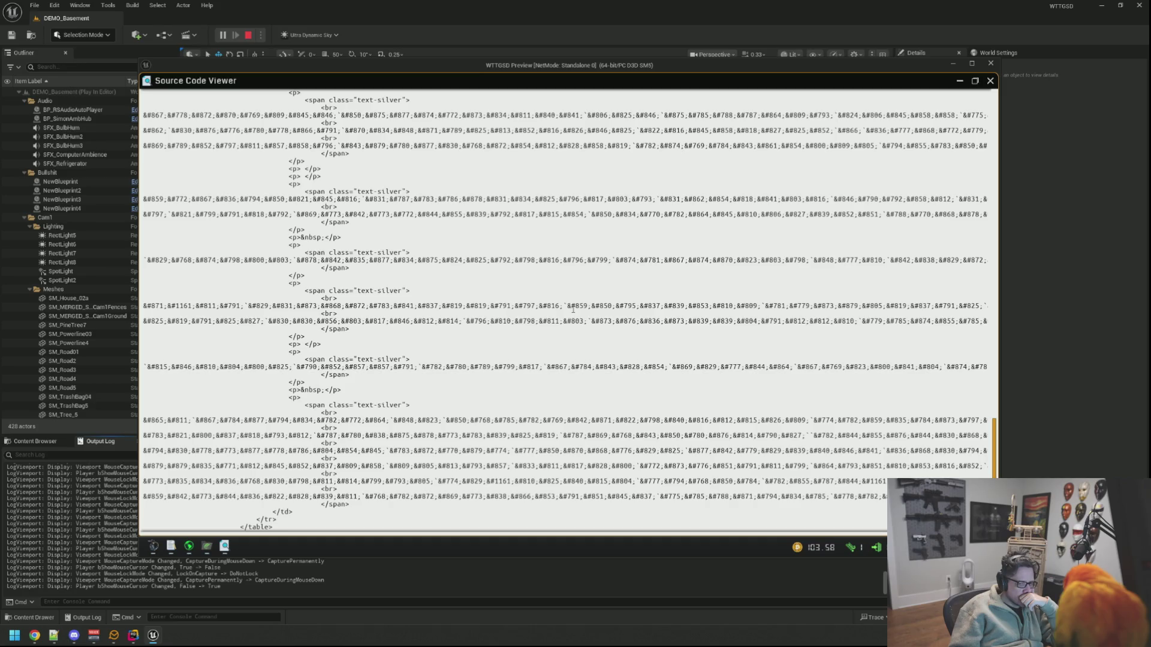
pyautogui.scroll(-5, 573, 308)
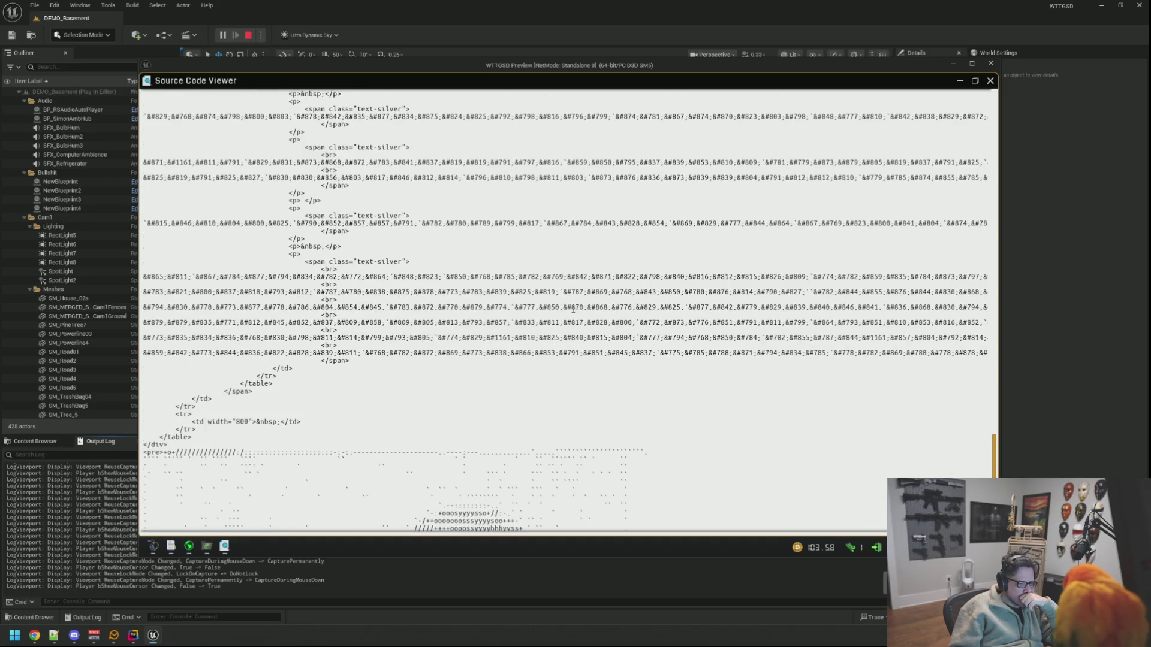
pyautogui.scroll(-10, 573, 308)
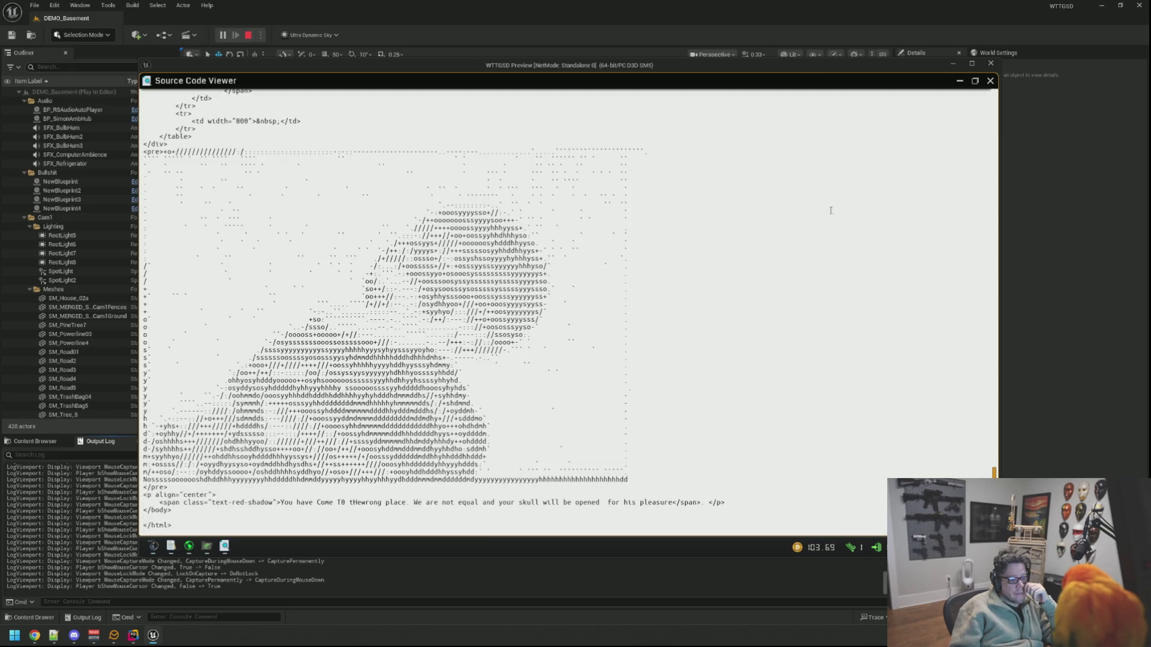
pyautogui.click(975, 80)
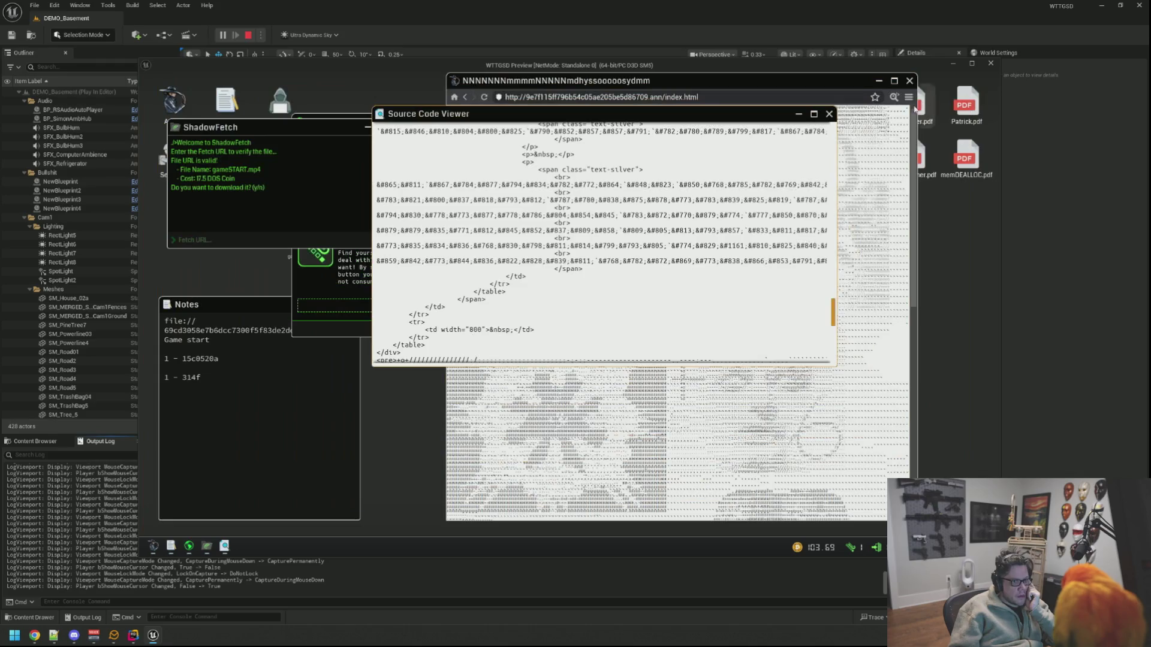
pyautogui.click(829, 114)
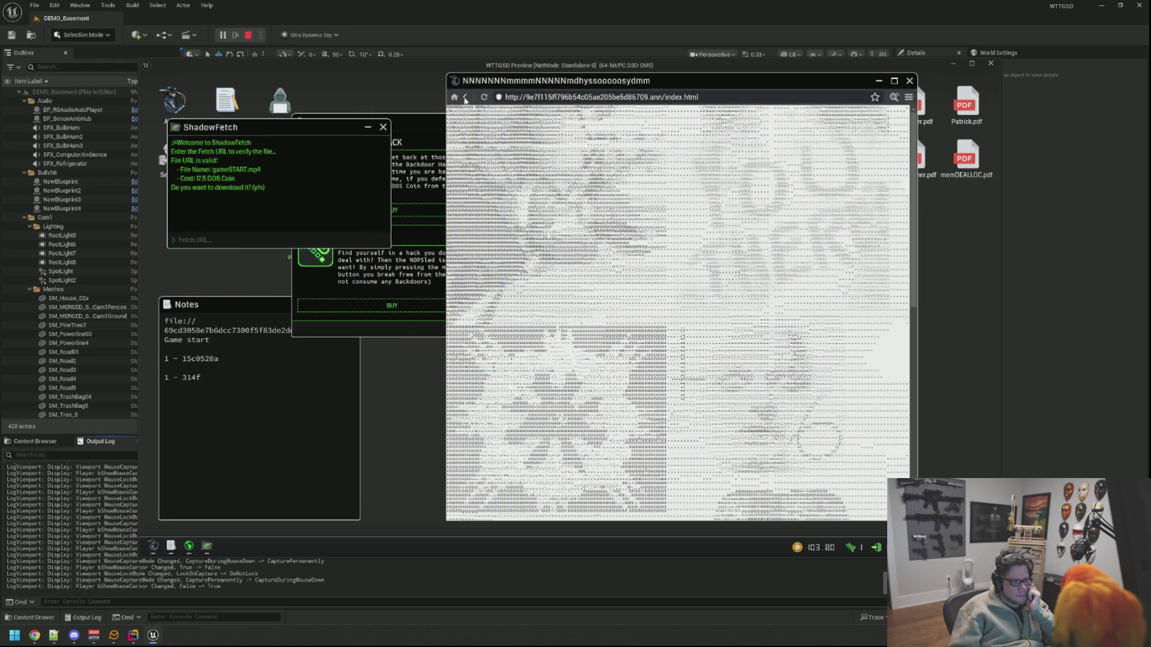
# Step: Return to the Codex of Silence index and open the Don't Waste It site
pyautogui.scroll(-5, 774, 293)
pyautogui.scroll(5, 774, 294)
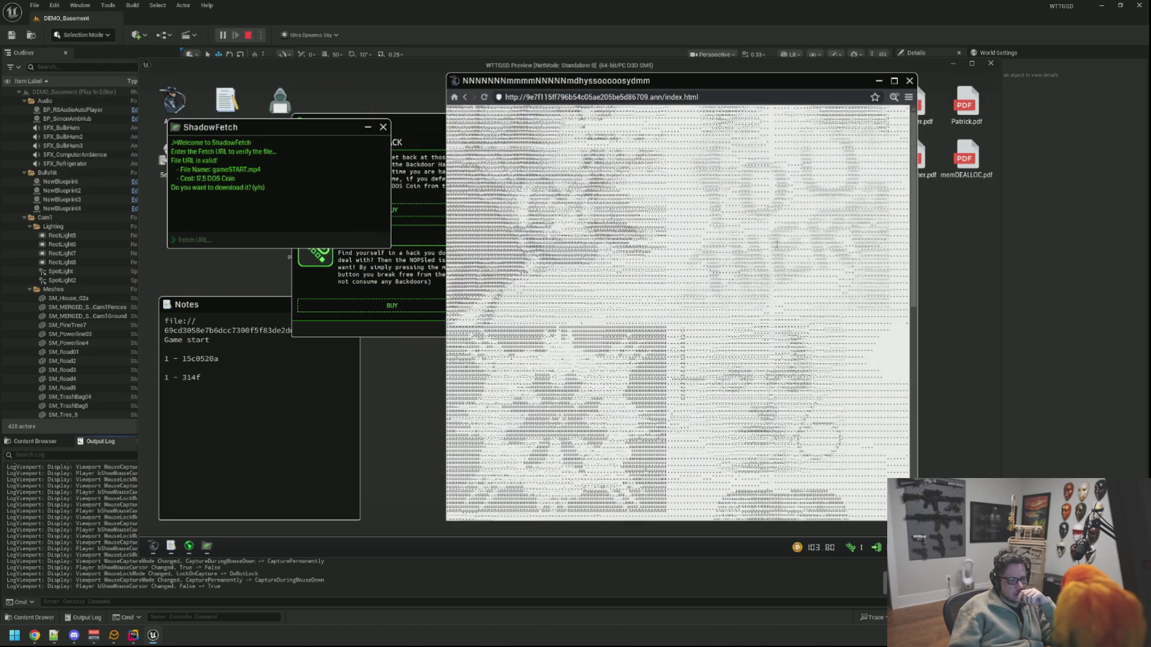
pyautogui.click(909, 98)
pyautogui.click(875, 114)
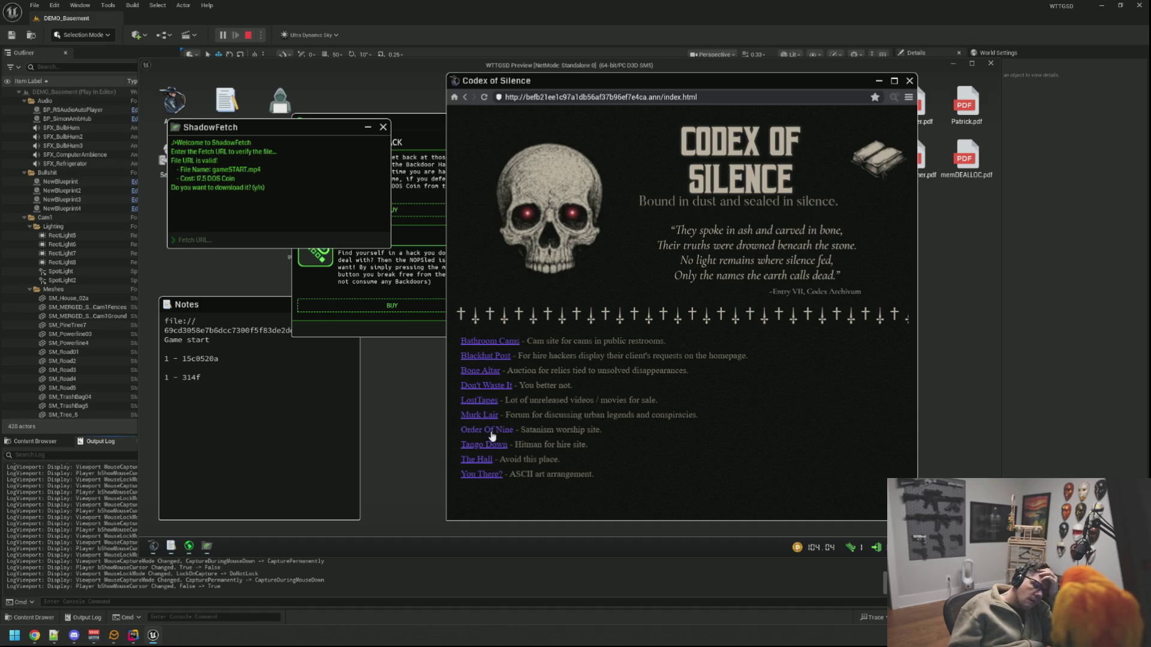
pyautogui.click(487, 388)
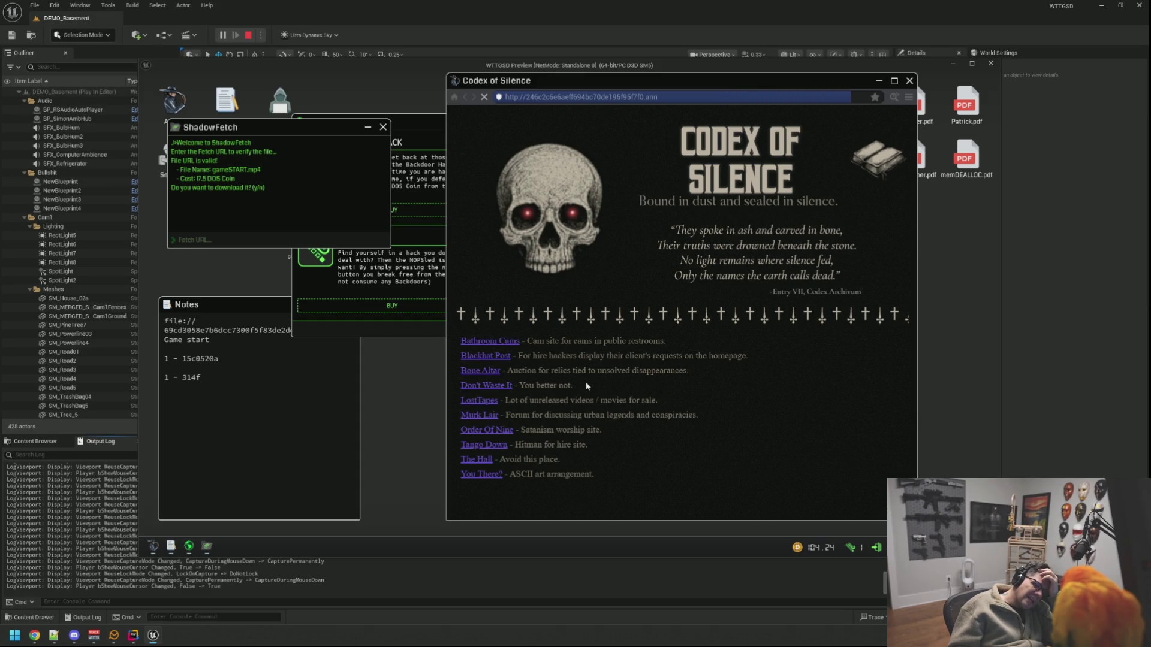
pyautogui.rightClick(750, 480)
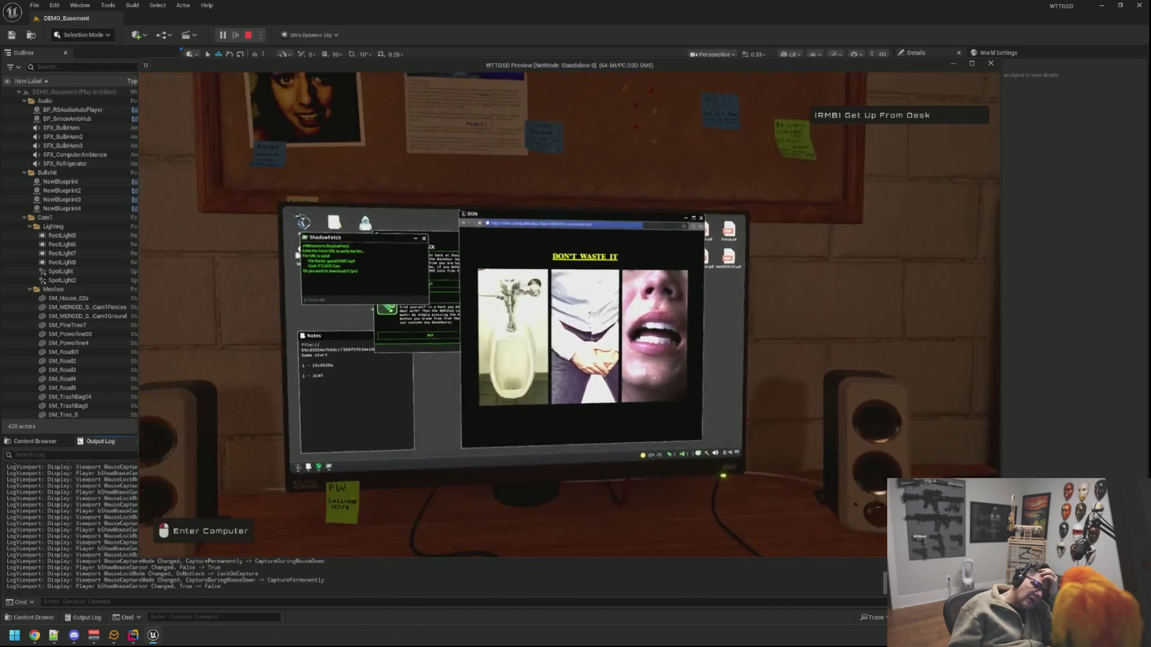
pyautogui.click(728, 490)
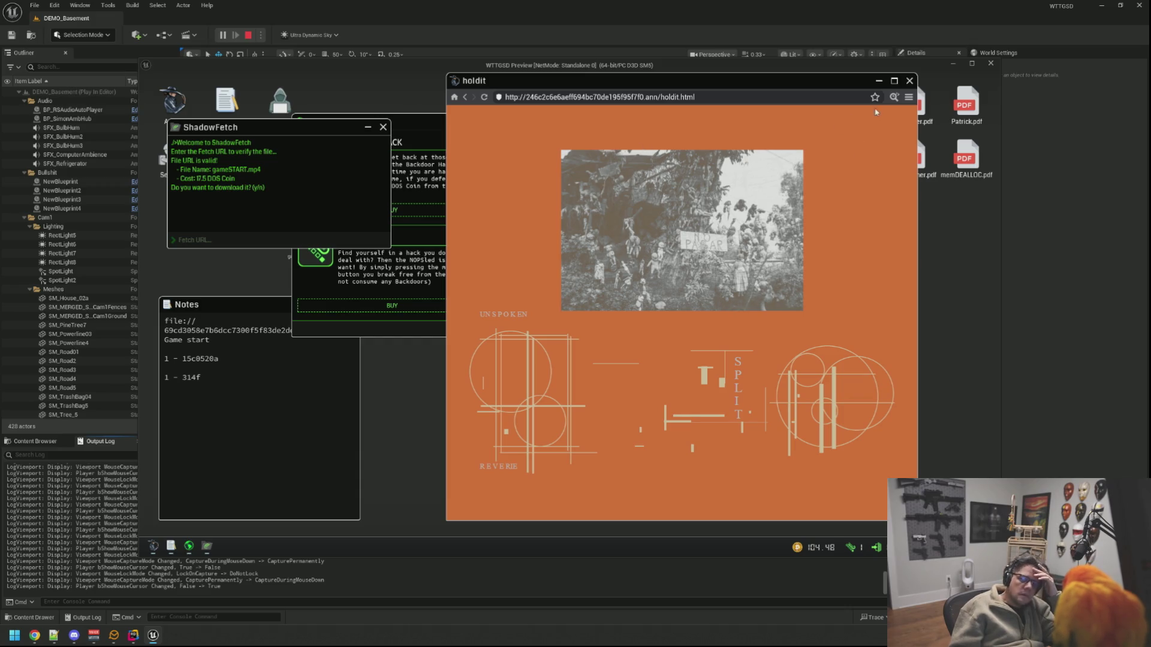
# Step: Inspect the orange holdit page's source full size, close it, and return to the Codex index
pyautogui.click(893, 97)
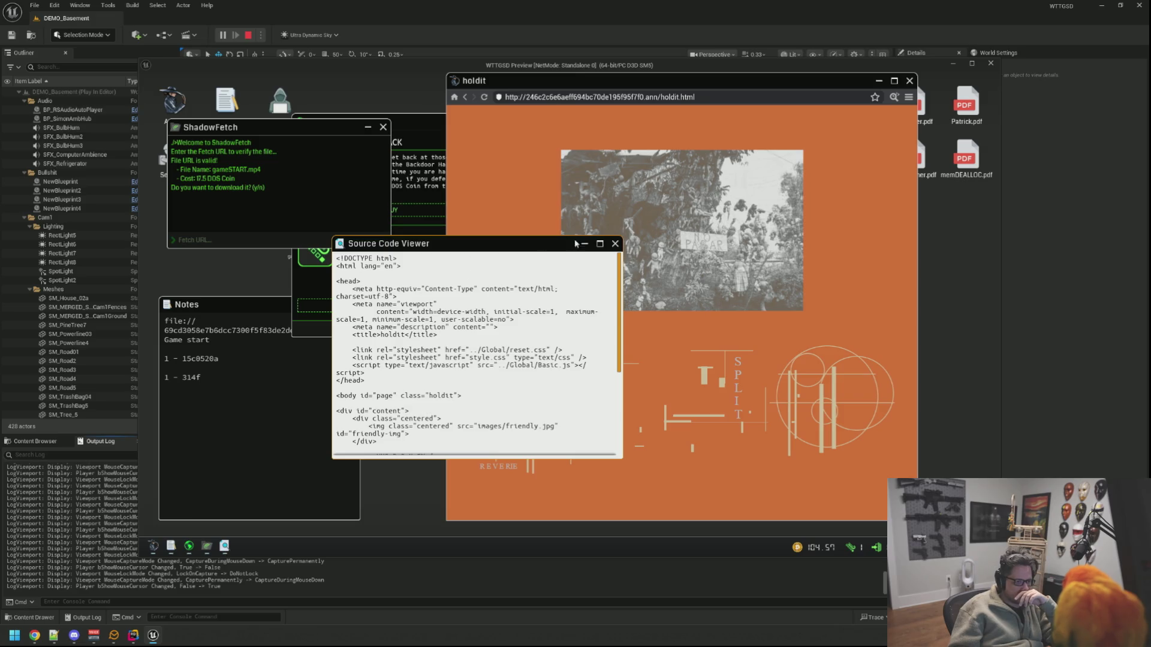
pyautogui.click(600, 243)
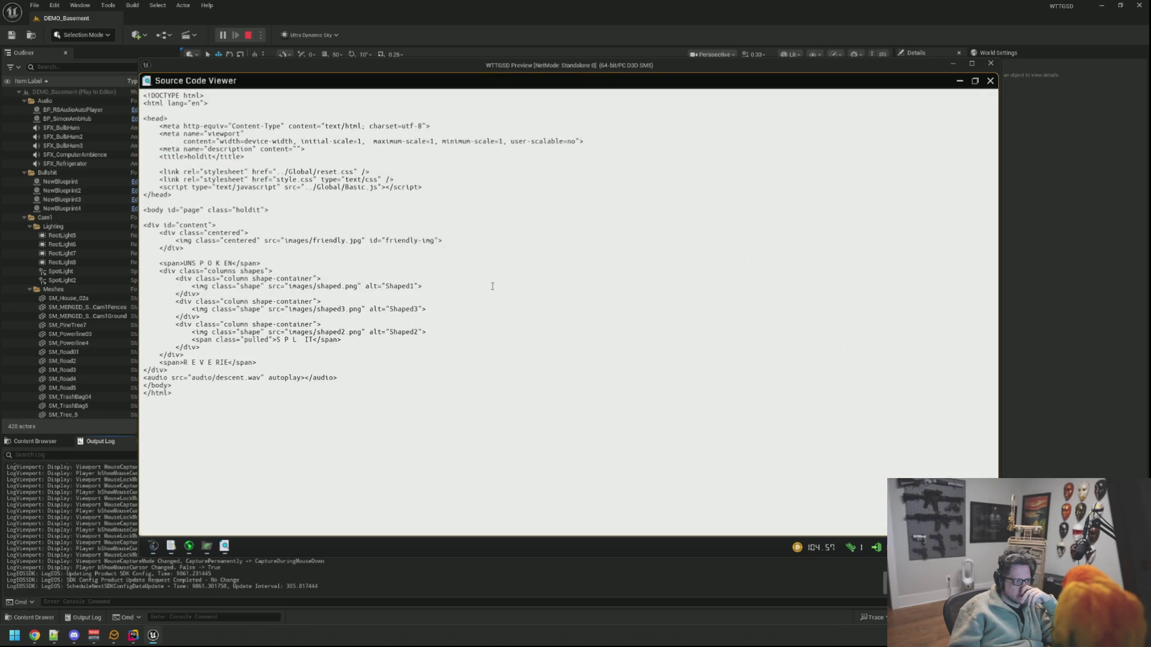
pyautogui.click(974, 81)
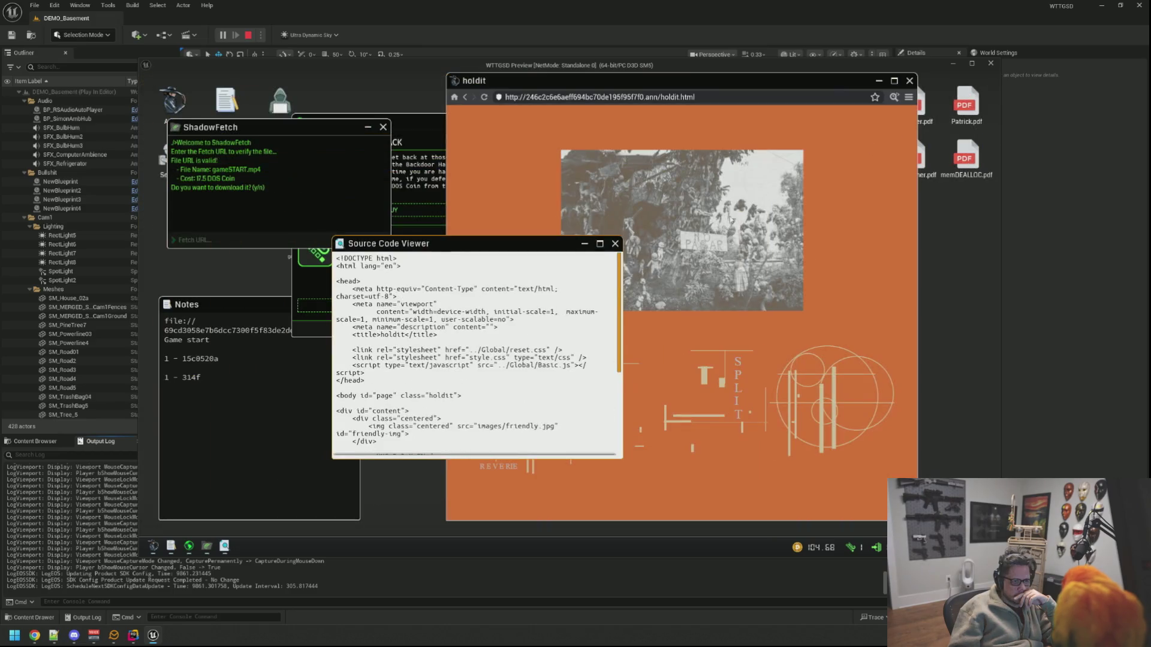
pyautogui.click(615, 244)
pyautogui.click(484, 97)
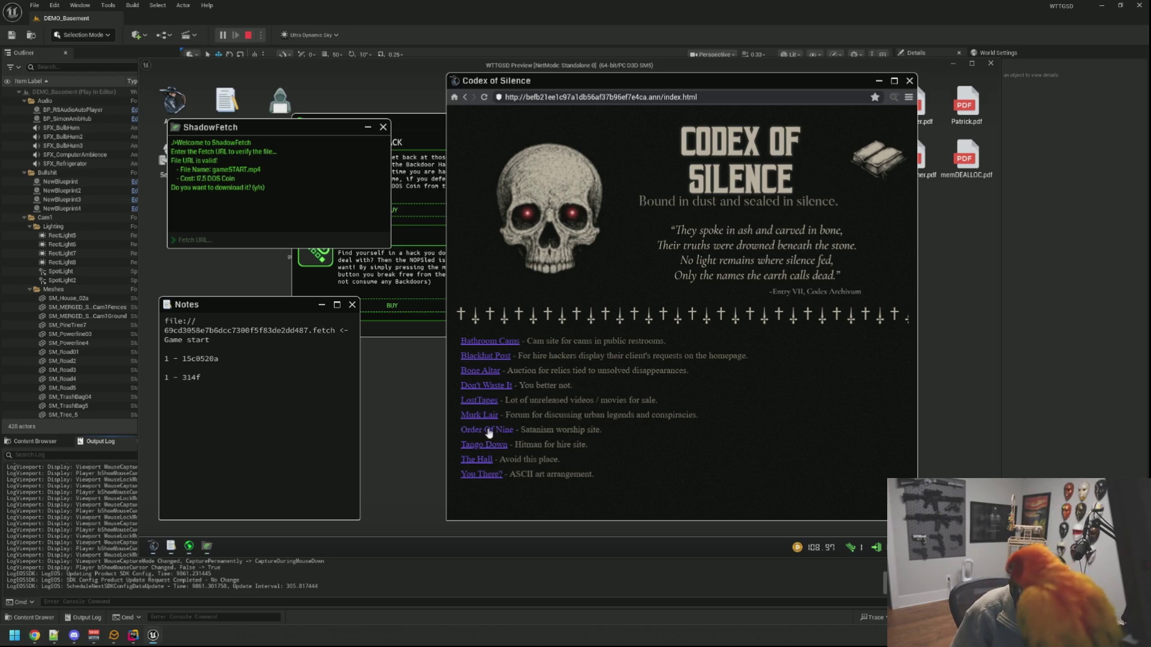
# Step: Visit LostTapes and Don't Waste It from the Codex list, then get up from the computer
pyautogui.click(496, 401)
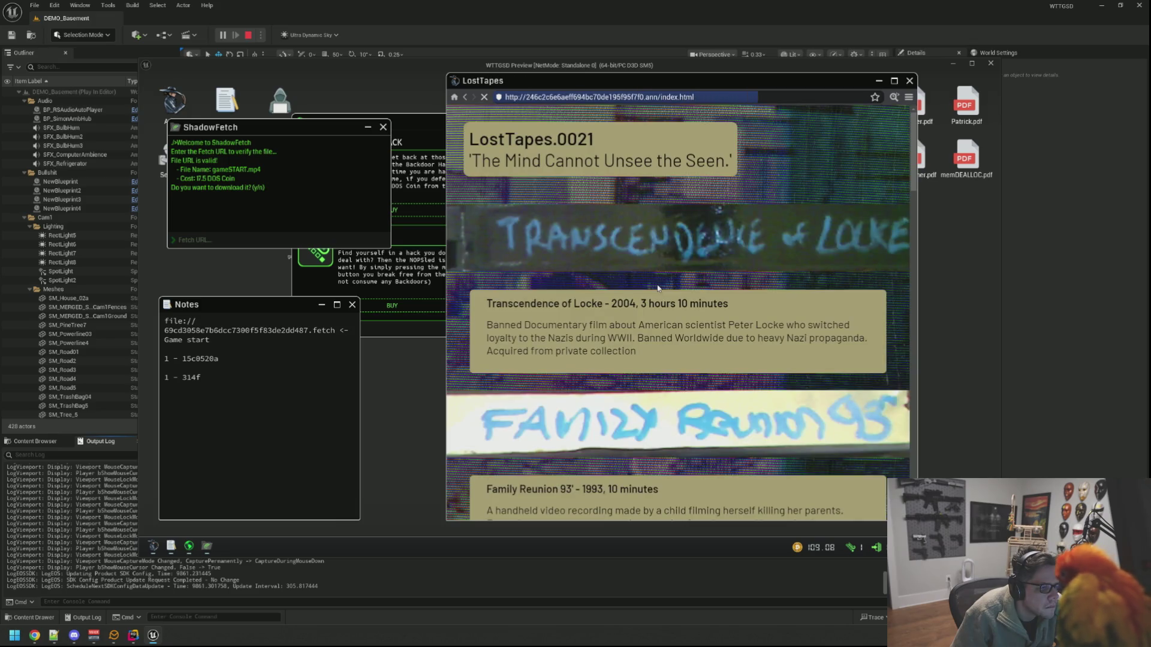
pyautogui.click(658, 288)
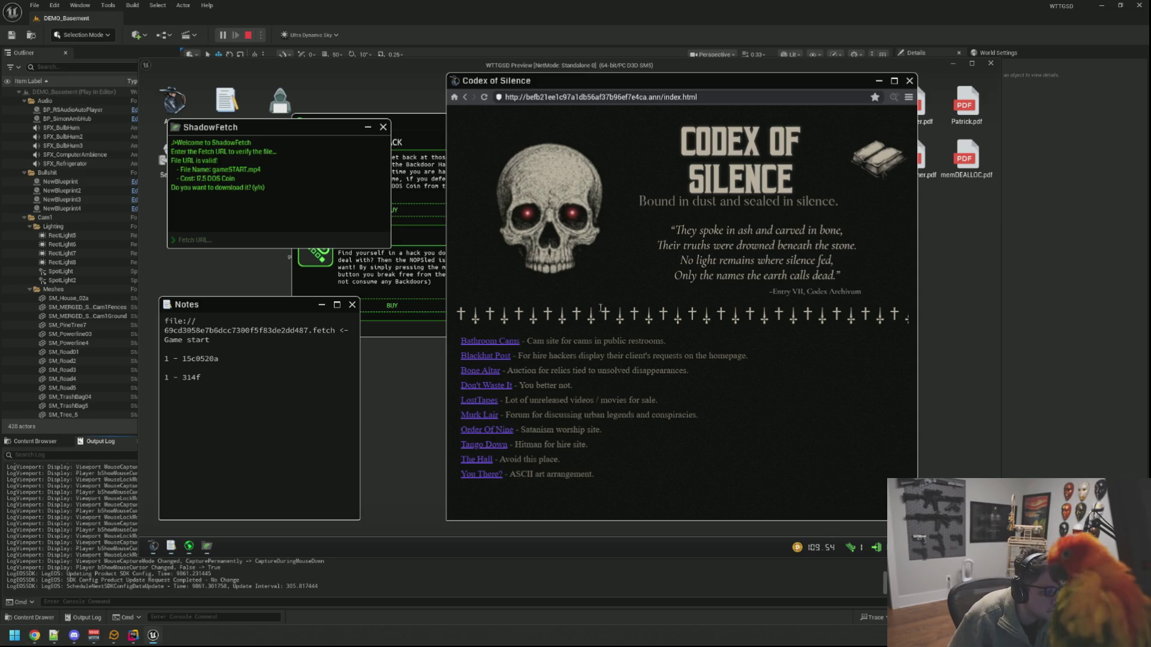
pyautogui.click(487, 387)
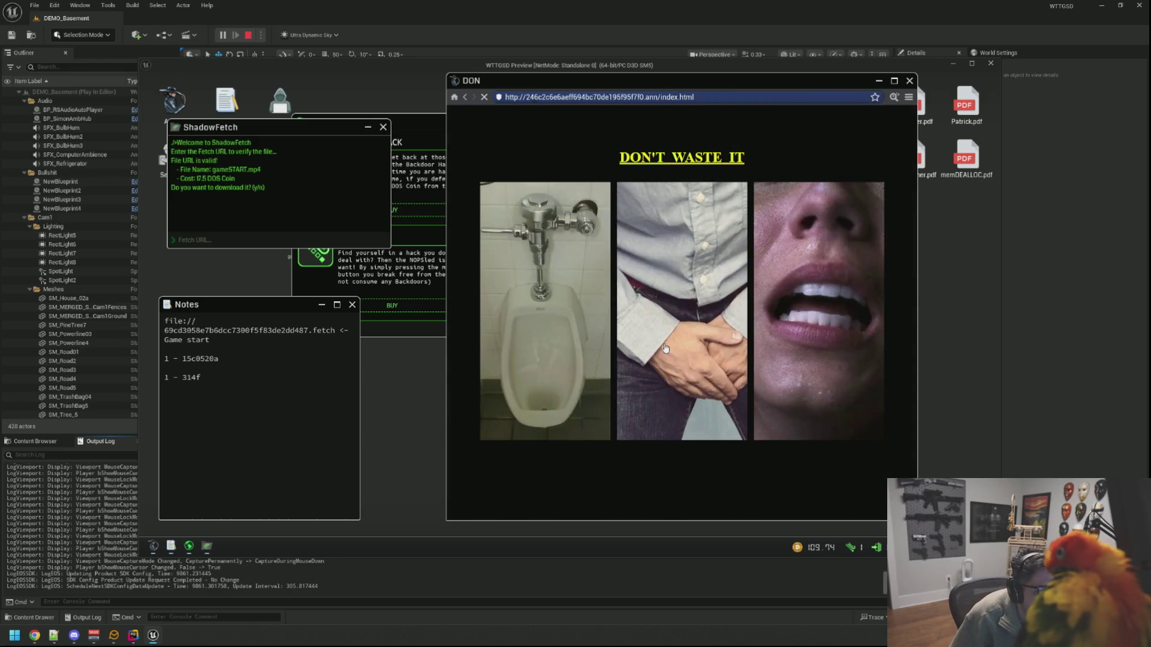
pyautogui.click(591, 312)
pyautogui.click(908, 98)
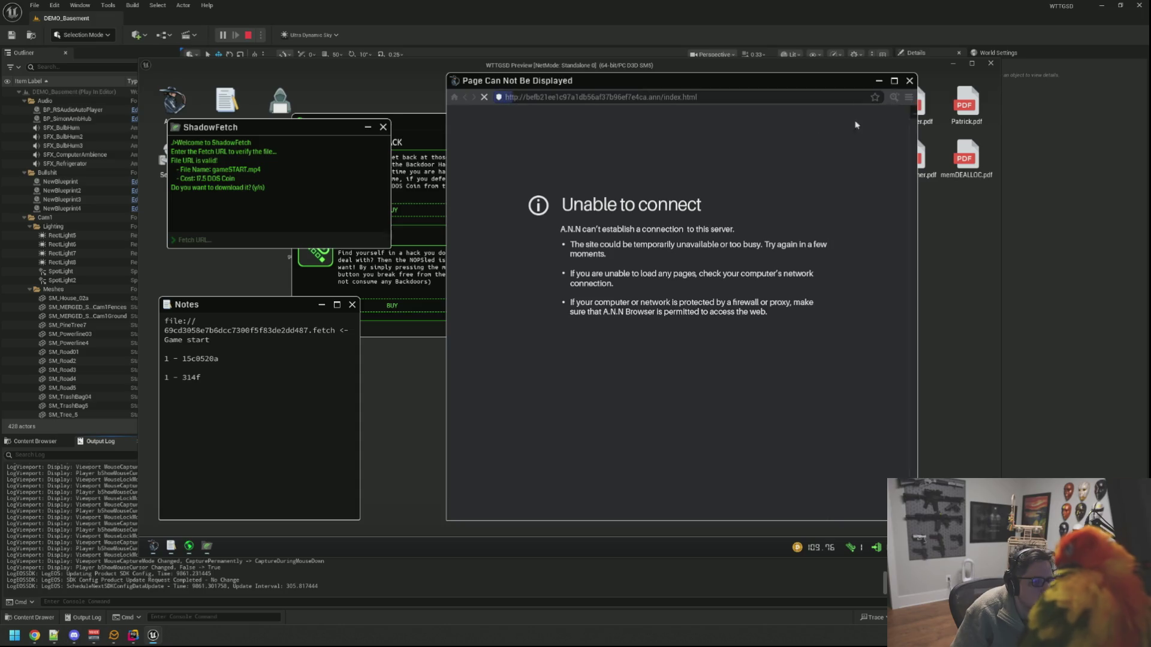
pyautogui.rightClick(610, 225)
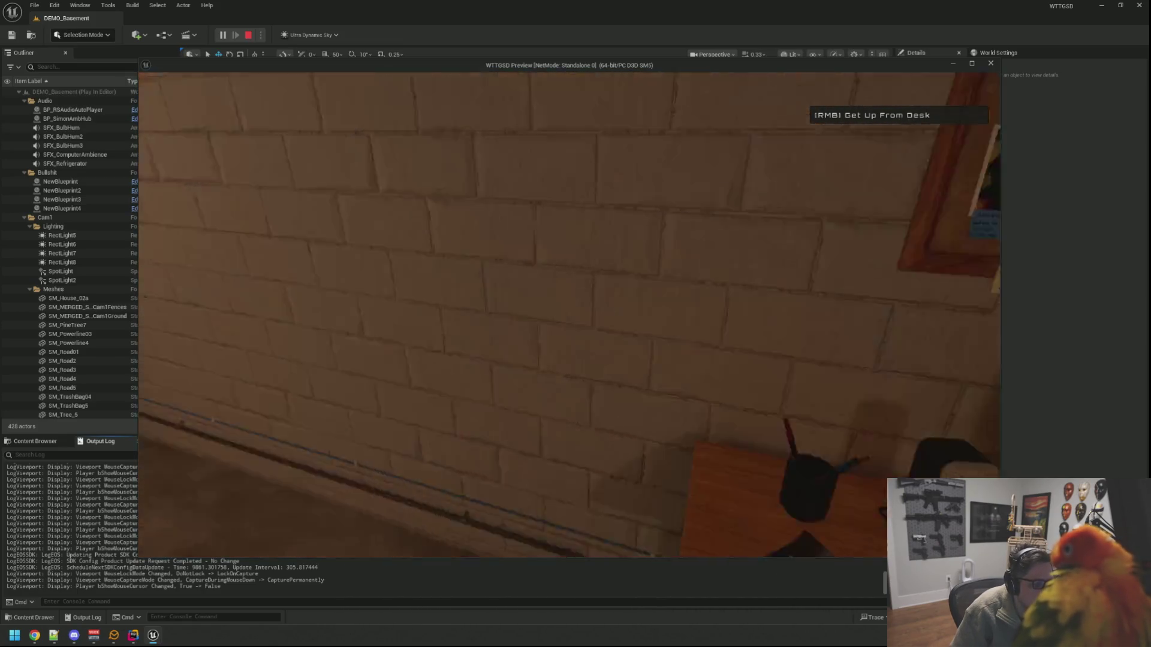
# Step: Sit at the desk and open The Hall from Codex of Silence, which fails to connect
pyautogui.rightClick(570, 315)
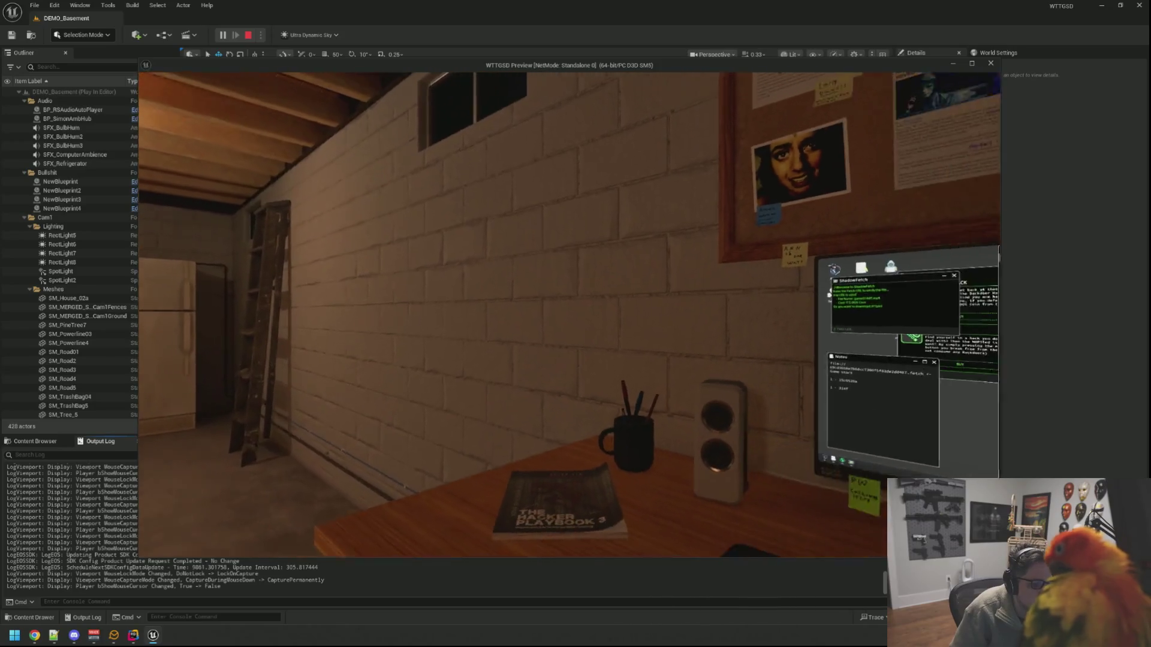
pyautogui.click(569, 314)
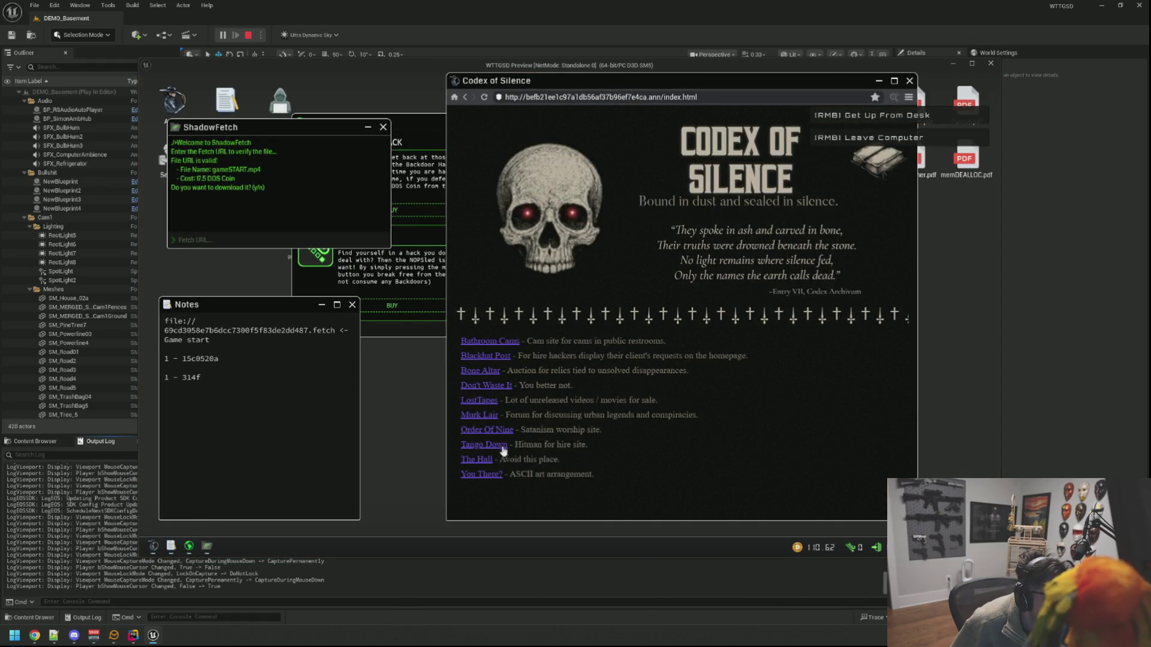
pyautogui.click(487, 461)
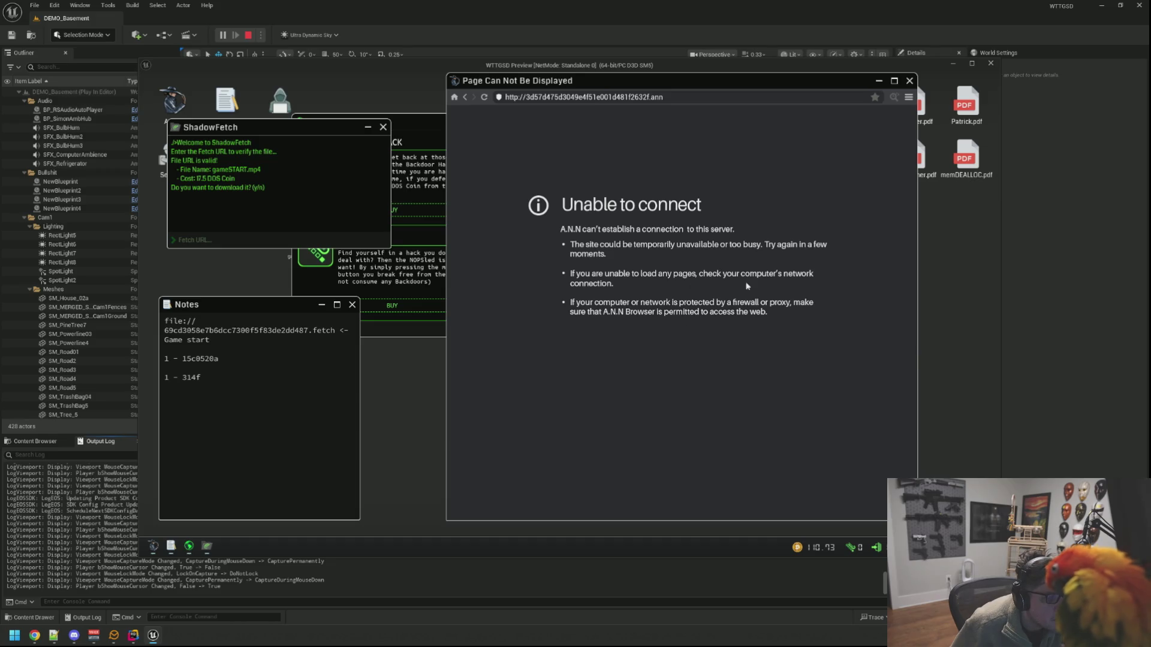
# Step: Close the browser, shop, ShadowFetch and Notes windows and stop the game preview
pyautogui.click(909, 80)
pyautogui.click(486, 125)
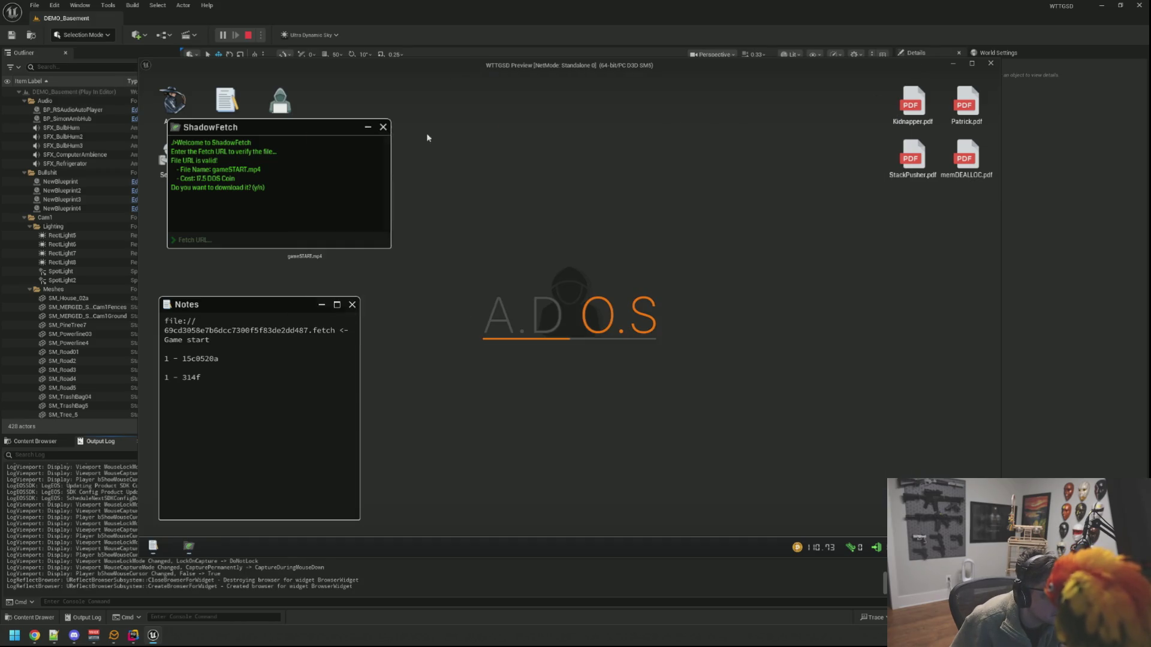
pyautogui.click(383, 127)
pyautogui.click(353, 306)
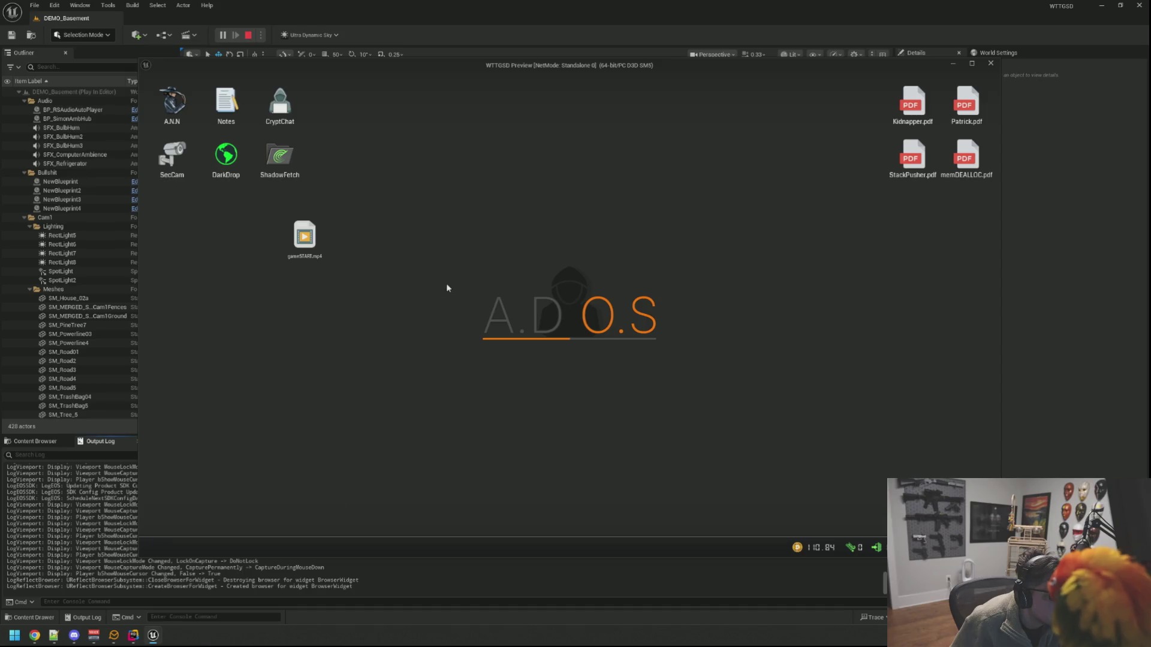
pyautogui.press('Escape')
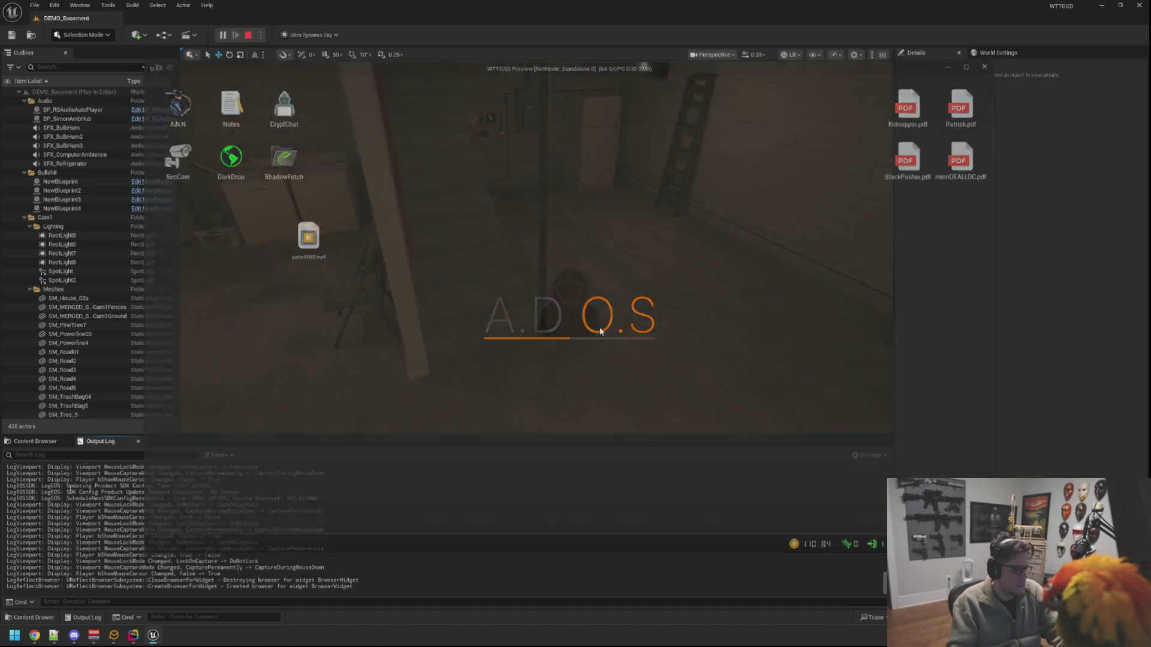
# Step: In Rider, open WebPageDataObject.cpp via Search Everywhere with 'paGEdA'
pyautogui.click(133, 635)
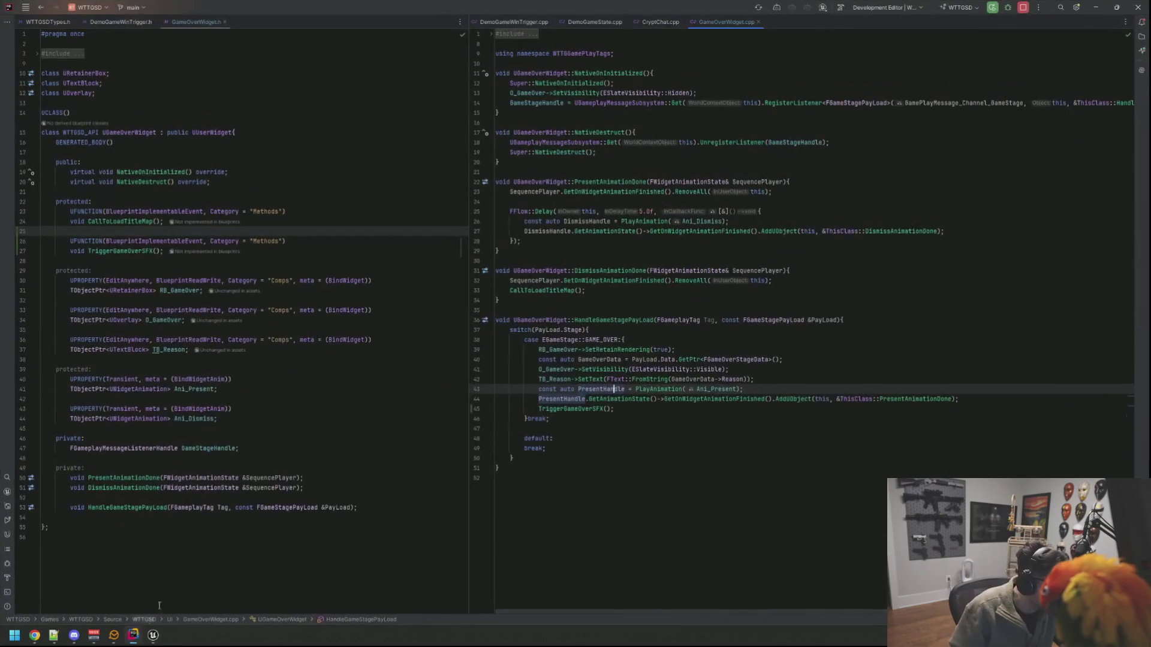
pyautogui.click(652, 290)
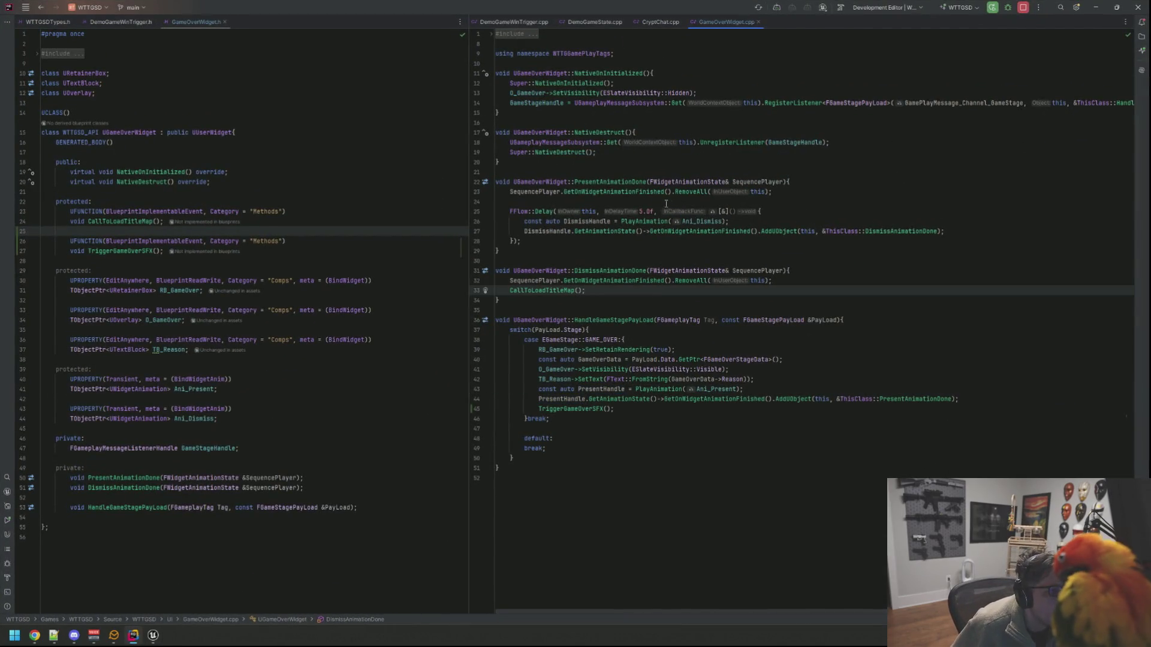
pyautogui.click(659, 21)
pyautogui.scroll(3, 649, 86)
pyautogui.scroll(2, 648, 86)
pyautogui.click(659, 72)
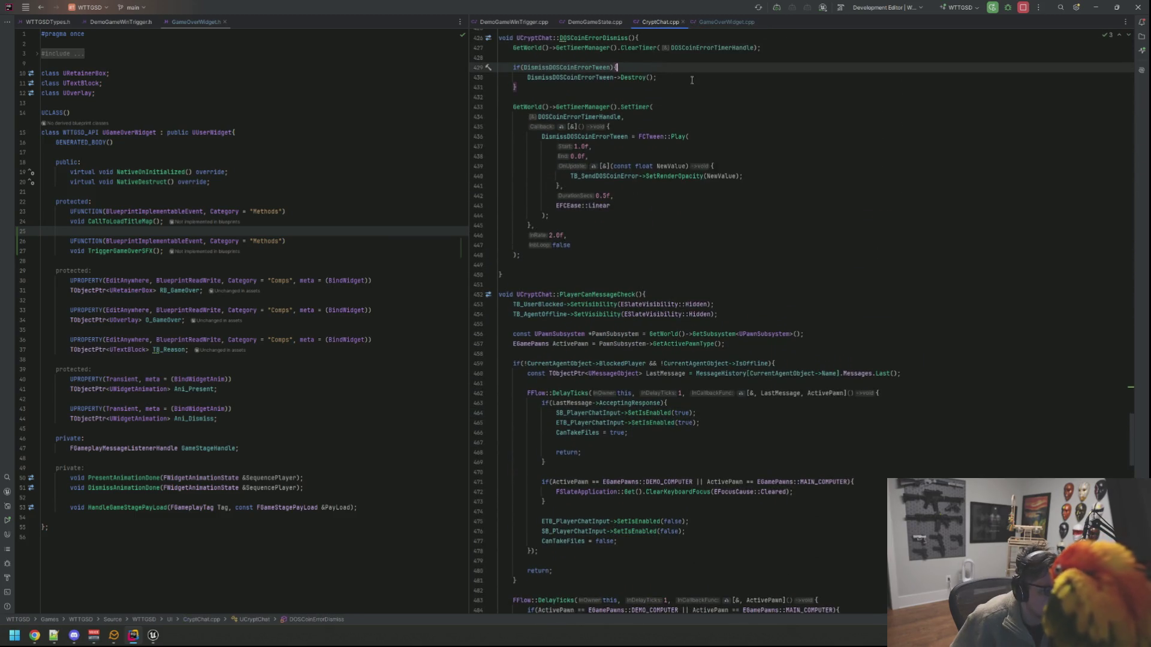
pyautogui.hotkey('ctrl', 't')
pyautogui.write('paGEdA')
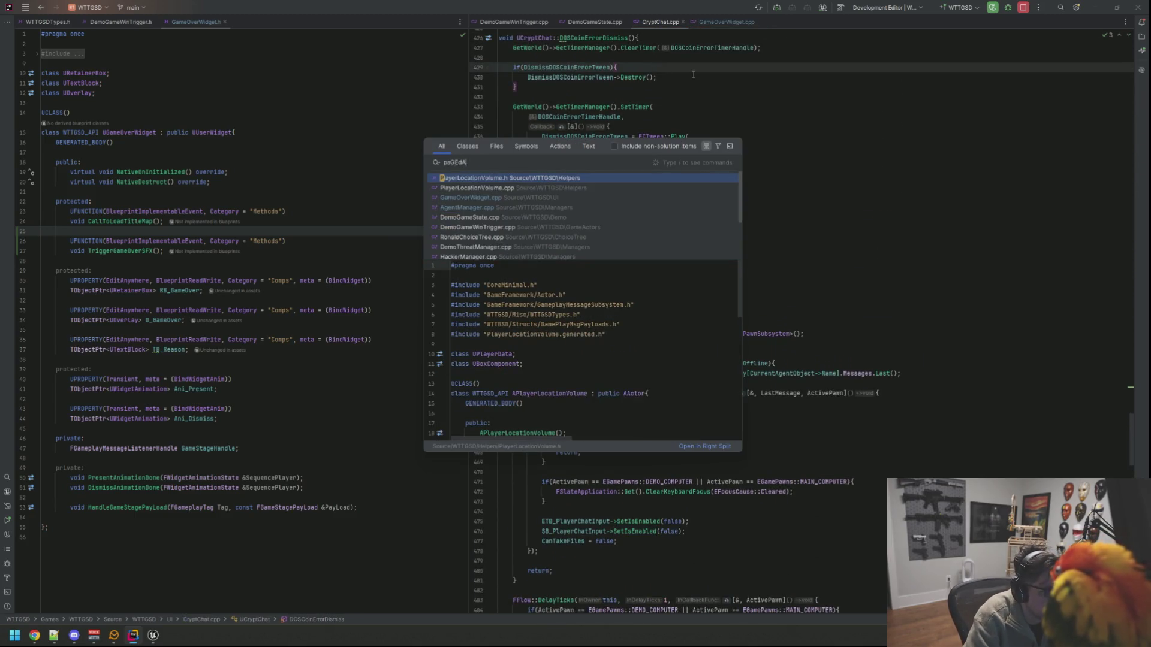
pyautogui.press('Return')
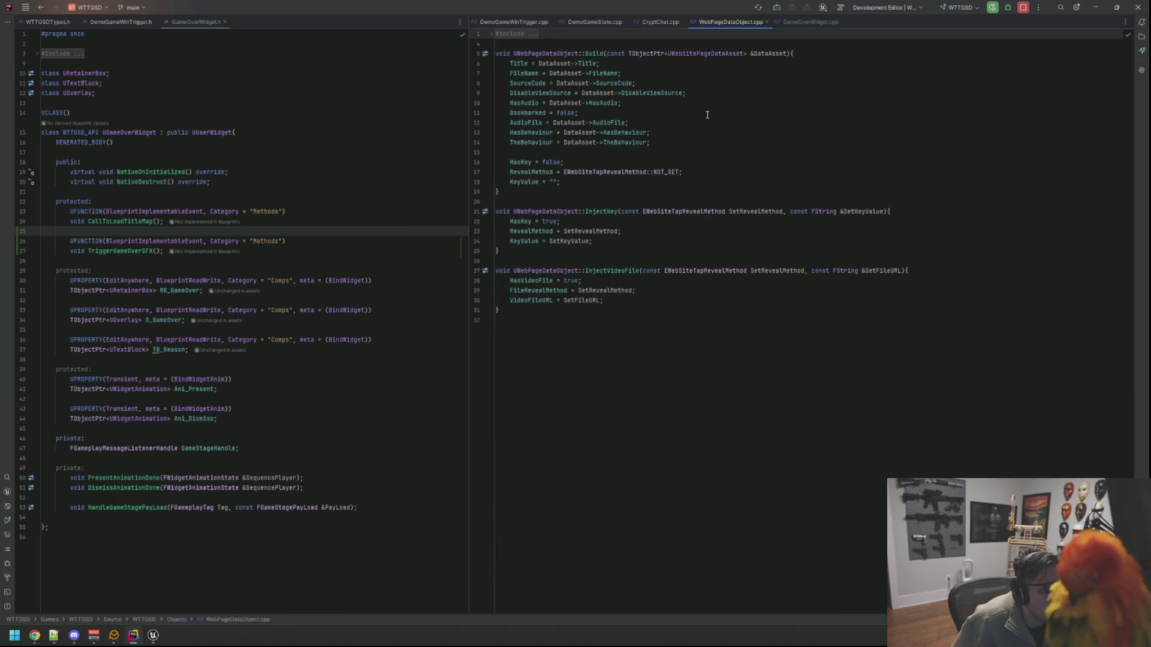
# Step: Search for WebSiteDataObject and navigate to the WebSiteDataObject.cpp implementation
pyautogui.hotkey('ctrl', 't')
pyautogui.write('We')
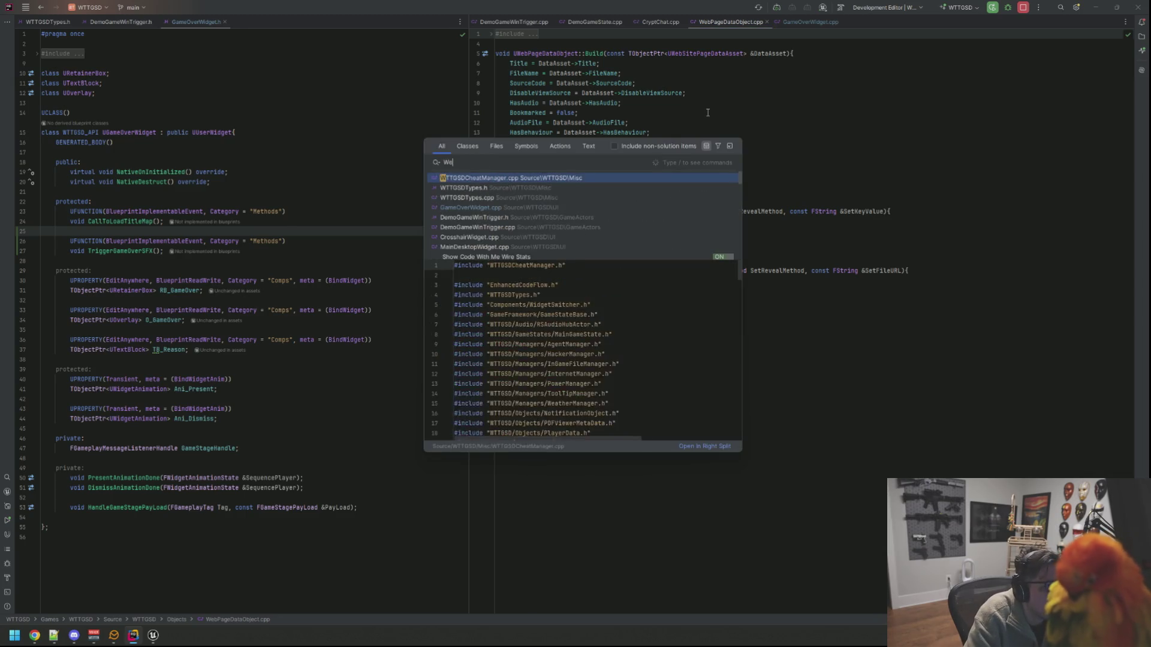
pyautogui.write('bSiteDataObject')
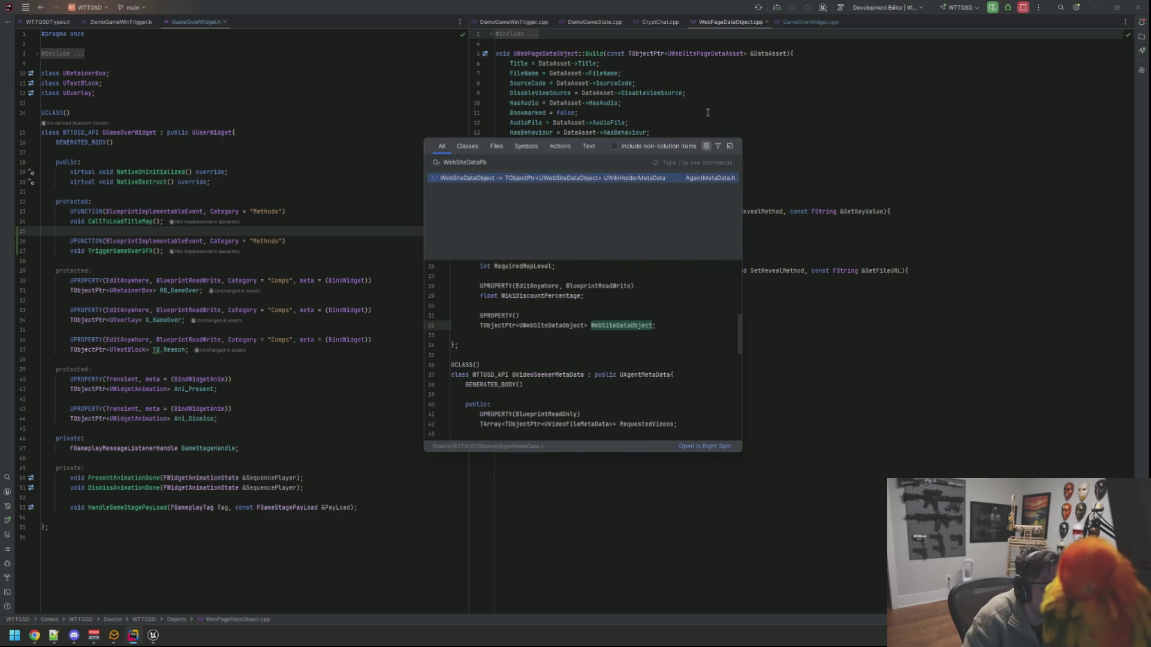
pyautogui.press('Return')
pyautogui.scroll(2, 707, 112)
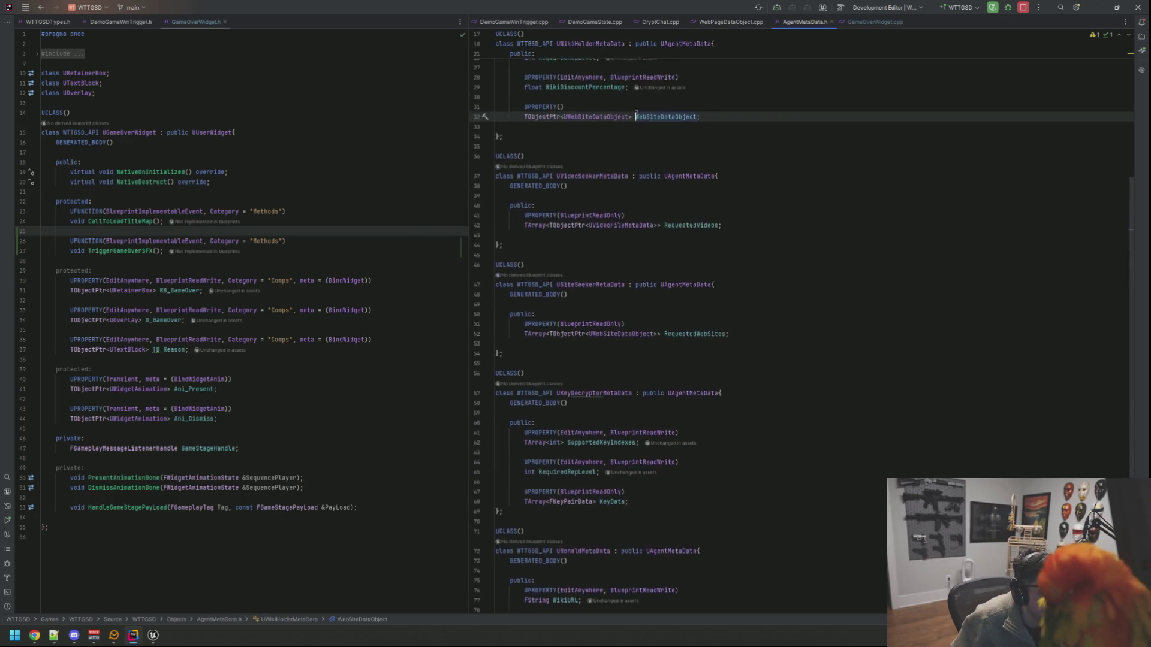
pyautogui.click(597, 142)
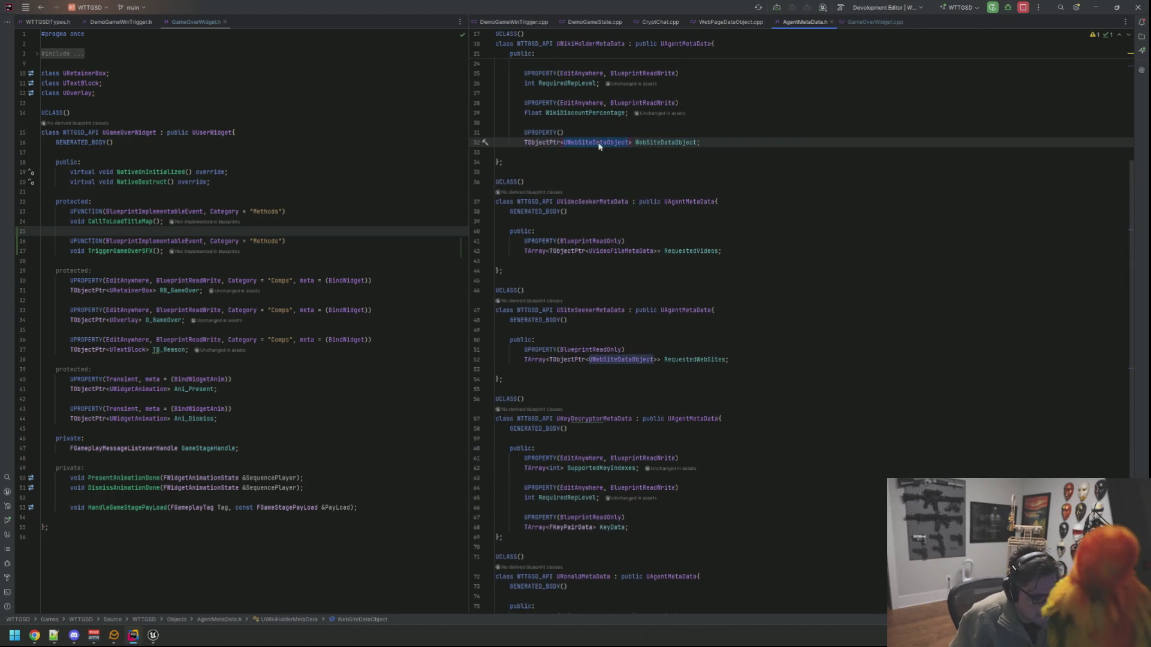
pyautogui.keyDown('ctrl'); pyautogui.click(599, 142); pyautogui.keyUp('ctrl')
pyautogui.keyDown('ctrl'); pyautogui.click(550, 211); pyautogui.keyUp('ctrl')
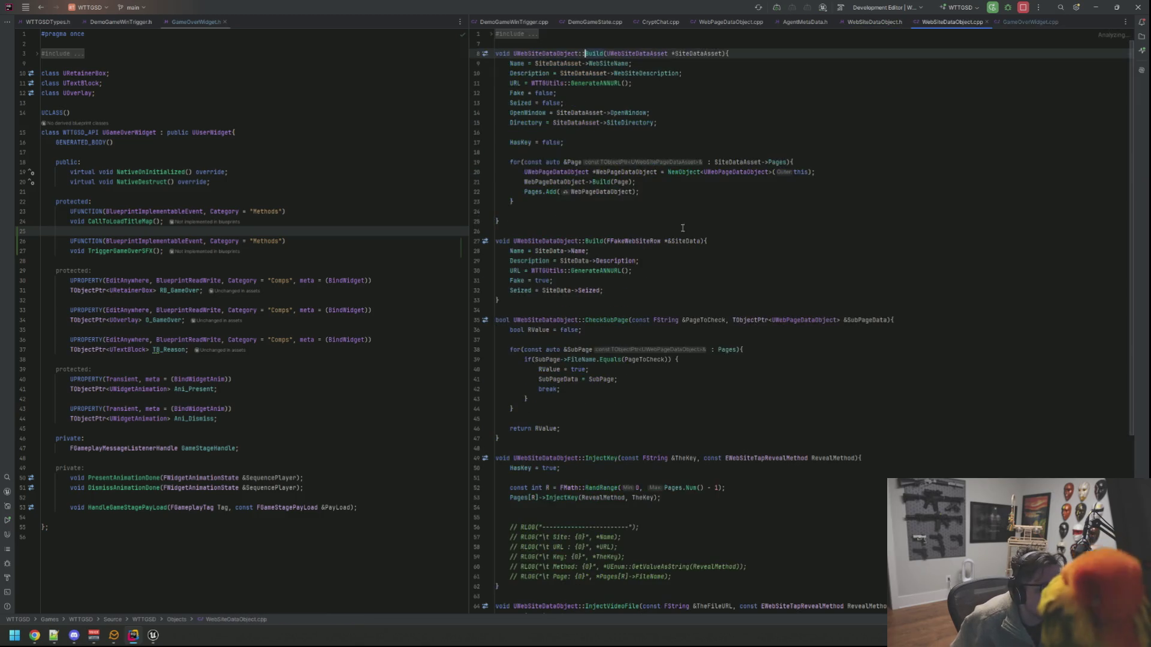
pyautogui.scroll(-3, 647, 432)
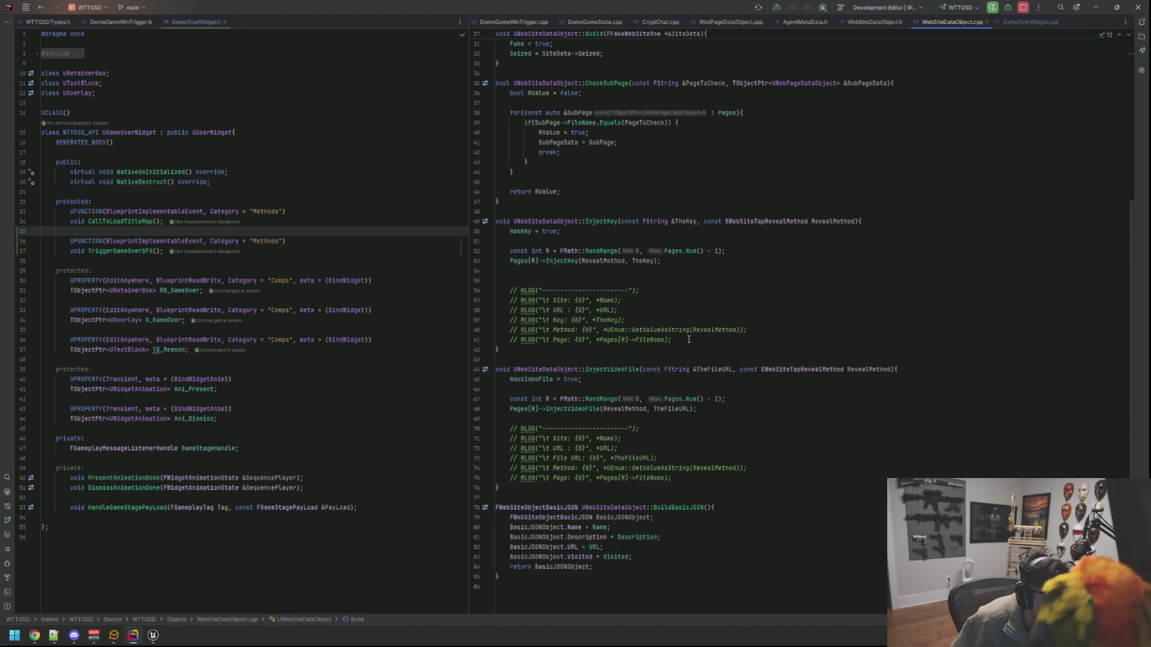
# Step: Uncomment the RLOG lines in InjectKey and InjectVideoFile with Ctrl+/
pyautogui.moveTo(689, 339)
pyautogui.mouseDown()
pyautogui.moveTo(473, 302)
pyautogui.moveTo(469, 287)
pyautogui.mouseUp()
pyautogui.hotkey('ctrl', '/')
pyautogui.moveTo(671, 477)
pyautogui.mouseDown()
pyautogui.moveTo(540, 480)
pyautogui.moveTo(491, 429)
pyautogui.mouseUp()
pyautogui.hotkey('ctrl', '/')
pyautogui.click(719, 300)
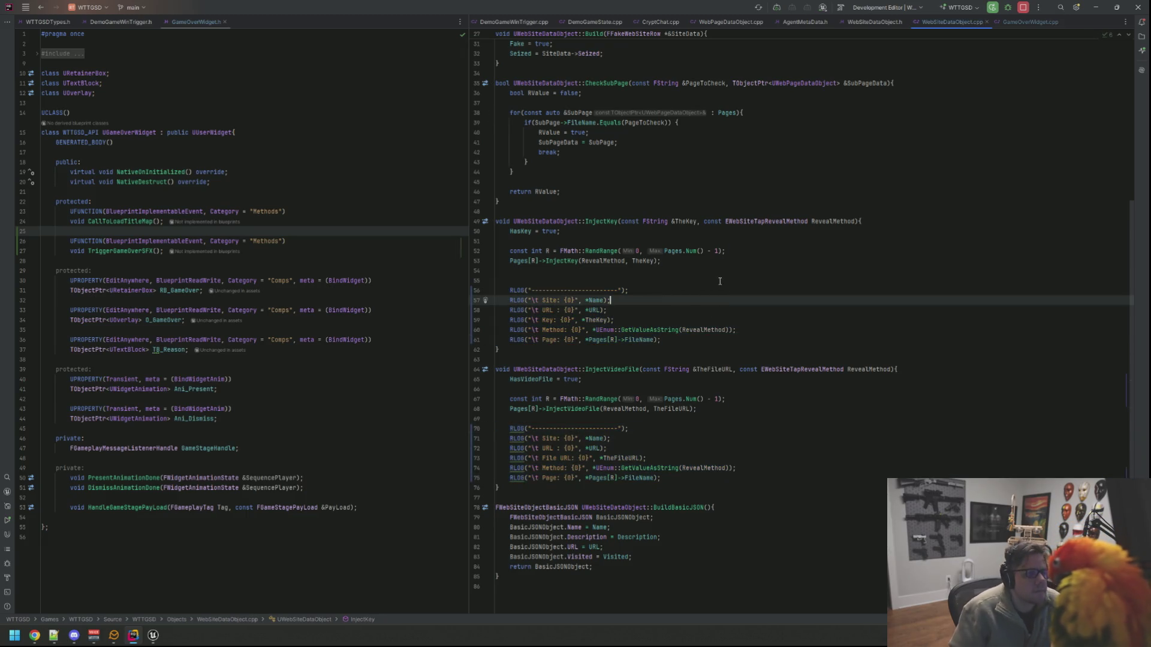
pyautogui.click(147, 637)
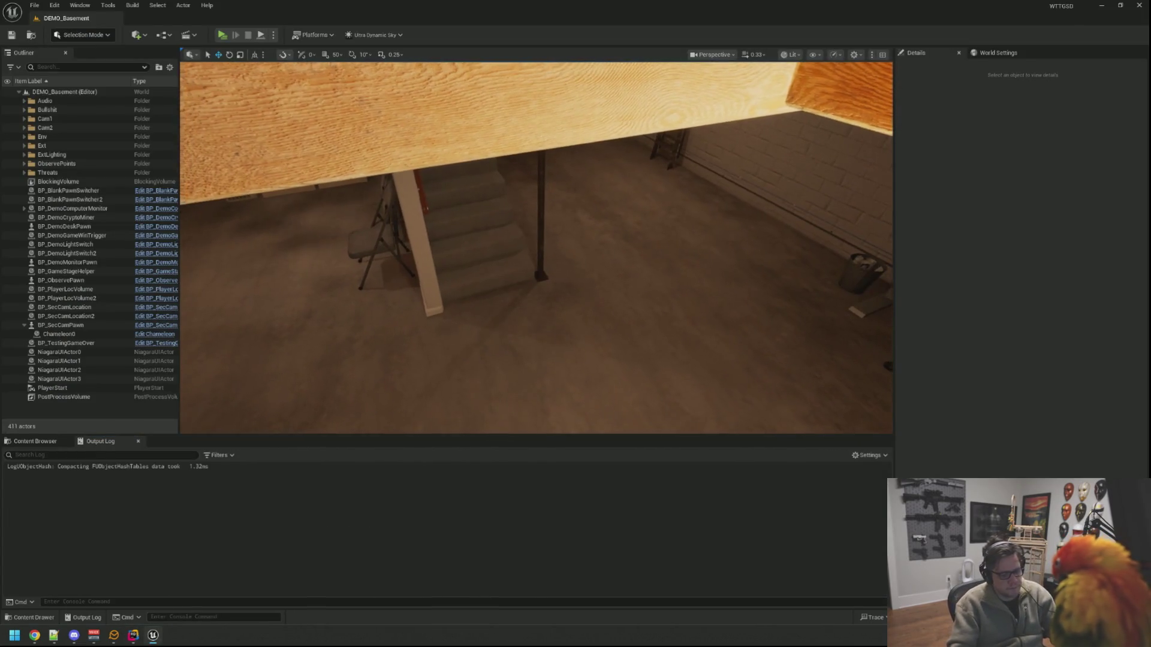
# Step: Live-compile the RLOG logging changes with Ctrl+Alt+F11 and show the Content Browser
pyautogui.hotkey('ctrl', 'alt', 'F11')
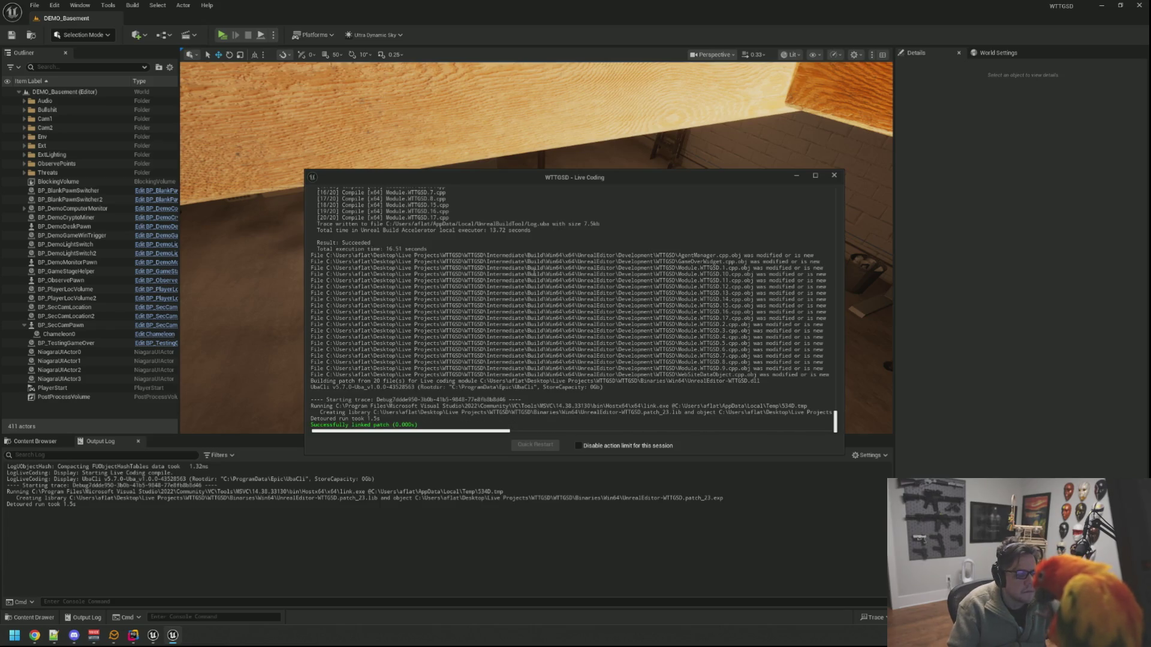
pyautogui.moveTo(419, 249); pyautogui.dragTo(419, 249)
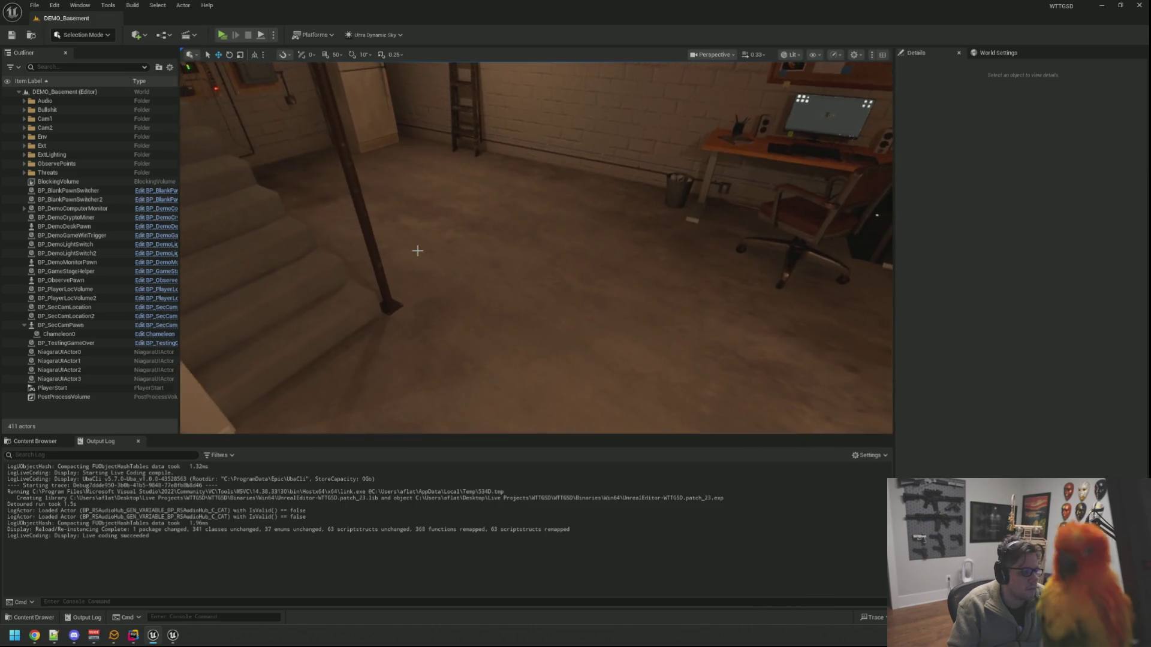
pyautogui.click(51, 441)
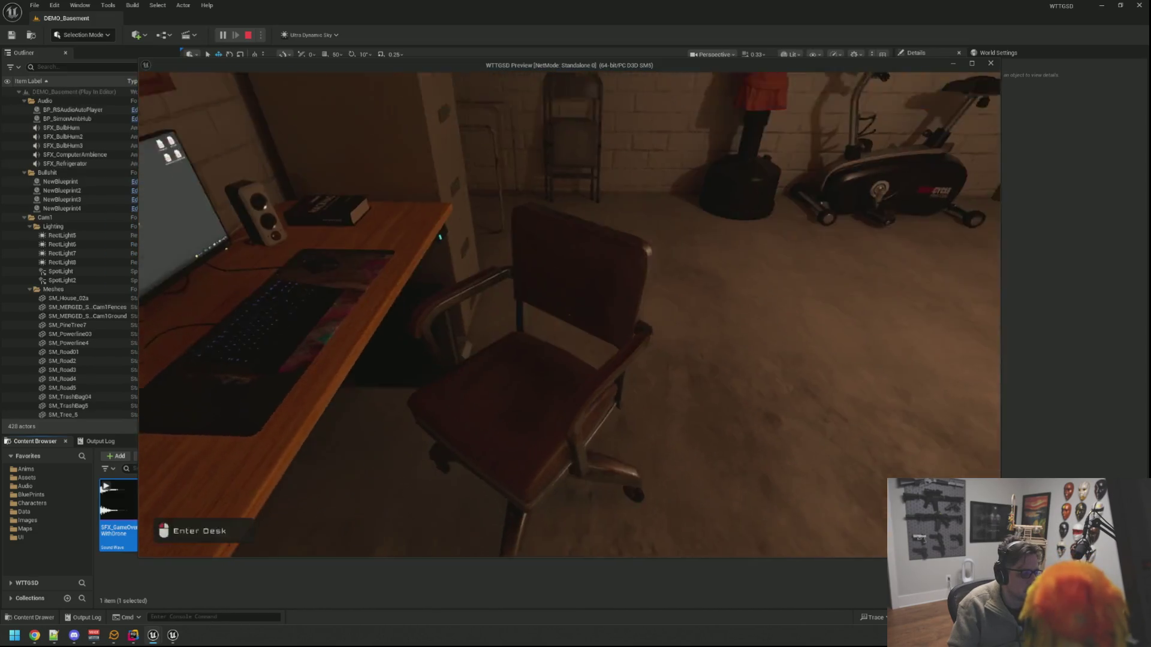
# Step: Sit at the desk, bring the game forward, and open the new CryptChat message
pyautogui.click(570, 315)
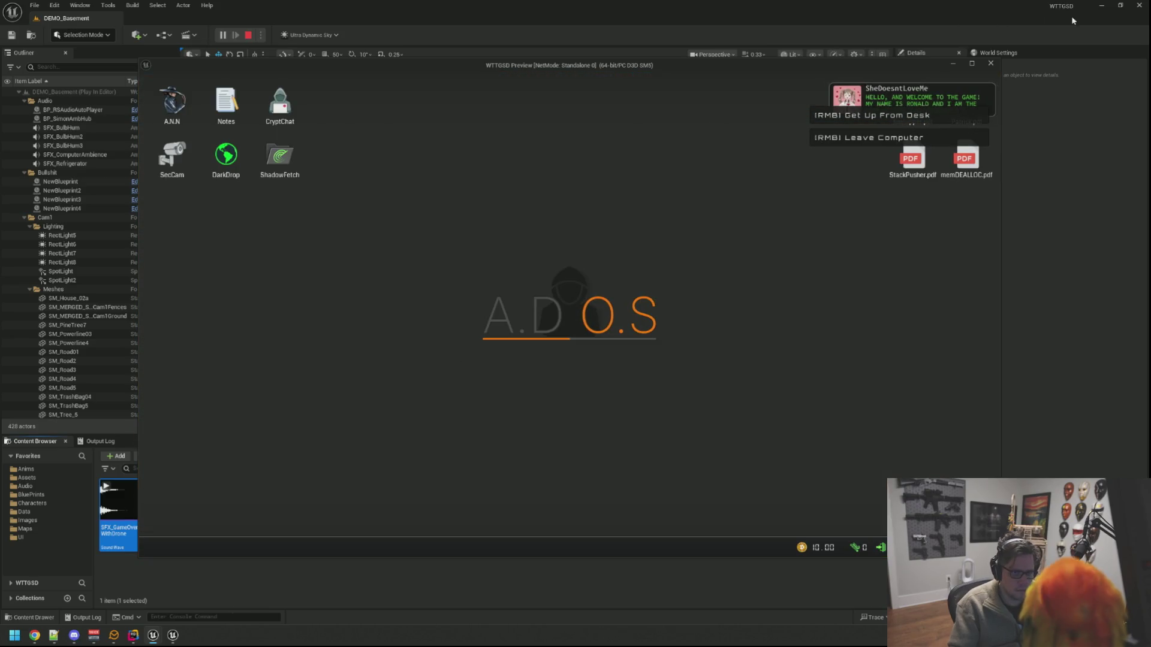
pyautogui.click(1101, 5)
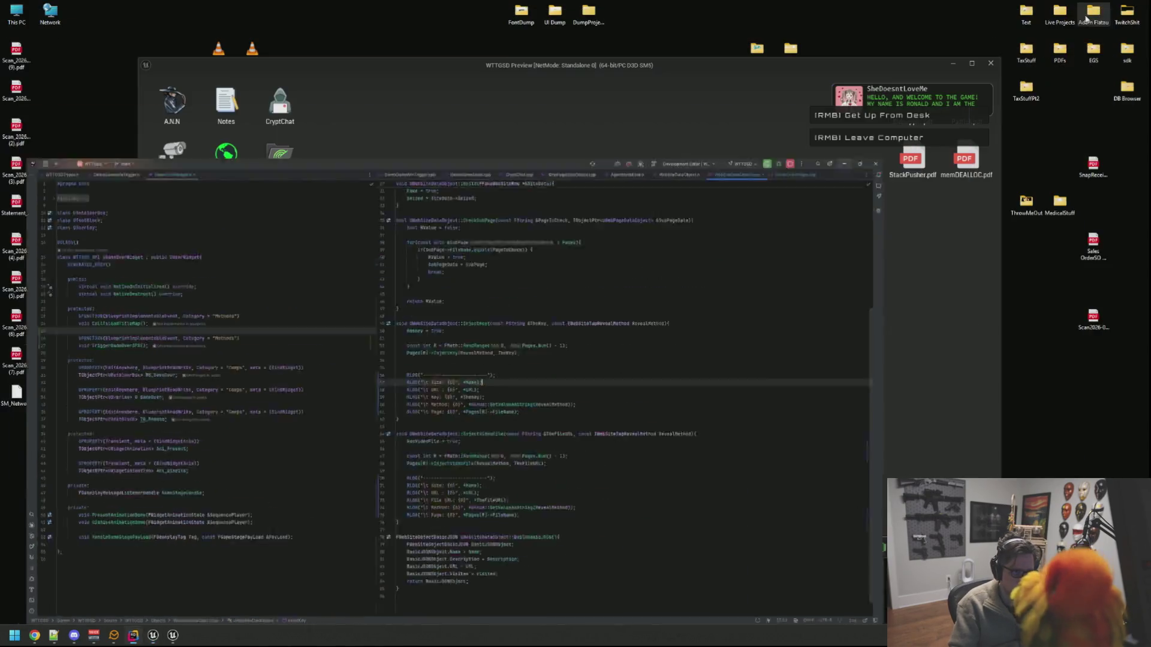
pyautogui.click(719, 143)
pyautogui.click(891, 102)
pyautogui.moveTo(413, 115)
pyautogui.mouseDown()
pyautogui.moveTo(651, 145)
pyautogui.moveTo(411, 246)
pyautogui.mouseUp()
# Step: Open the A.N.N browser and arrange it alongside the CryptChat and Notes windows
pyautogui.doubleClick(193, 110)
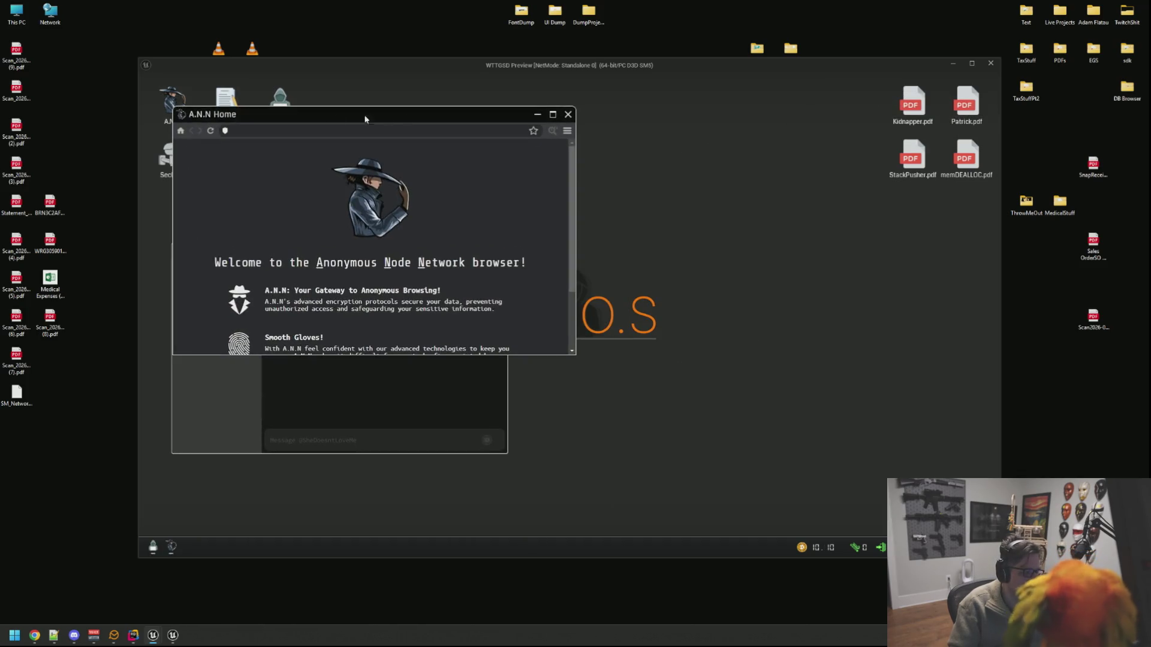
pyautogui.moveTo(398, 118)
pyautogui.mouseDown()
pyautogui.moveTo(707, 78)
pyautogui.moveTo(741, 88)
pyautogui.mouseUp()
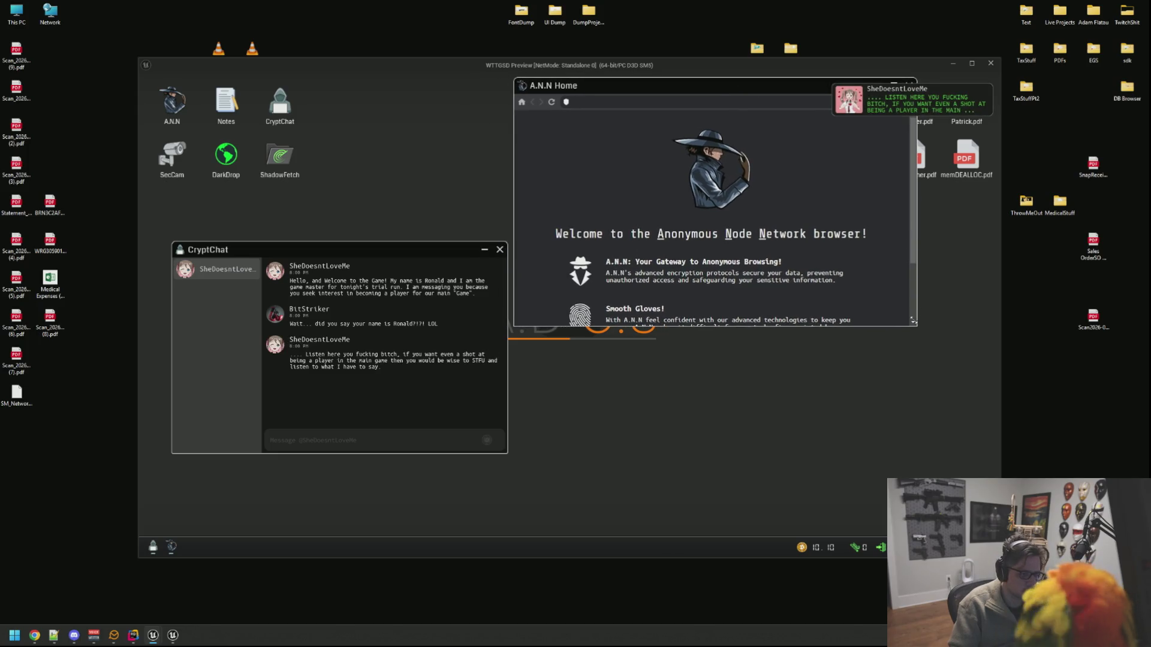
pyautogui.moveTo(912, 323); pyautogui.dragTo(1000, 424)
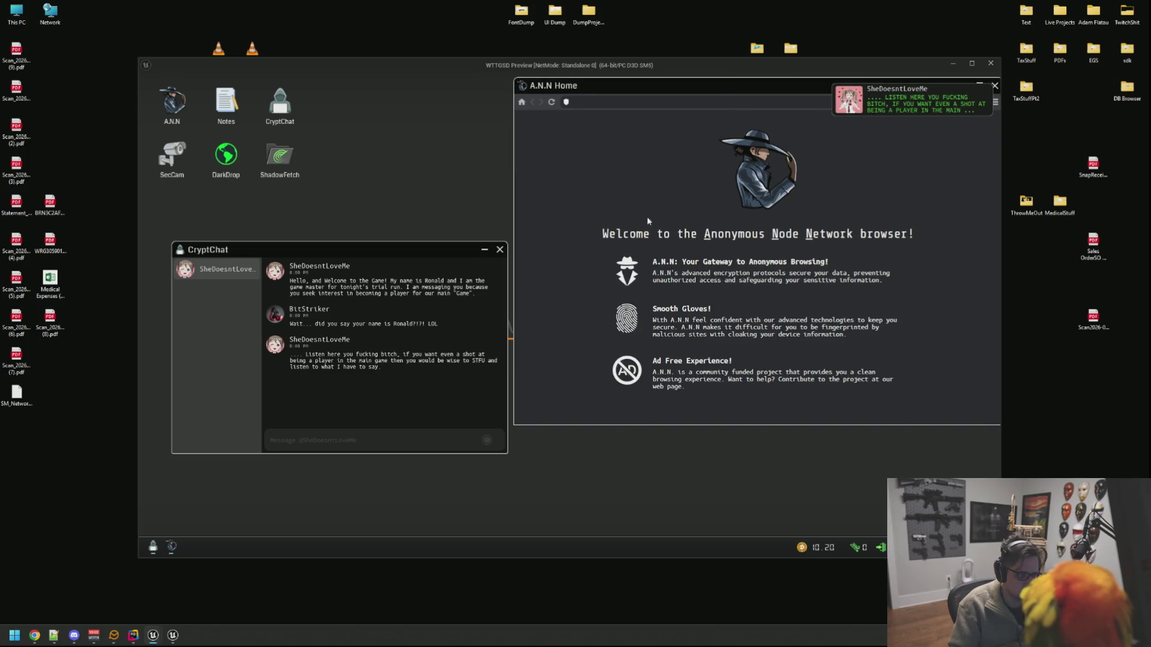
pyautogui.moveTo(622, 87); pyautogui.dragTo(528, 98)
pyautogui.moveTo(899, 436); pyautogui.dragTo(823, 410)
pyautogui.moveTo(626, 109); pyautogui.dragTo(738, 95)
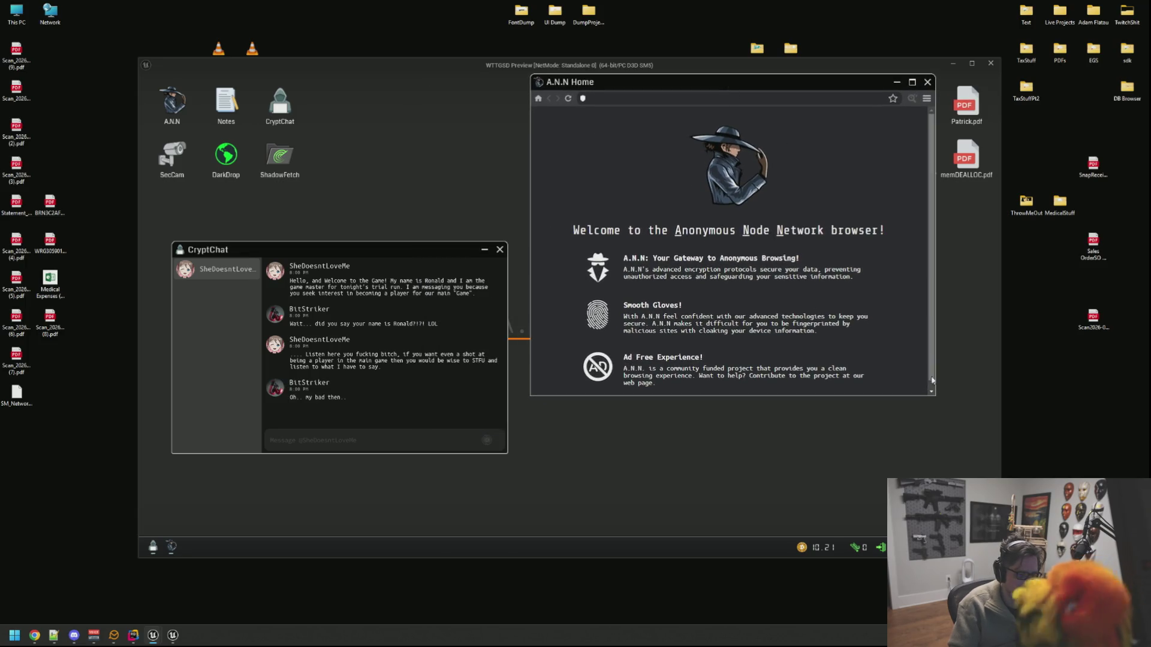
pyautogui.moveTo(932, 397); pyautogui.dragTo(968, 526)
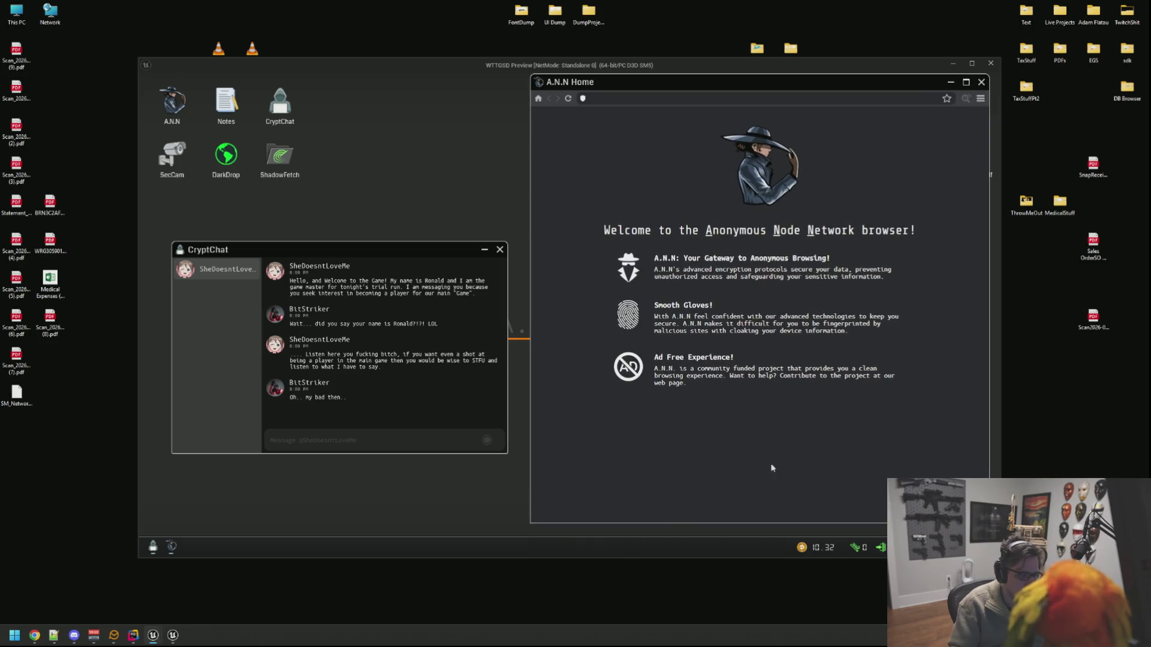
pyautogui.moveTo(334, 247); pyautogui.dragTo(351, 199)
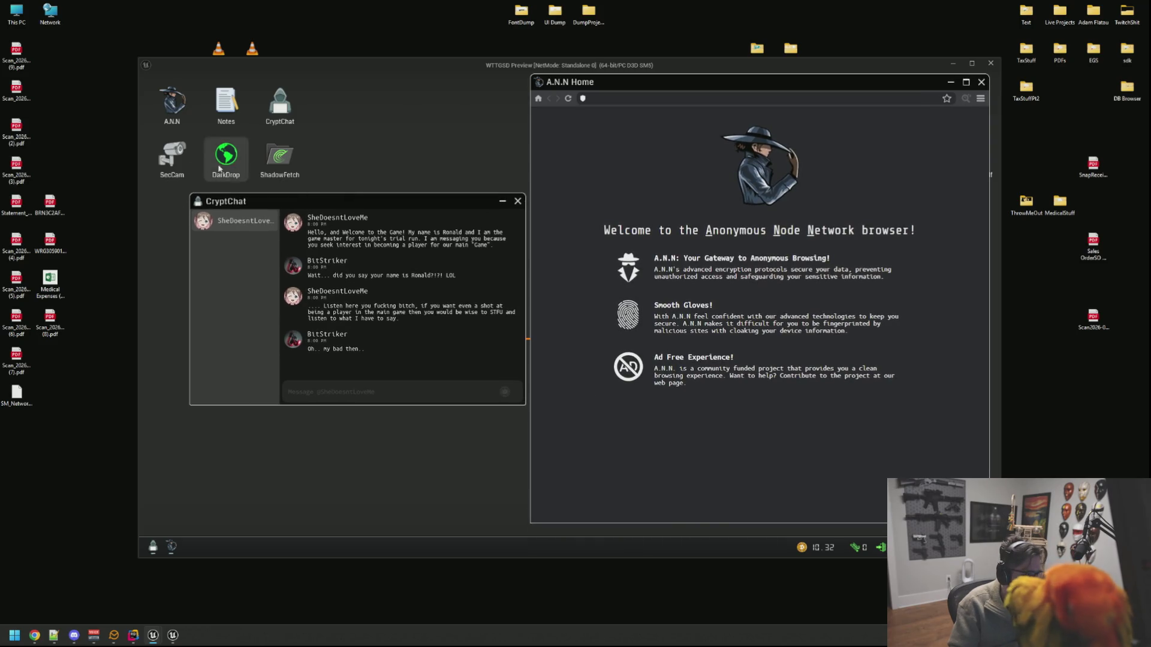
pyautogui.doubleClick(226, 104)
pyautogui.moveTo(261, 141)
pyautogui.mouseDown()
pyautogui.moveTo(224, 322)
pyautogui.moveTo(232, 314)
pyautogui.mouseUp()
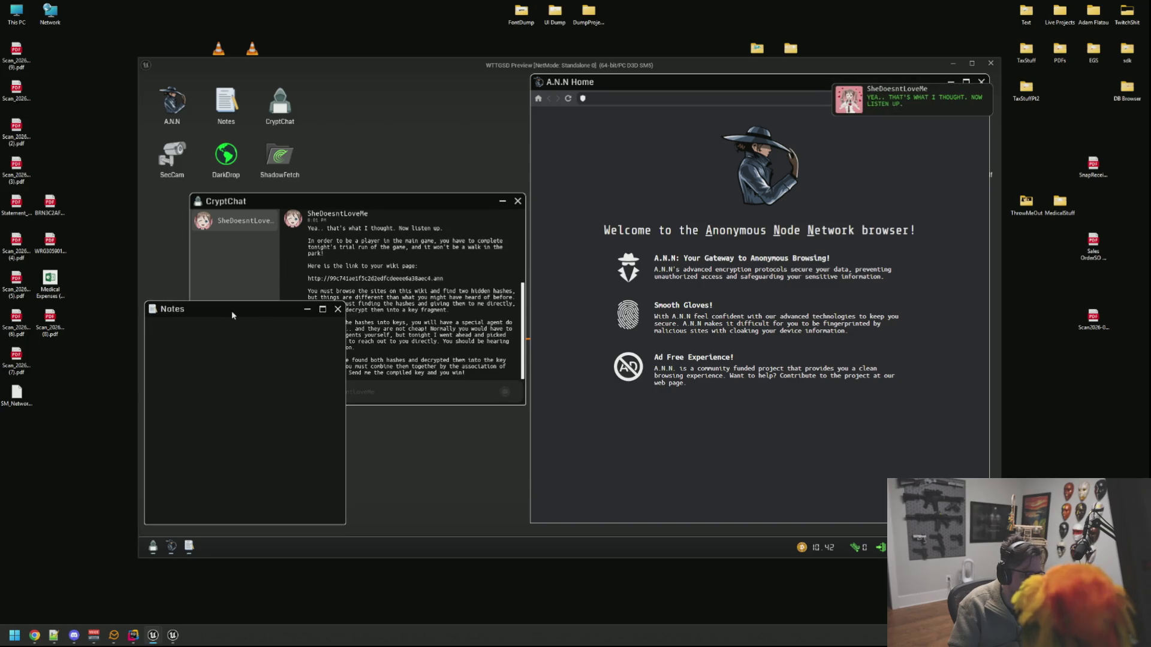
# Step: Load the Codex of Silence wiki from the chat's link, then try You There?, which fails
pyautogui.moveTo(452, 282); pyautogui.dragTo(309, 279)
pyautogui.hotkey('ctrl', 'c')
pyautogui.moveTo(444, 279); pyautogui.dragTo(311, 280)
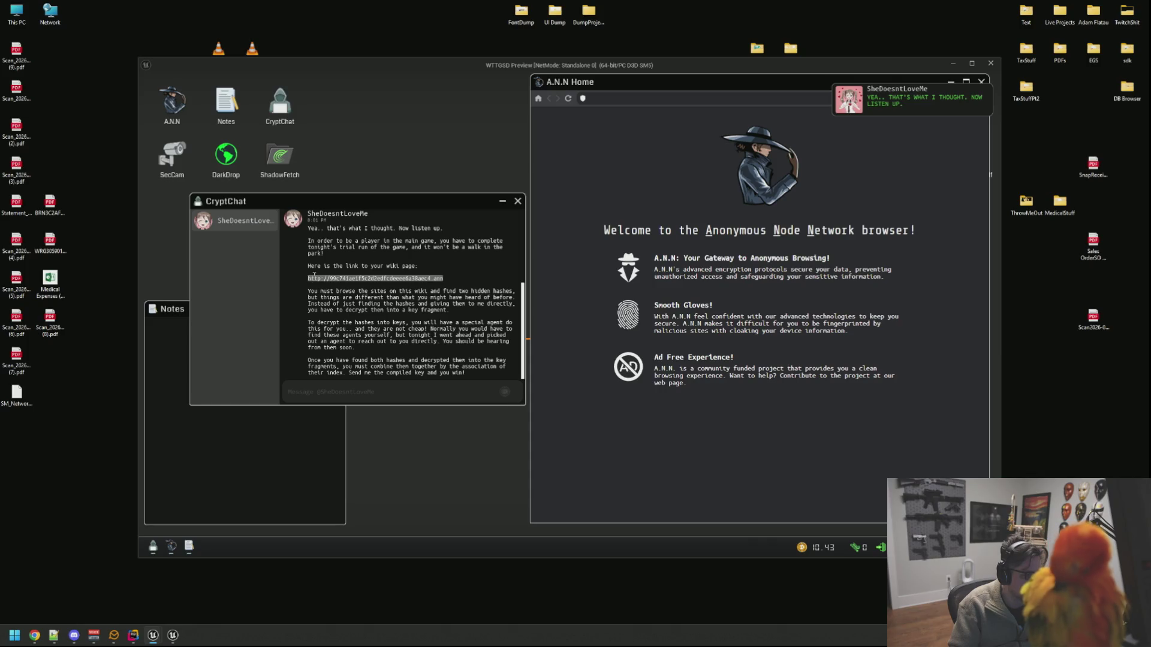
pyautogui.click(518, 202)
pyautogui.hotkey('ctrl', 'v')
pyautogui.press('Return')
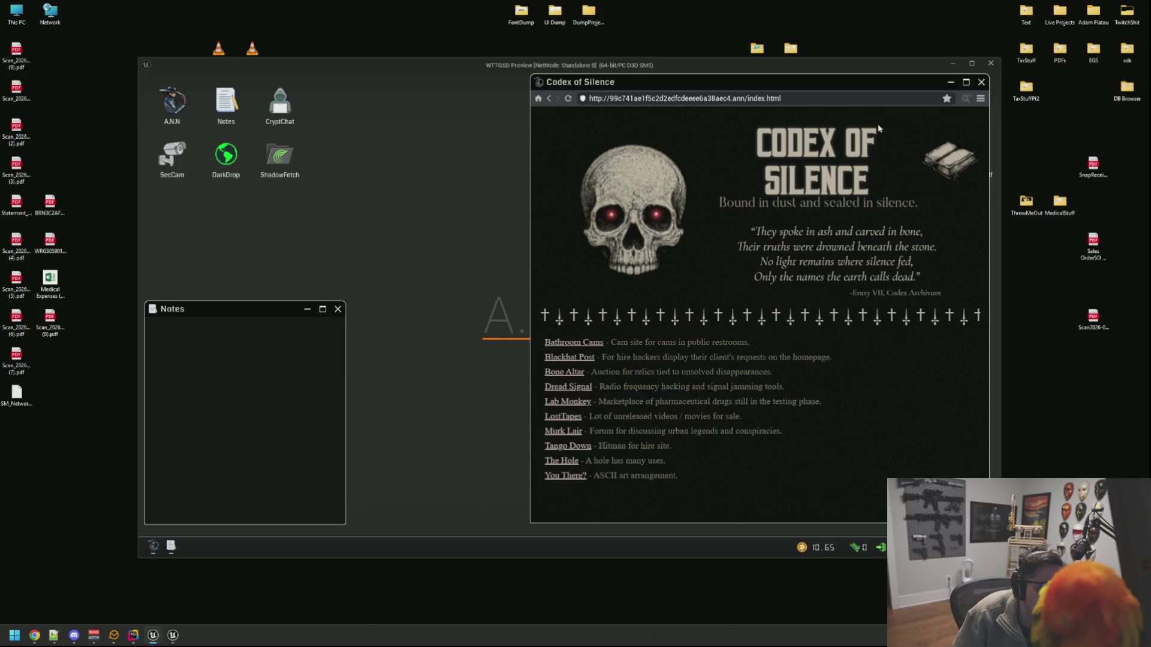
pyautogui.click(570, 476)
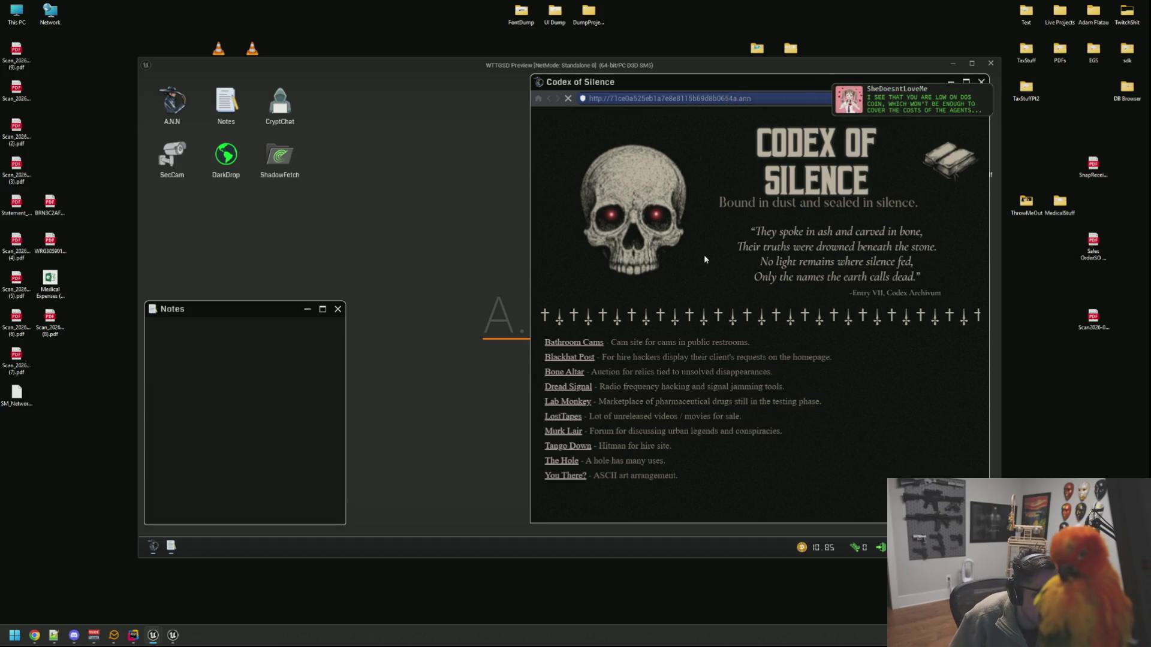
pyautogui.click(548, 99)
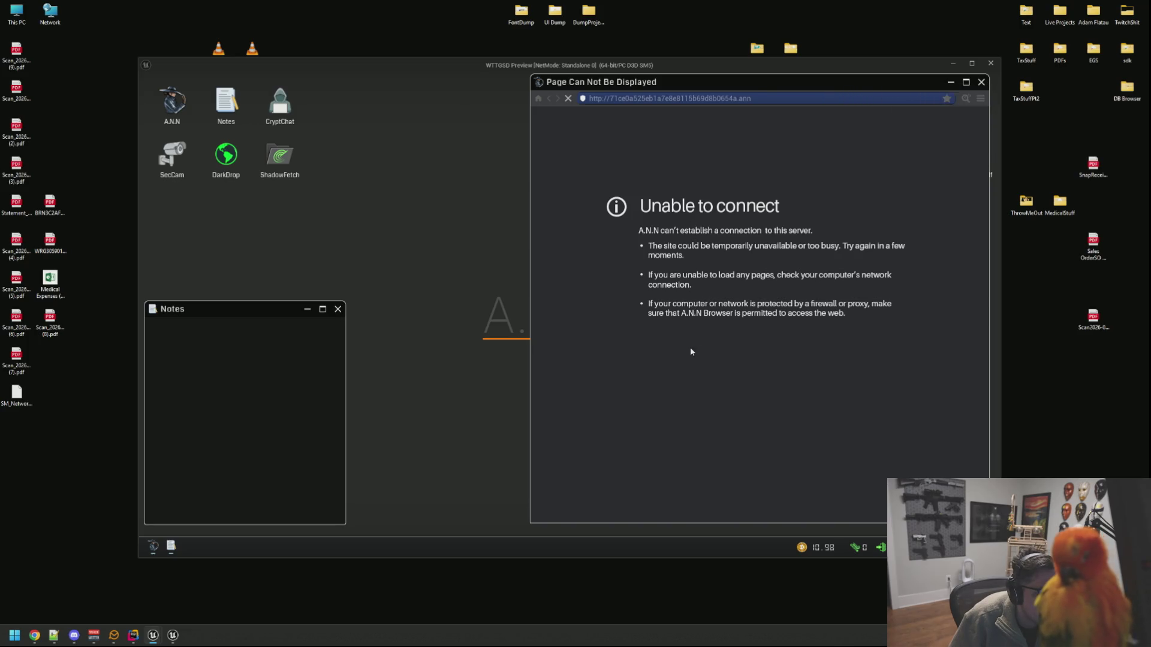
# Step: Open The Hole site and zoom into the hole picture to reveal Key1.txt
pyautogui.click(563, 475)
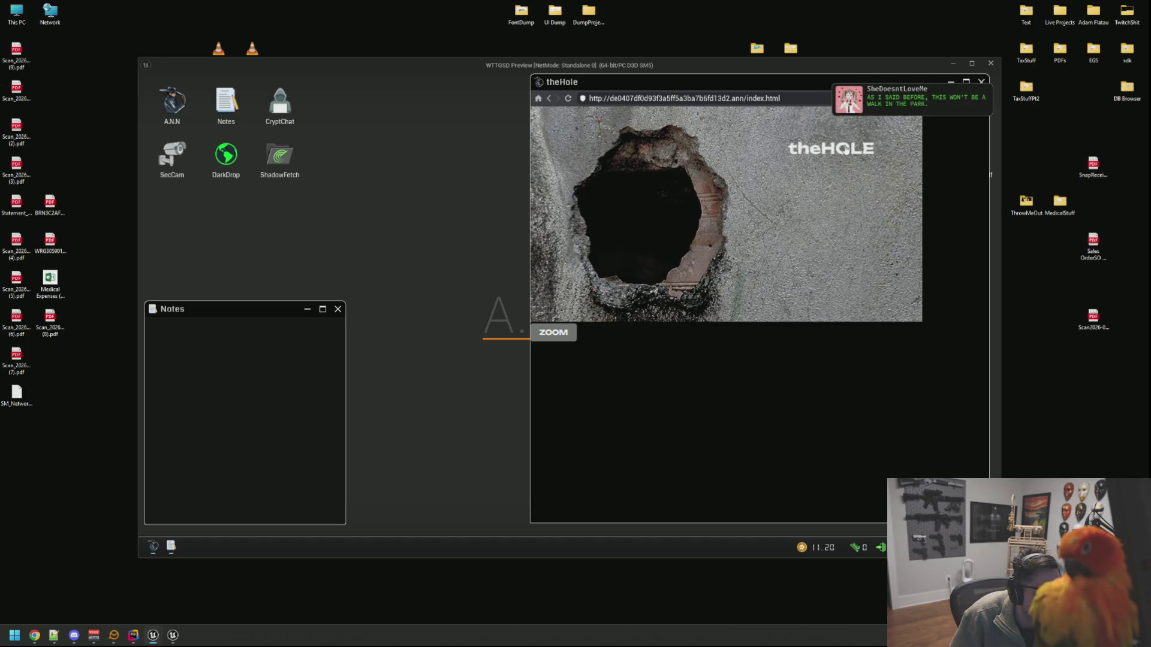
pyautogui.click(570, 337)
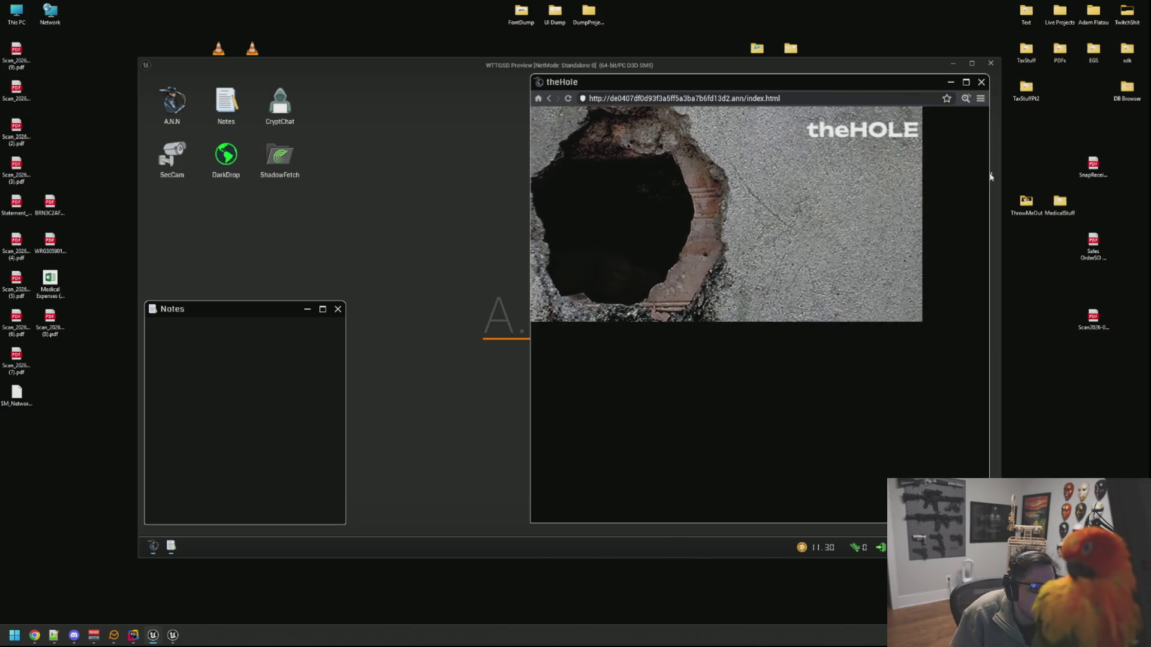
pyautogui.click(951, 83)
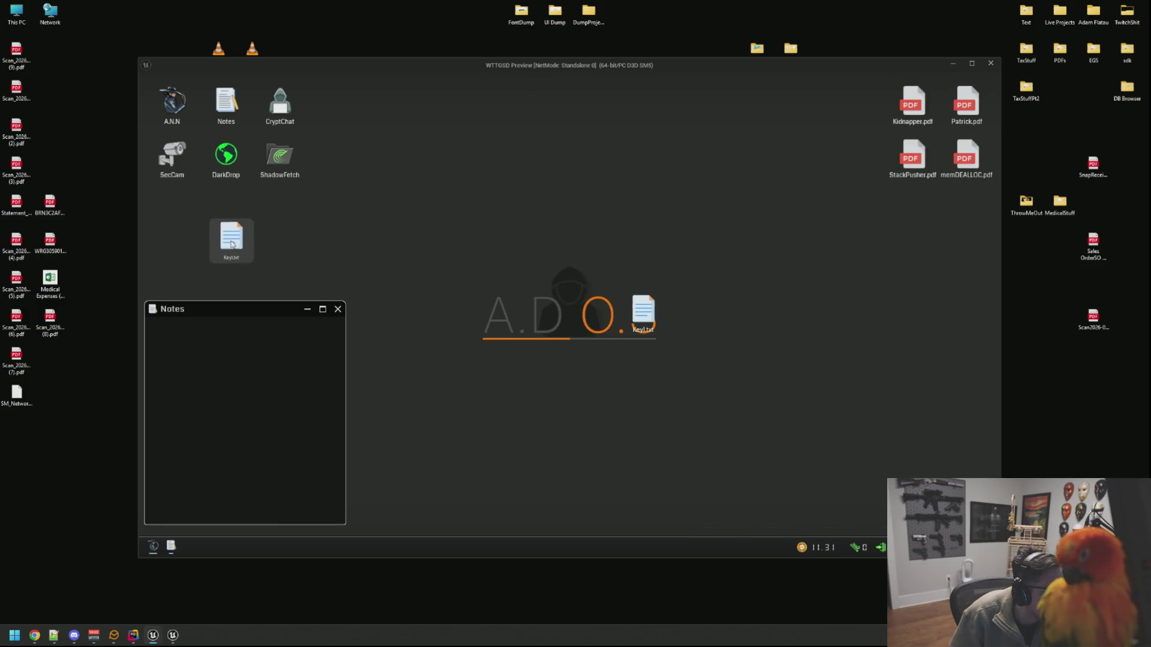
pyautogui.doubleClick(215, 238)
pyautogui.moveTo(745, 157); pyautogui.dragTo(612, 142)
pyautogui.hotkey('ctrl', 'c')
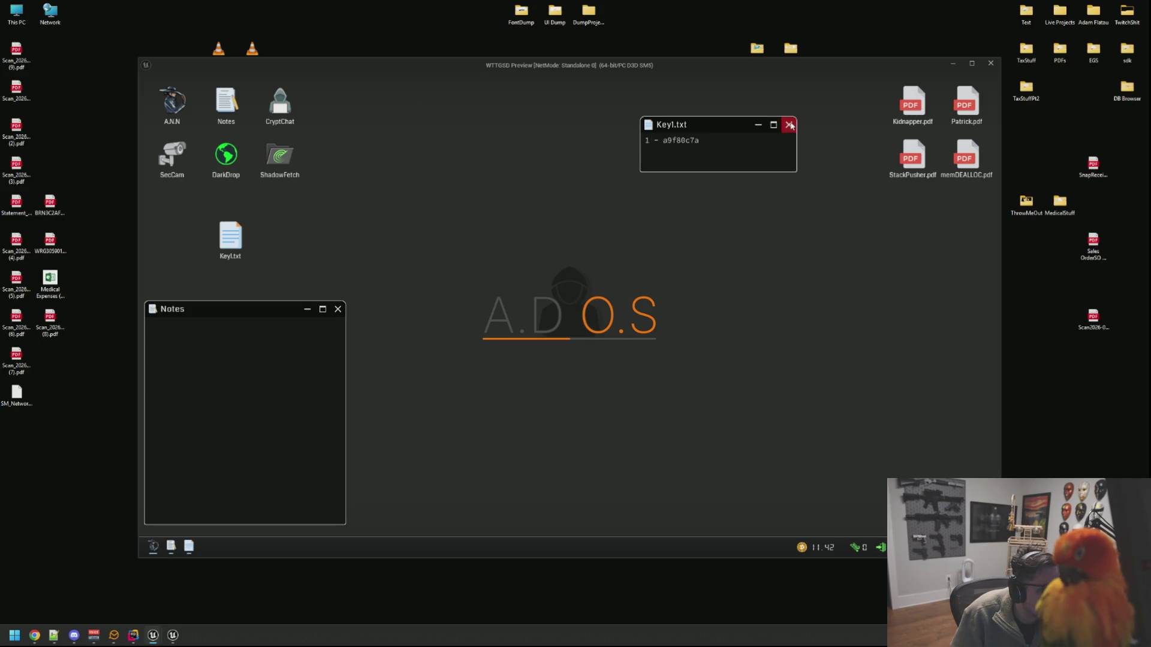
pyautogui.click(789, 125)
pyautogui.click(241, 334)
pyautogui.hotkey('ctrl', 'v')
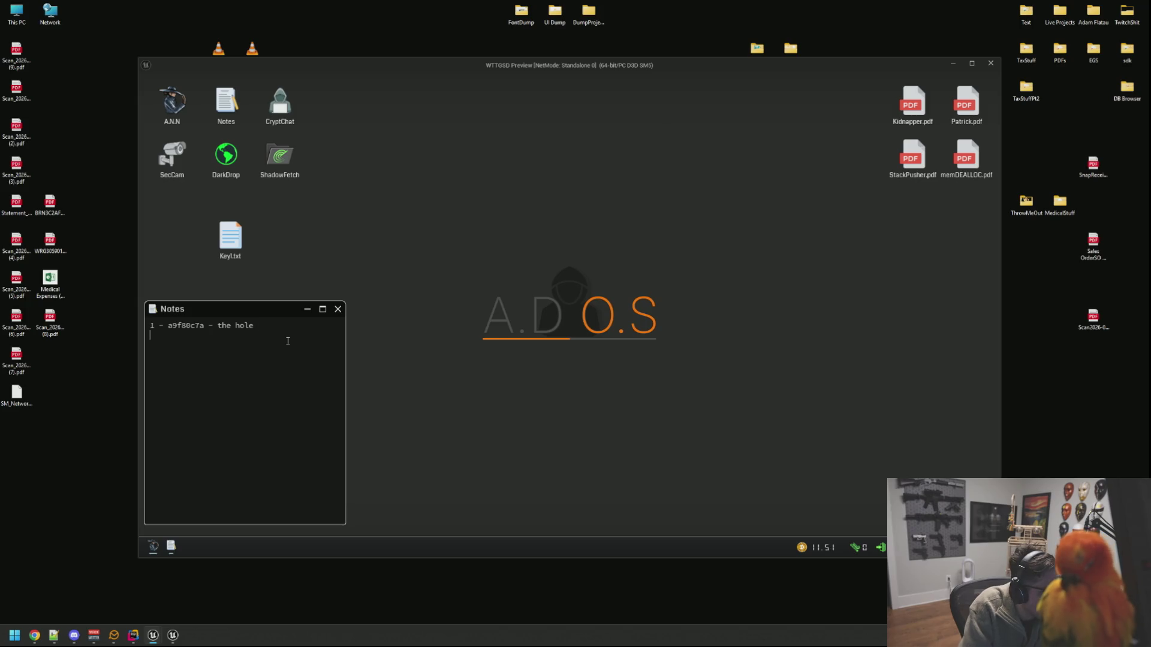
pyautogui.click(153, 546)
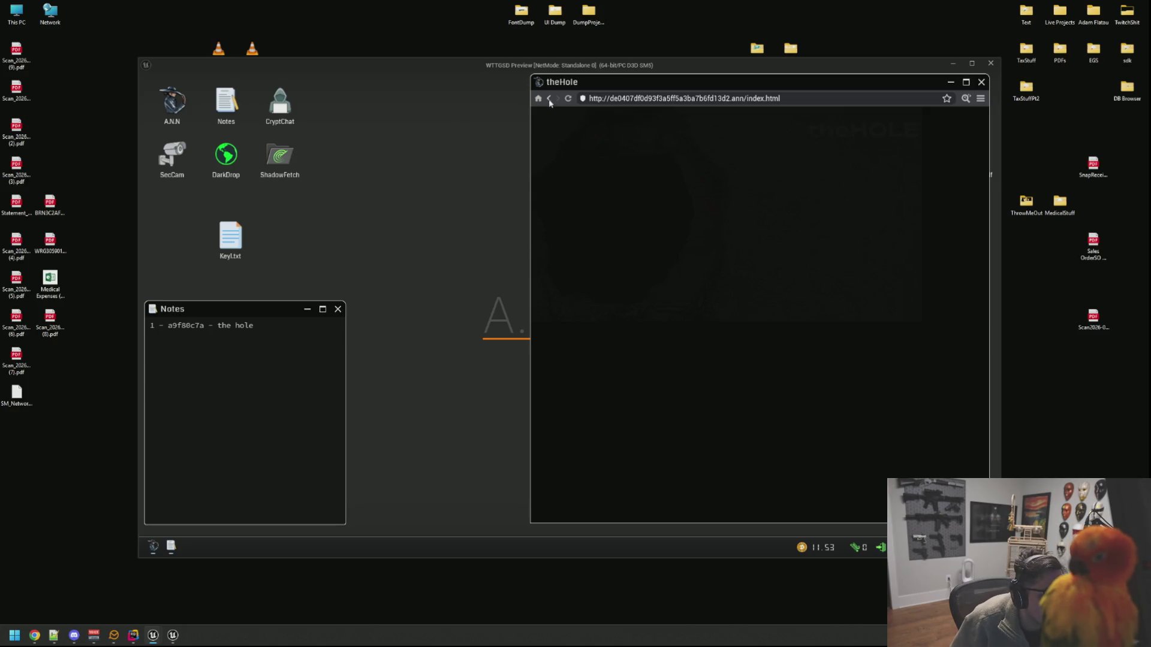
# Step: Return to the Codex of Silence wiki, open Tango Down, and inspect then close its HTML source
pyautogui.click(568, 98)
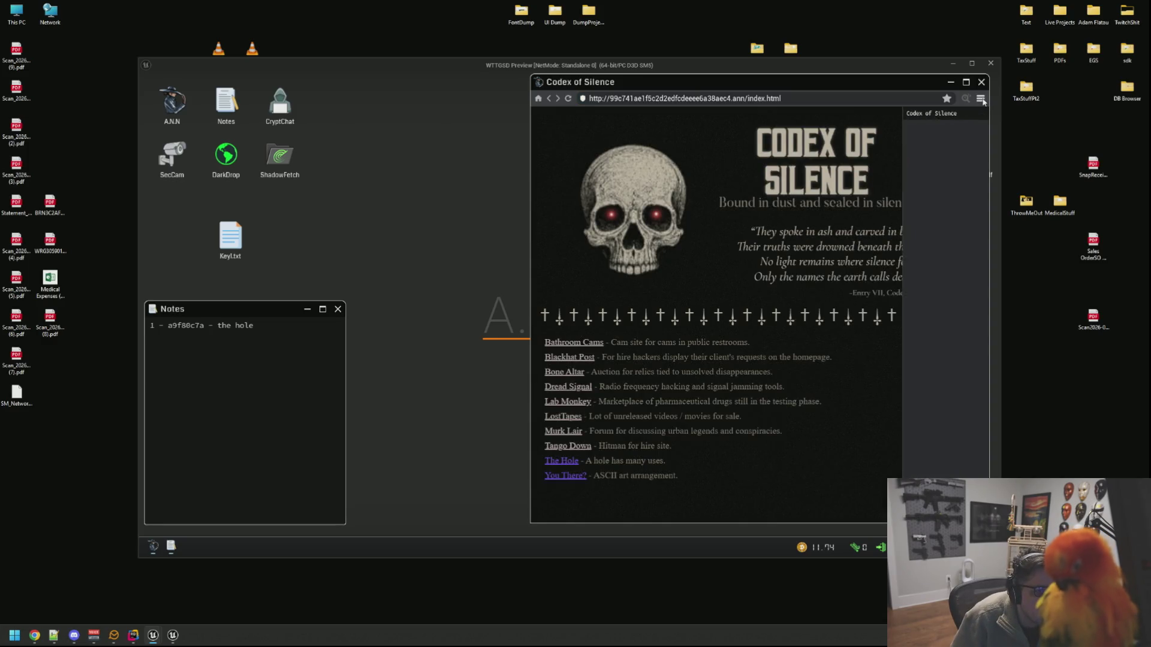
pyautogui.click(575, 459)
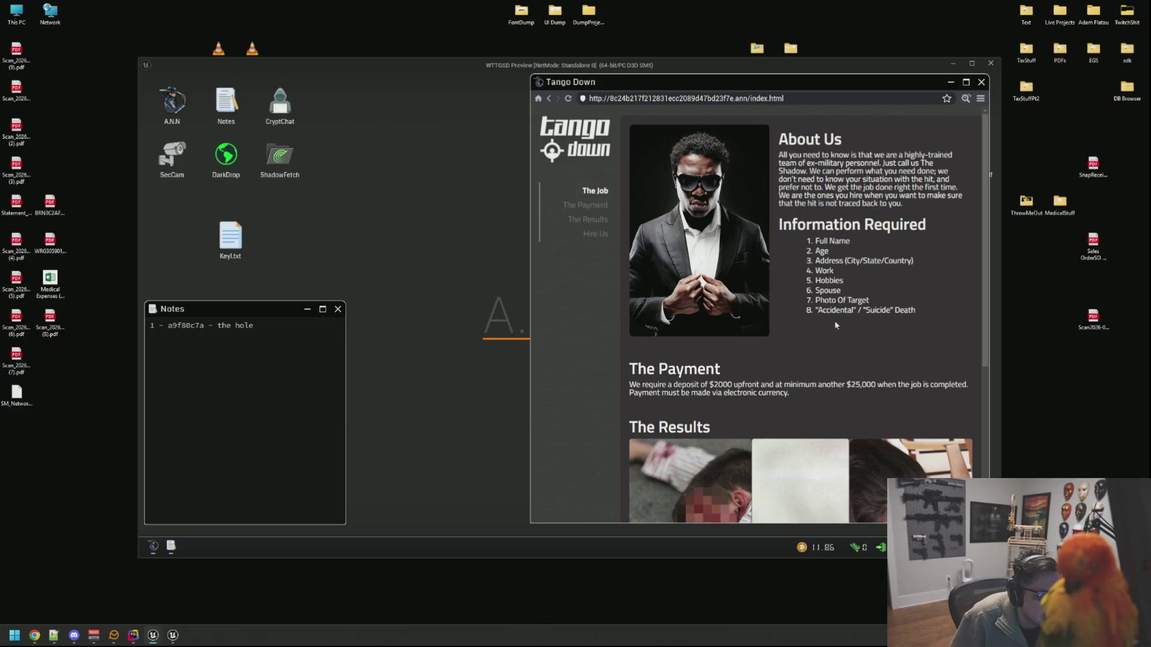
pyautogui.click(966, 98)
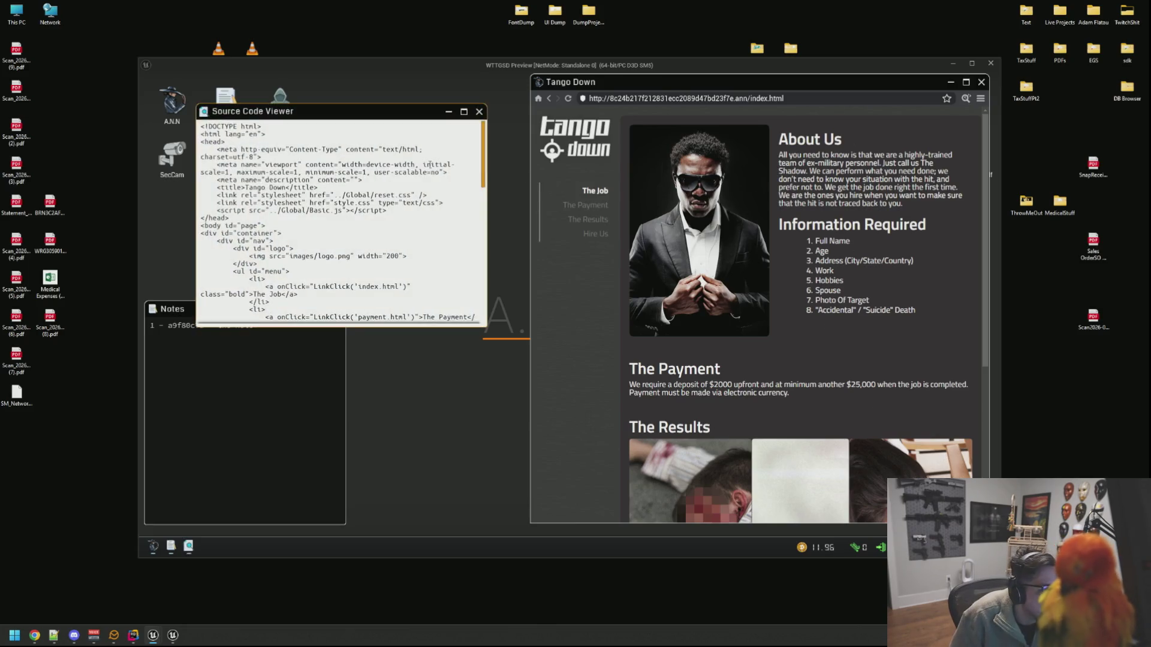
pyautogui.moveTo(353, 122); pyautogui.dragTo(531, 91)
pyautogui.moveTo(662, 291); pyautogui.dragTo(903, 444)
pyautogui.scroll(-10, 692, 225)
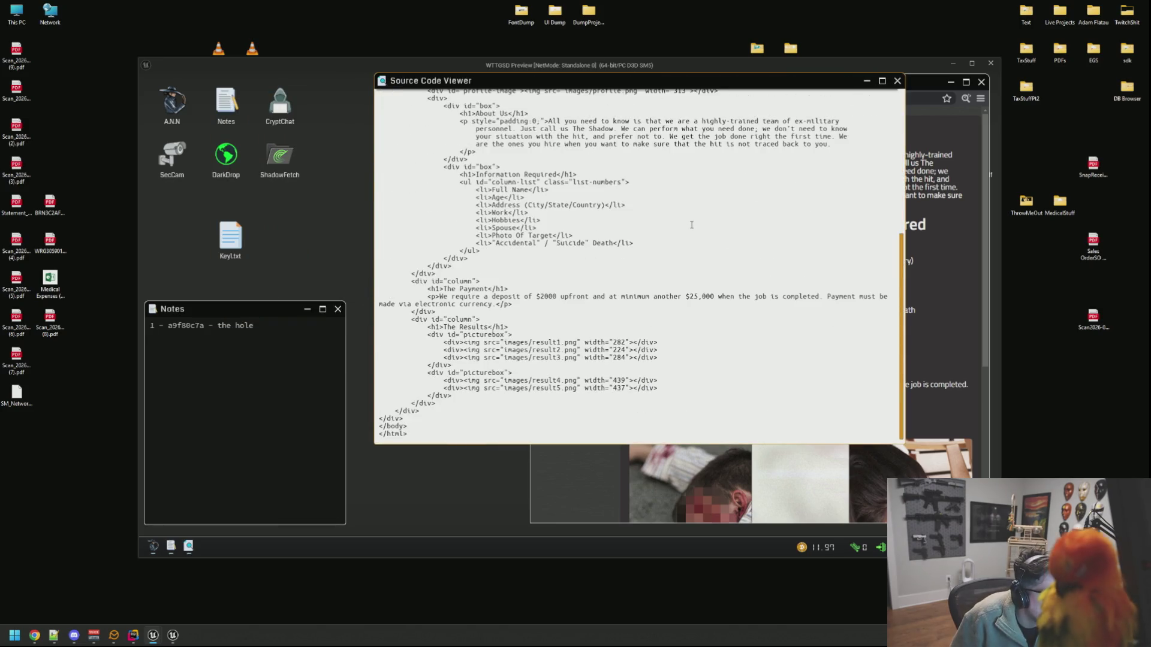
pyautogui.scroll(10, 692, 231)
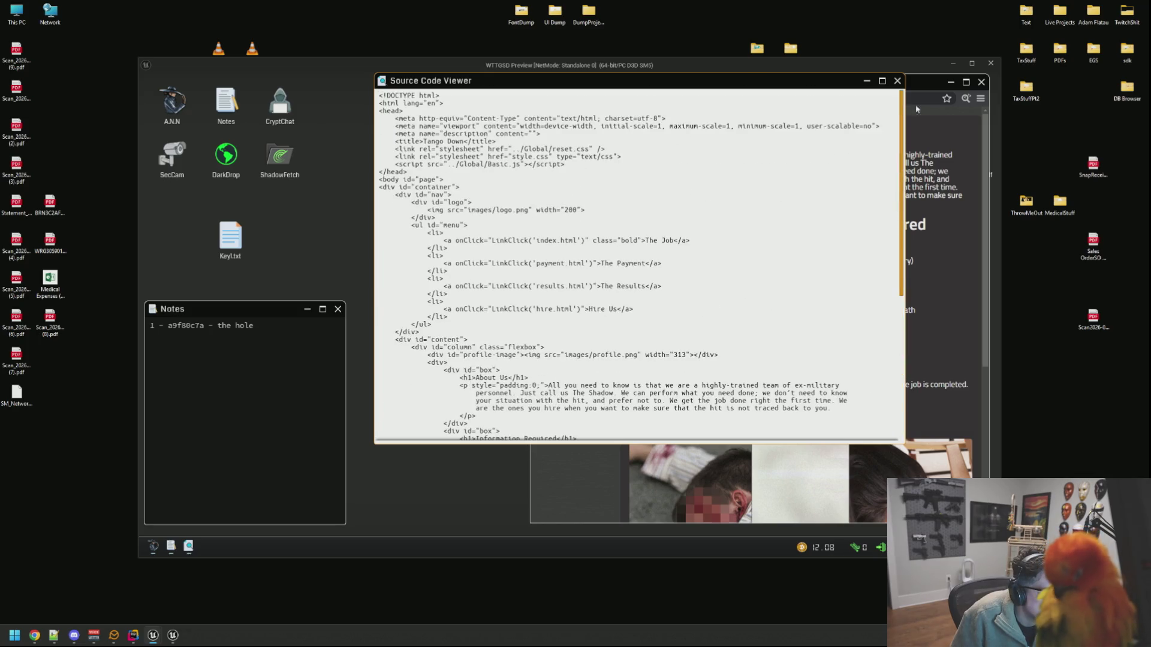
pyautogui.click(898, 81)
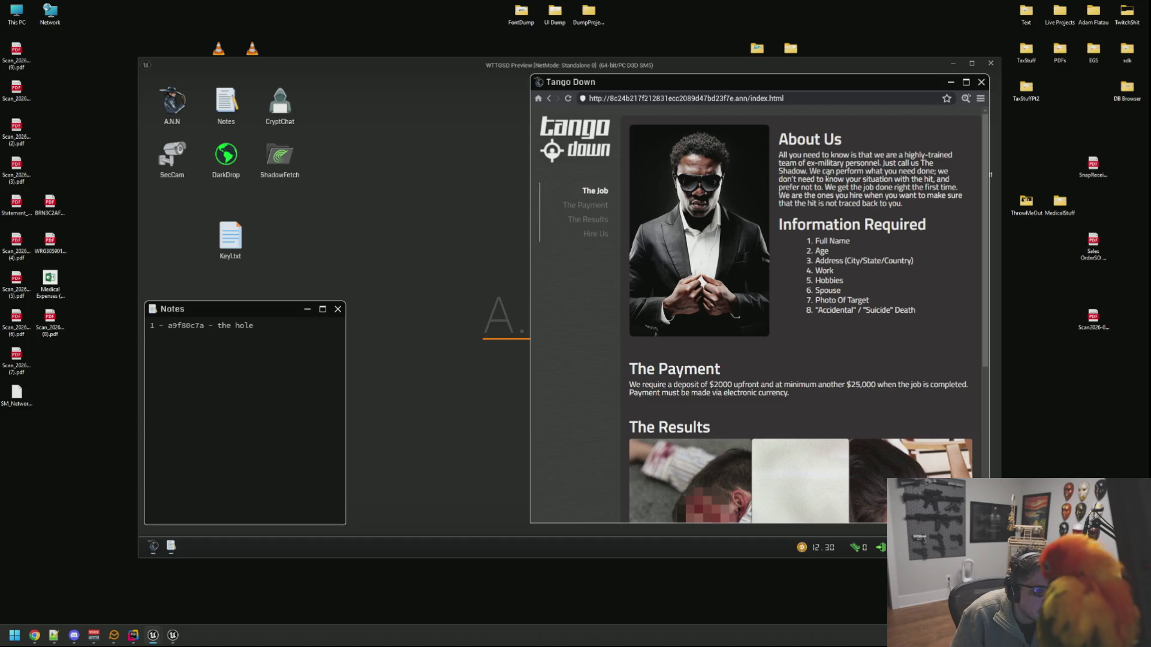
# Step: Scroll through the Tango Down site and open The Payment page
pyautogui.scroll(-1, 691, 256)
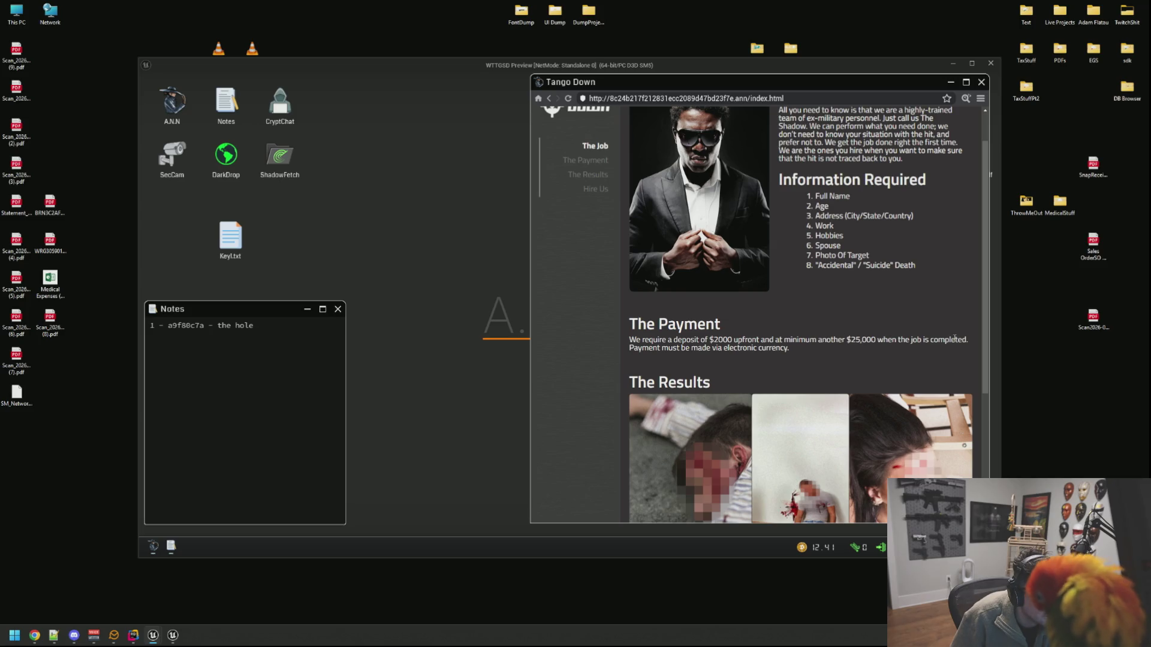
pyautogui.scroll(-3, 700, 345)
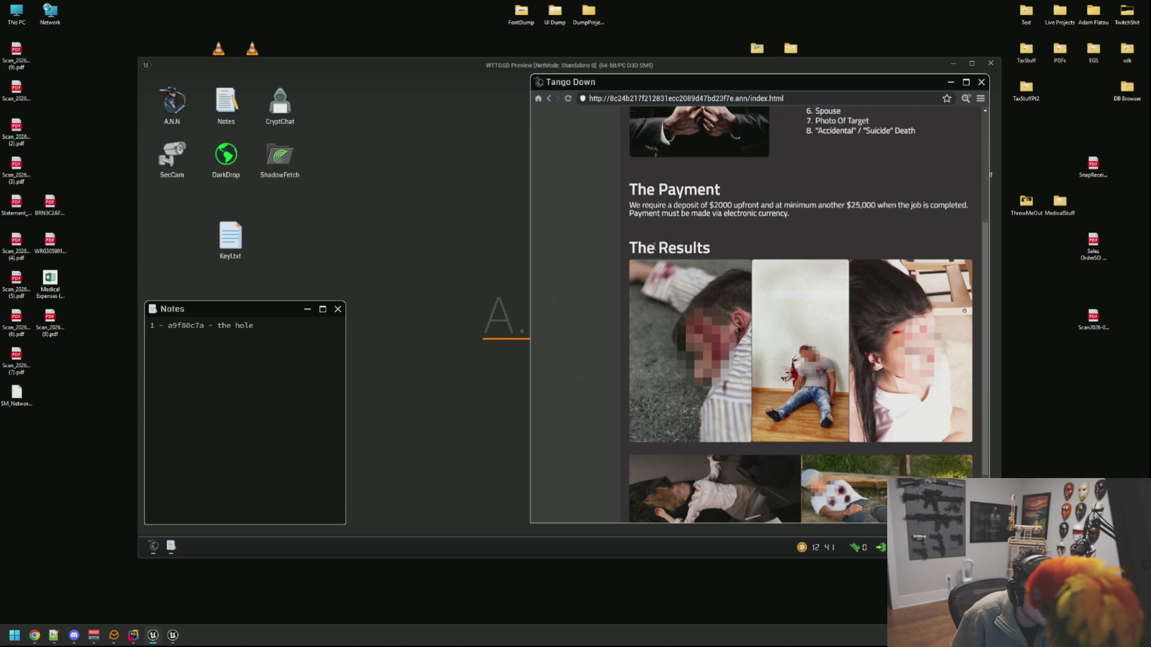
pyautogui.scroll(-2, 946, 362)
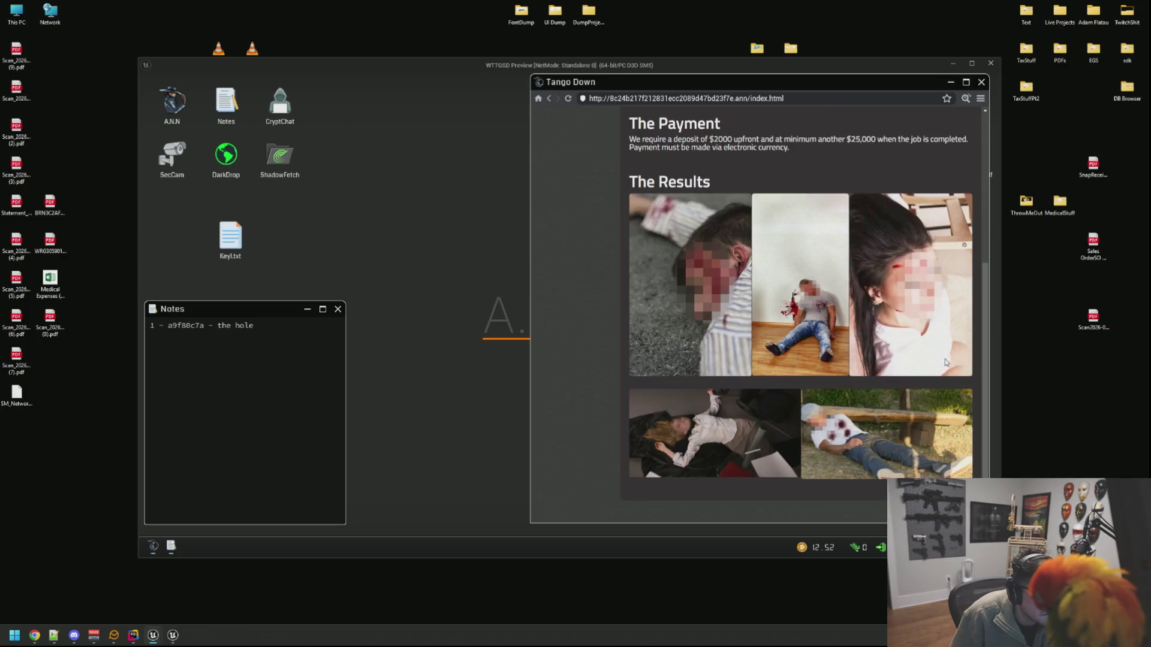
pyautogui.scroll(5, 678, 240)
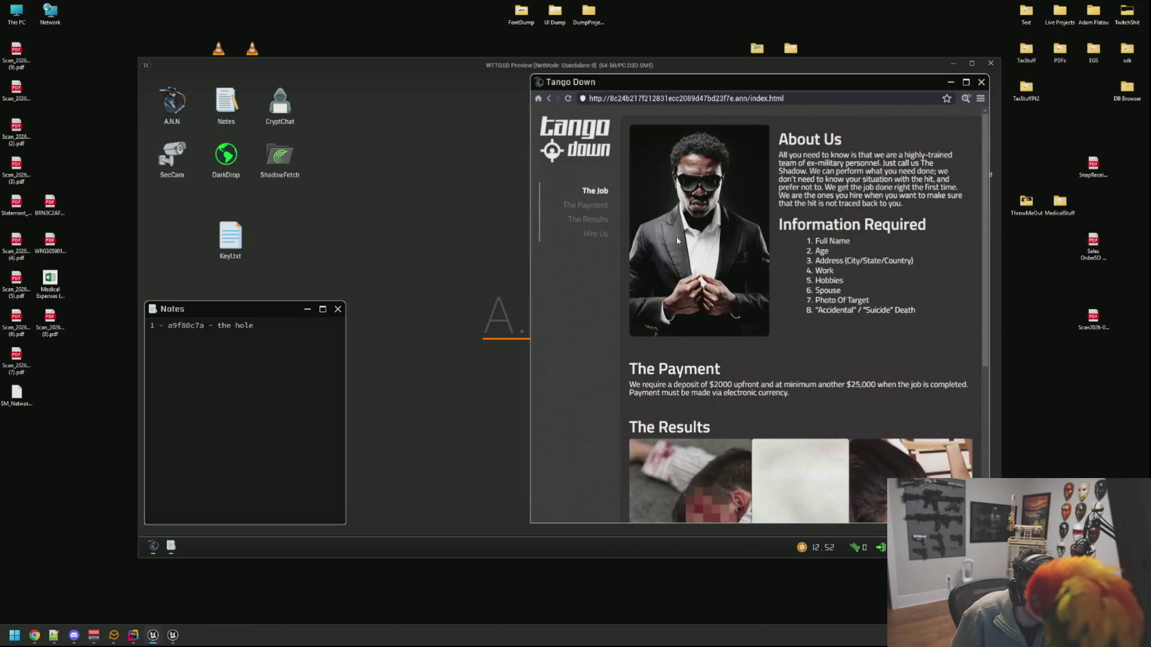
pyautogui.click(592, 205)
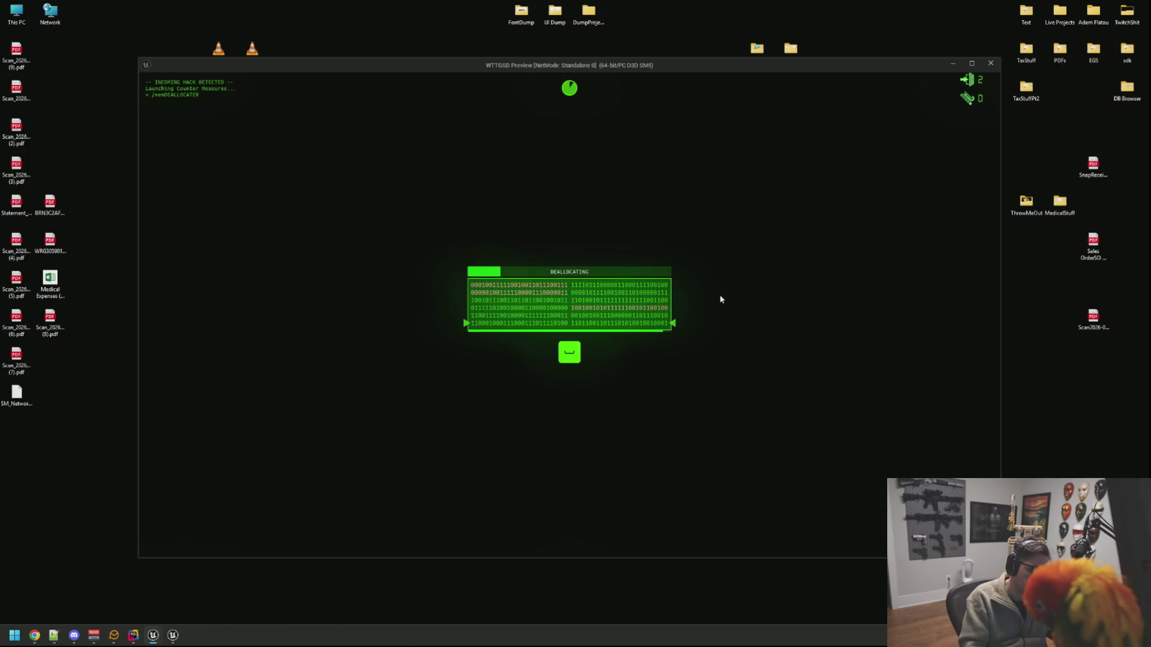
# Step: Answer the DEALLOCATING hack prompts with space, right arrow and left arrow to block it
pyautogui.press('space')
pyautogui.press('Right')
pyautogui.press('Left')
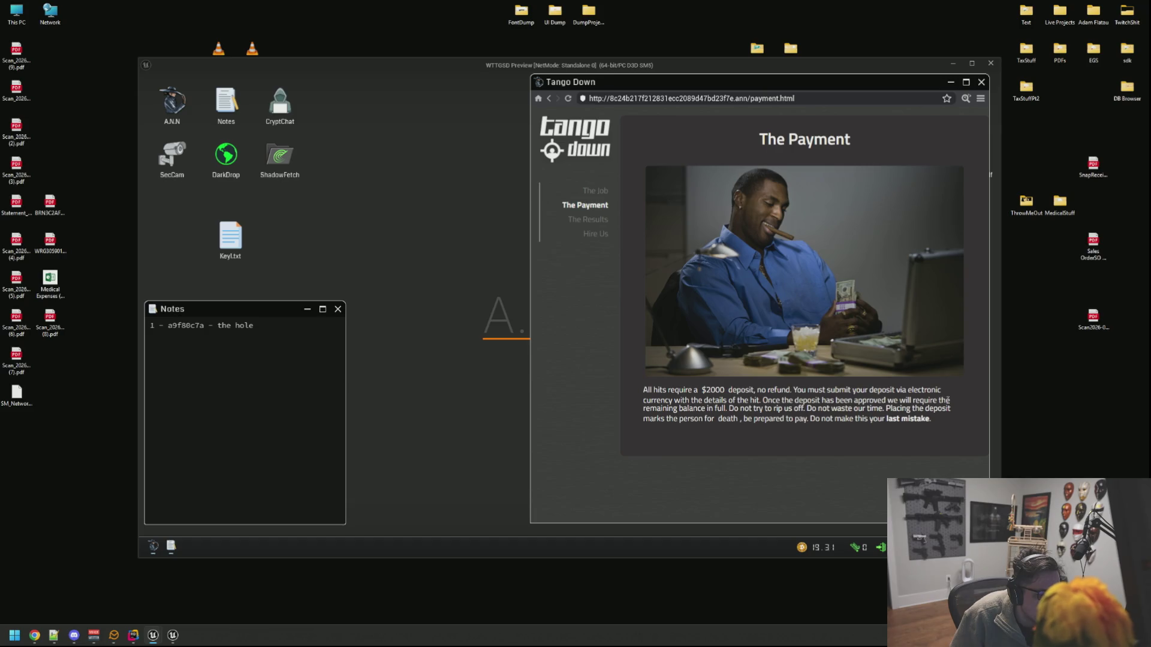
# Step: Copy the hidden .fetch file address from the Payment page's HTML source
pyautogui.click(965, 98)
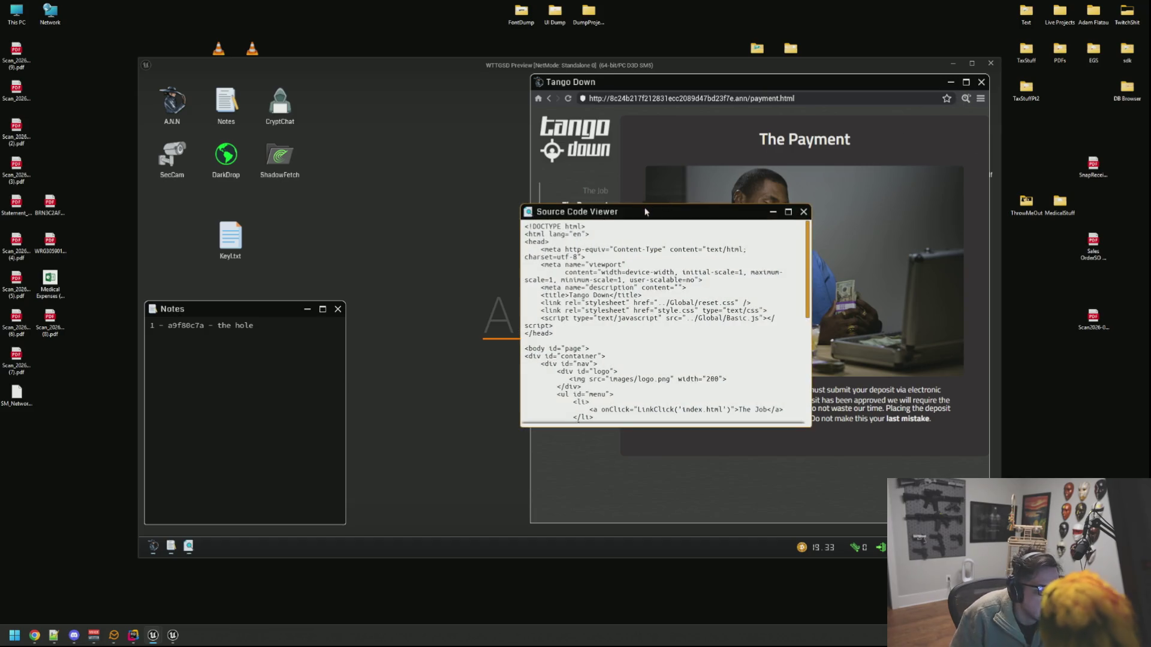
pyautogui.moveTo(645, 212); pyautogui.dragTo(557, 126)
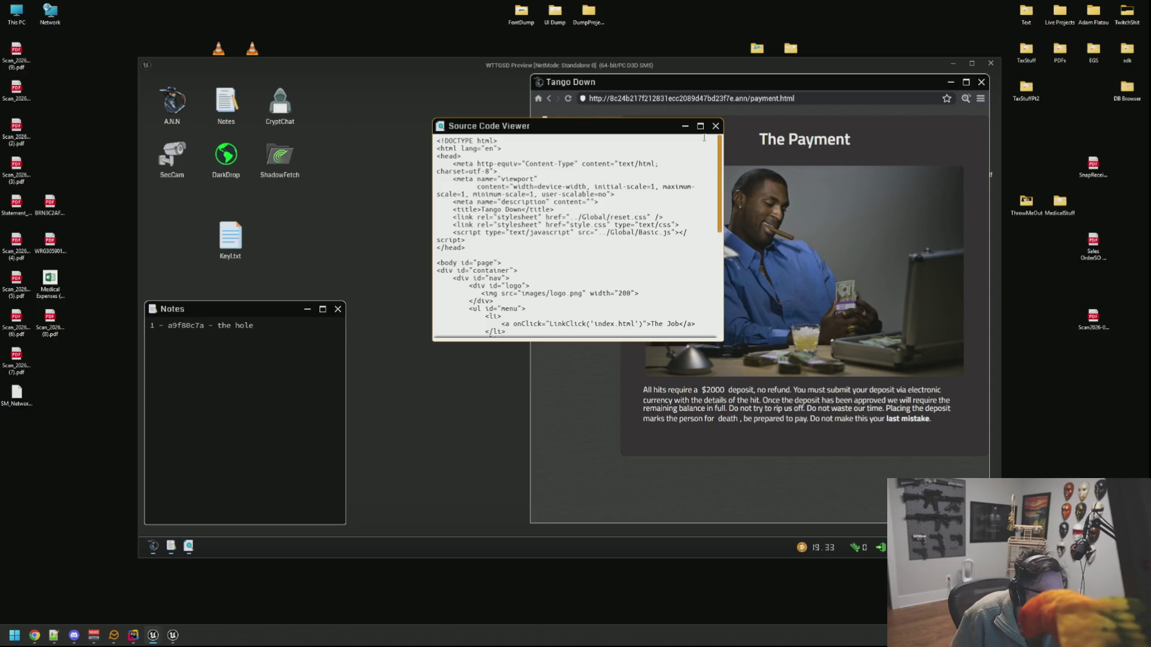
pyautogui.click(700, 126)
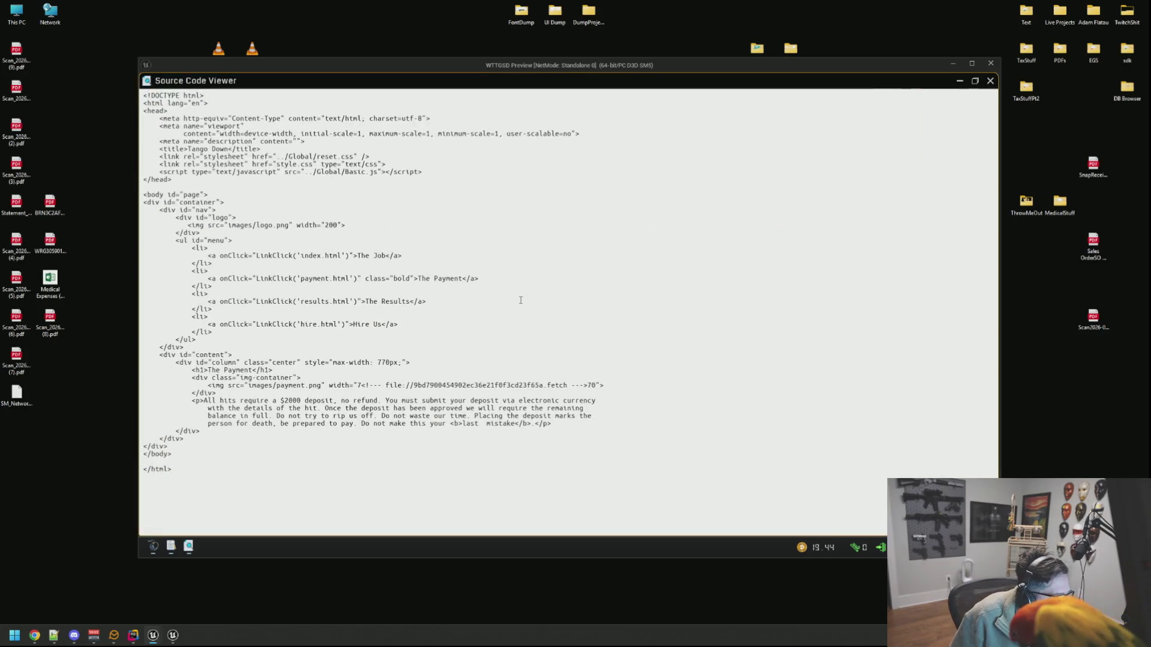
pyautogui.moveTo(567, 385)
pyautogui.mouseDown()
pyautogui.moveTo(147, 385)
pyautogui.moveTo(392, 381)
pyautogui.mouseUp()
pyautogui.hotkey('ctrl', 'c')
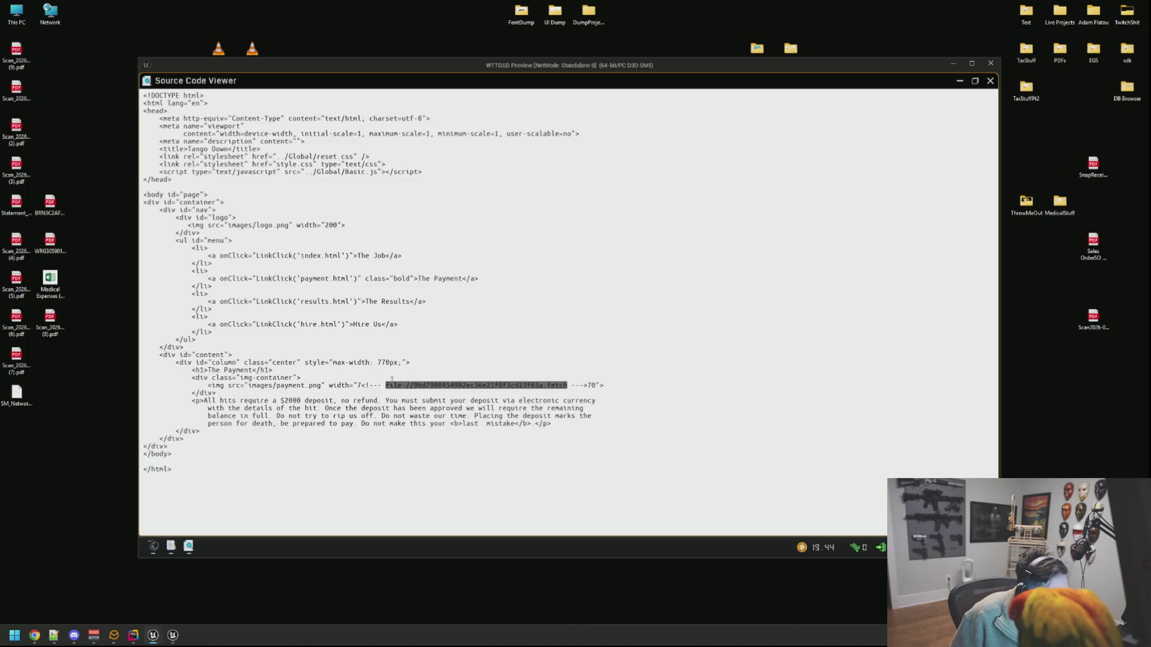
pyautogui.click(975, 81)
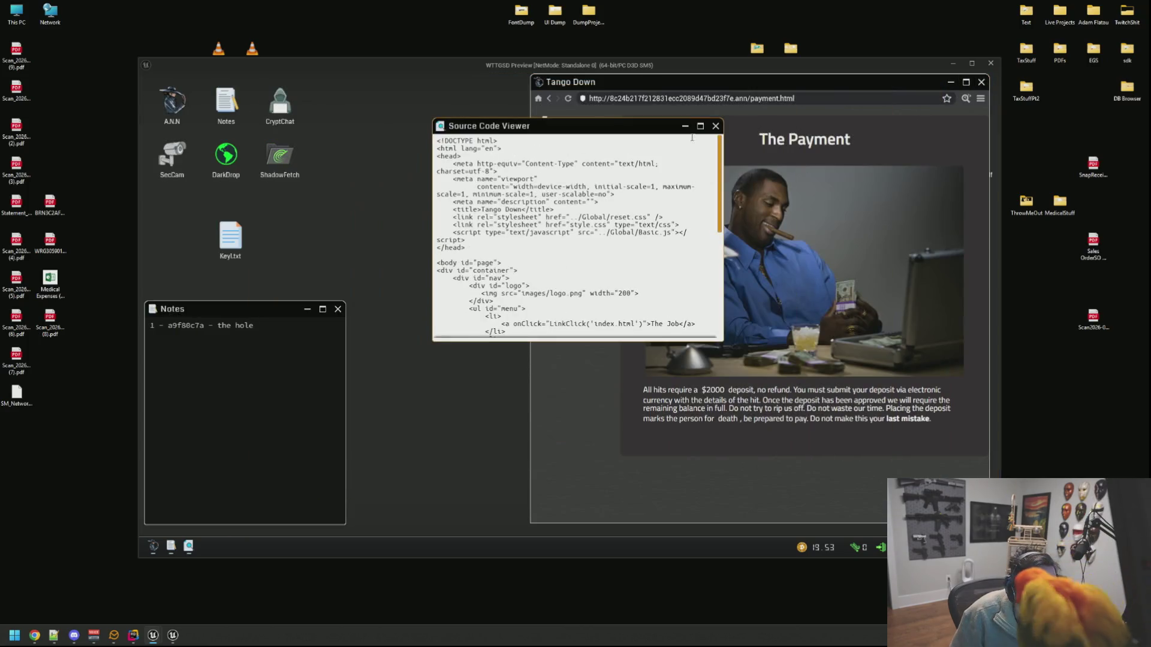
pyautogui.click(709, 131)
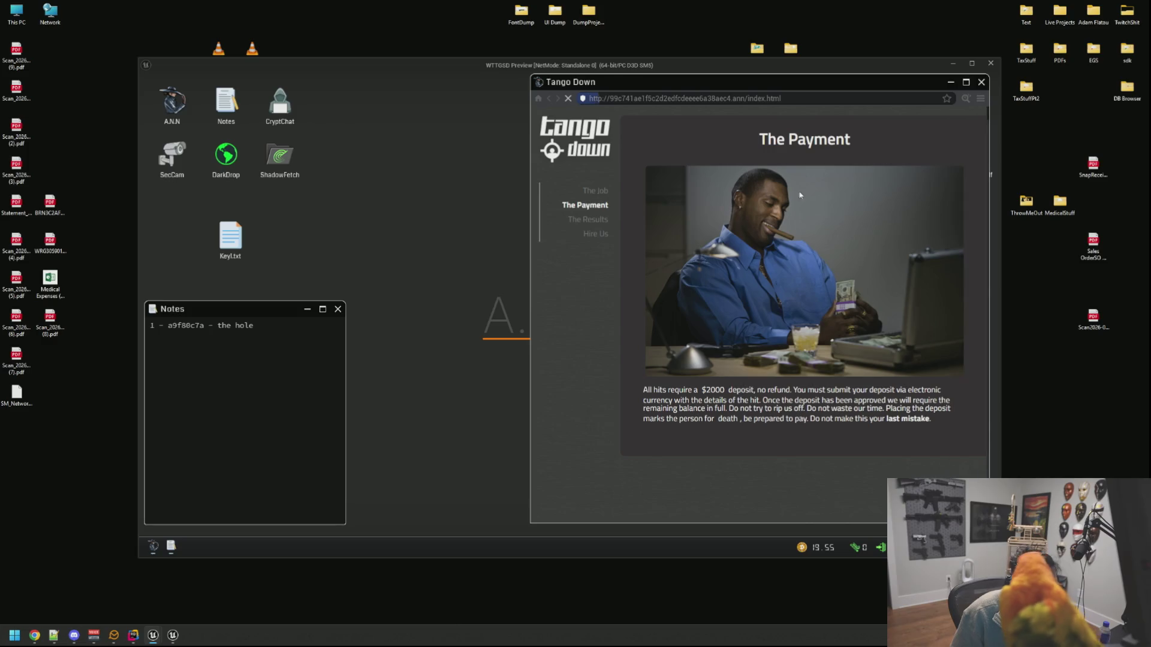
# Step: Validate the fetch URL in ShadowFetch and save it in Notes labelled 'she cant hide'
pyautogui.doubleClick(280, 157)
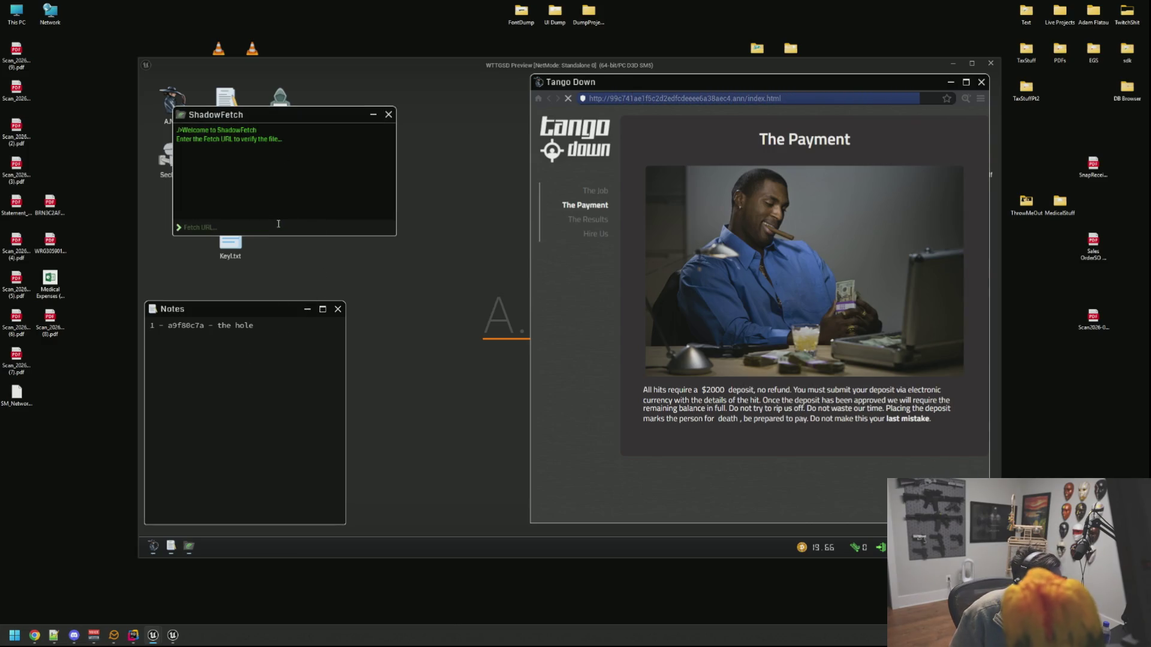
pyautogui.hotkey('ctrl', 'v')
pyautogui.press('Return')
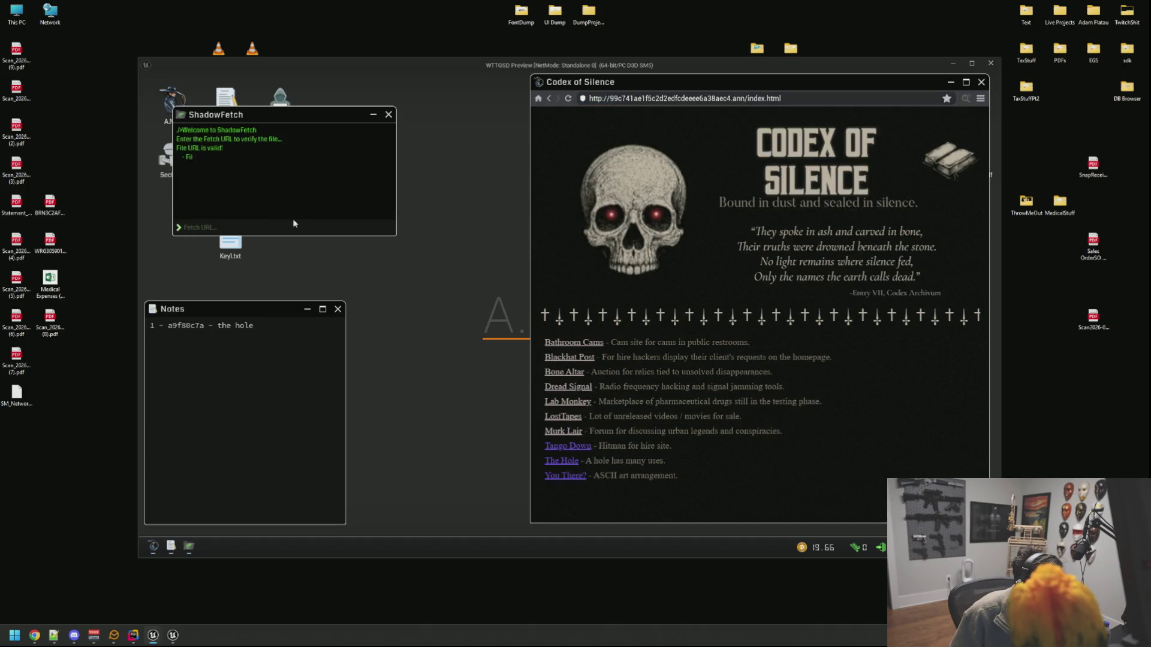
pyautogui.click(282, 342)
pyautogui.hotkey('ctrl', 'v')
pyautogui.write('she cant hide')
pyautogui.press('Return')
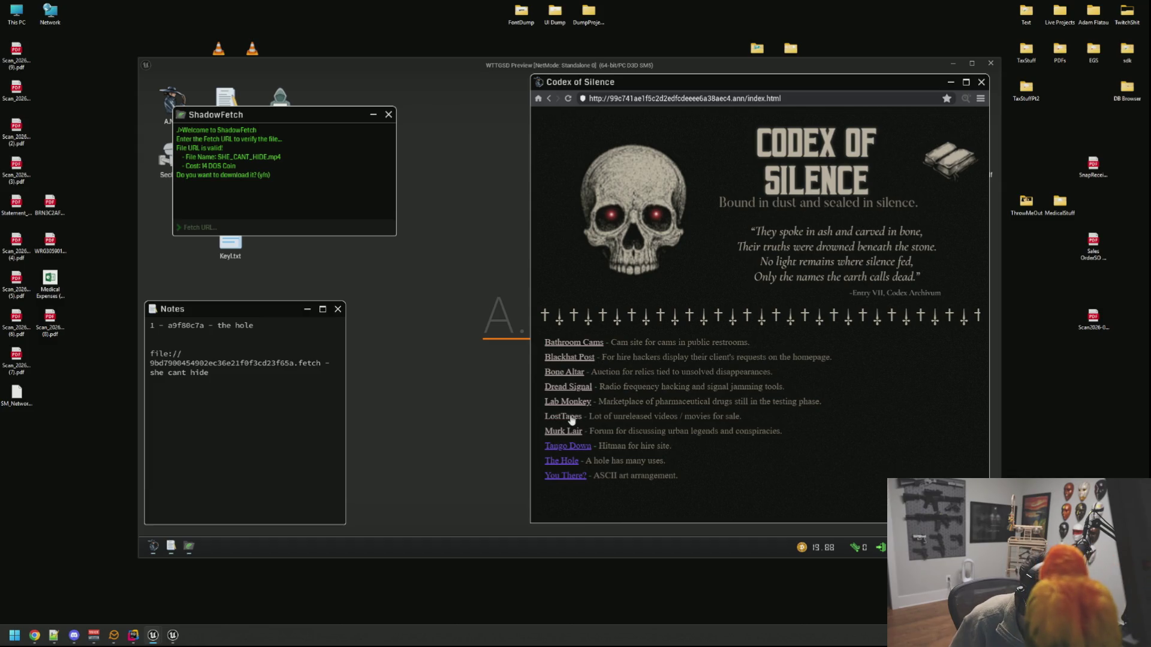
# Step: Open the LostTapes site from Codex of Silence and view its source
pyautogui.moveTo(572, 430); pyautogui.dragTo(596, 428)
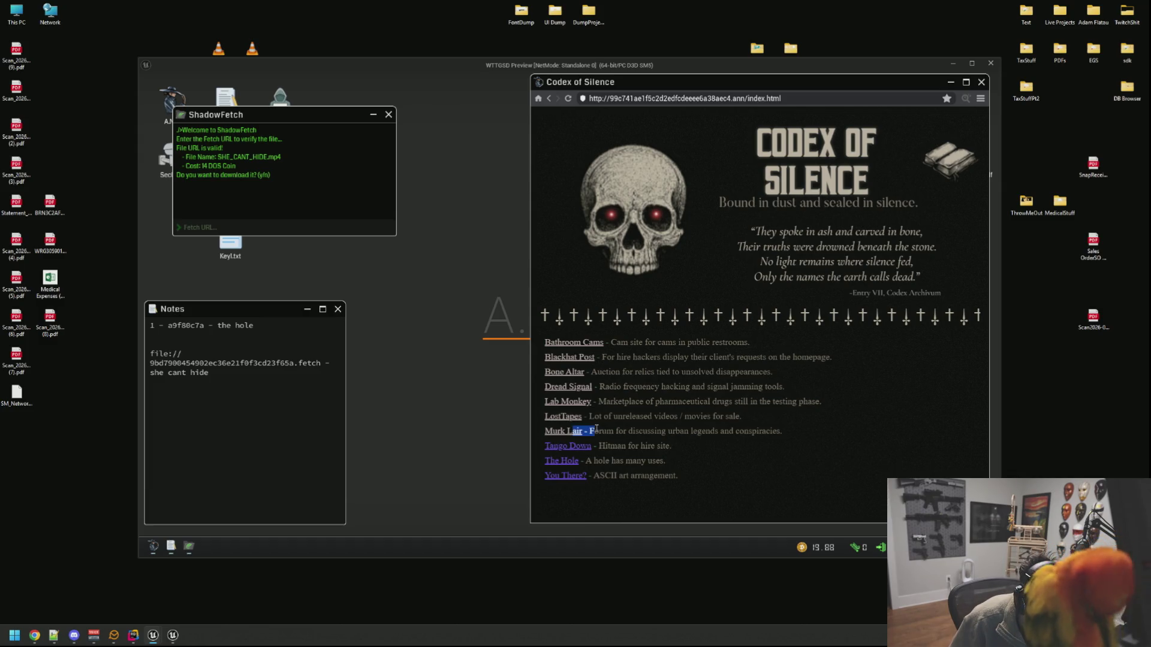
pyautogui.click(574, 430)
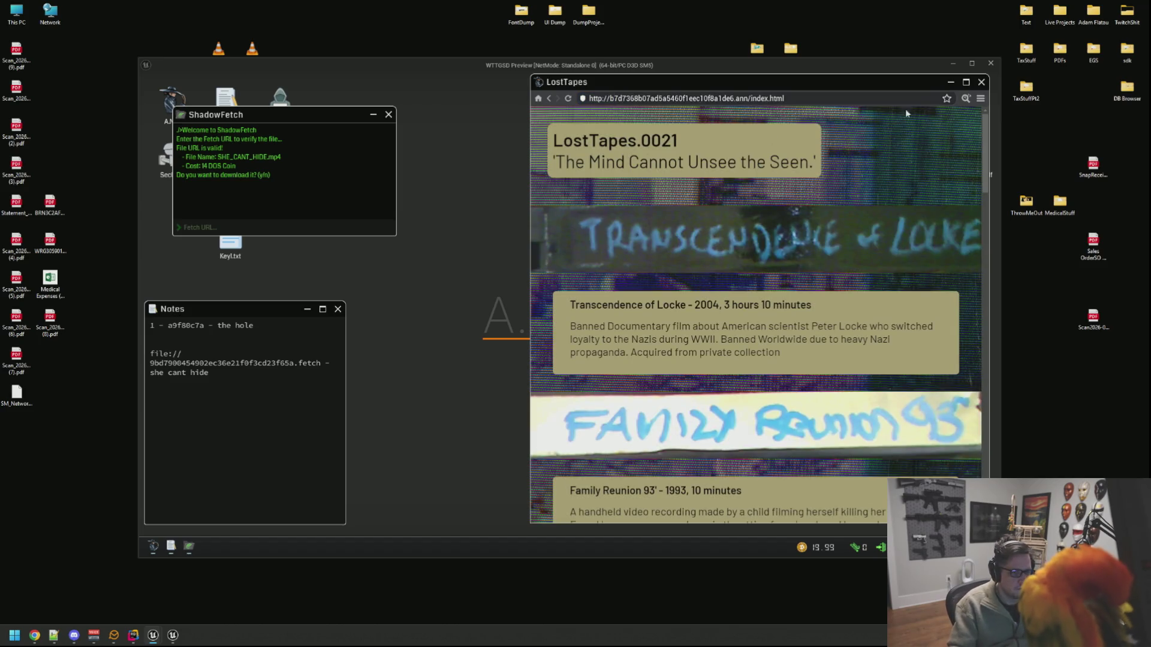
pyautogui.click(966, 98)
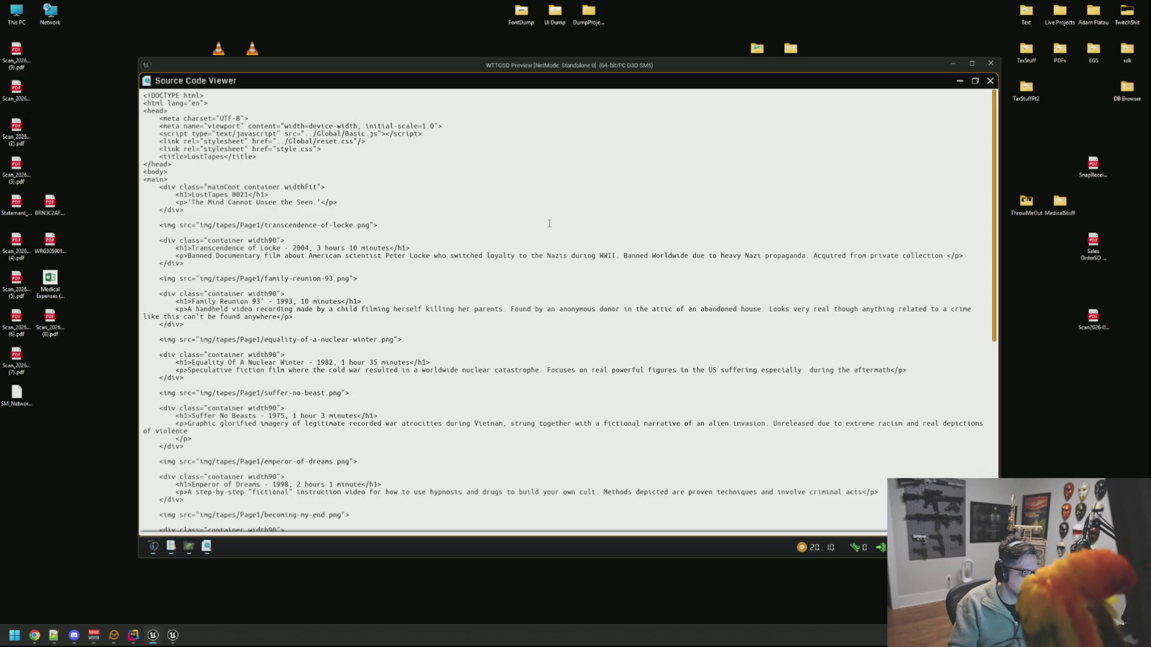
pyautogui.scroll(-15, 549, 223)
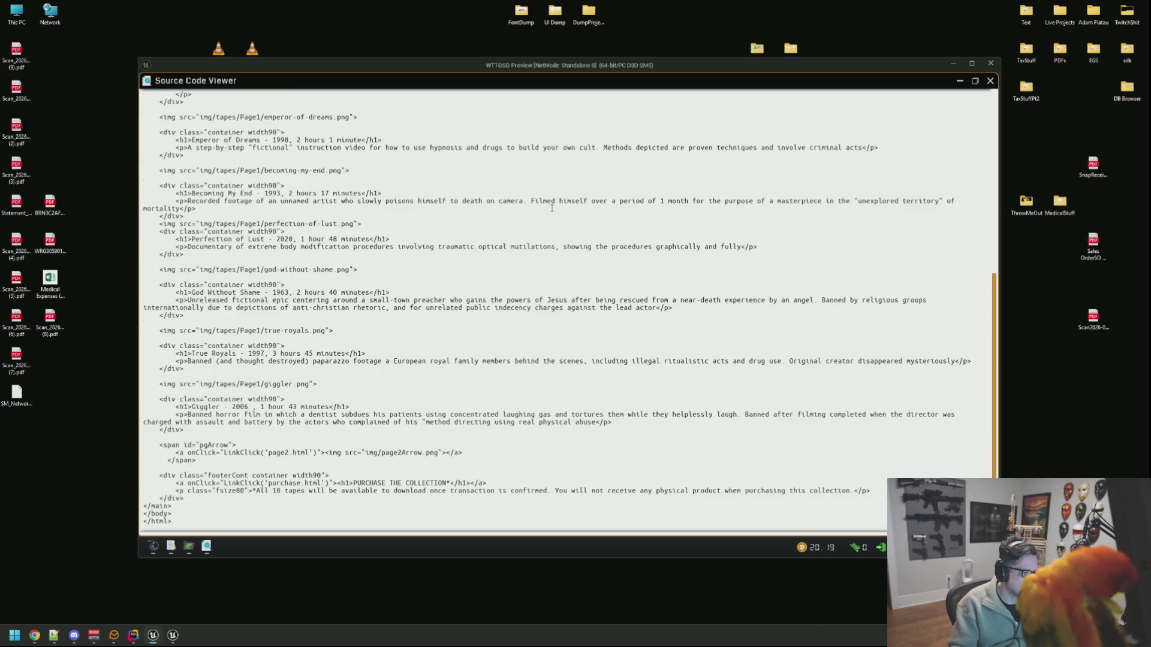
pyautogui.scroll(-1, 553, 209)
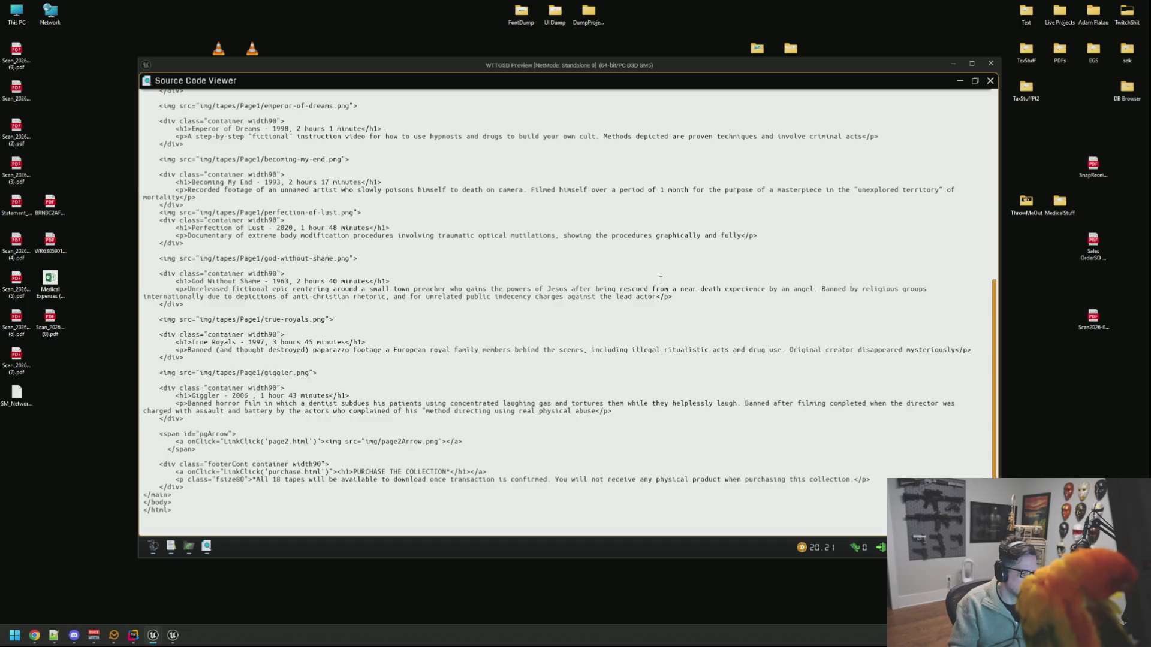
pyautogui.scroll(10, 674, 285)
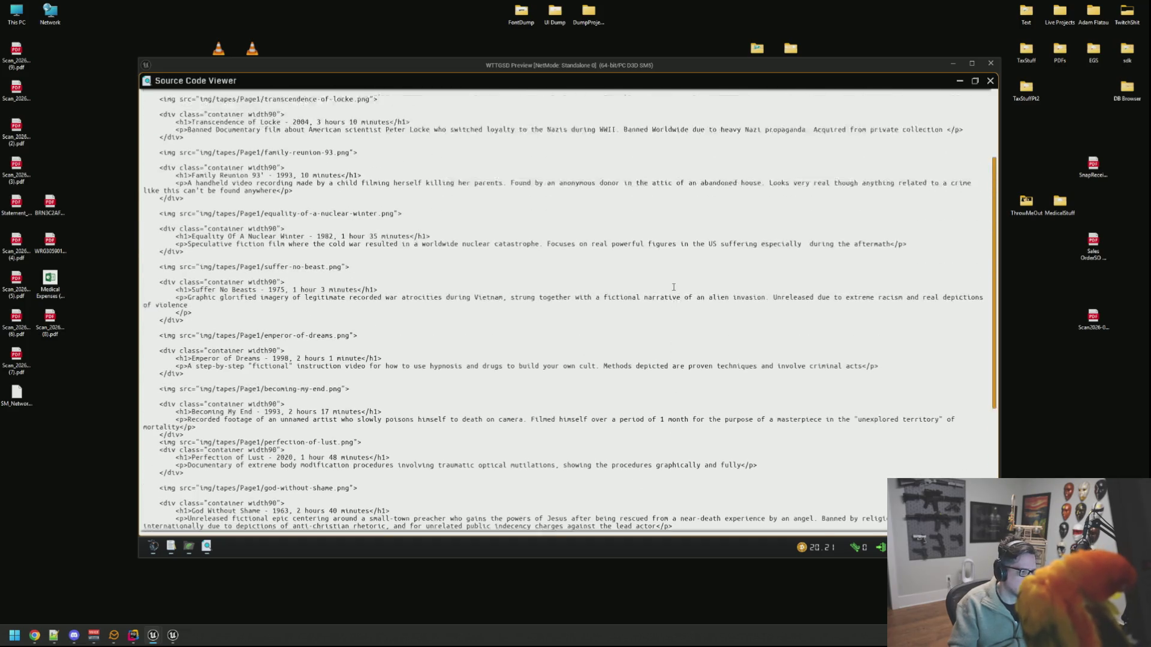
pyautogui.scroll(1, 675, 287)
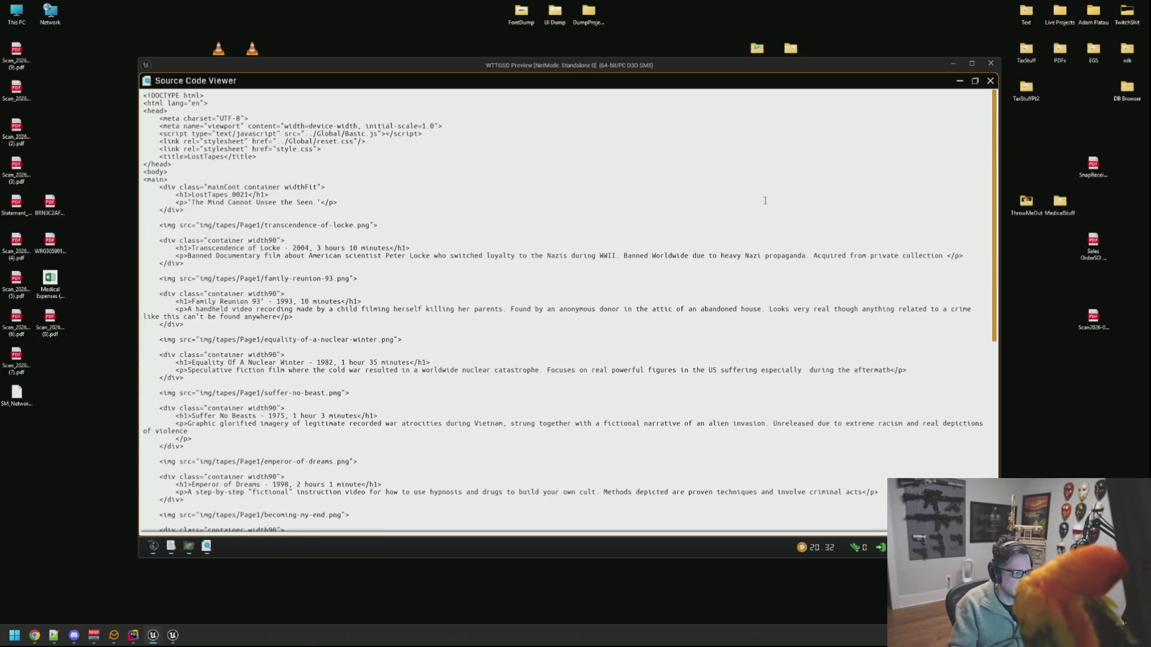
pyautogui.scroll(-14, 764, 201)
pyautogui.click(986, 88)
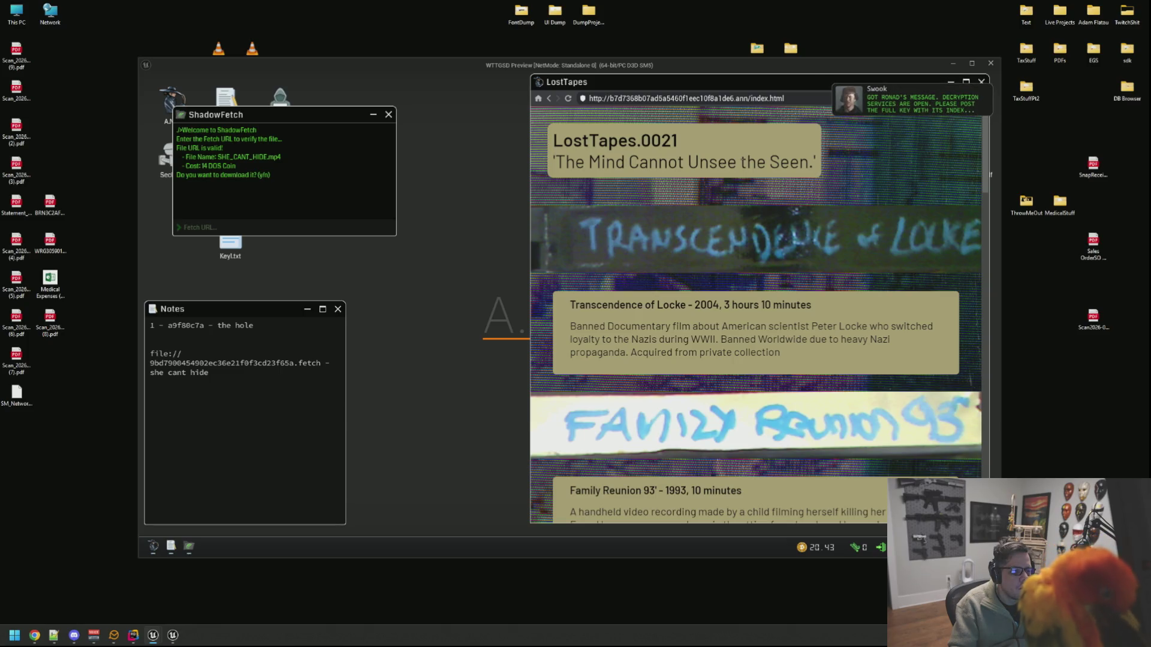
# Step: Send the key entry '1 - a9f80c7a' from Notes to the decryptor in CryptChat
pyautogui.click(906, 105)
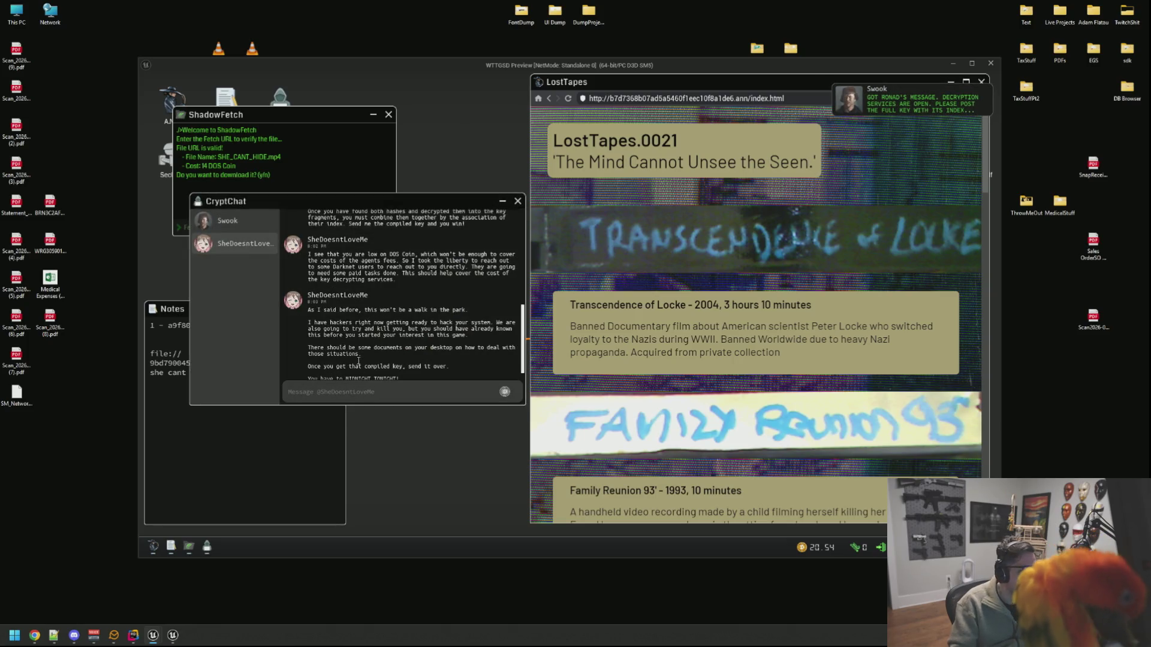
pyautogui.click(228, 221)
pyautogui.moveTo(300, 201); pyautogui.dragTo(374, 166)
pyautogui.click(233, 349)
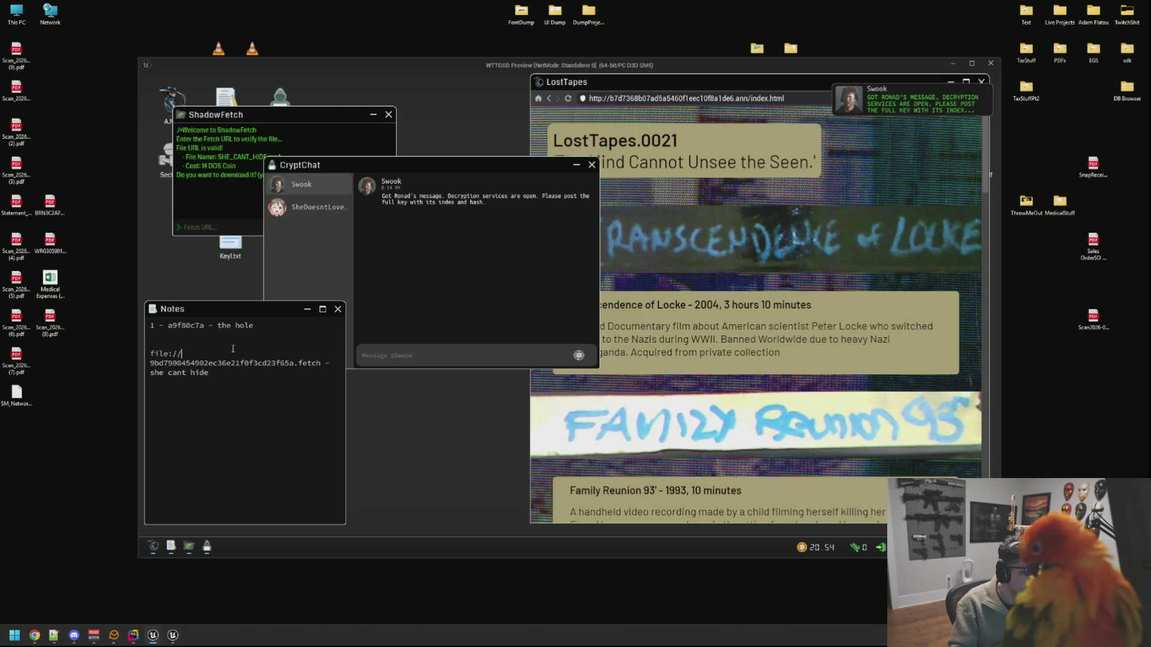
pyautogui.moveTo(205, 325); pyautogui.dragTo(134, 327)
pyautogui.hotkey('ctrl', 'c')
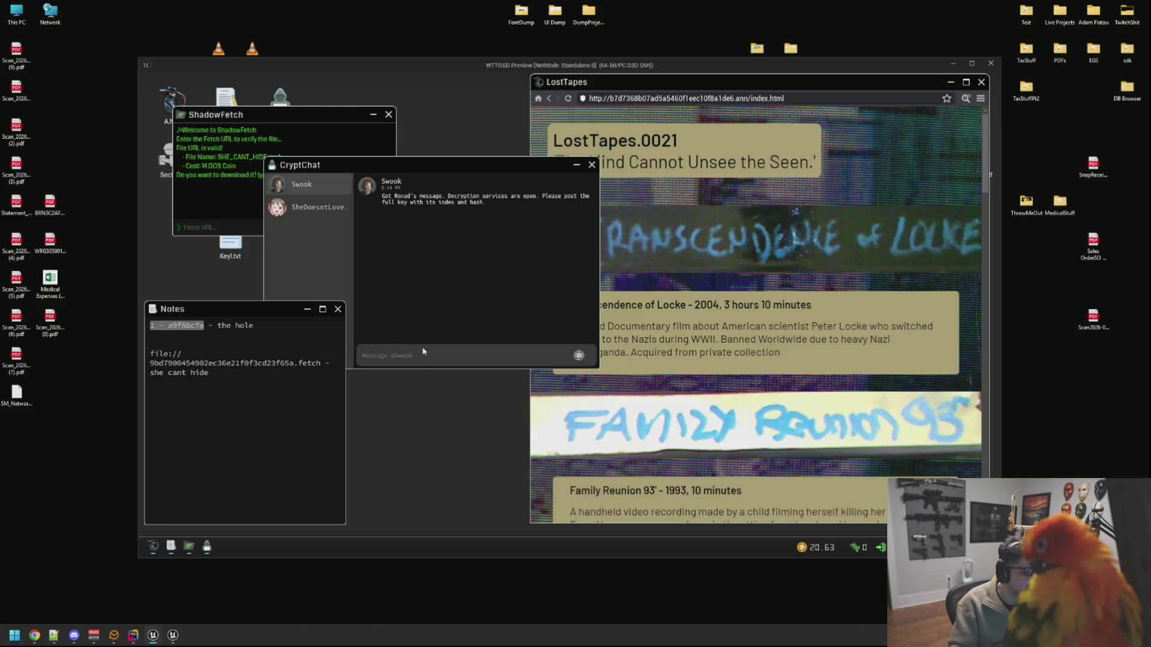
pyautogui.click(419, 353)
pyautogui.hotkey('ctrl', 'v')
pyautogui.press('Return')
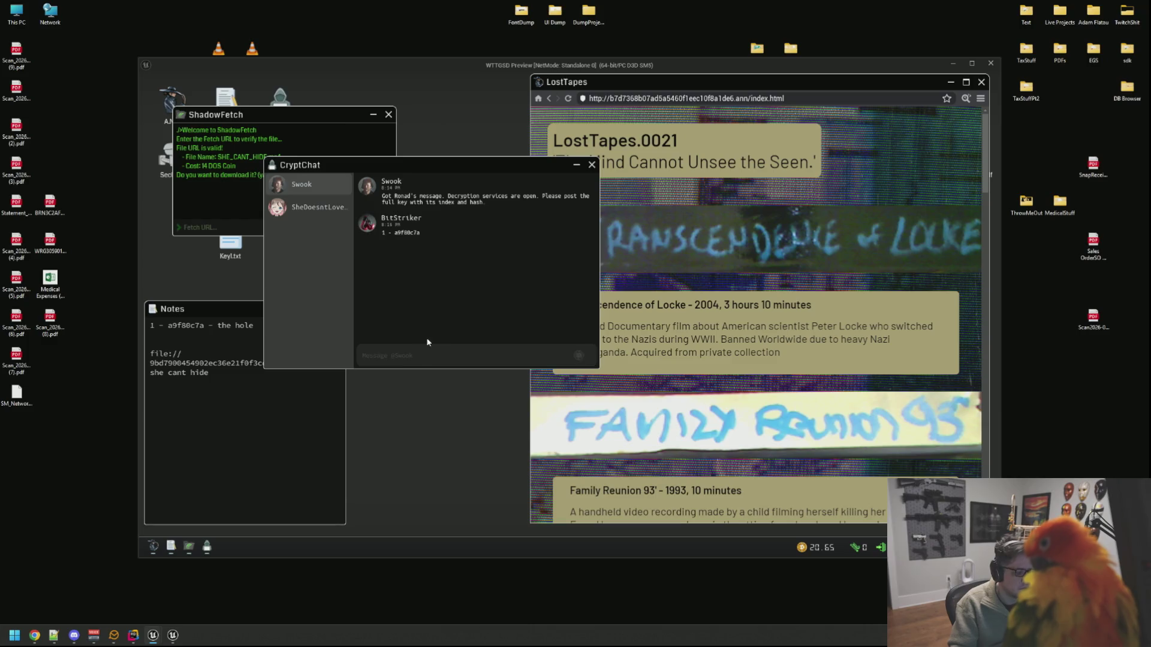
# Step: Open LostTapes page 2 and pay the decryptor 6.50 DOS Coin
pyautogui.moveTo(460, 170); pyautogui.dragTo(356, 145)
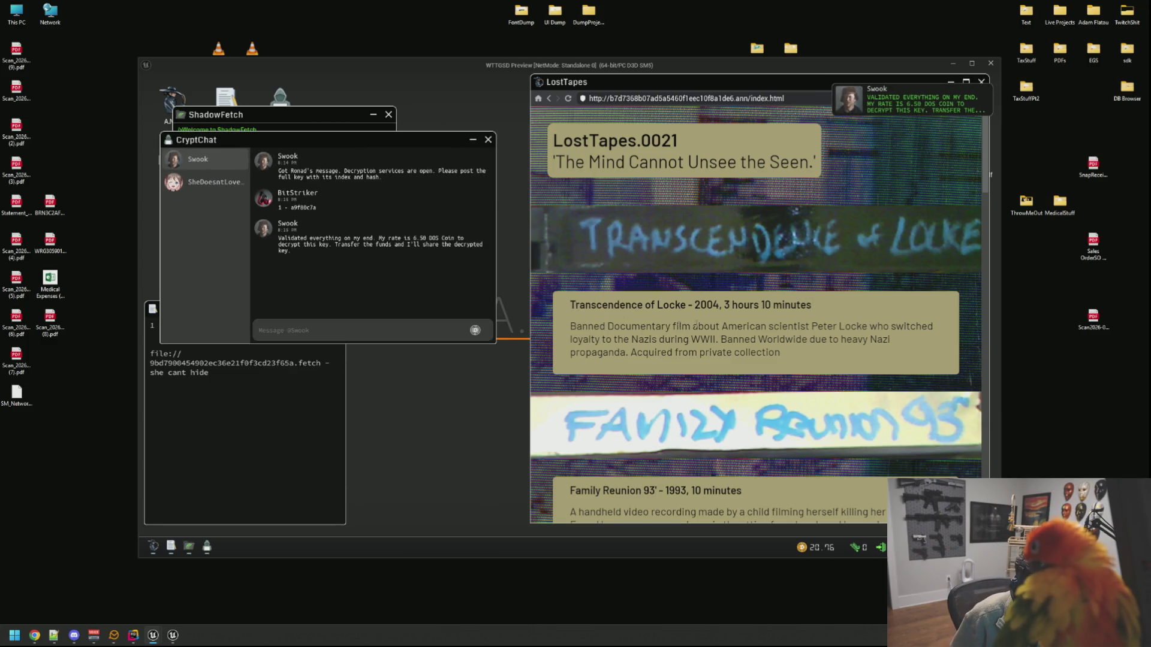
pyautogui.scroll(-15, 731, 366)
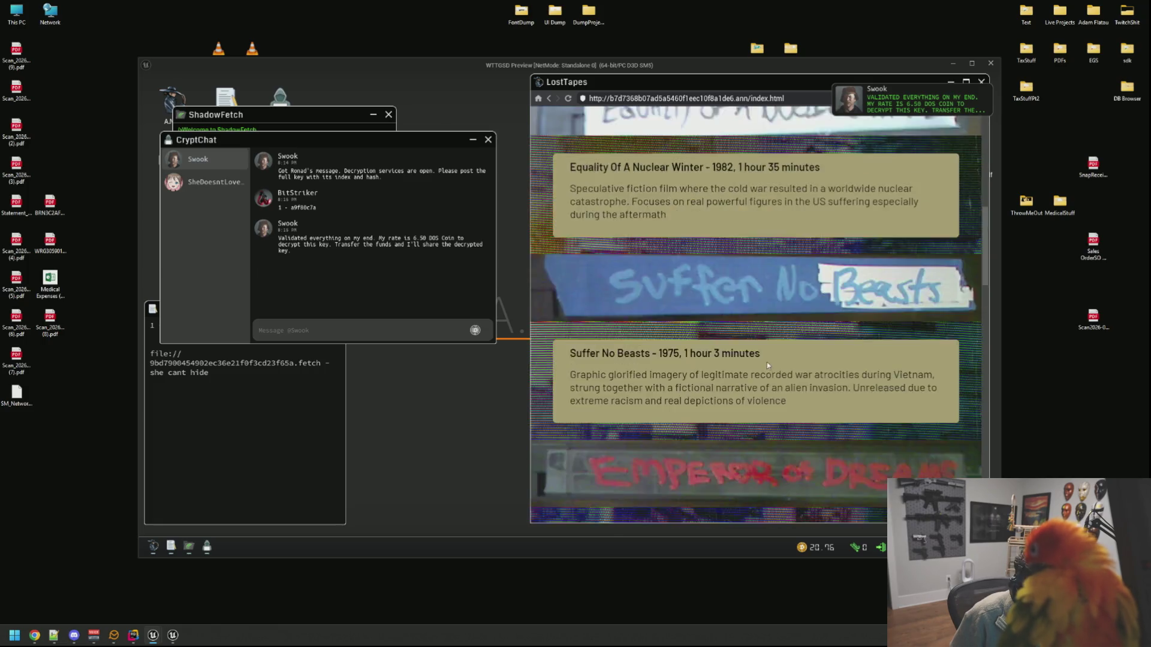
pyautogui.click(752, 381)
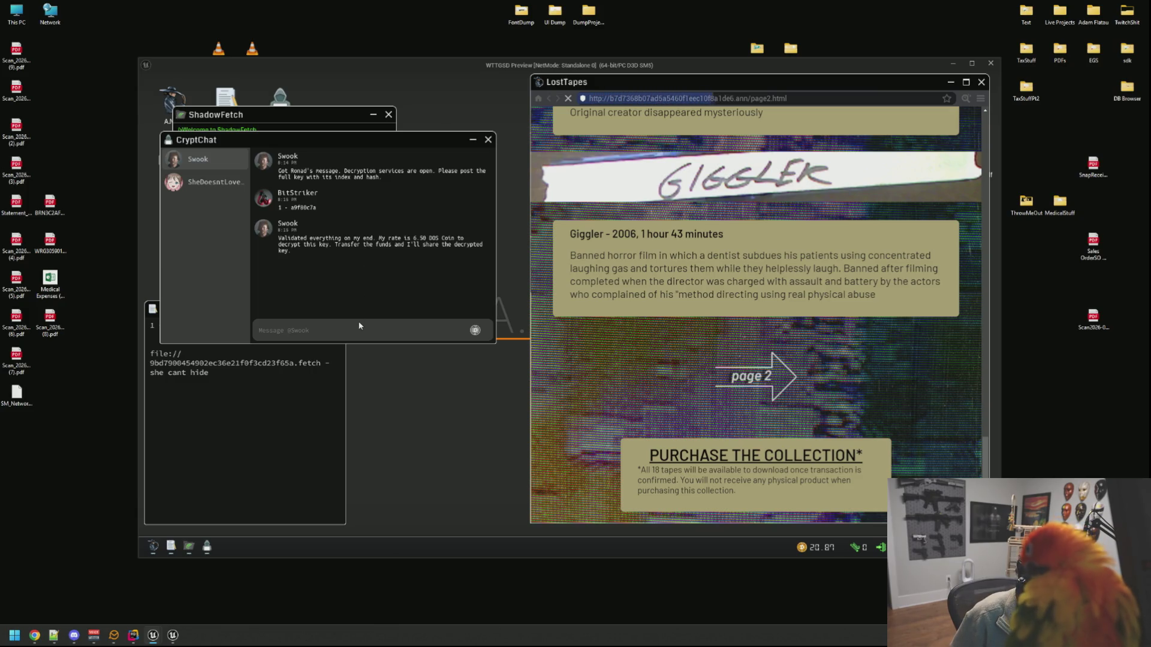
pyautogui.click(480, 334)
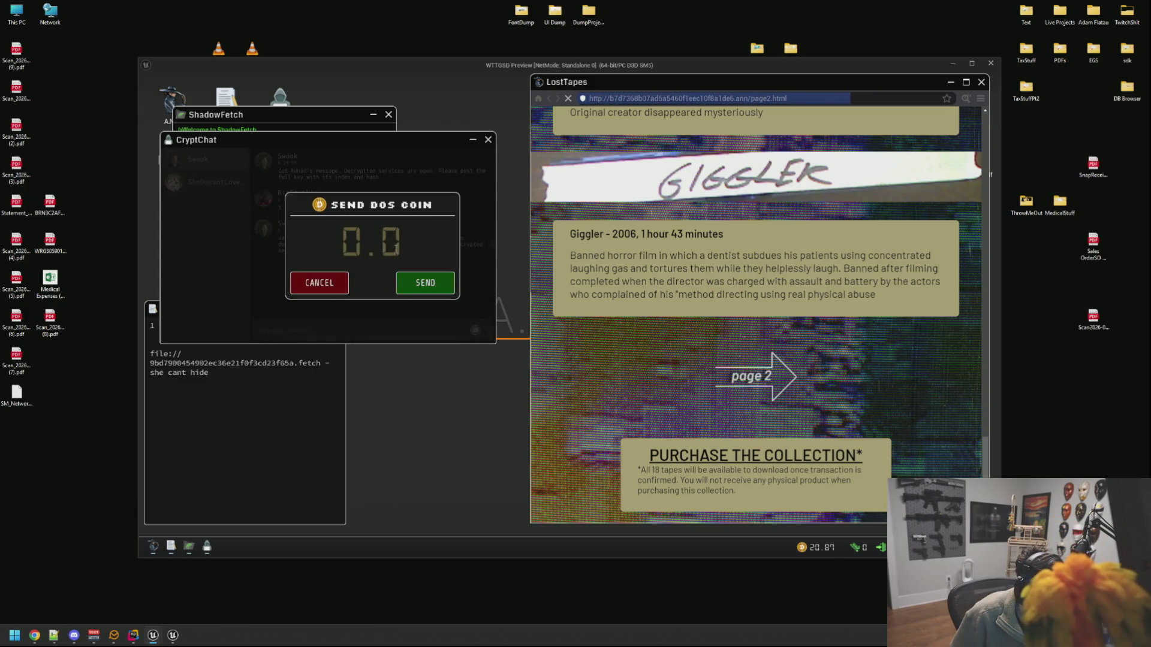
pyautogui.write('6.50')
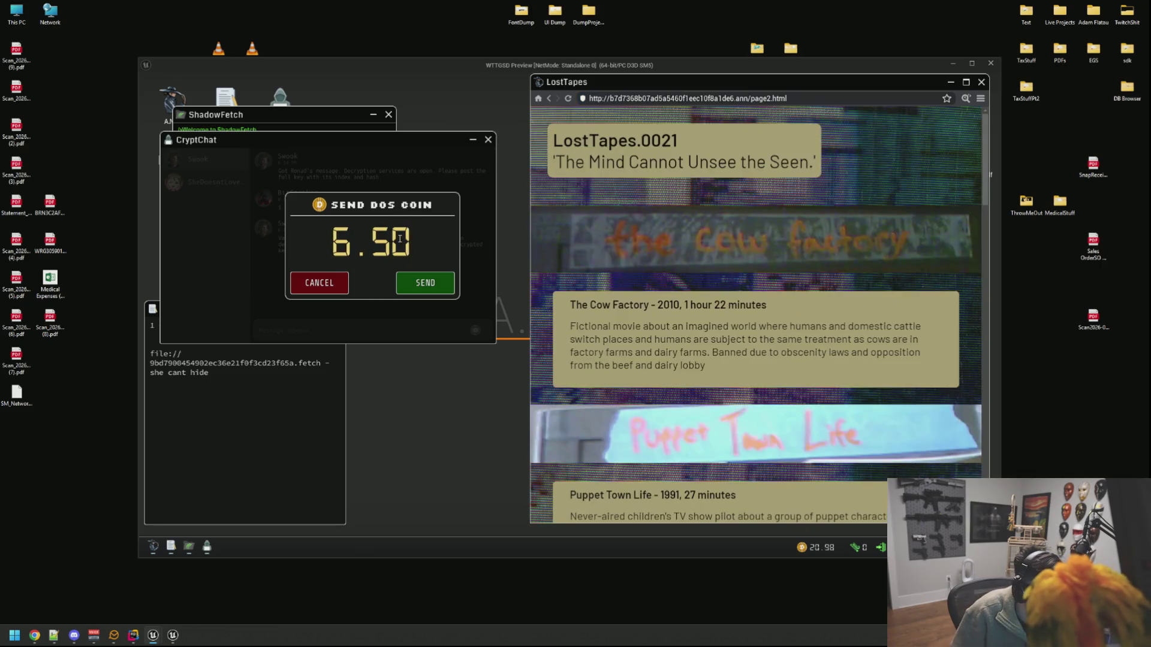
pyautogui.click(425, 283)
# Step: View page 2's HTML source enlarged to full screen
pyautogui.click(967, 98)
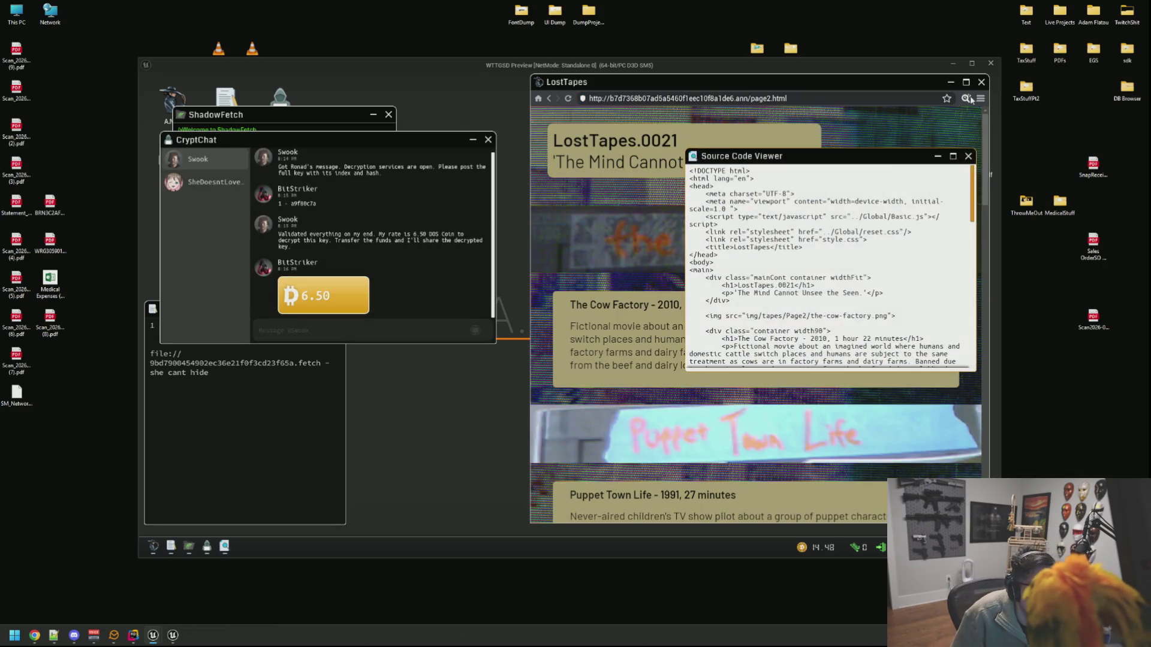
pyautogui.click(953, 155)
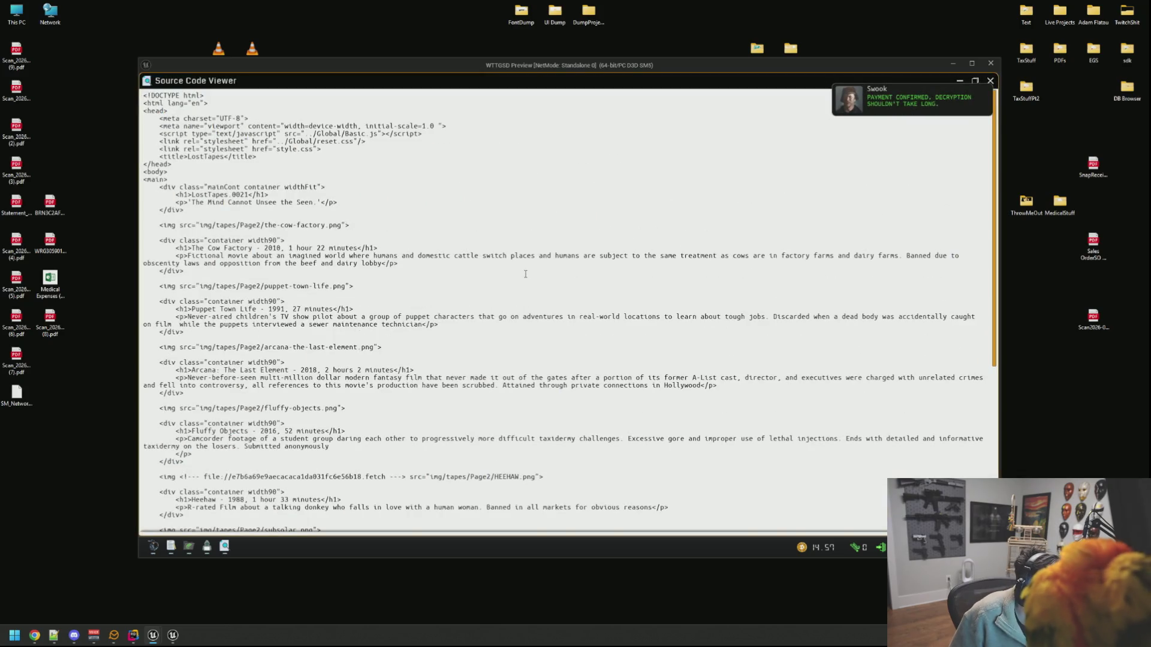
pyautogui.scroll(-4, 525, 274)
# Step: Copy the HEEHAW file://e7b6a69e9aecacaca1da031fc6e56b18.fetch URL from page 2's source into Notes
pyautogui.moveTo(386, 378); pyautogui.dragTo(207, 379)
pyautogui.hotkey('ctrl', 'c')
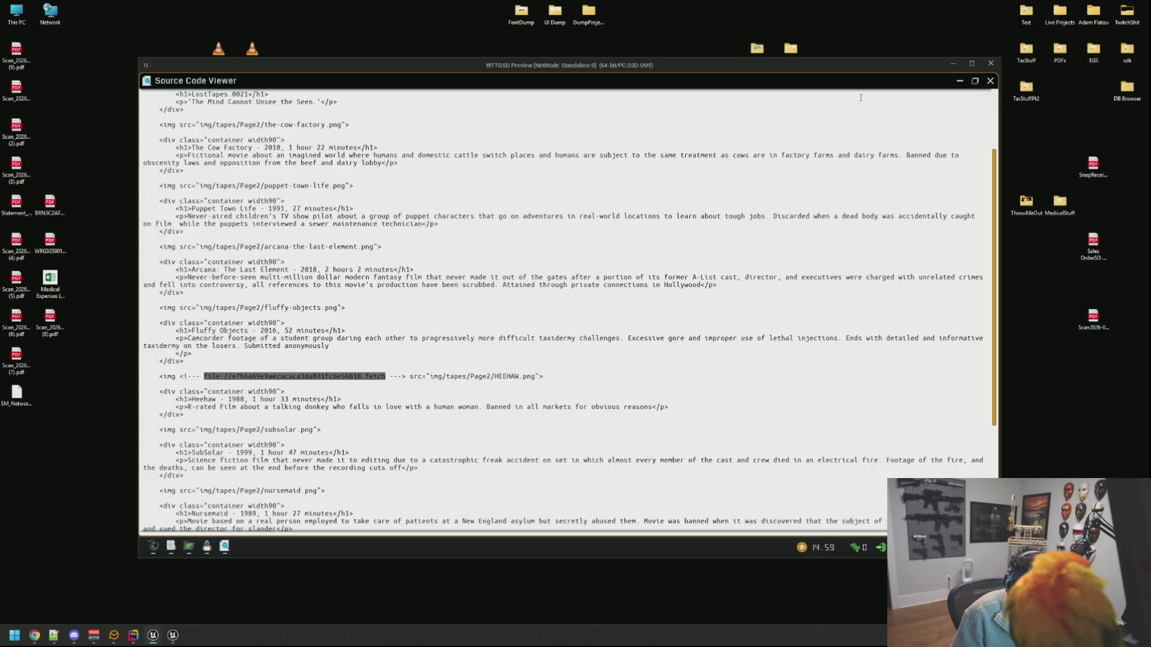
pyautogui.click(973, 82)
pyautogui.click(286, 432)
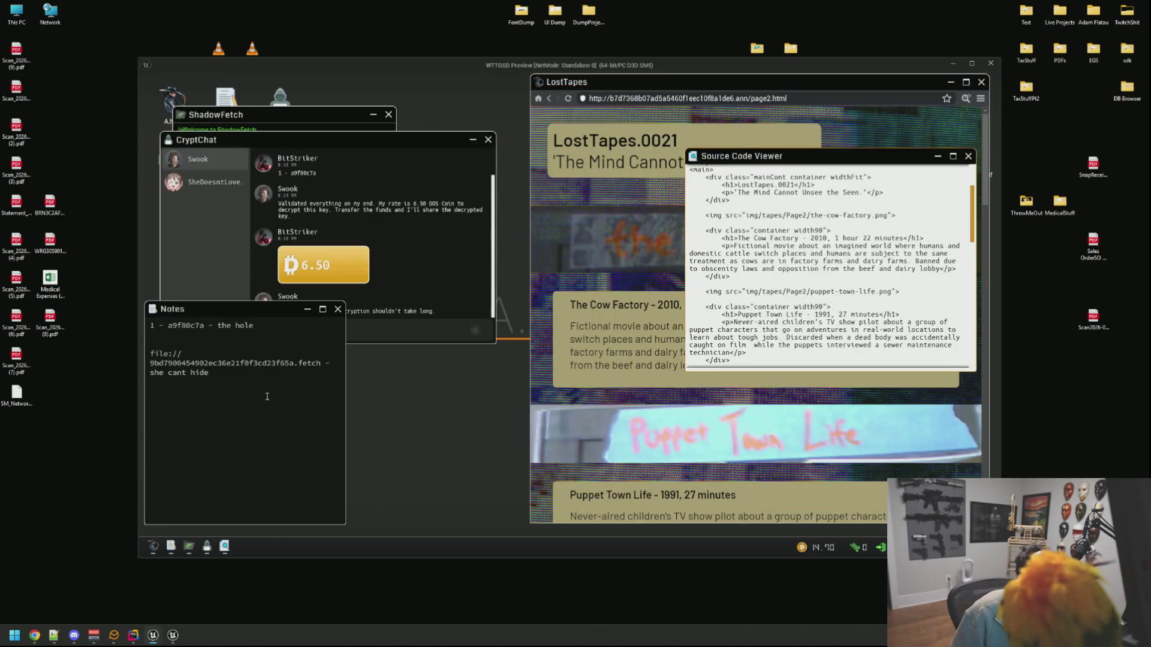
pyautogui.hotkey('ctrl', 'v')
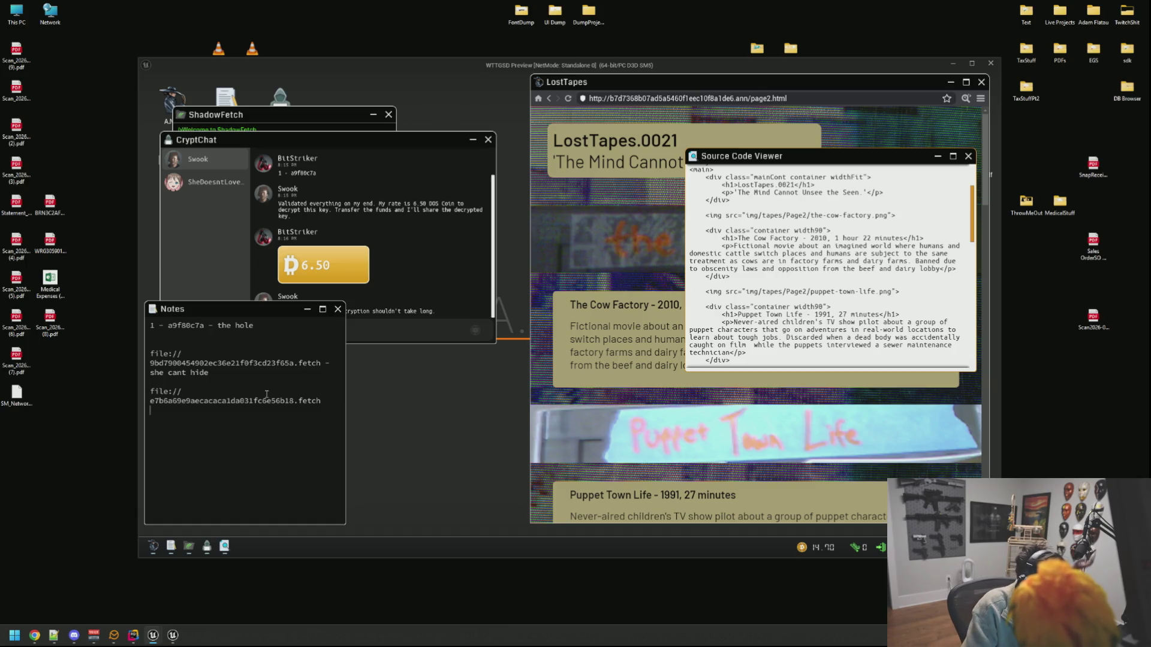
# Step: In ShadowFetch, decline the pending download, submit the new fetch URL and accept gameSTART.mp4
pyautogui.click(292, 122)
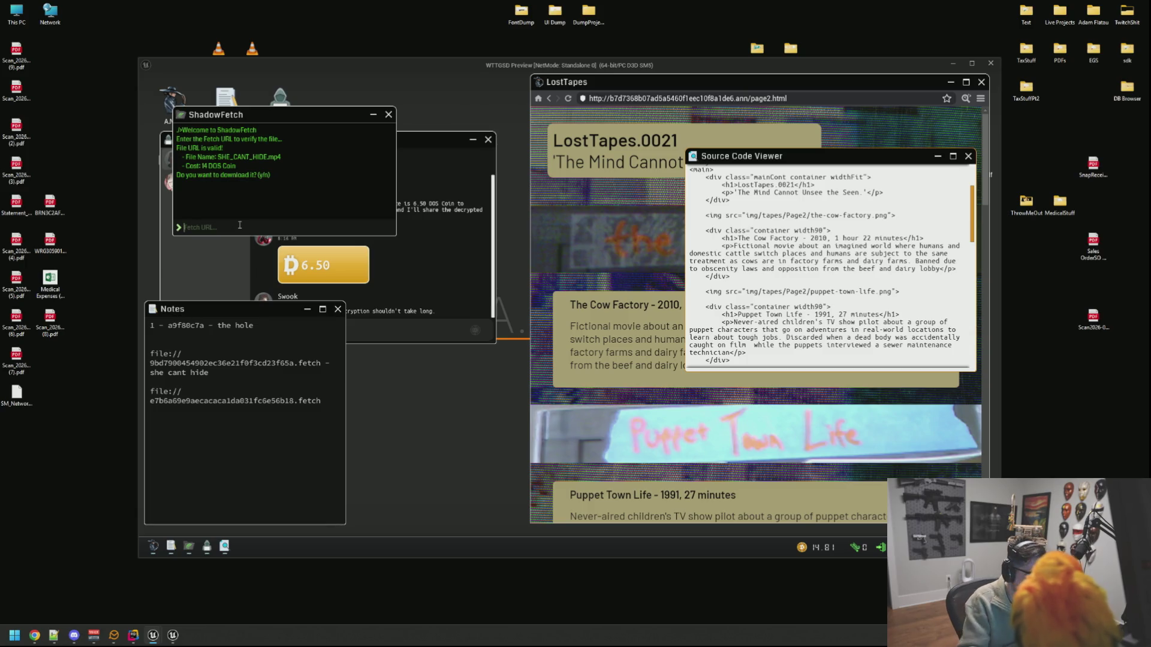
pyautogui.write('n')
pyautogui.press('Return')
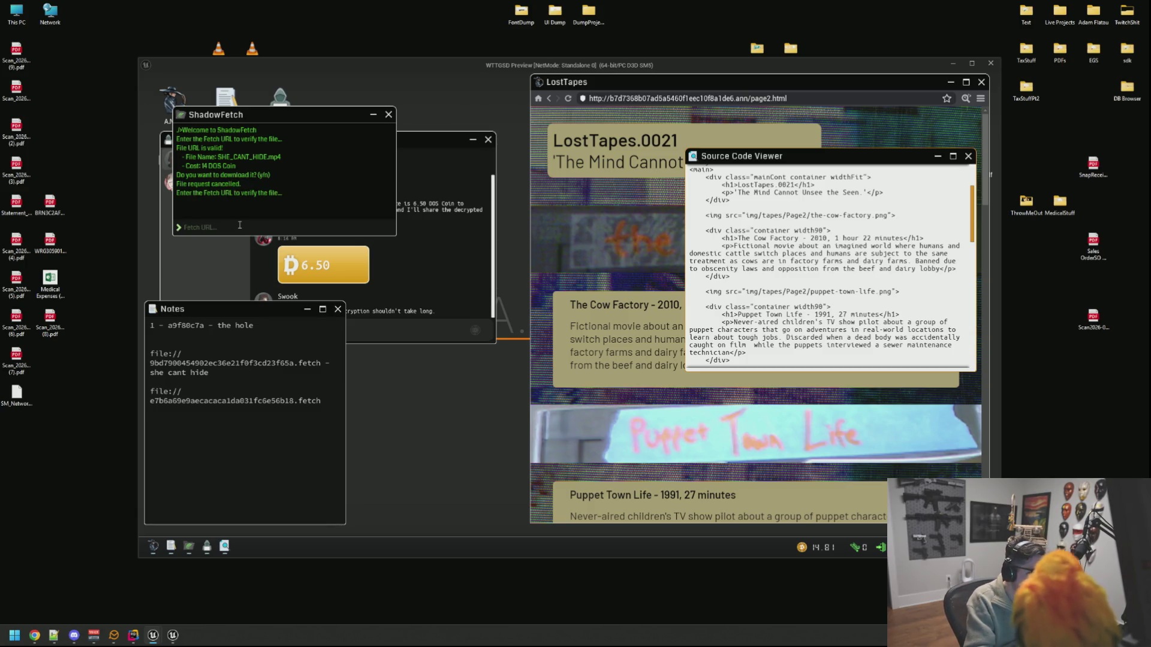
pyautogui.hotkey('ctrl', 'v')
pyautogui.press('Return')
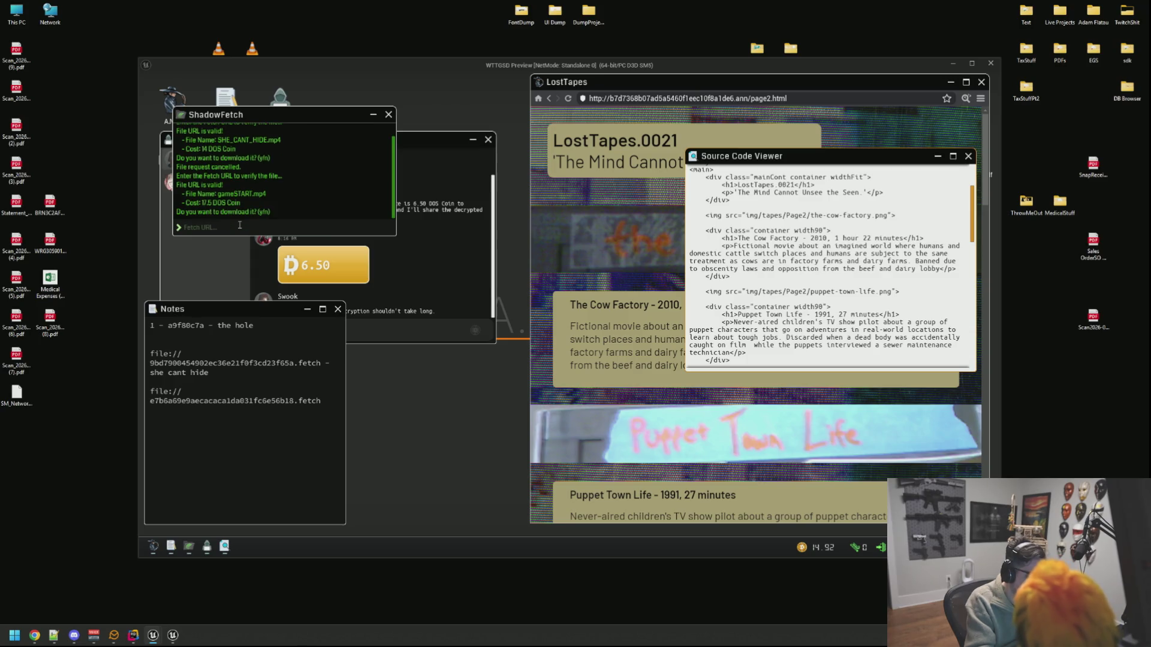
pyautogui.press('Return')
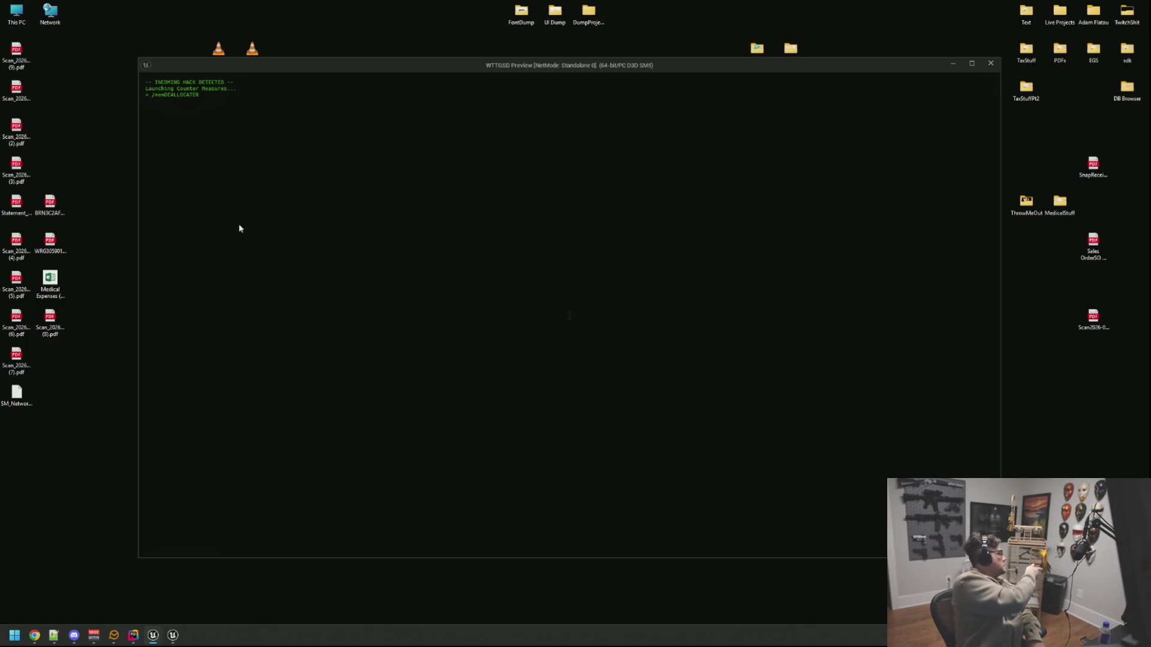
# Step: Answer the deallocation prompts (right, left, right, left, space, left) to block the hack
pyautogui.press('Right')
pyautogui.press('Left')
pyautogui.press('Right')
pyautogui.press('Left')
pyautogui.press('space')
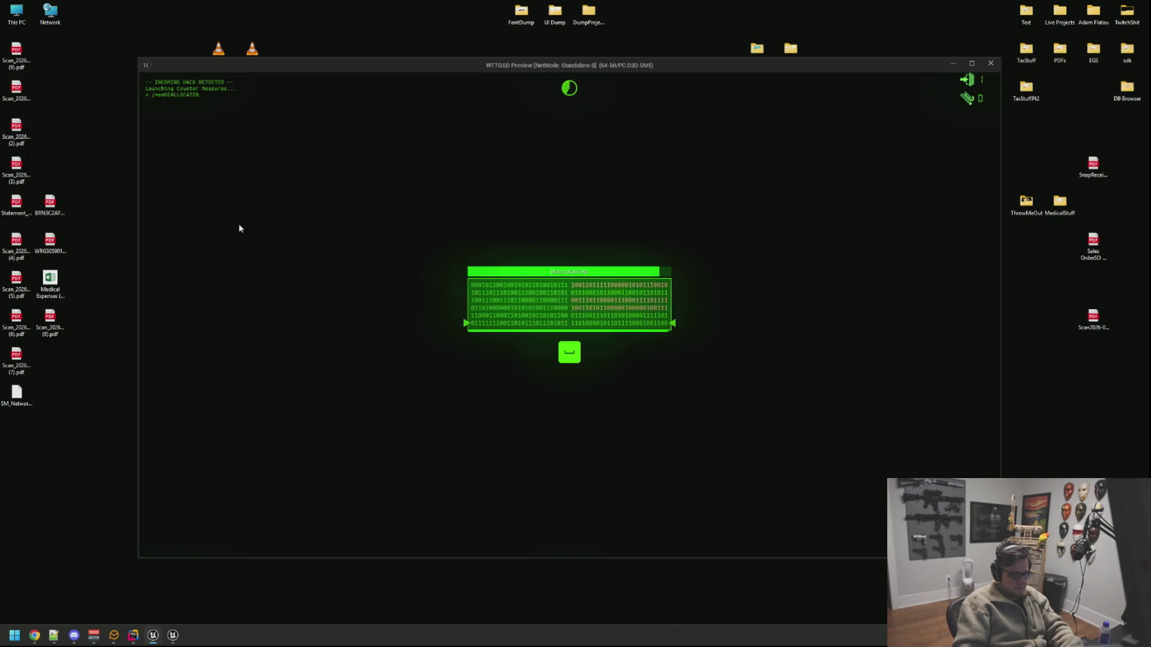
pyautogui.press('Left')
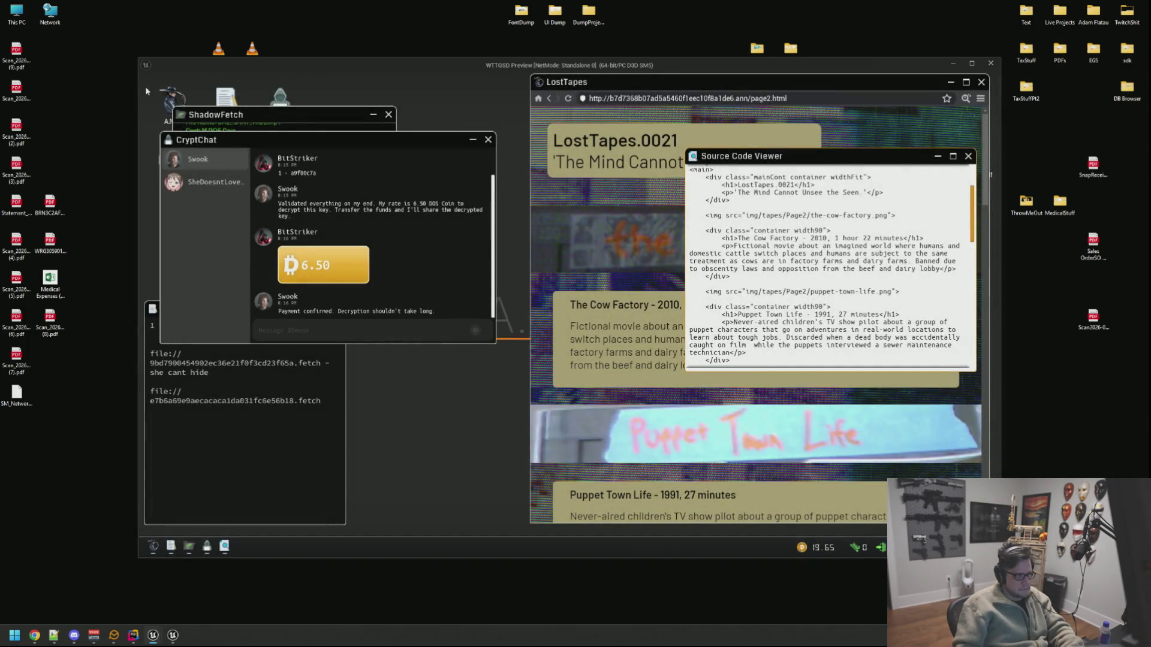
# Step: Move aside and close ShadowFetch and CryptChat, then open and close the DarkDrop shop
pyautogui.moveTo(273, 145)
pyautogui.mouseDown()
pyautogui.moveTo(397, 218)
pyautogui.moveTo(372, 286)
pyautogui.moveTo(355, 259)
pyautogui.mouseUp()
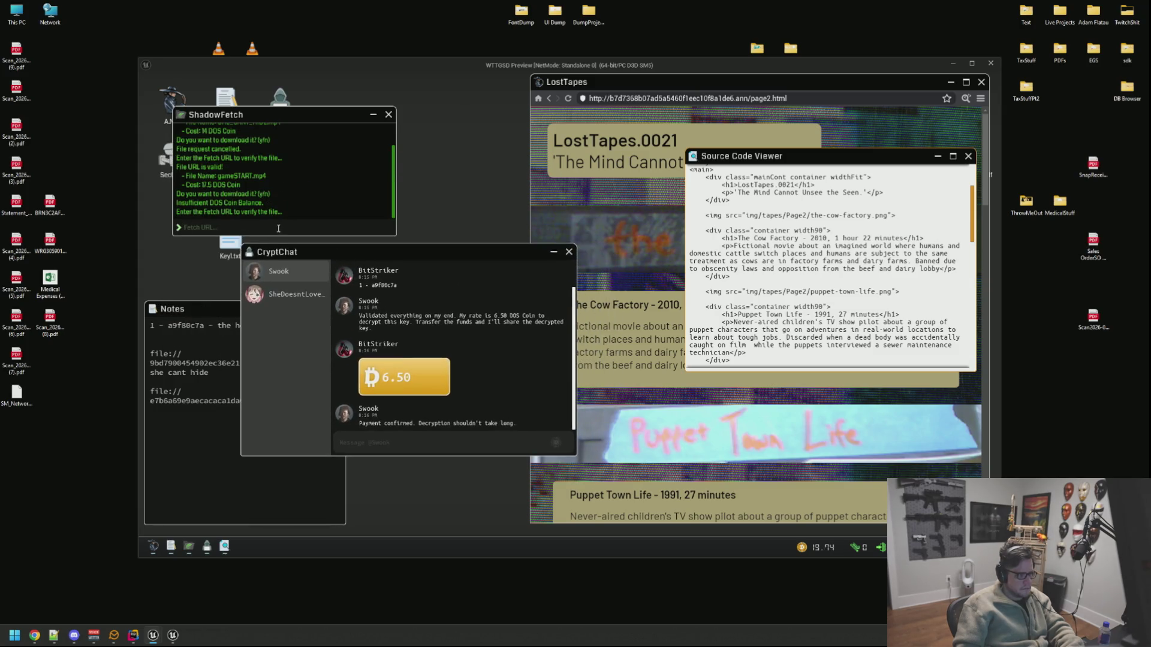
pyautogui.moveTo(264, 113); pyautogui.dragTo(421, 99)
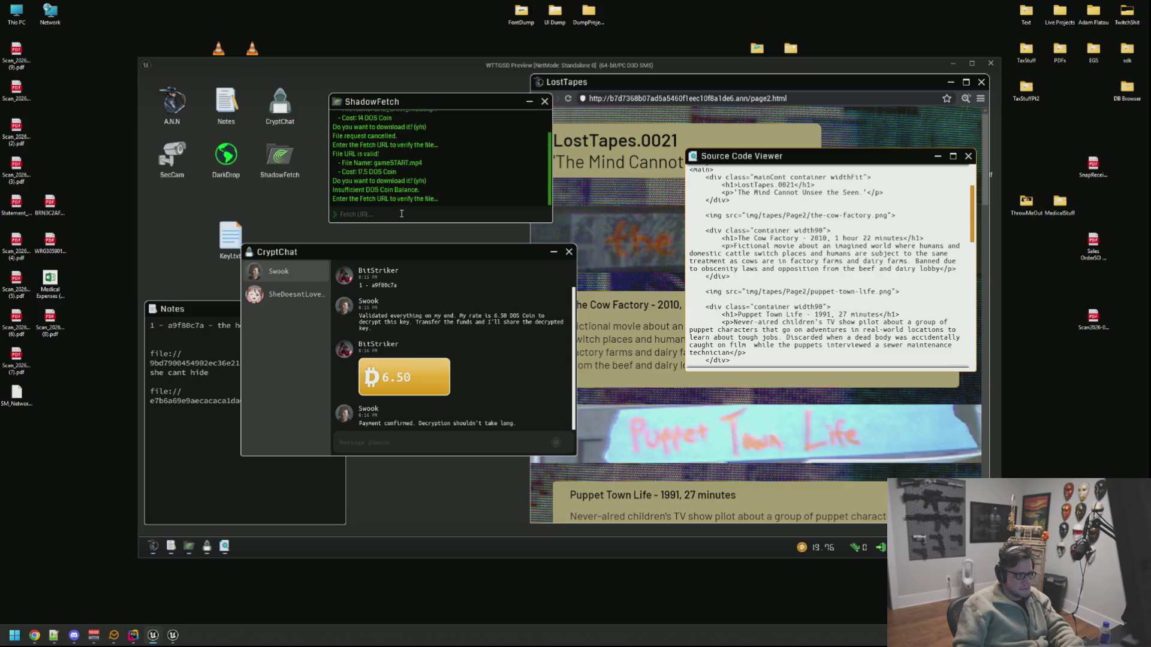
pyautogui.click(544, 101)
pyautogui.moveTo(411, 250); pyautogui.dragTo(391, 243)
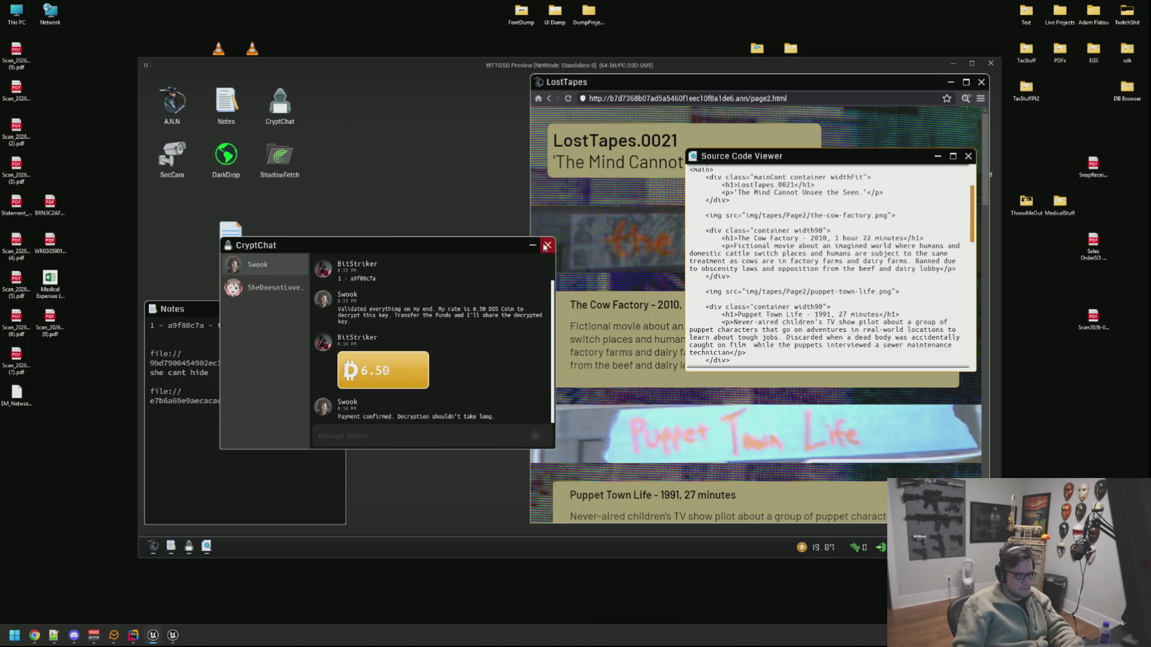
pyautogui.click(547, 246)
pyautogui.doubleClick(226, 157)
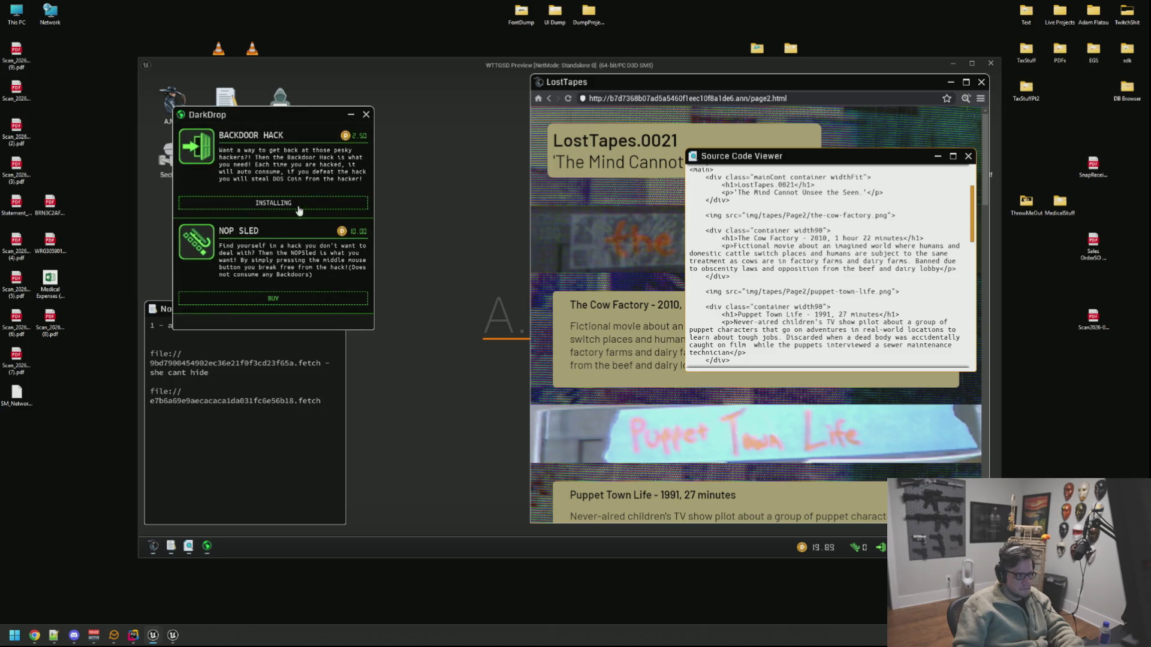
pyautogui.click(366, 114)
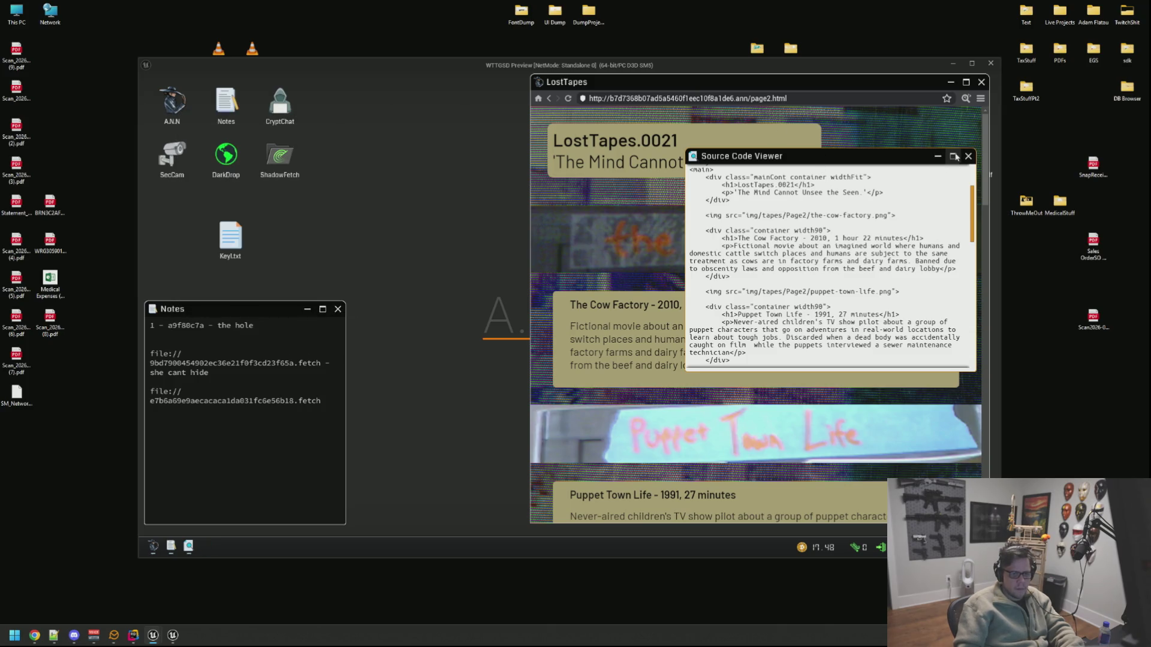
# Step: Read through the maximized LostTapes source, close it, and open another saved .ann site
pyautogui.click(953, 156)
pyautogui.scroll(-5, 477, 287)
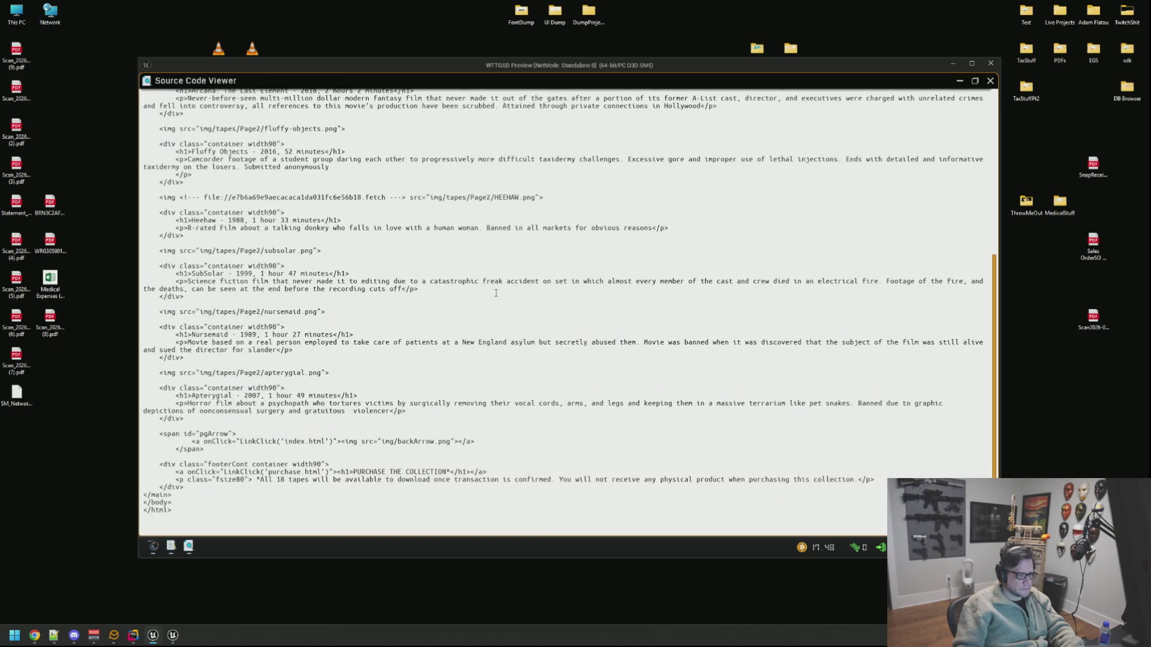
pyautogui.scroll(8, 504, 299)
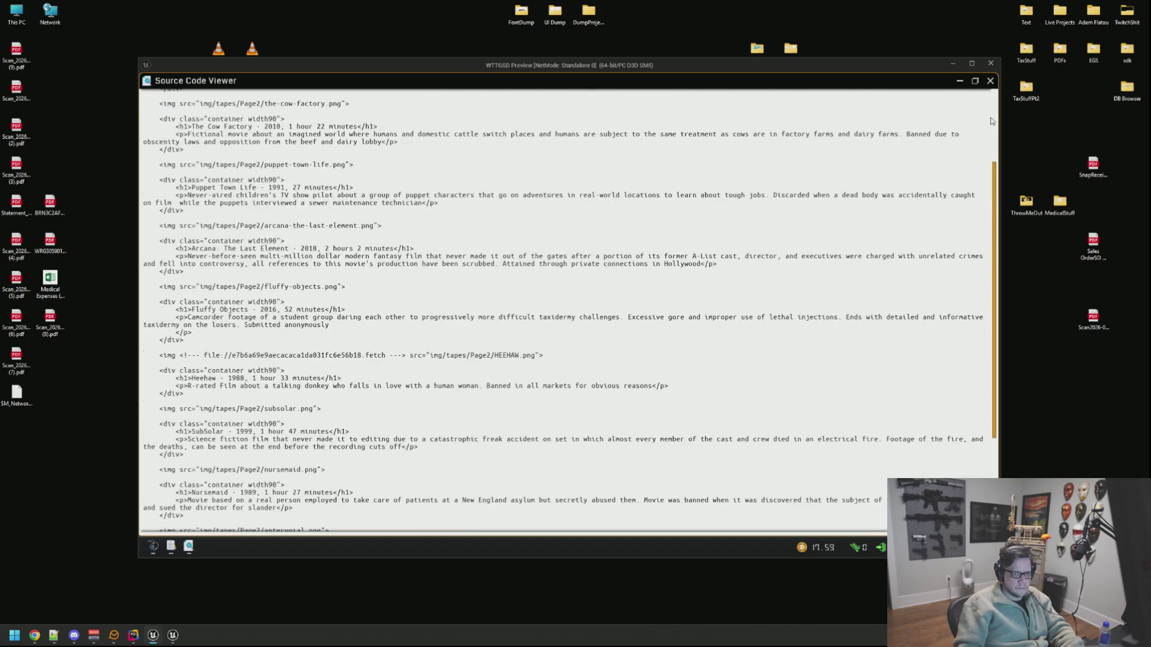
pyautogui.click(990, 80)
pyautogui.click(981, 99)
pyautogui.click(955, 124)
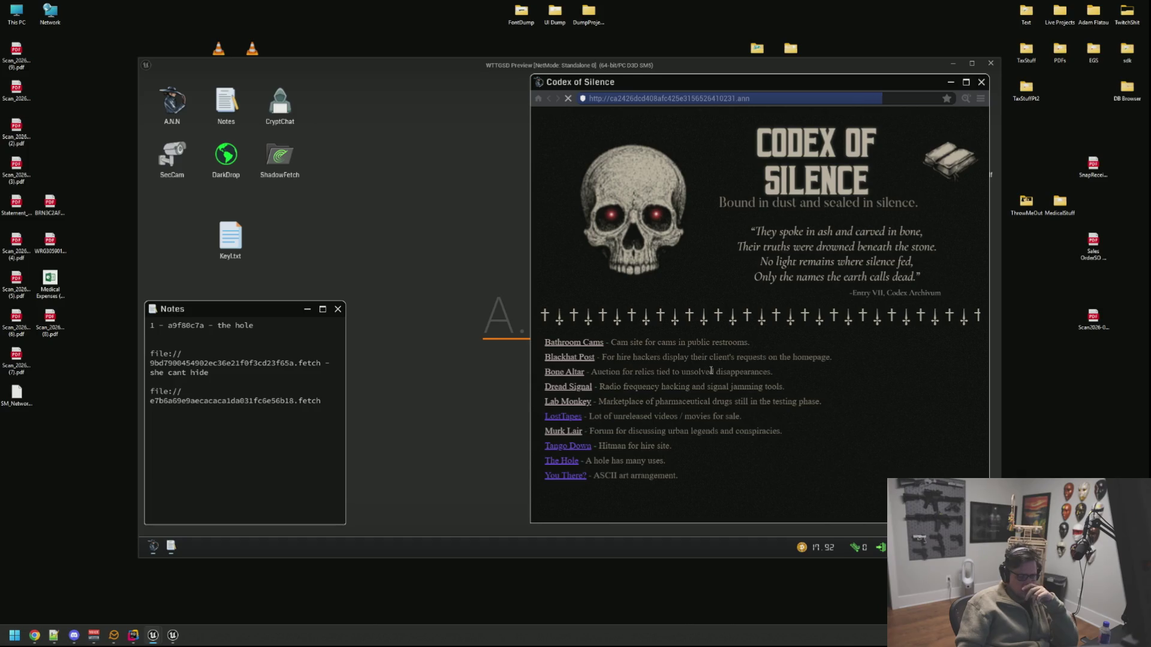
# Step: Go to the Codex of Silence directory from saved sites and open Blackhat Post
pyautogui.click(981, 99)
pyautogui.click(947, 114)
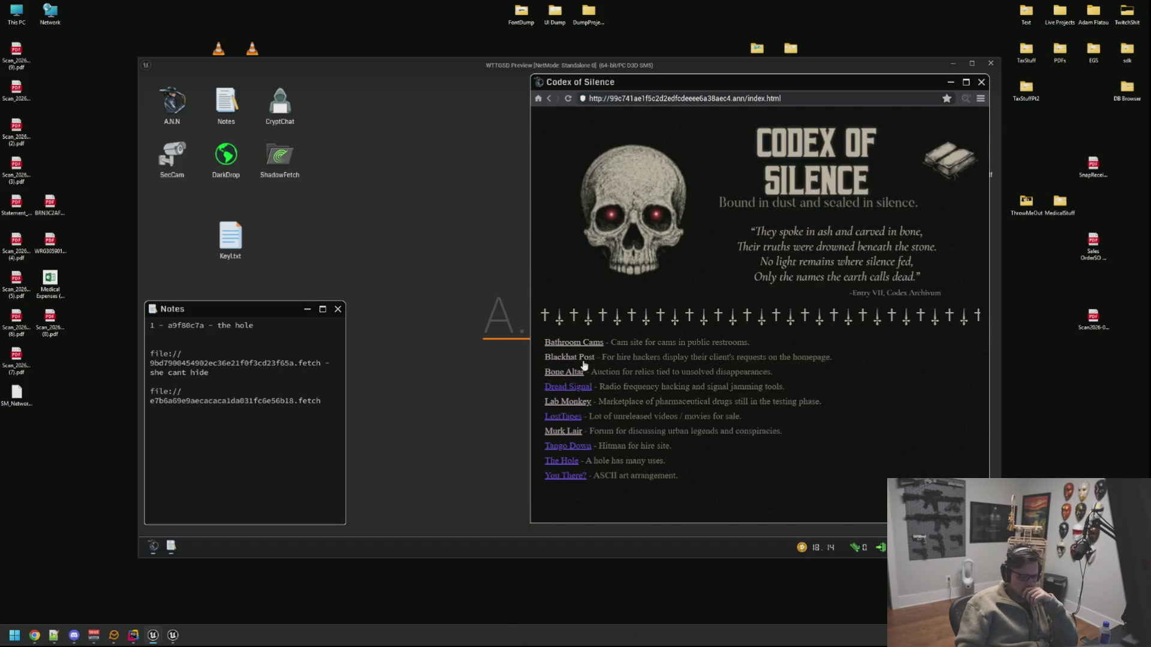
pyautogui.click(583, 360)
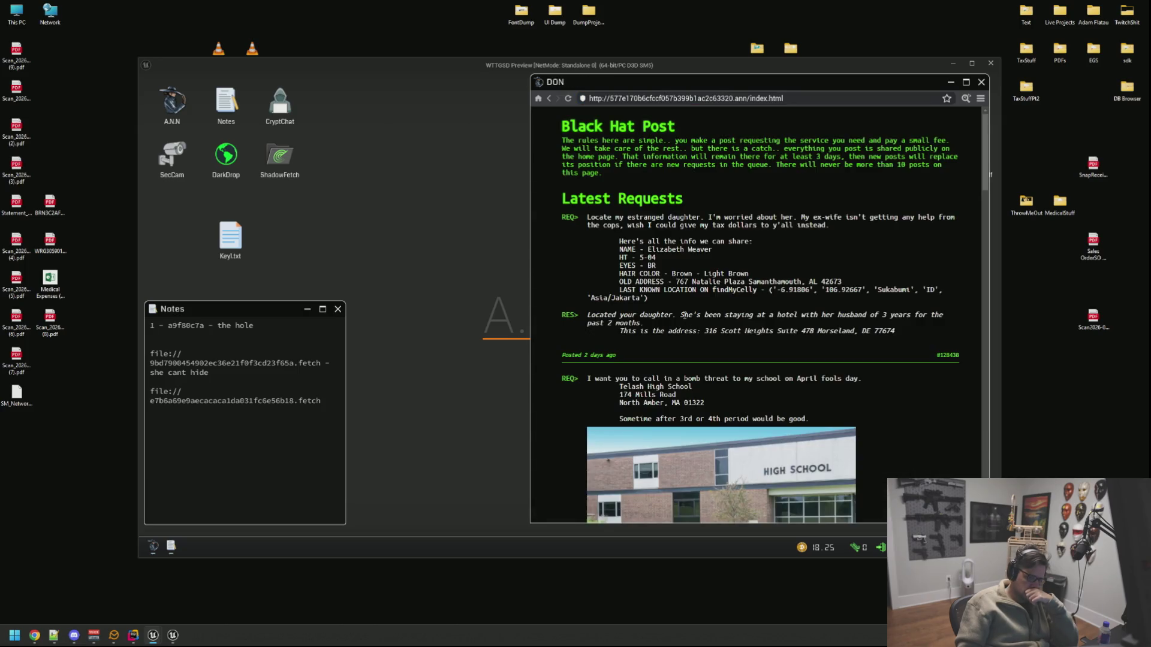
# Step: Copy Swook's decrypted key '1 - 0d07' into Notes, then view the Black Hat Post source
pyautogui.click(965, 103)
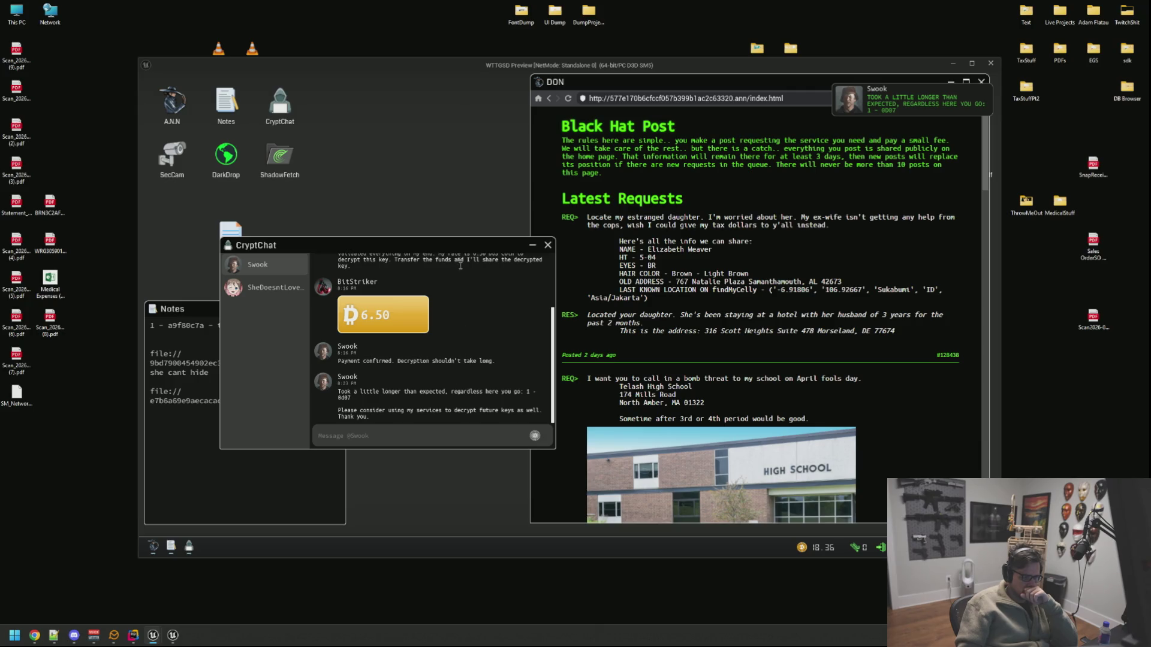
pyautogui.moveTo(352, 398)
pyautogui.mouseDown()
pyautogui.moveTo(538, 391)
pyautogui.moveTo(517, 392)
pyautogui.moveTo(528, 392)
pyautogui.mouseUp()
pyautogui.hotkey('ctrl', 'c')
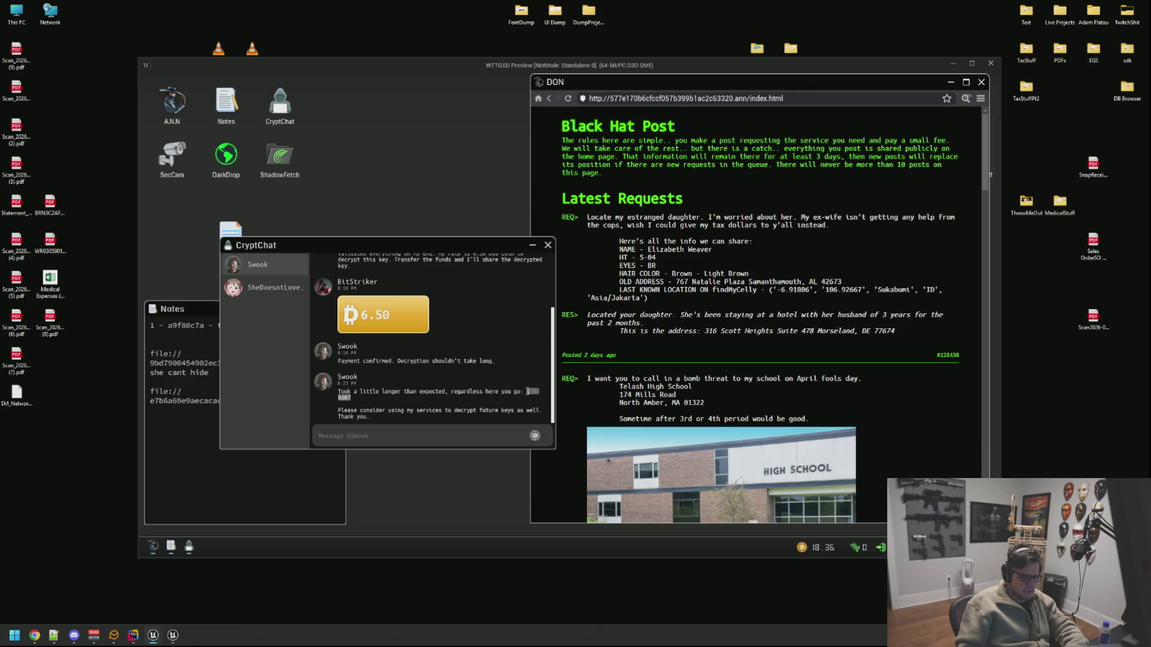
pyautogui.click(199, 342)
pyautogui.hotkey('ctrl', 'v')
pyautogui.press('Return')
pyautogui.click(635, 273)
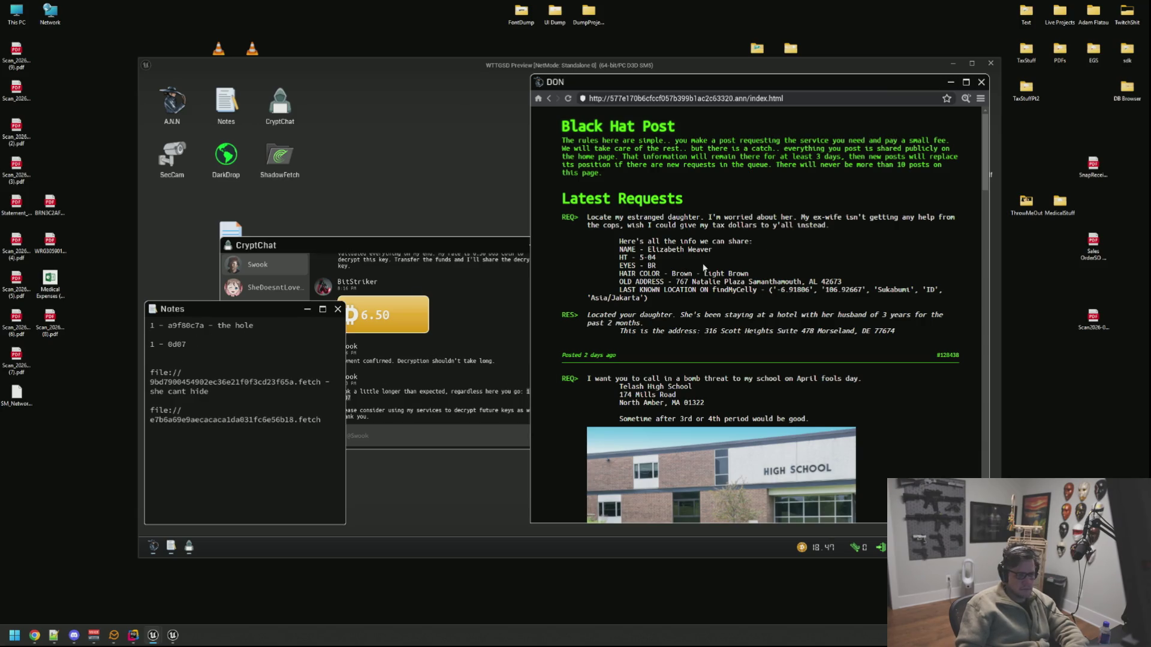
pyautogui.click(966, 98)
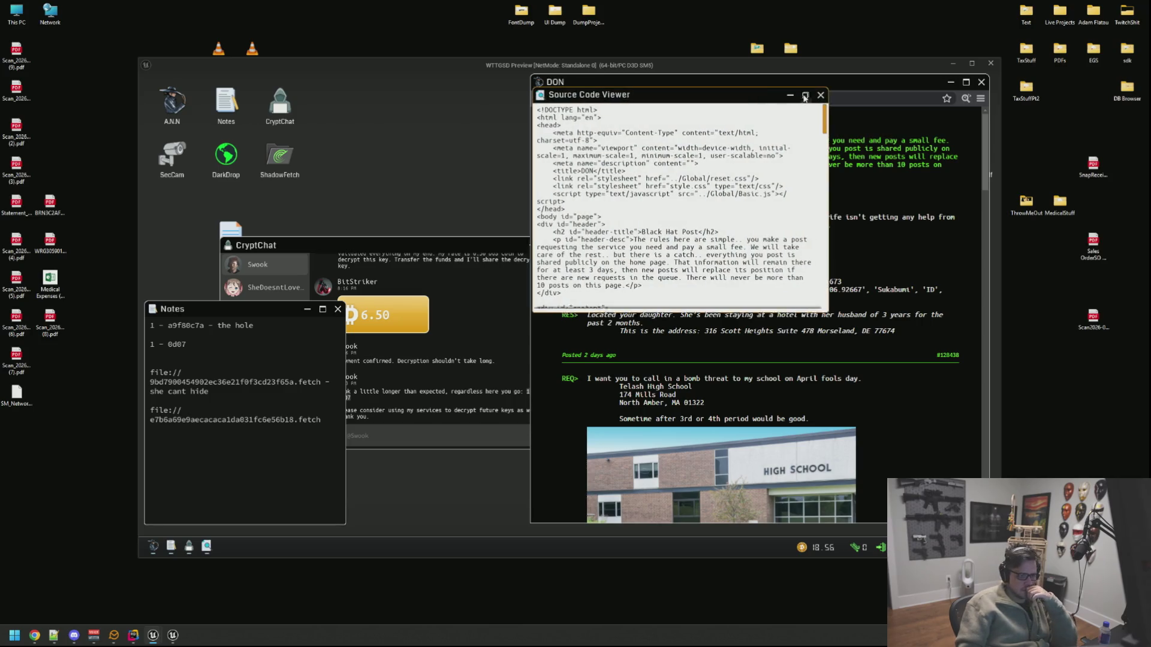
# Step: Maximize Black Hat Post's page source and read through all ten requests
pyautogui.click(804, 96)
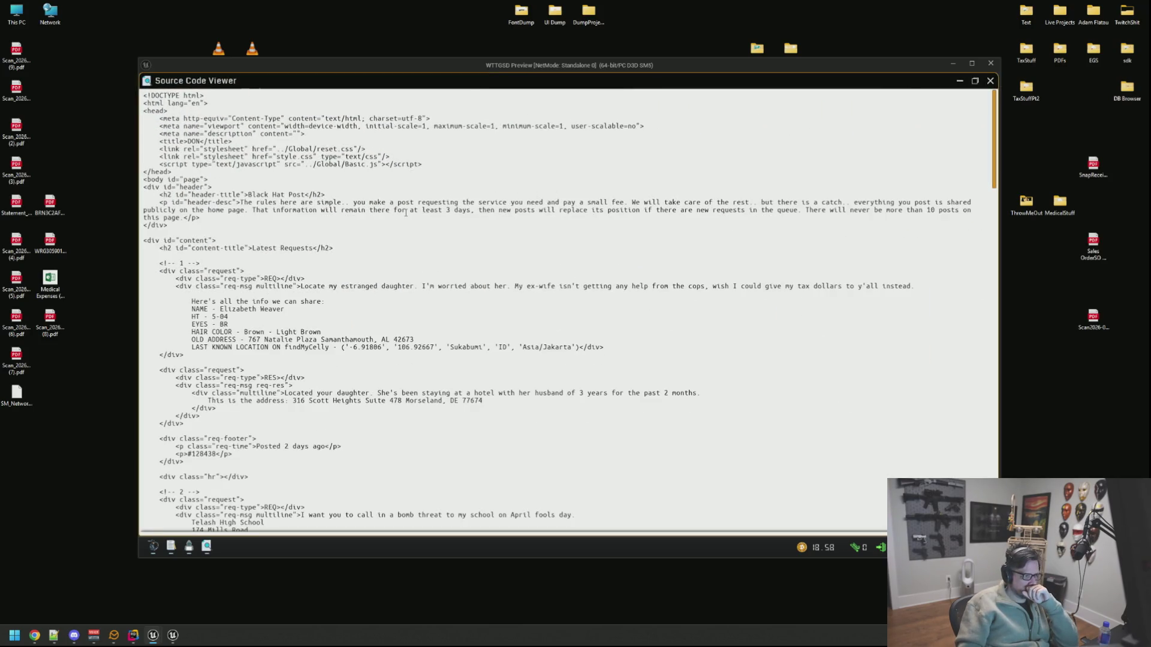
pyautogui.scroll(-7, 465, 237)
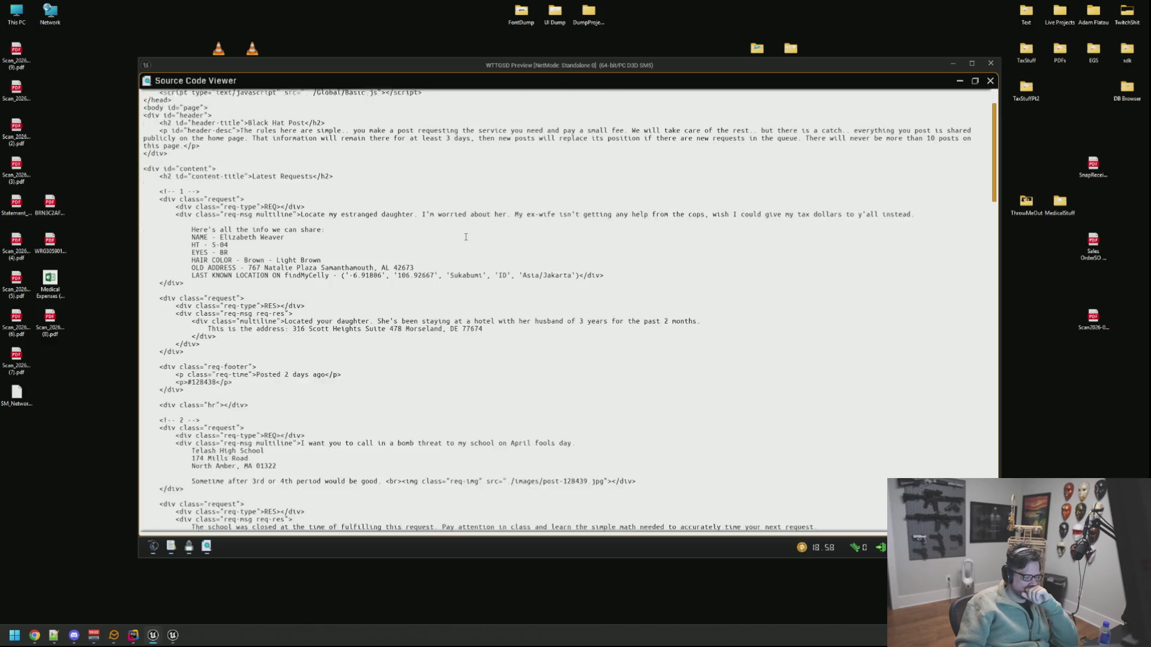
pyautogui.scroll(-10, 466, 237)
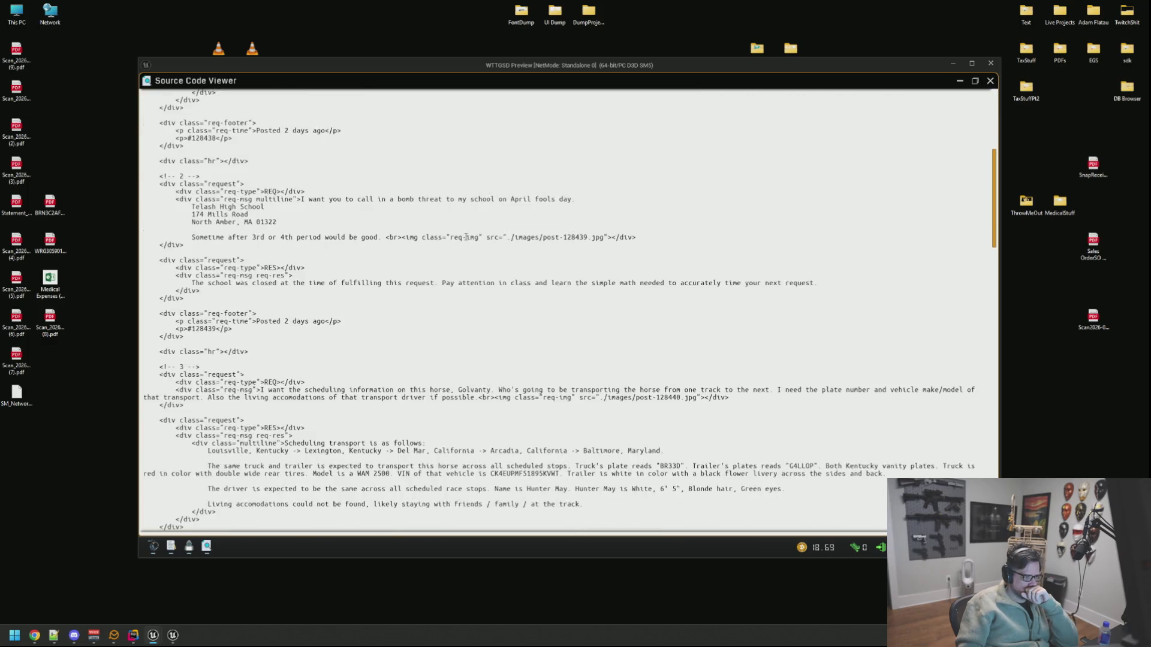
pyautogui.scroll(-11, 465, 236)
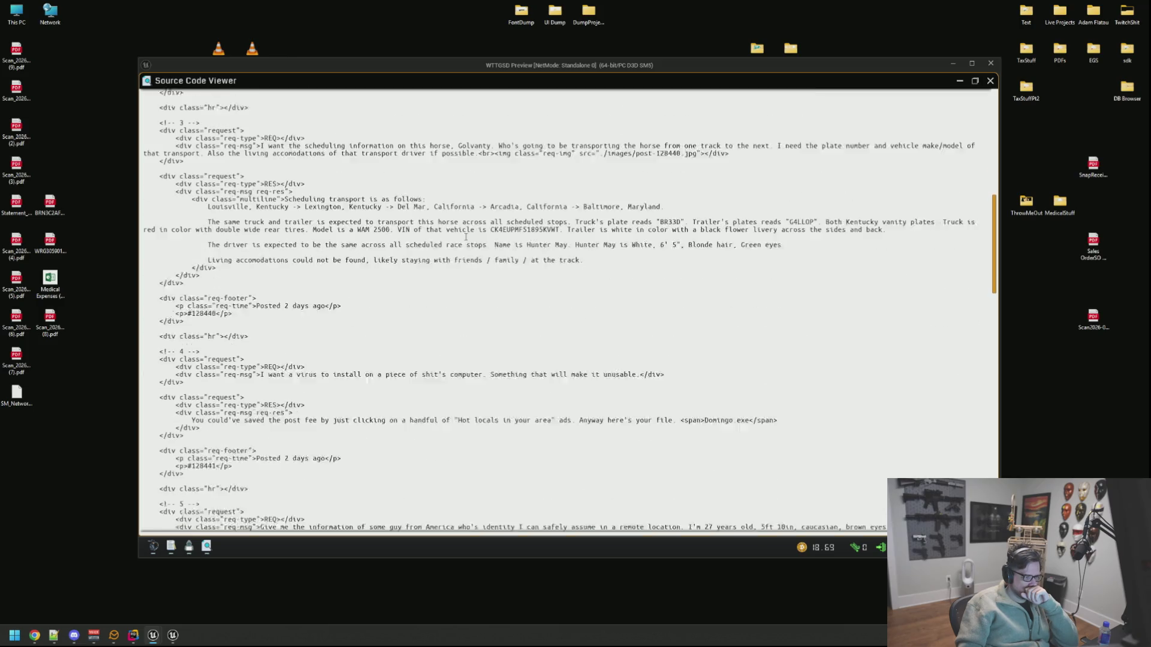
pyautogui.scroll(-5, 466, 236)
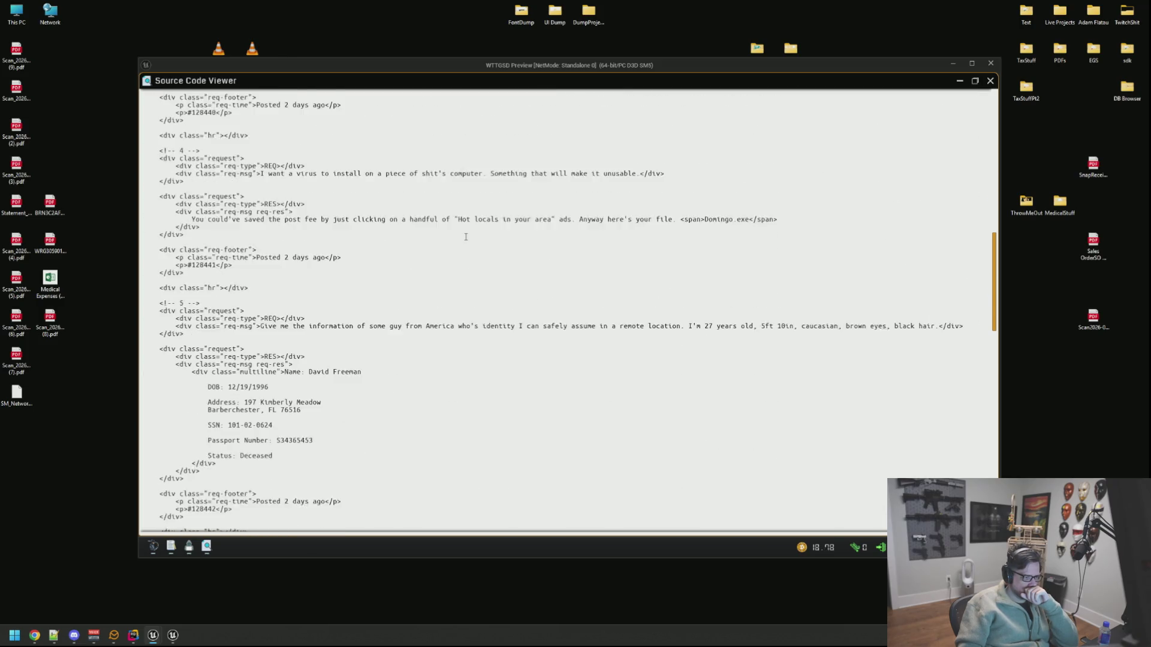
pyautogui.scroll(-8, 466, 237)
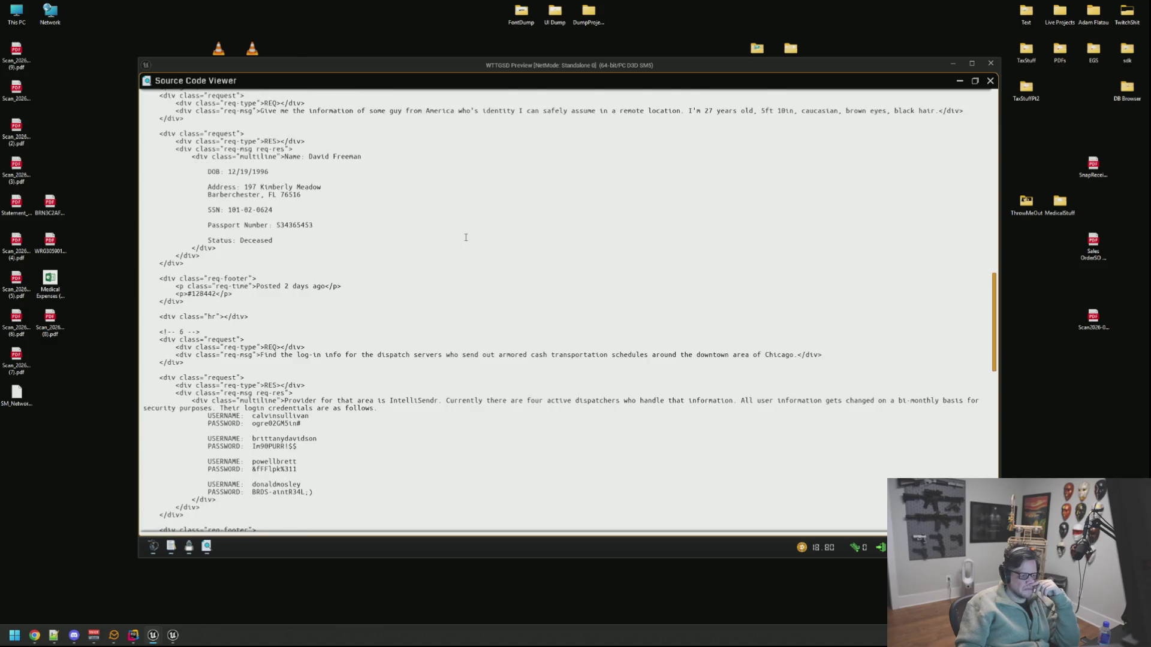
pyautogui.scroll(-7, 465, 237)
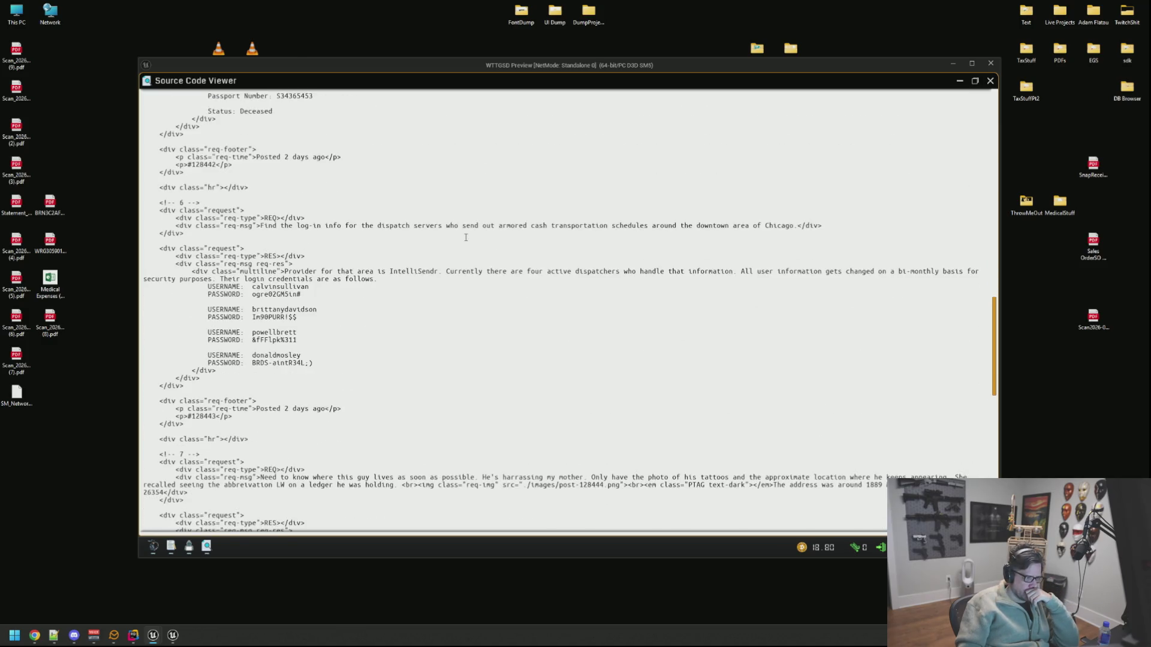
pyautogui.scroll(-11, 466, 237)
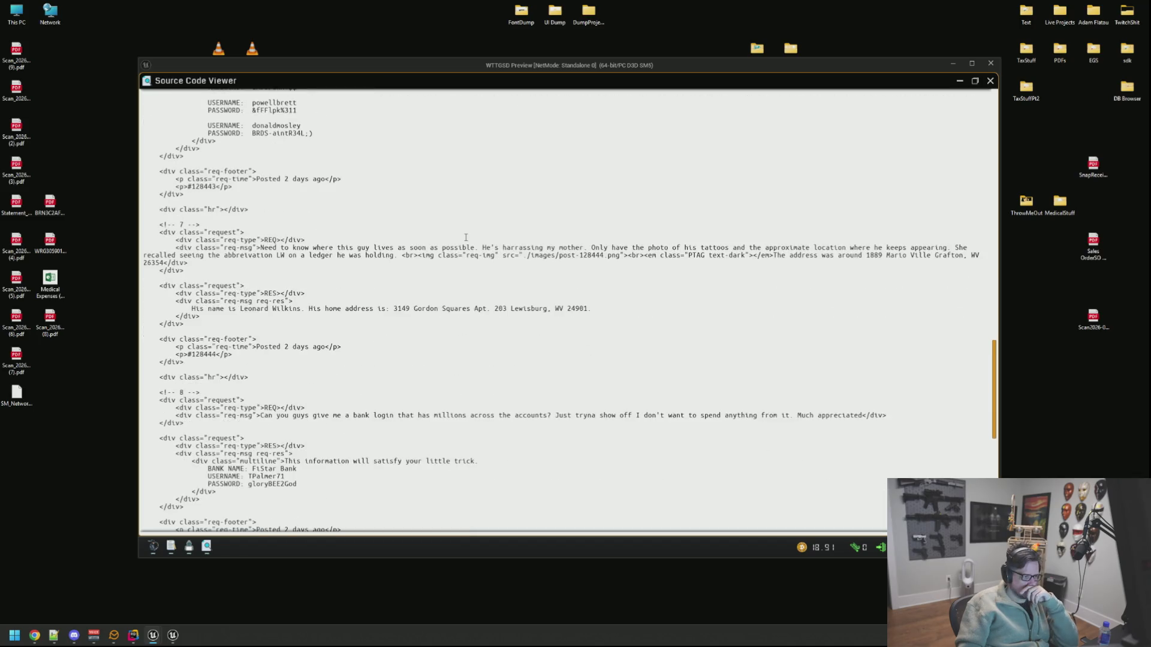
pyautogui.scroll(-13, 465, 237)
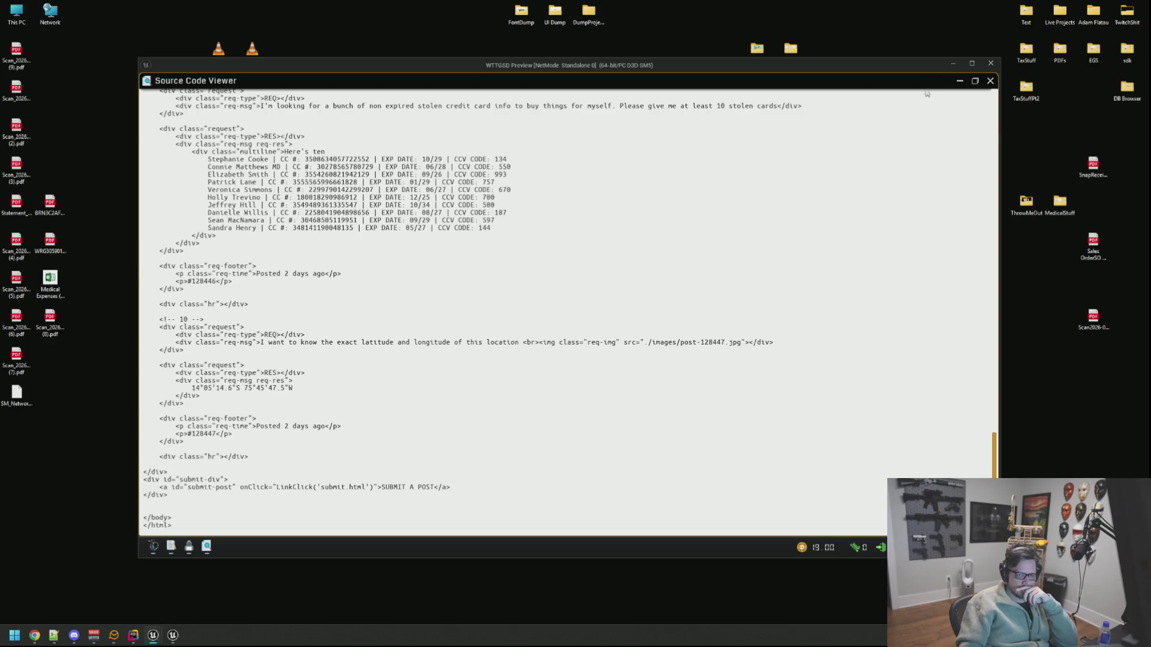
# Step: Restore and close the source viewer, then scroll the page to the bottom
pyautogui.click(974, 80)
pyautogui.click(819, 95)
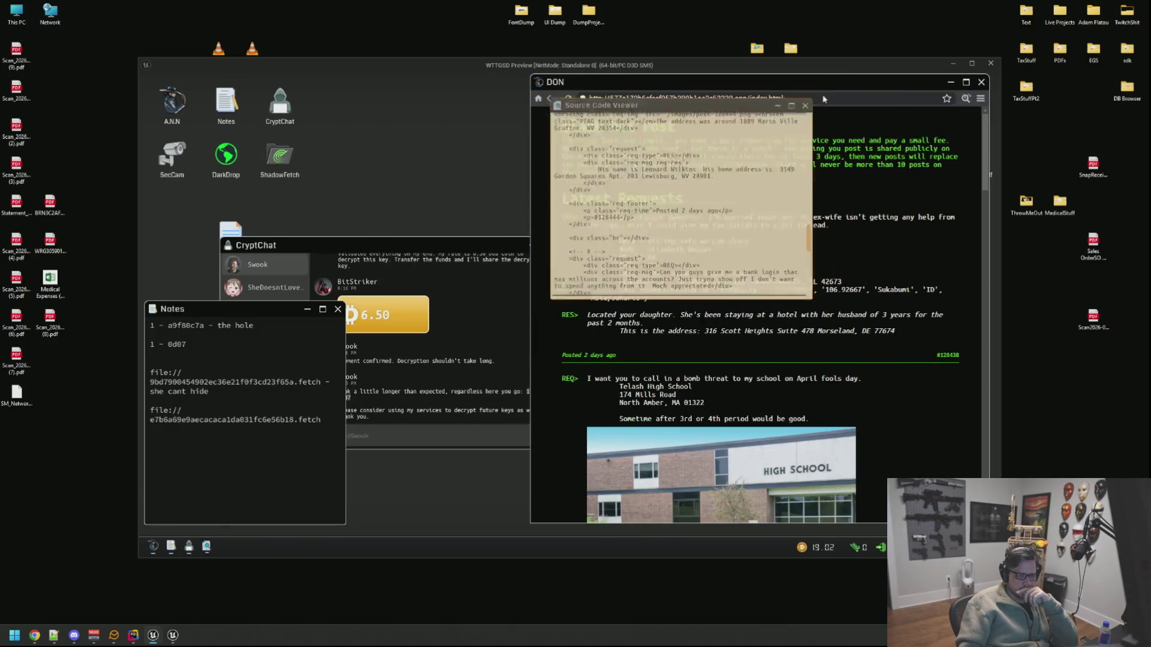
pyautogui.moveTo(985, 180); pyautogui.dragTo(983, 485)
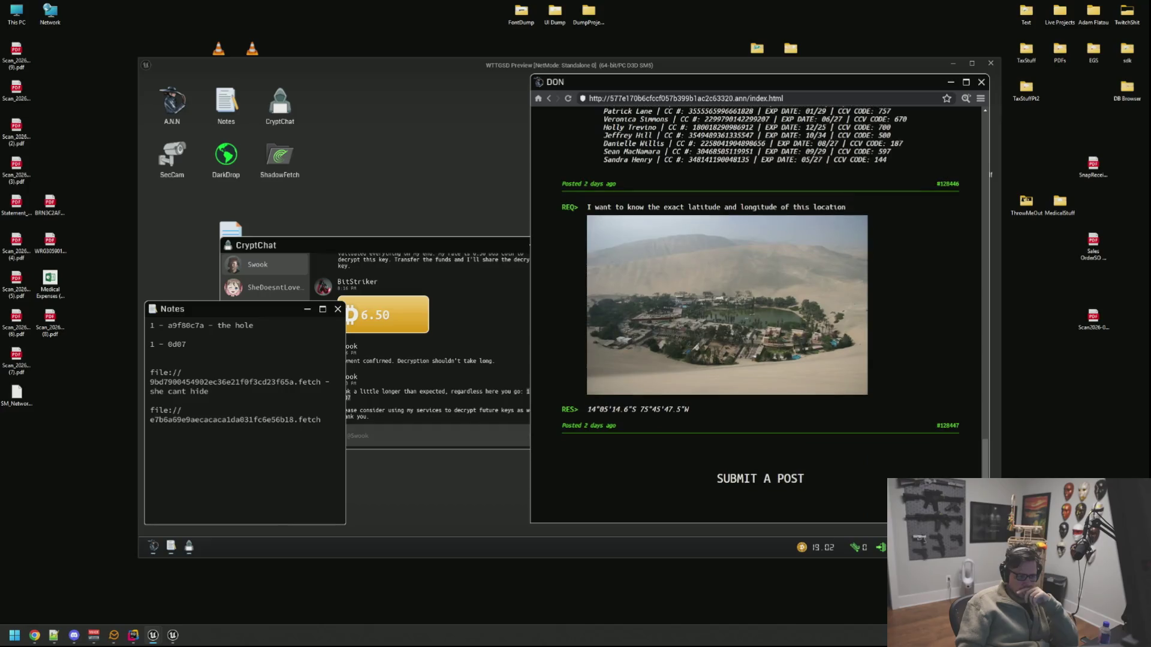
# Step: Open SUBMIT A POST and skim its source showing the $1200 instructions and long key, then close it
pyautogui.click(757, 480)
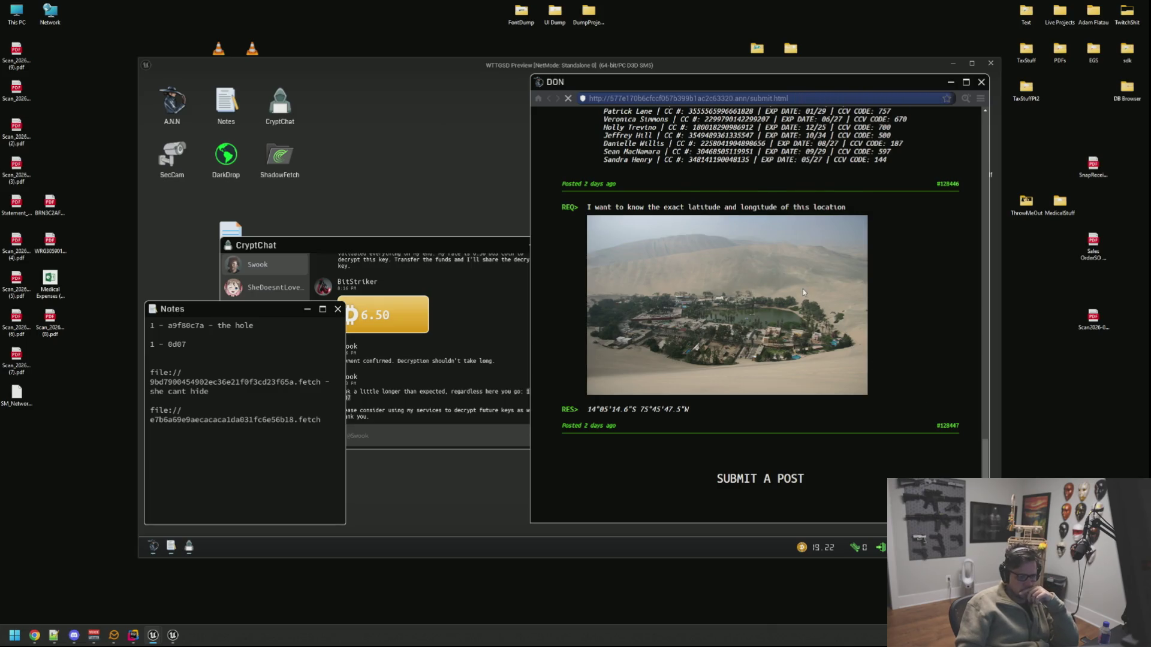
pyautogui.click(967, 100)
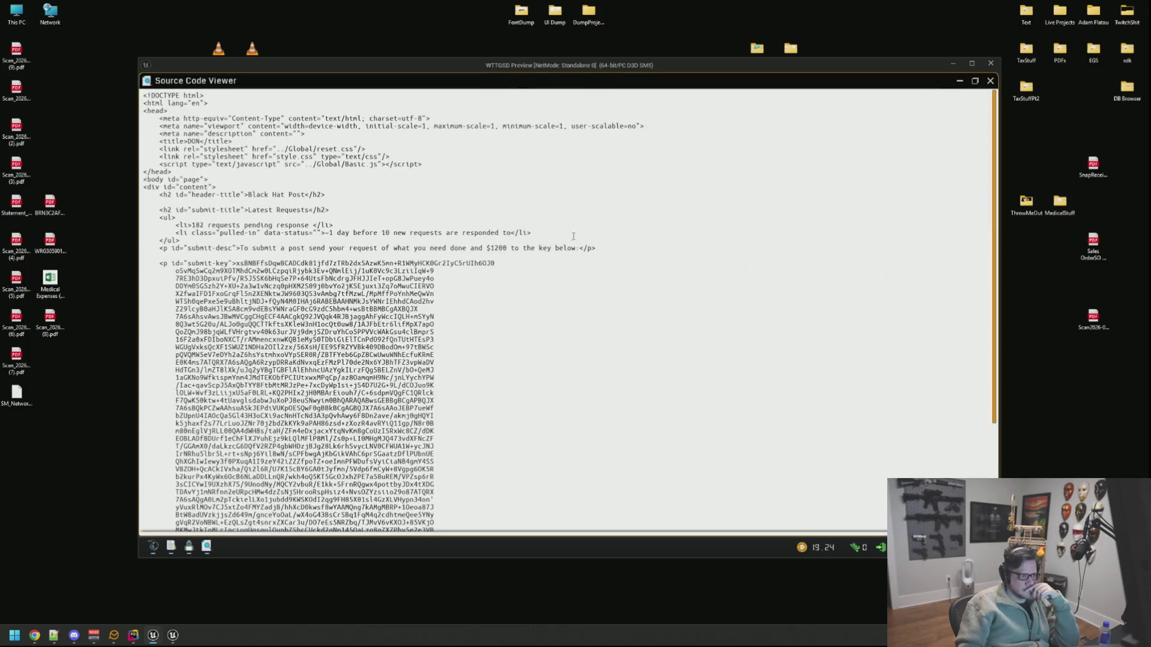
pyautogui.scroll(-5, 496, 306)
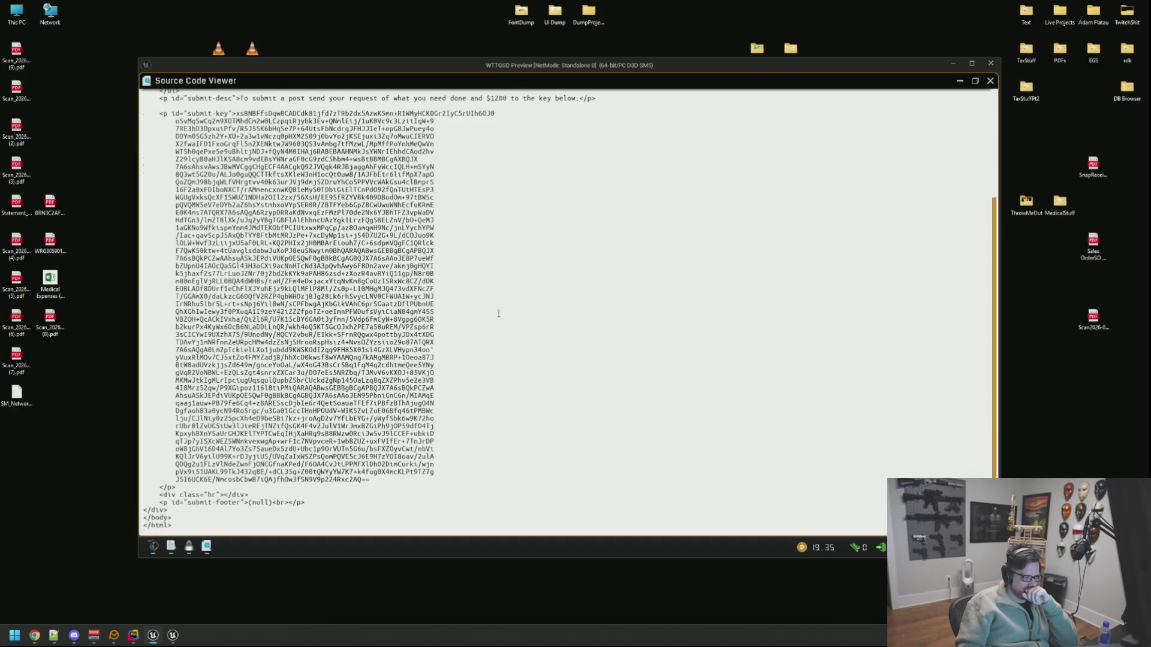
pyautogui.scroll(1, 498, 313)
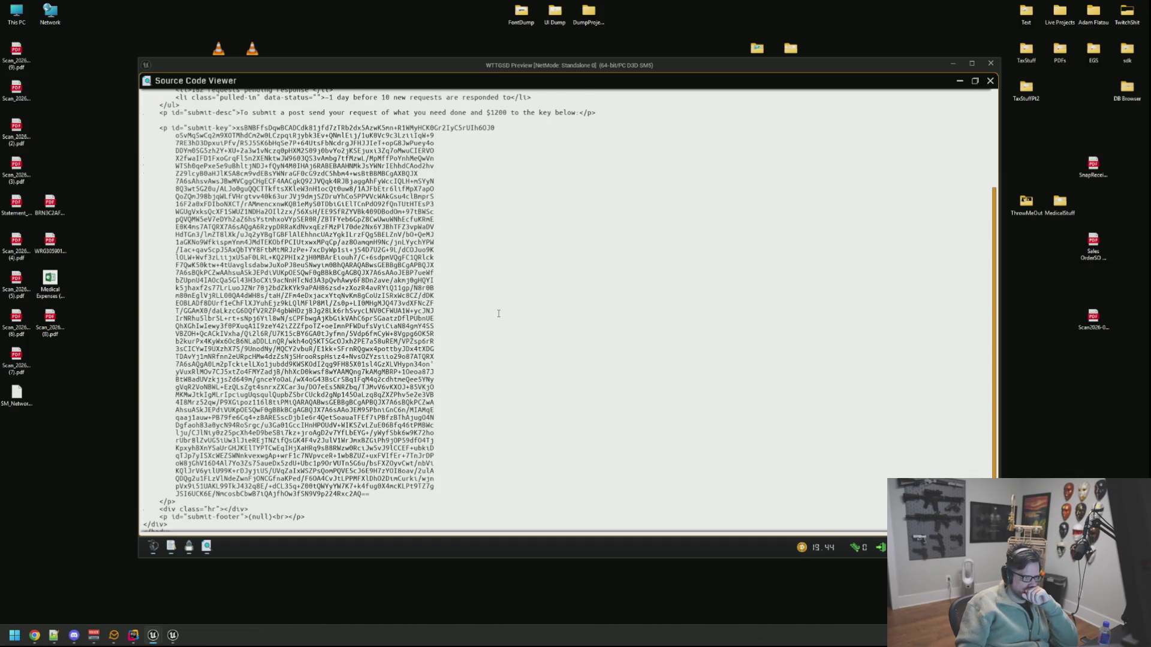
pyautogui.scroll(9, 498, 314)
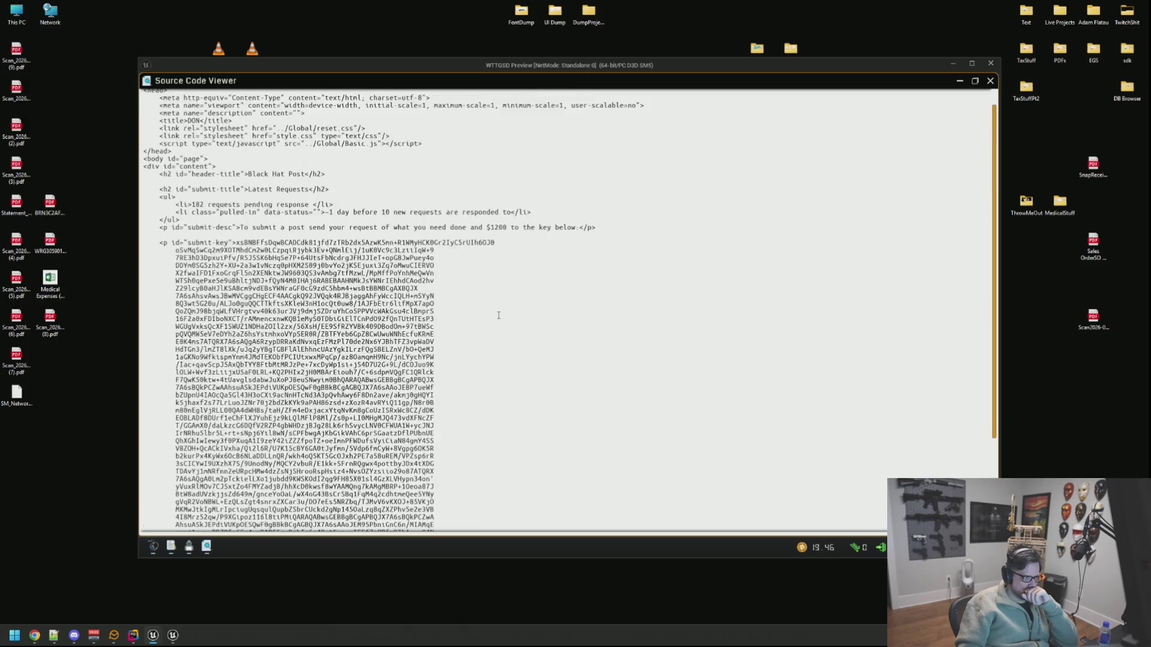
pyautogui.click(990, 80)
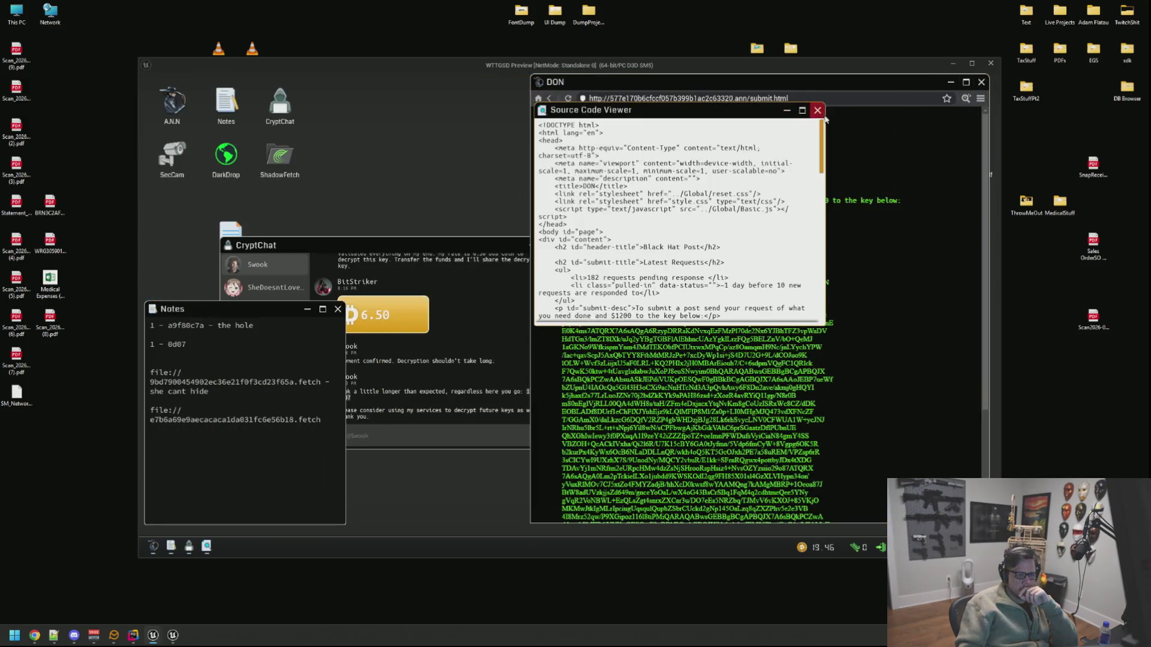
# Step: Scroll the DON page back through the encrypted key and earlier requests, then focus CryptChat
pyautogui.scroll(-5, 847, 178)
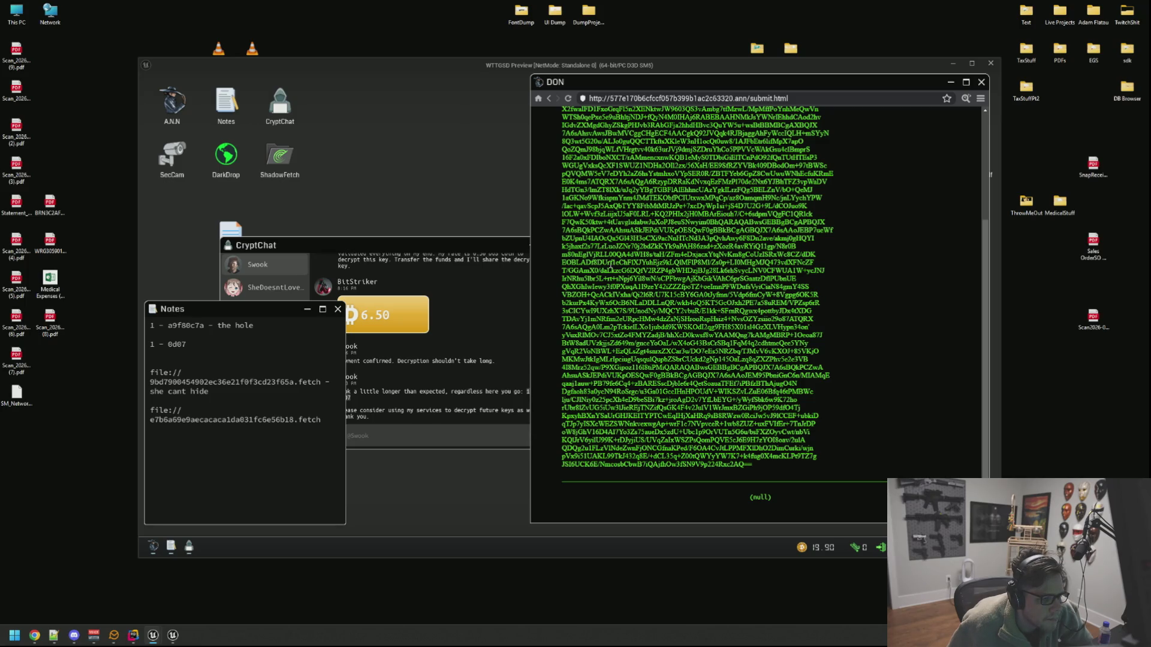
pyautogui.scroll(5, 606, 264)
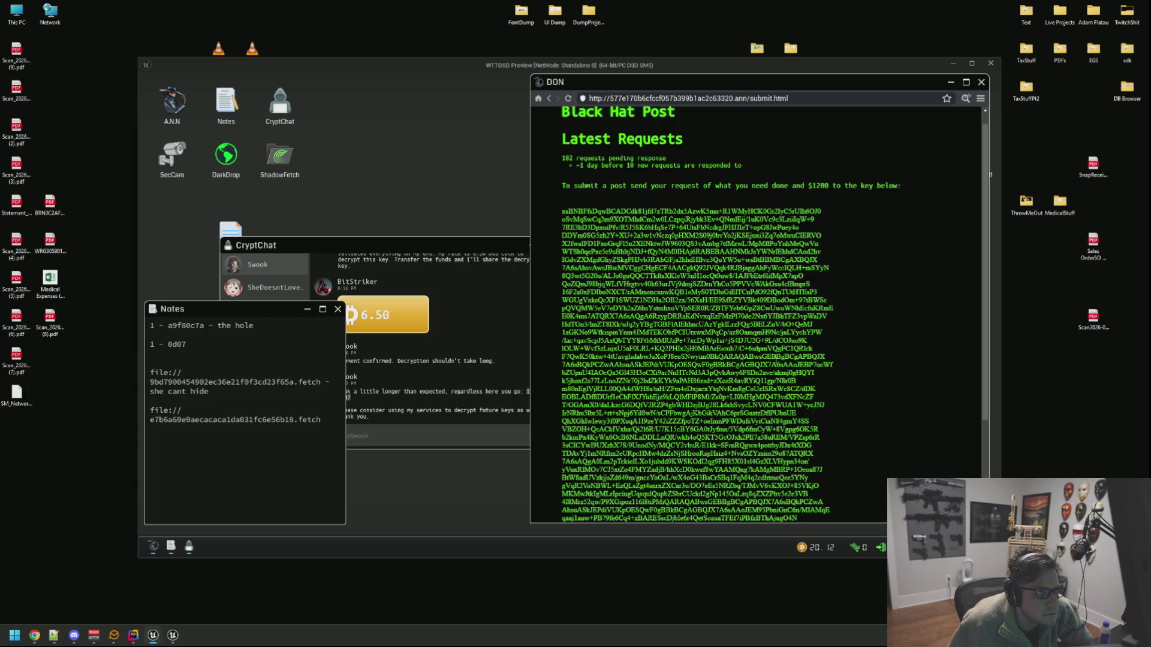
pyautogui.moveTo(628, 366)
pyautogui.mouseDown()
pyautogui.moveTo(695, 373)
pyautogui.moveTo(628, 367)
pyautogui.mouseUp()
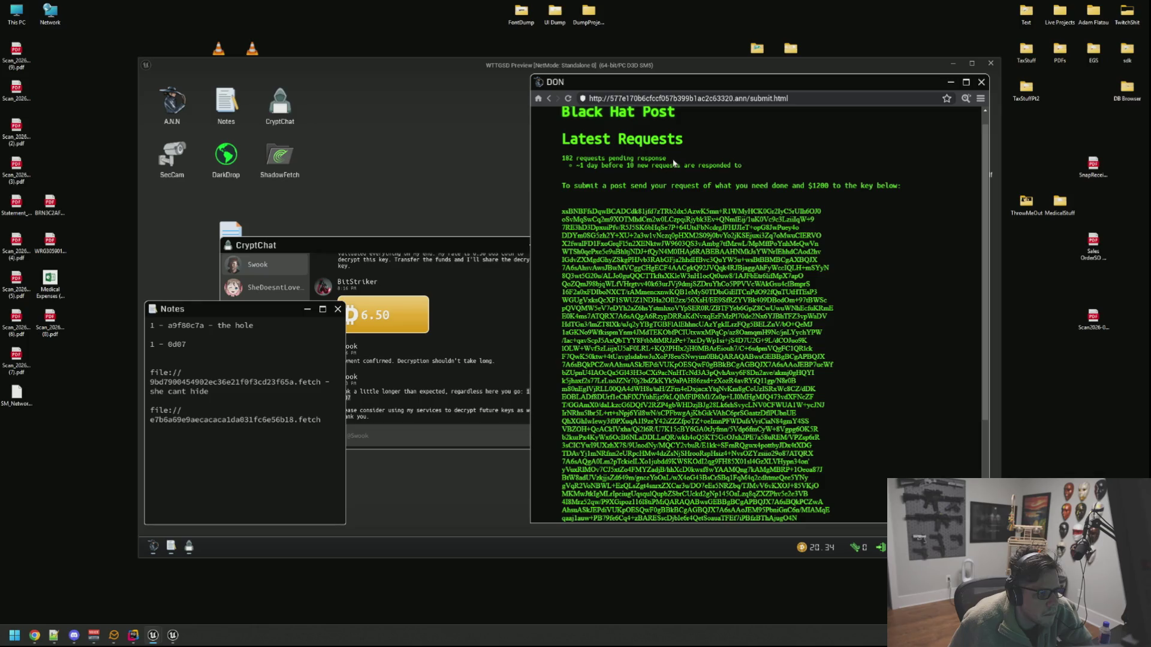
pyautogui.scroll(1, 656, 127)
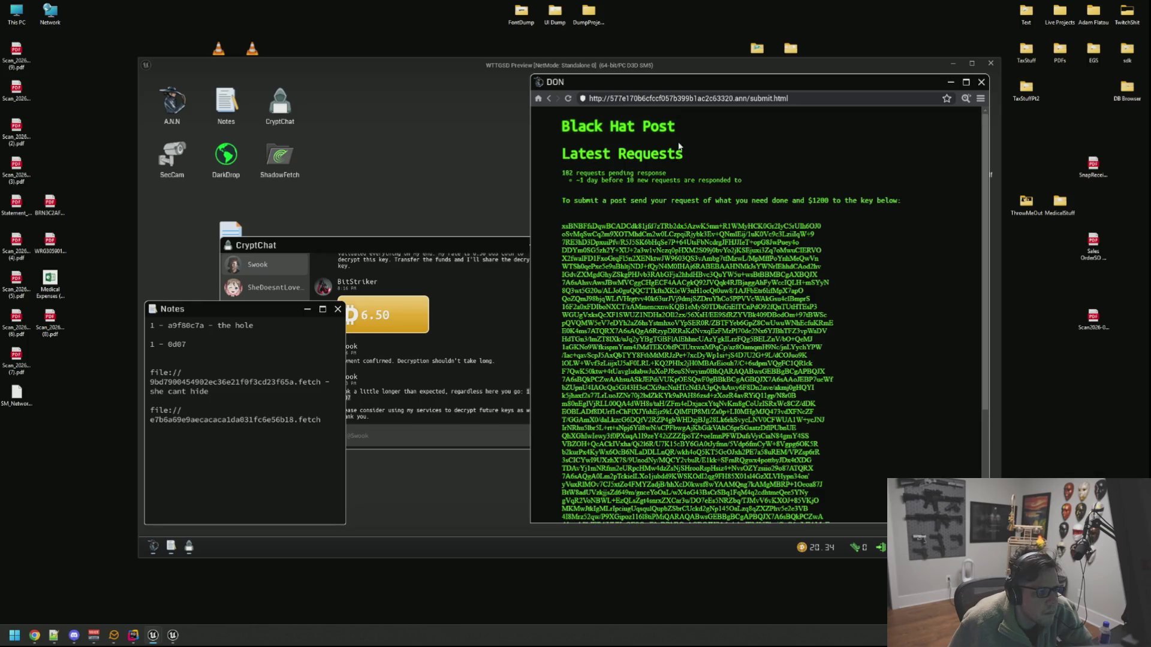
pyautogui.scroll(-5, 779, 299)
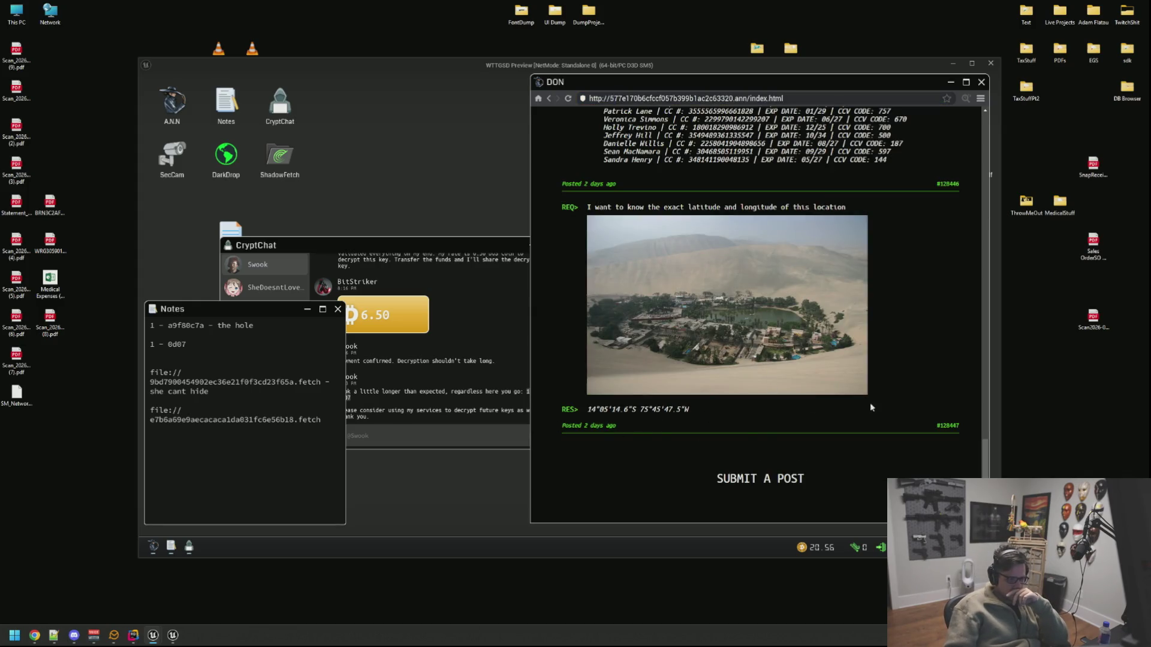
pyautogui.moveTo(985, 465); pyautogui.dragTo(985, 418)
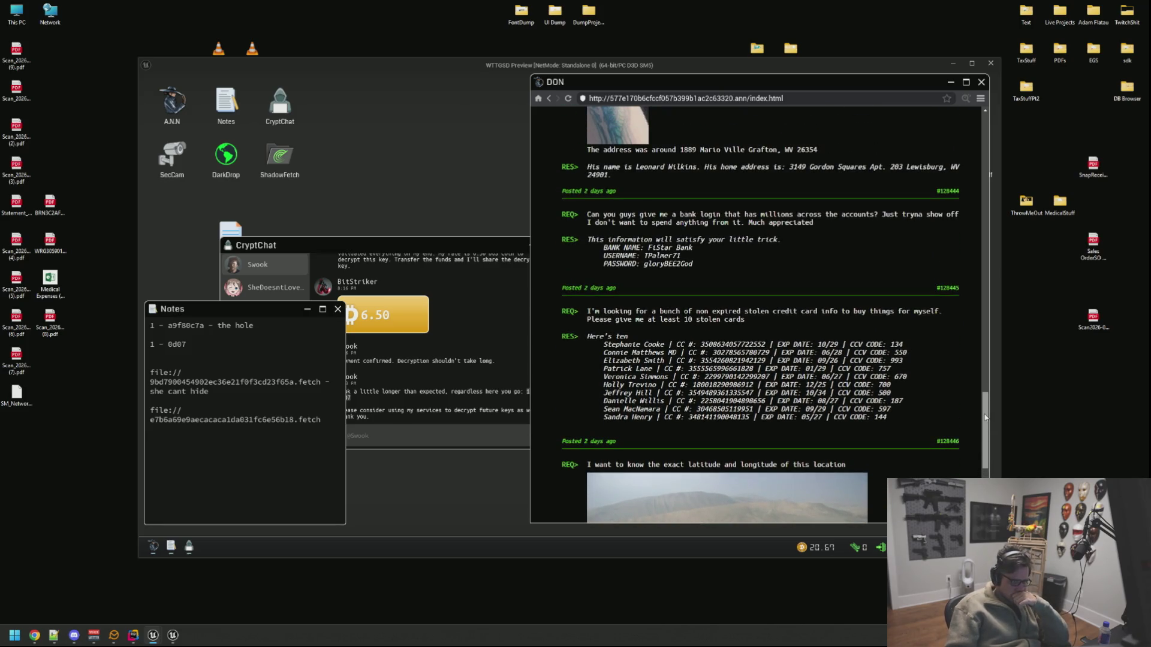
pyautogui.moveTo(985, 418); pyautogui.dragTo(987, 402)
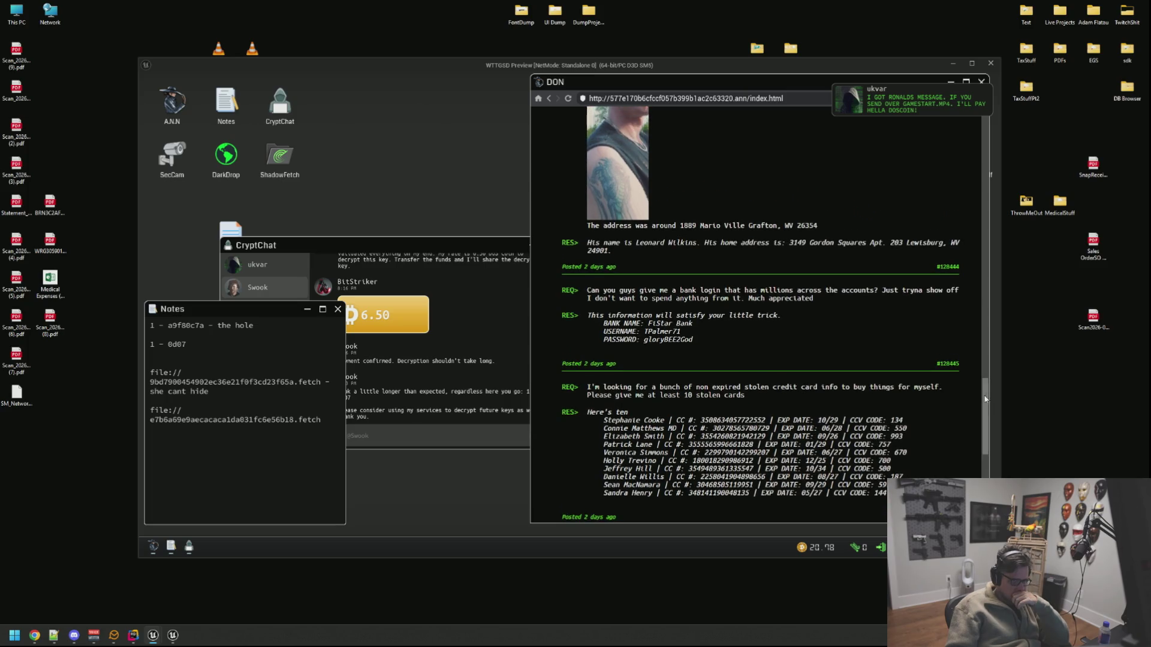
pyautogui.click(902, 108)
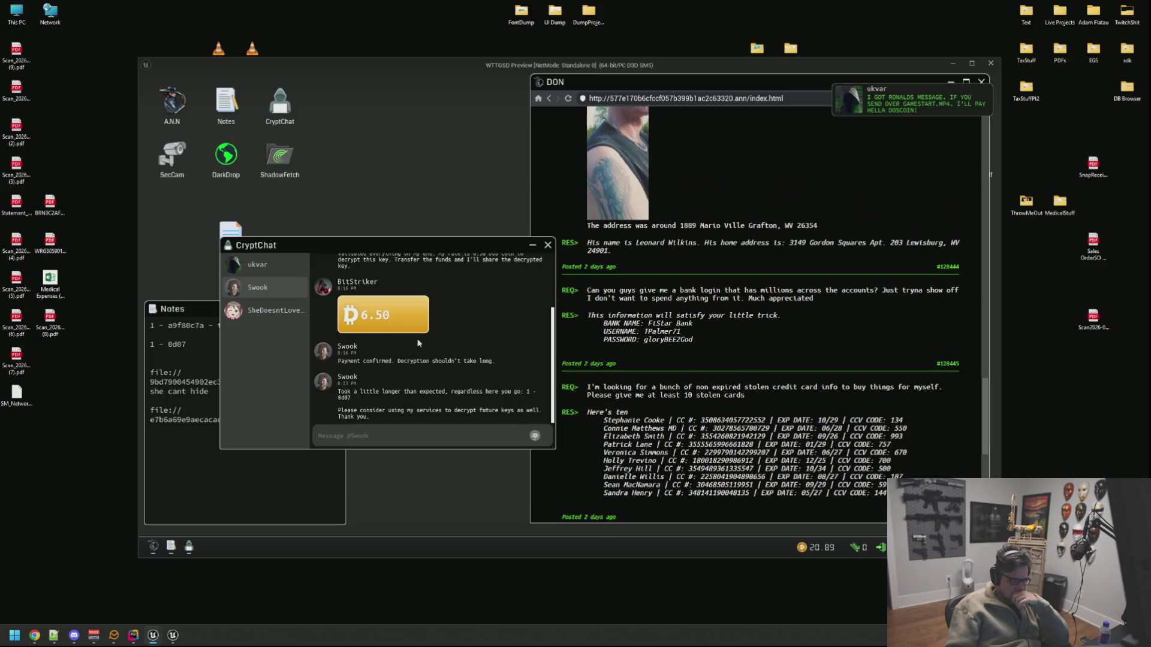
# Step: Read the new contact's DOS Coin offer for gameSTART.mp4 and close CryptChat
pyautogui.click(286, 271)
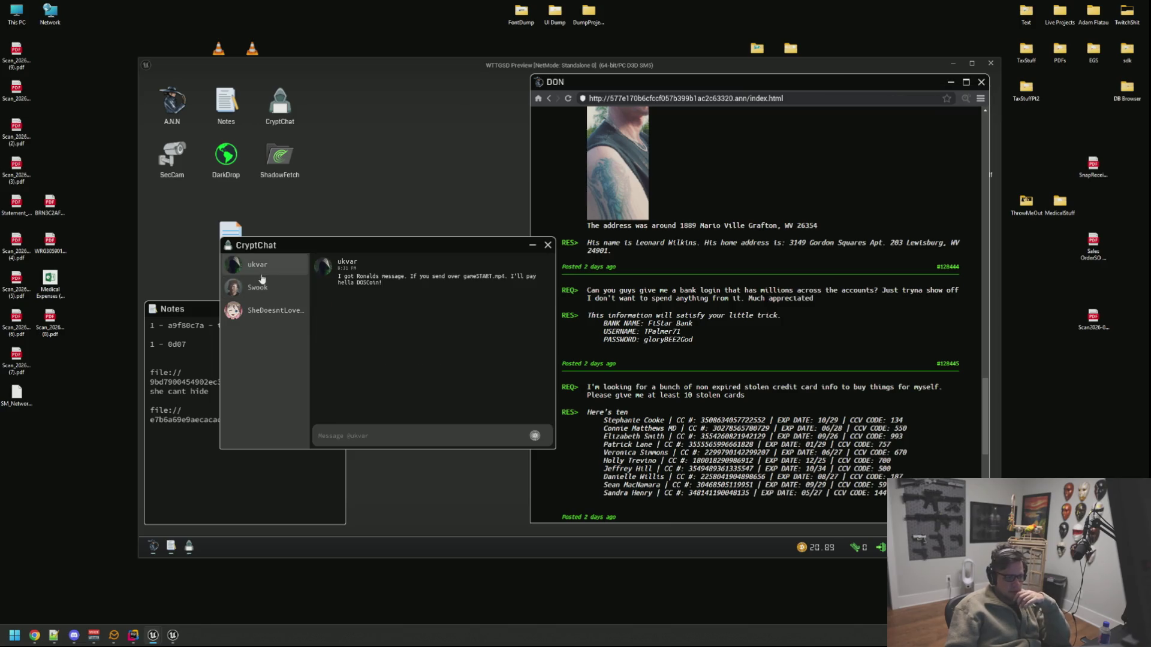
pyautogui.click(547, 245)
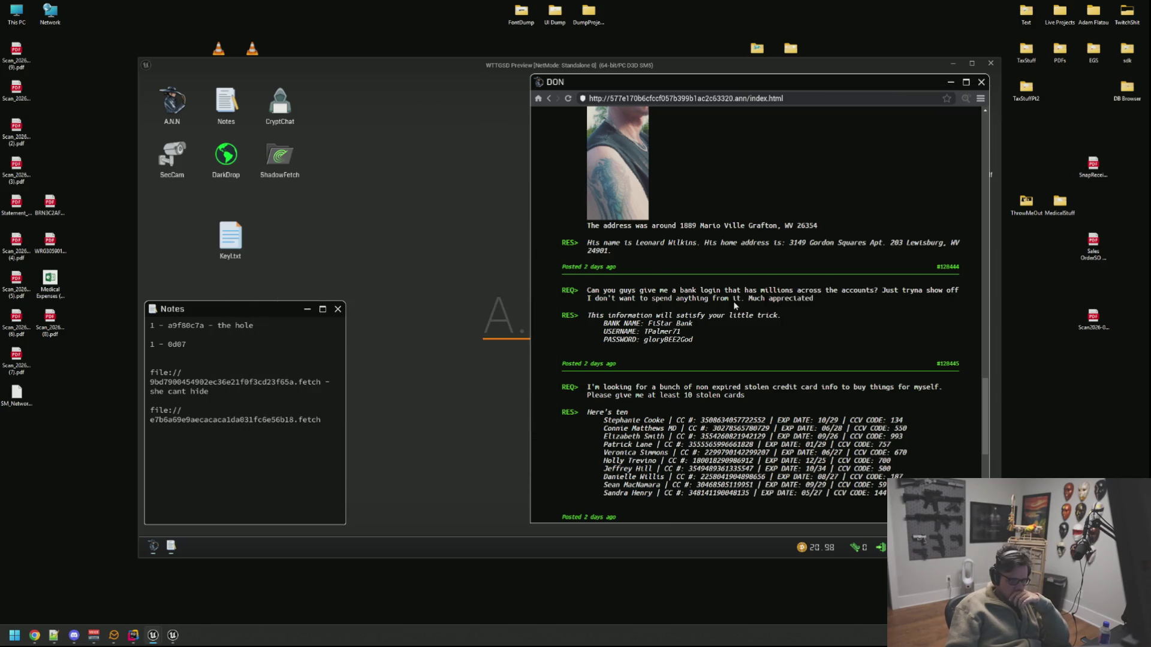
pyautogui.scroll(2, 677, 322)
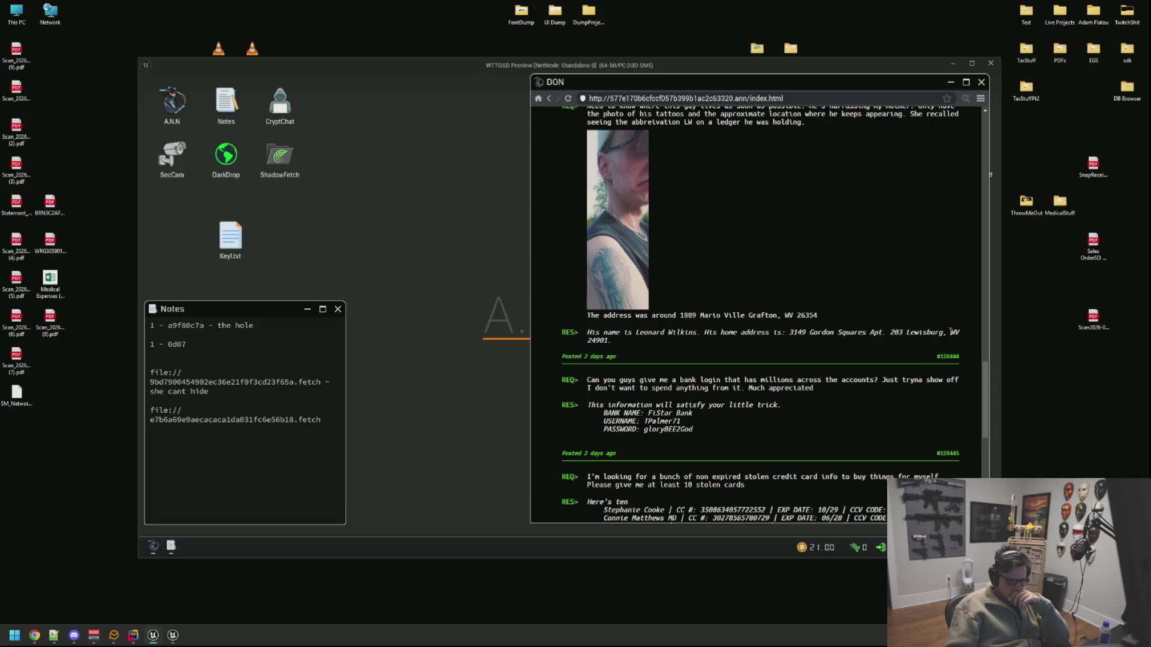
pyautogui.scroll(3, 982, 359)
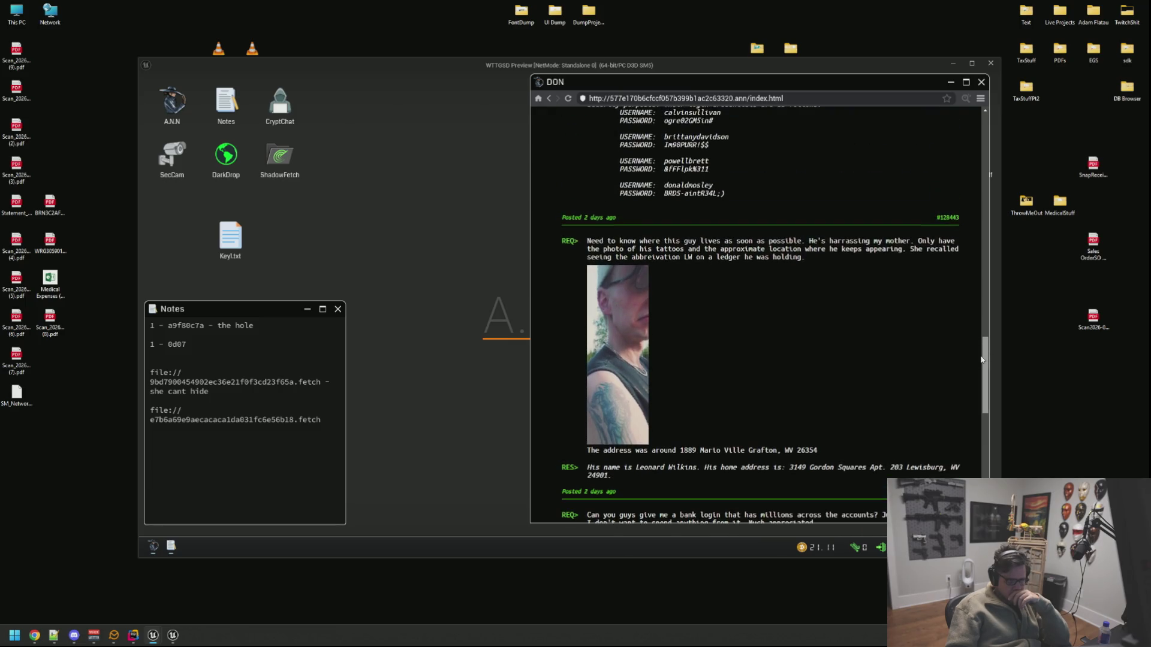
pyautogui.moveTo(981, 360); pyautogui.dragTo(972, 299)
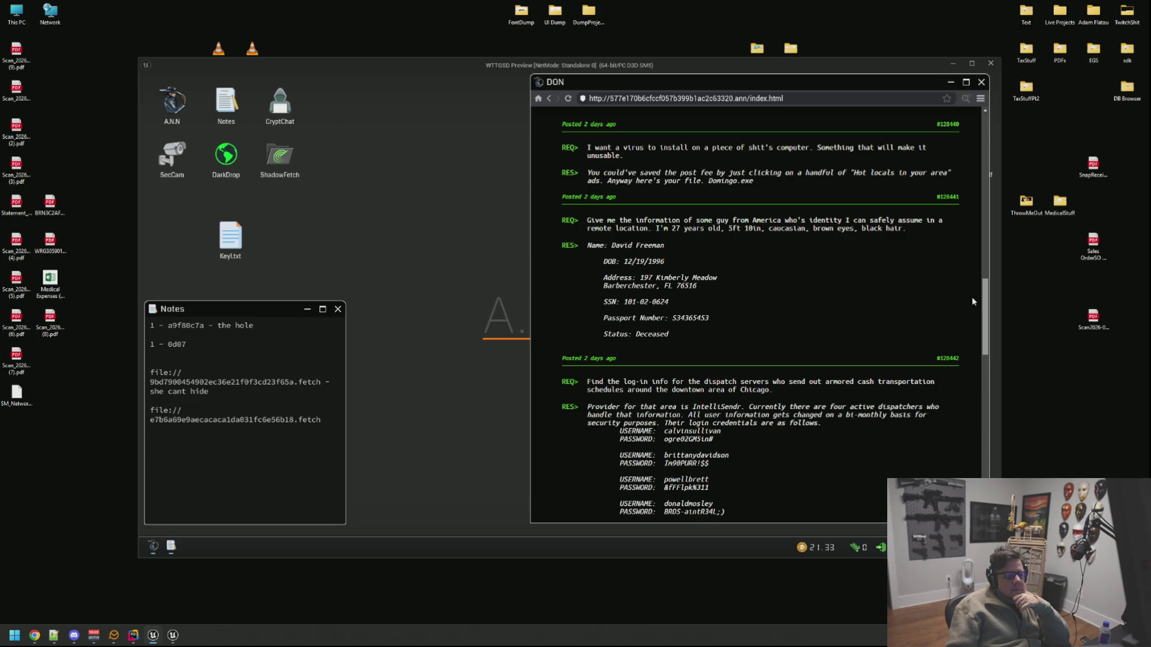
# Step: Scroll the DON page back up to the top of Latest Requests
pyautogui.scroll(1, 972, 301)
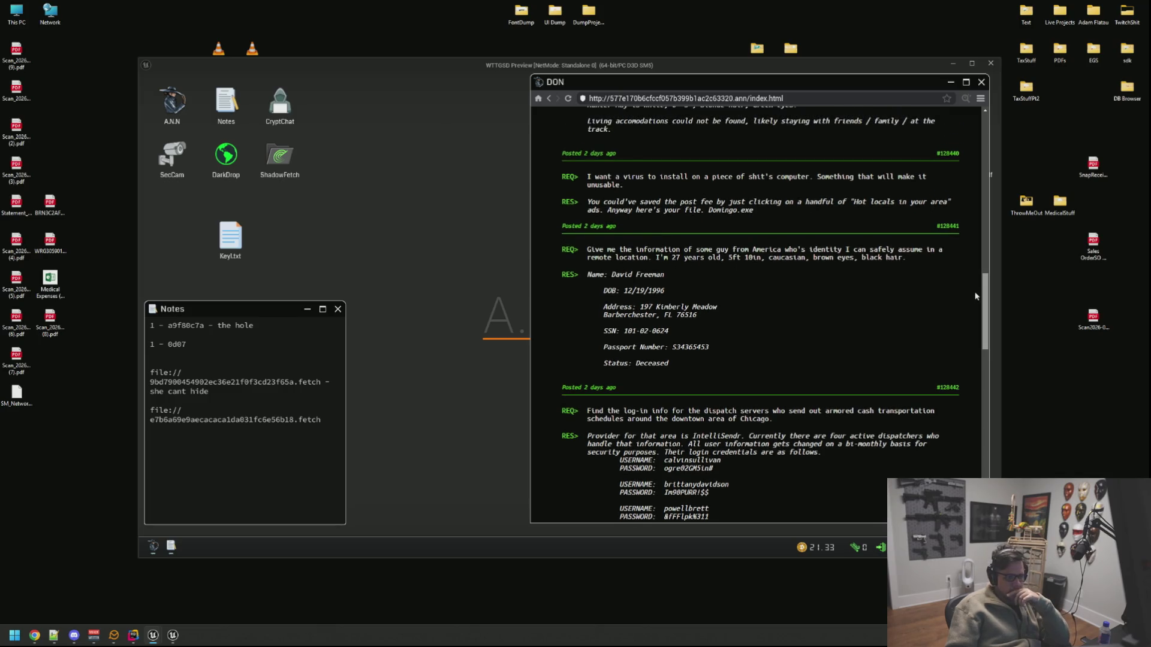
pyautogui.scroll(5, 975, 297)
pyautogui.scroll(3, 980, 272)
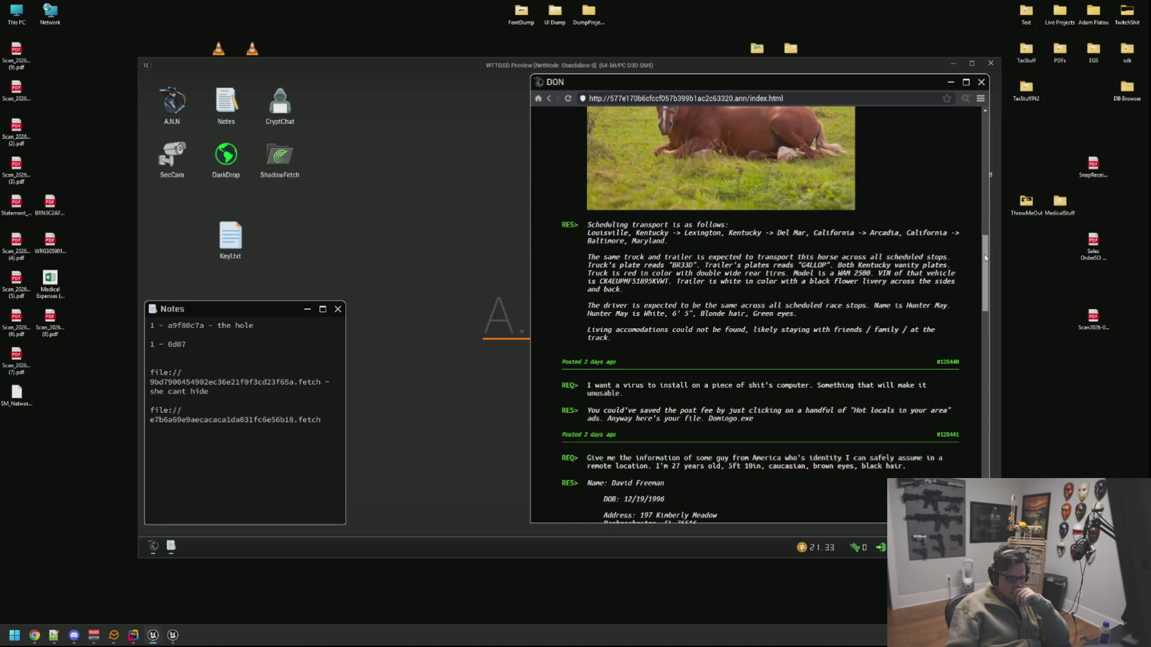
pyautogui.scroll(5, 985, 257)
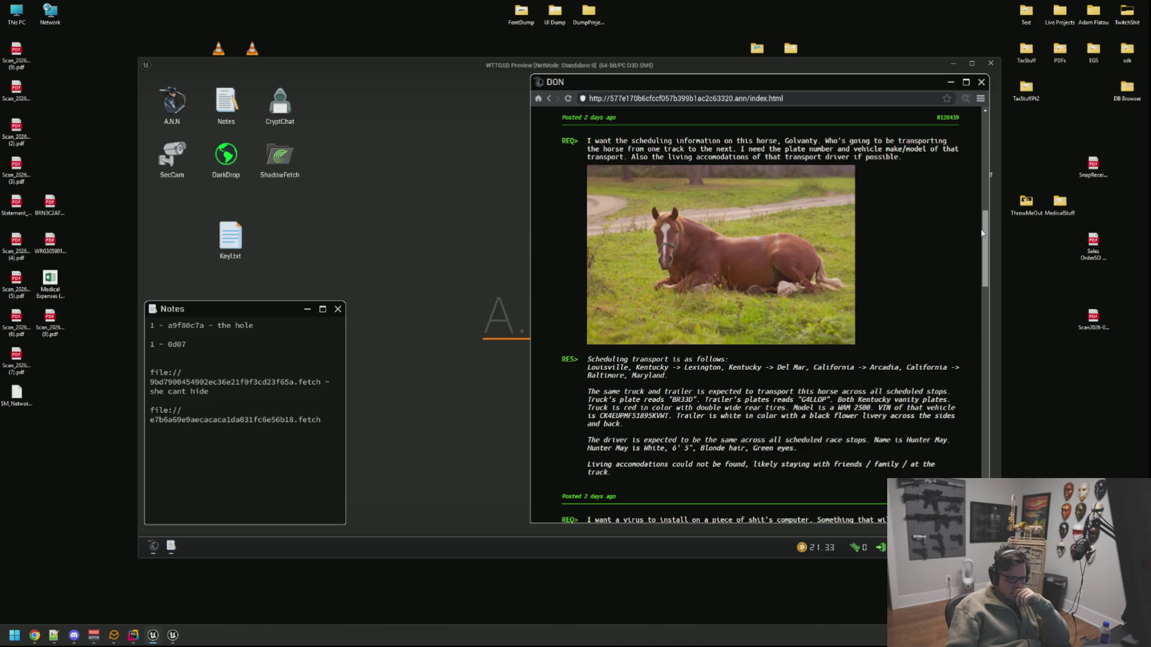
pyautogui.scroll(2, 981, 234)
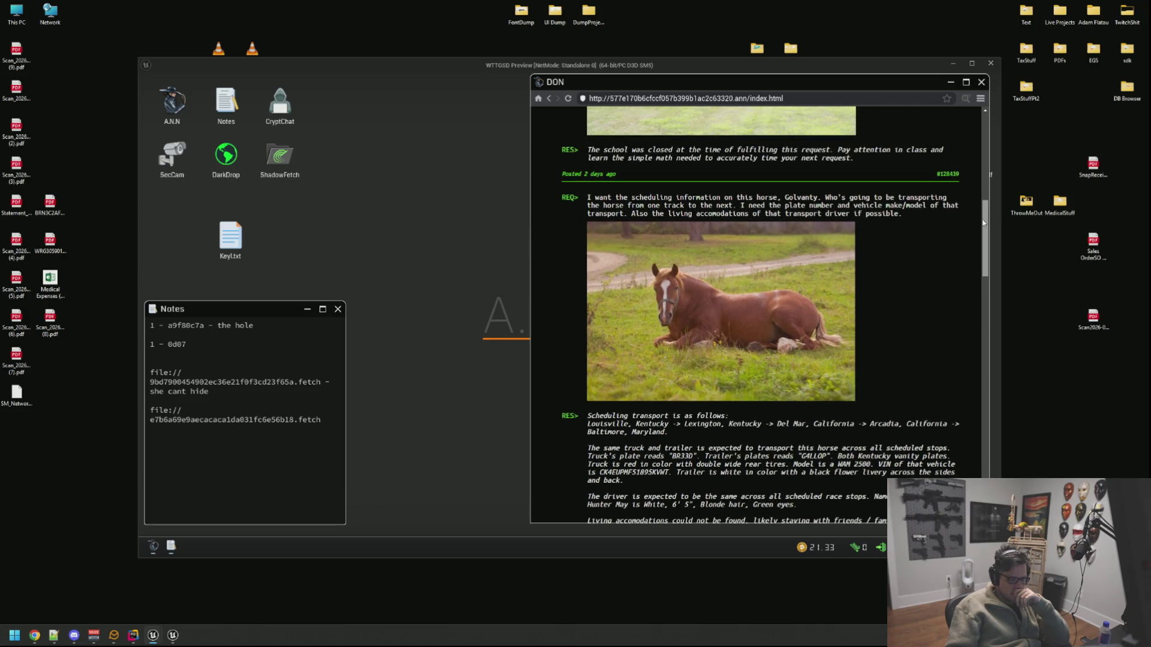
pyautogui.scroll(3, 910, 280)
pyautogui.scroll(7, 913, 312)
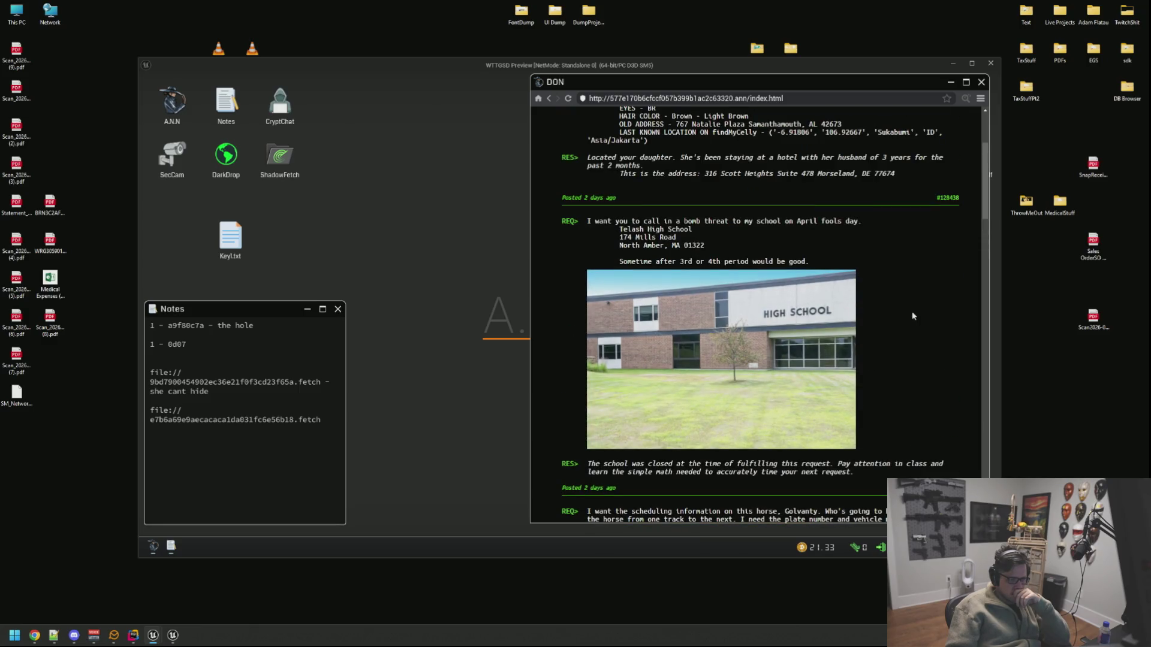
pyautogui.scroll(1, 913, 316)
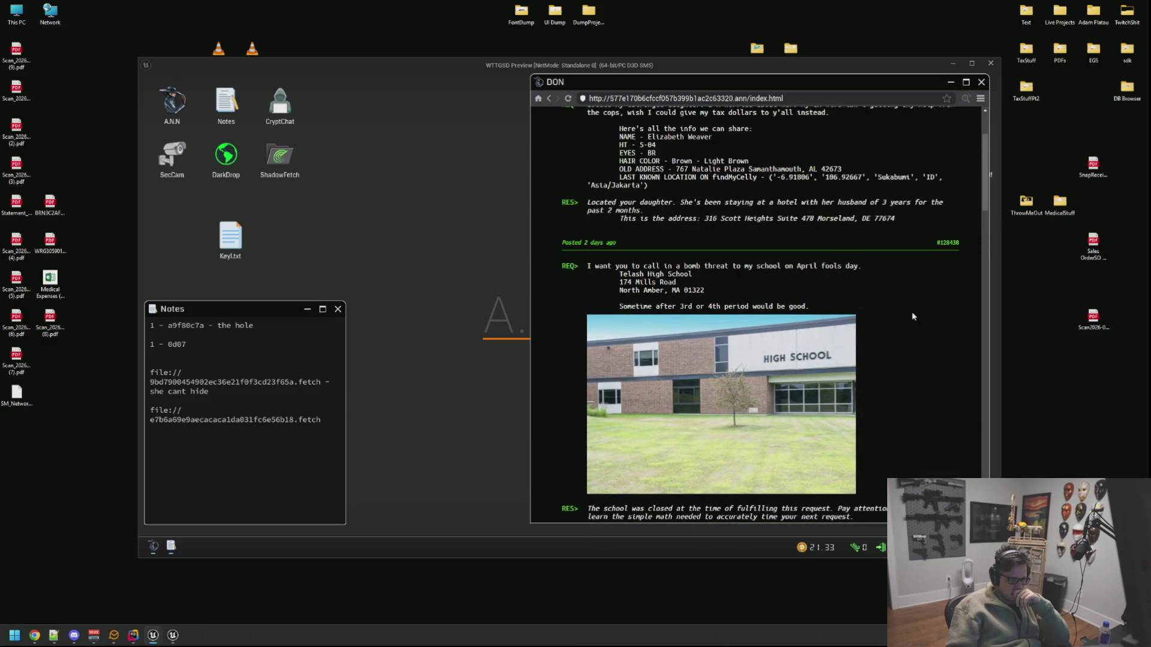
pyautogui.scroll(2, 913, 316)
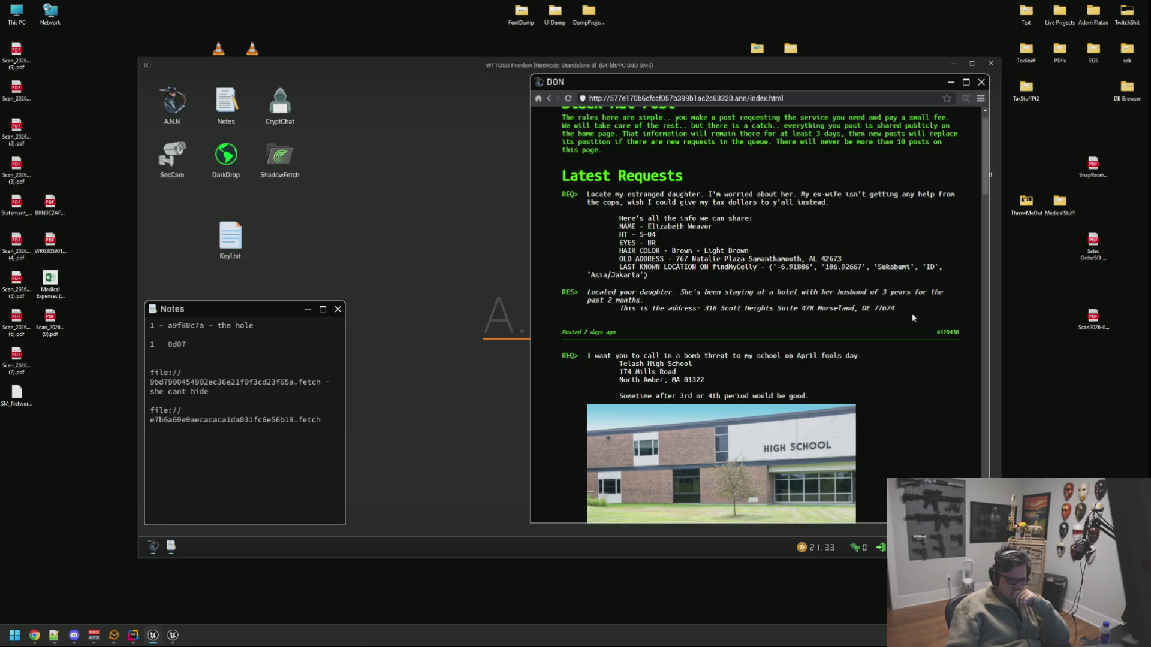
pyautogui.scroll(1, 913, 318)
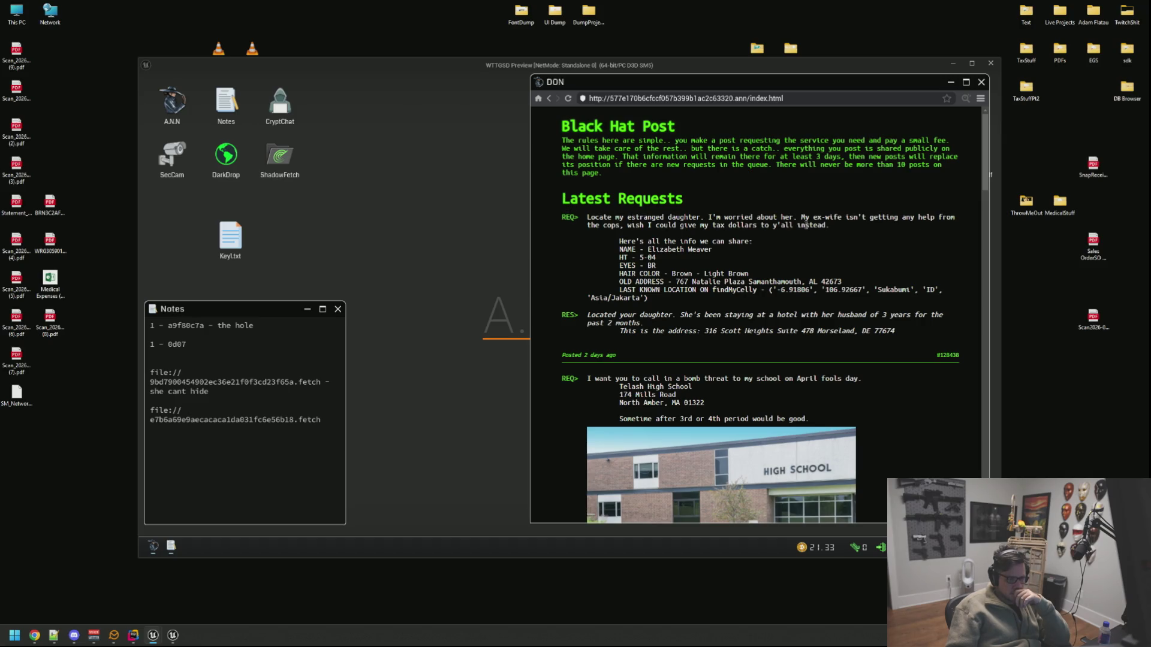
pyautogui.moveTo(639, 265); pyautogui.dragTo(650, 265)
pyautogui.click(680, 304)
pyautogui.moveTo(679, 304); pyautogui.dragTo(561, 318)
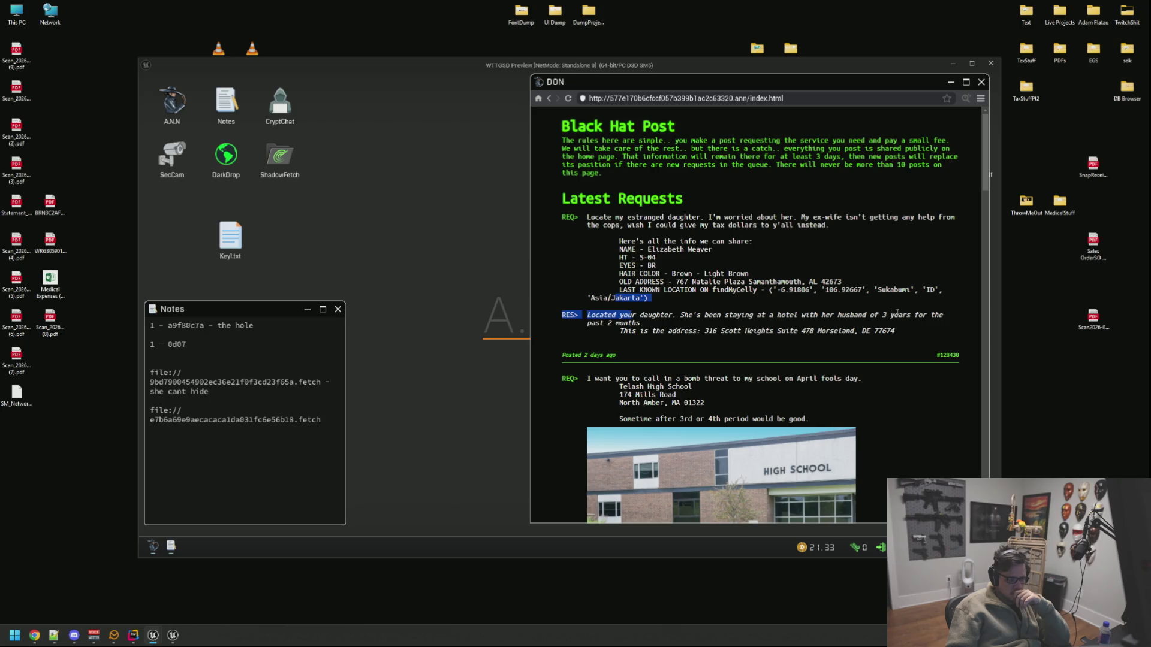
pyautogui.click(851, 309)
pyautogui.doubleClick(760, 331)
pyautogui.click(891, 330)
pyautogui.scroll(-3, 900, 328)
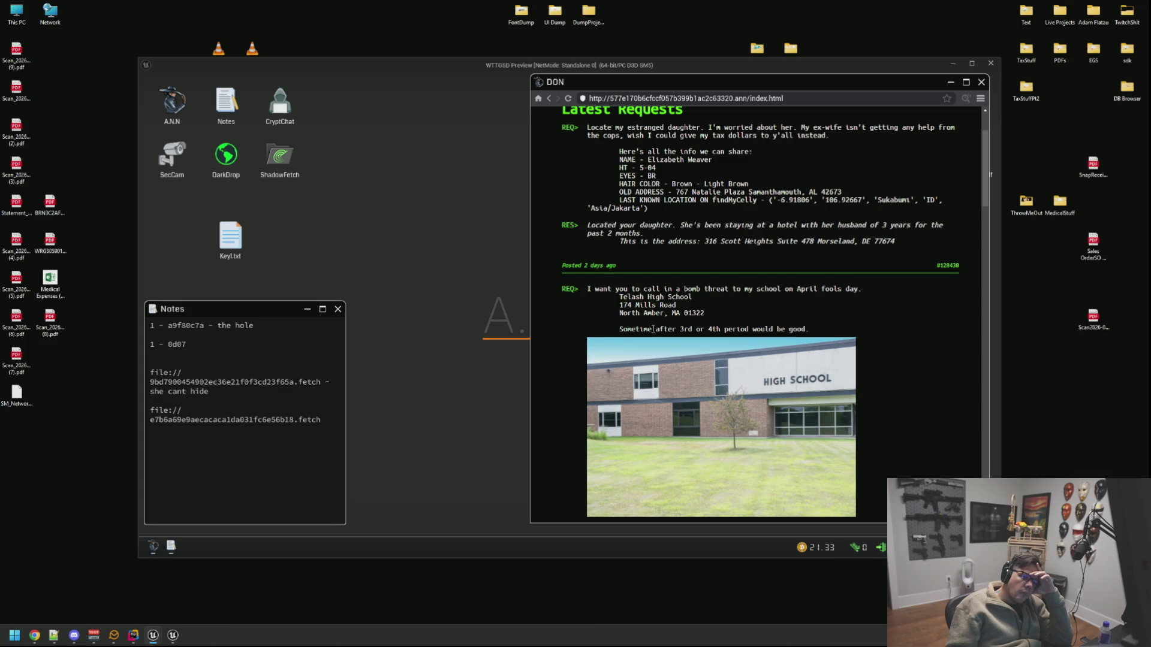
pyautogui.scroll(-3, 935, 265)
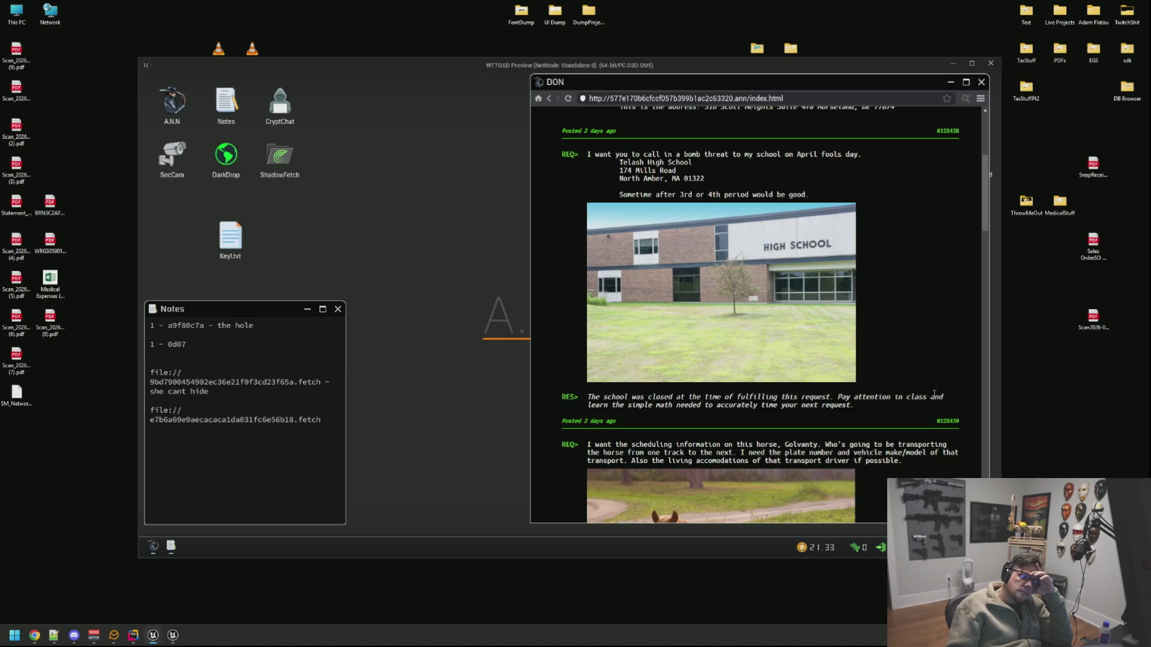
pyautogui.scroll(-2, 601, 346)
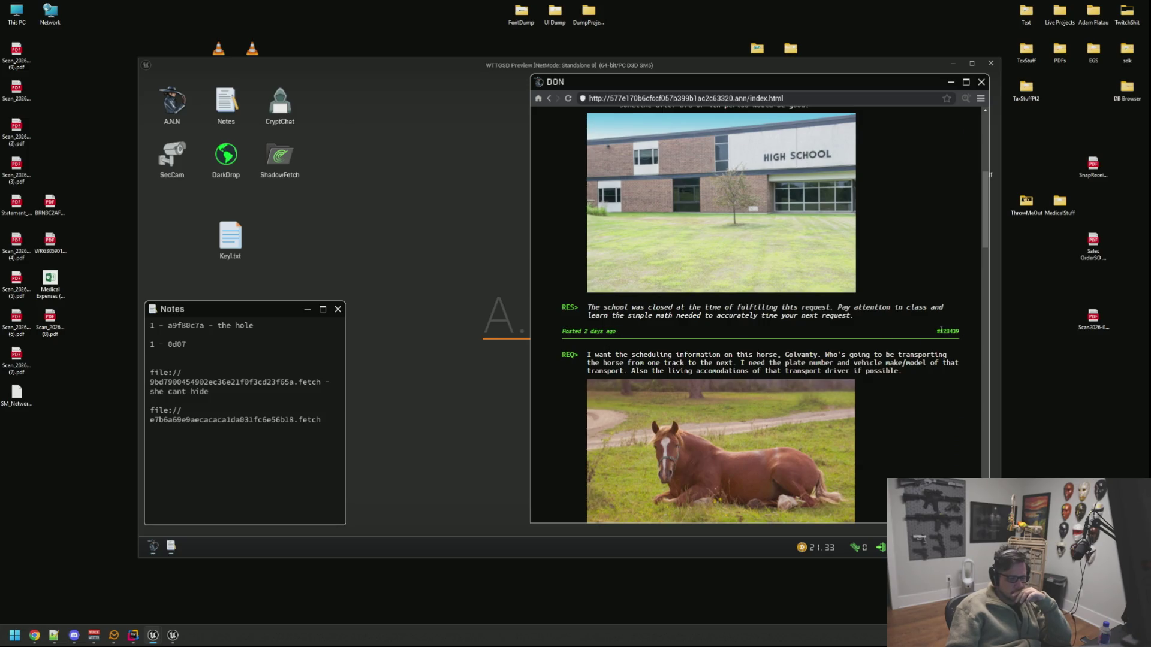
pyautogui.scroll(-3, 919, 288)
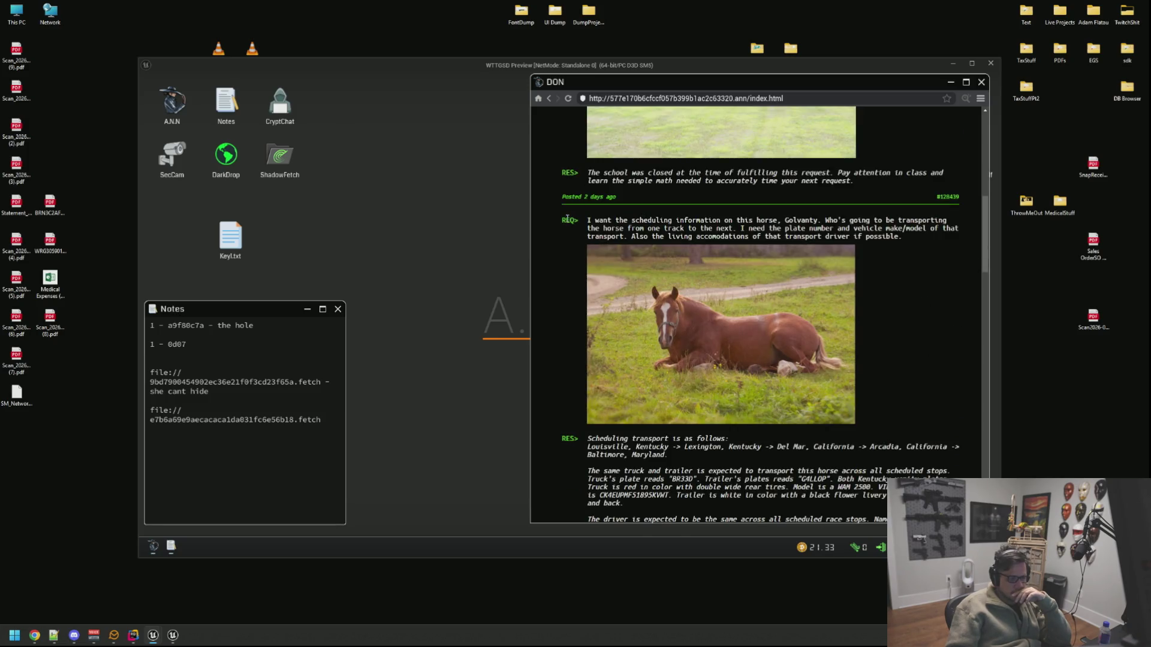
pyautogui.moveTo(951, 225); pyautogui.dragTo(783, 236)
pyautogui.scroll(-3, 865, 358)
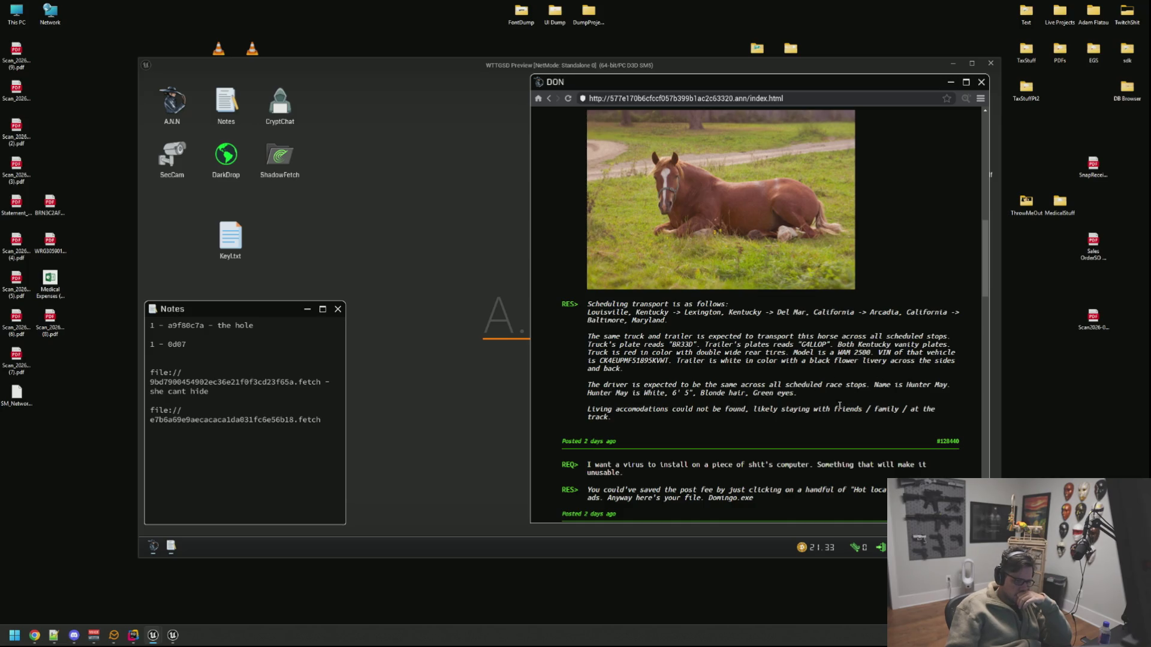
pyautogui.scroll(-5, 746, 360)
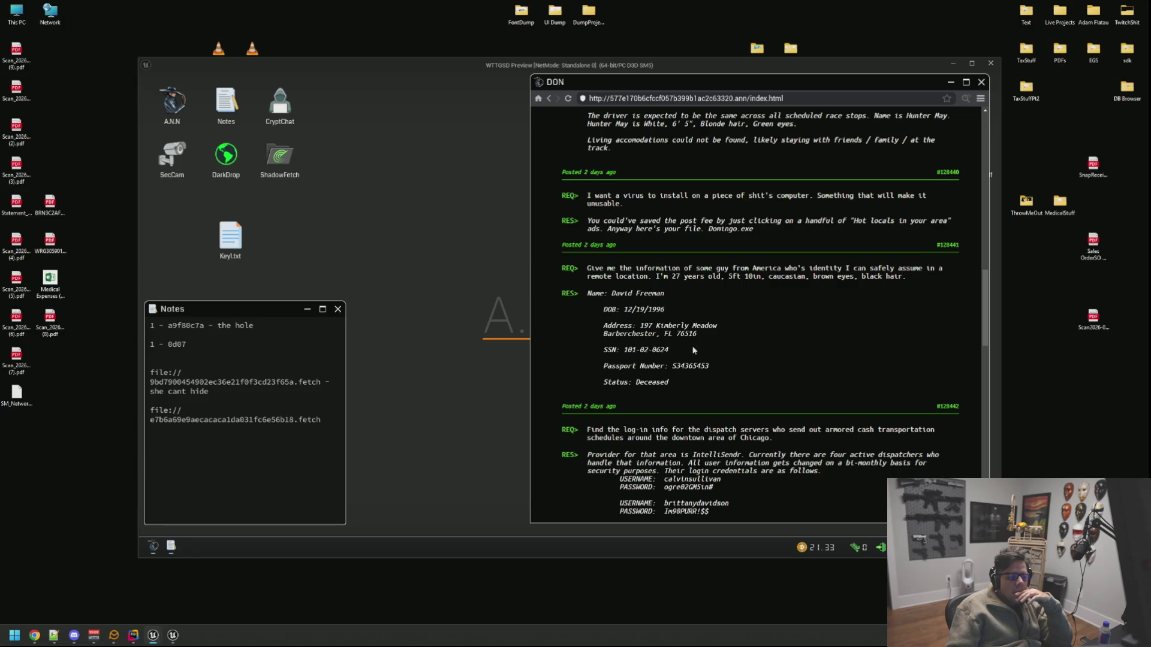
pyautogui.rightClick(702, 393)
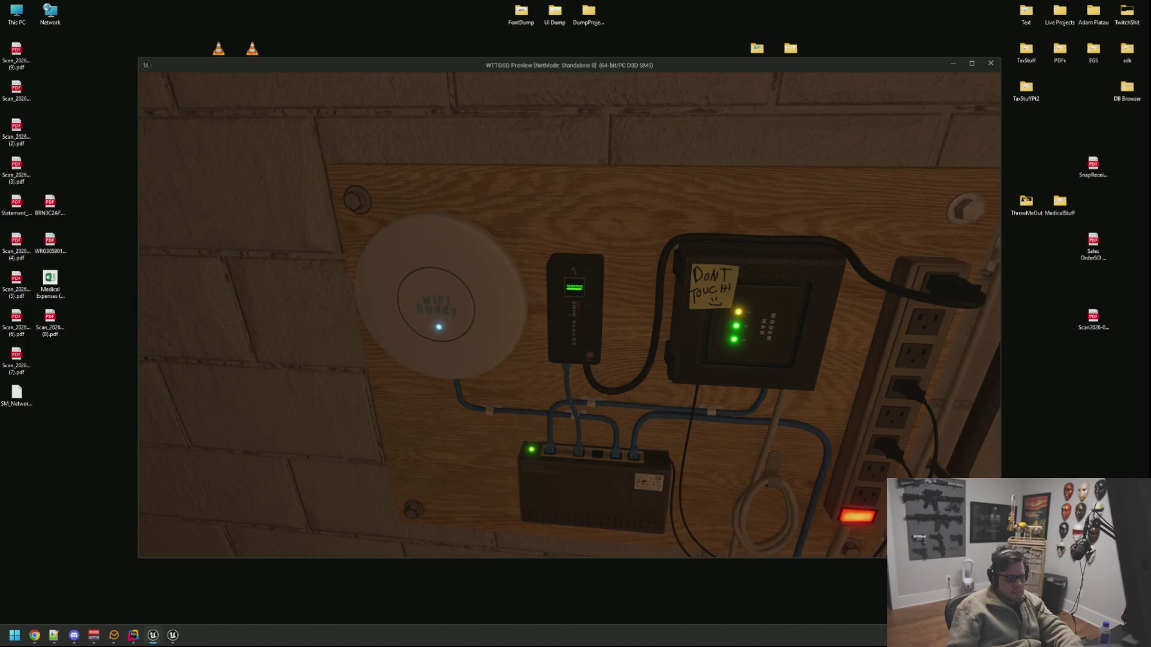
# Step: Look around the basement, ending up facing the computer desk again
pyautogui.press('Escape')
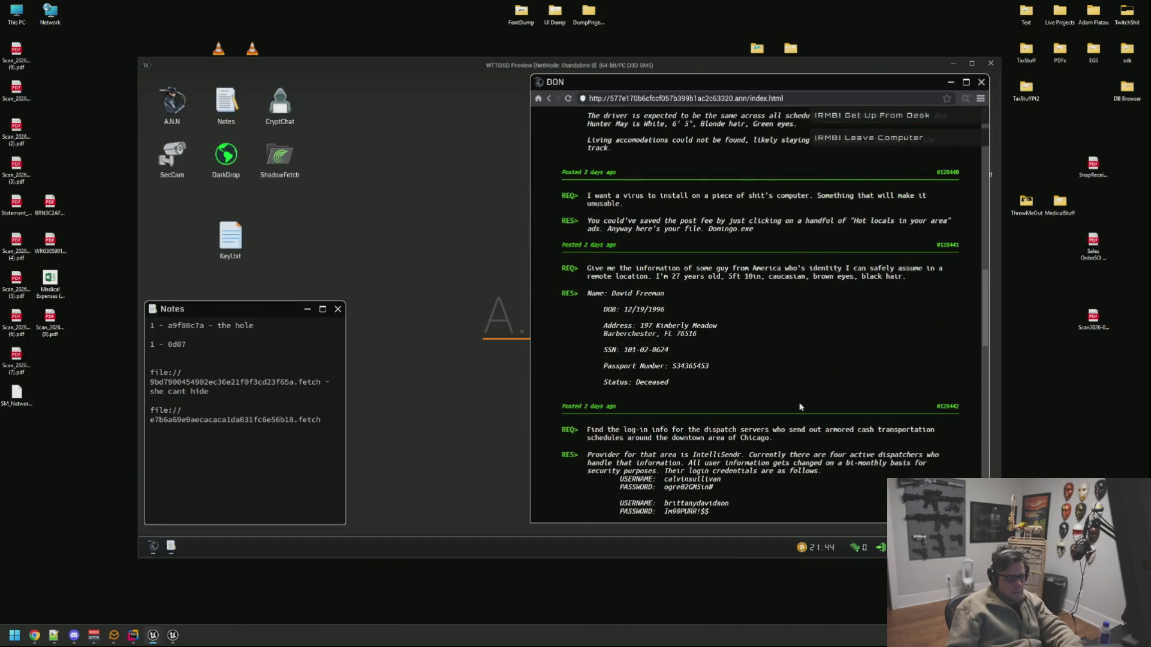
# Step: Scroll through the remaining DON requests down to SUBMIT A POST
pyautogui.scroll(-3, 798, 406)
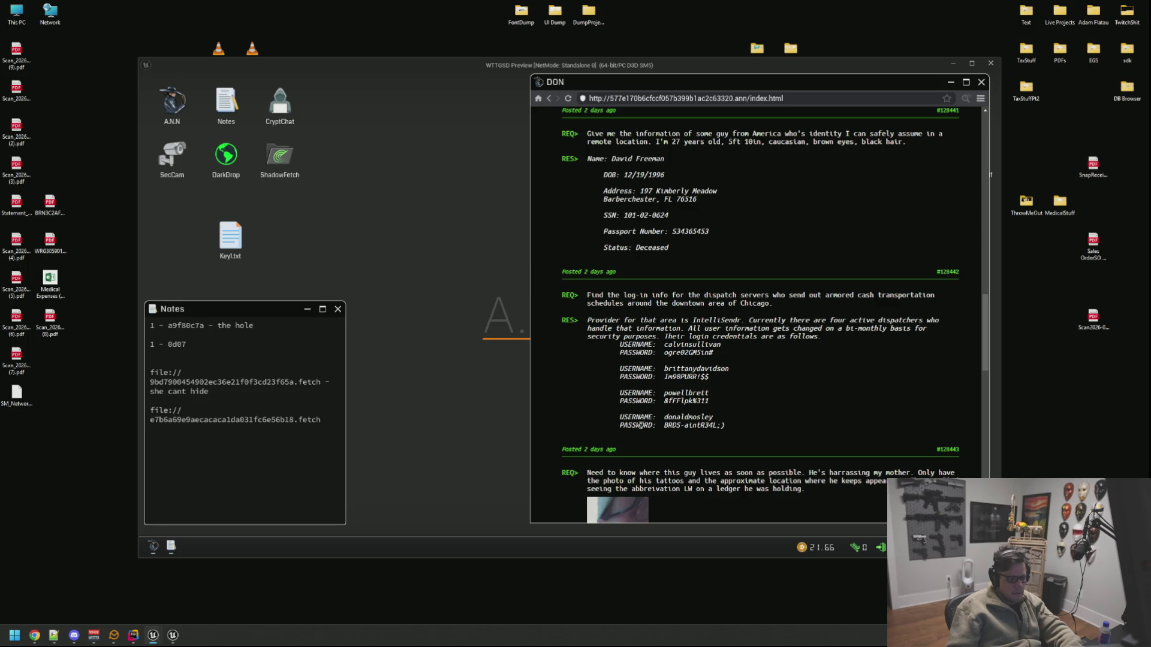
pyautogui.scroll(-5, 844, 384)
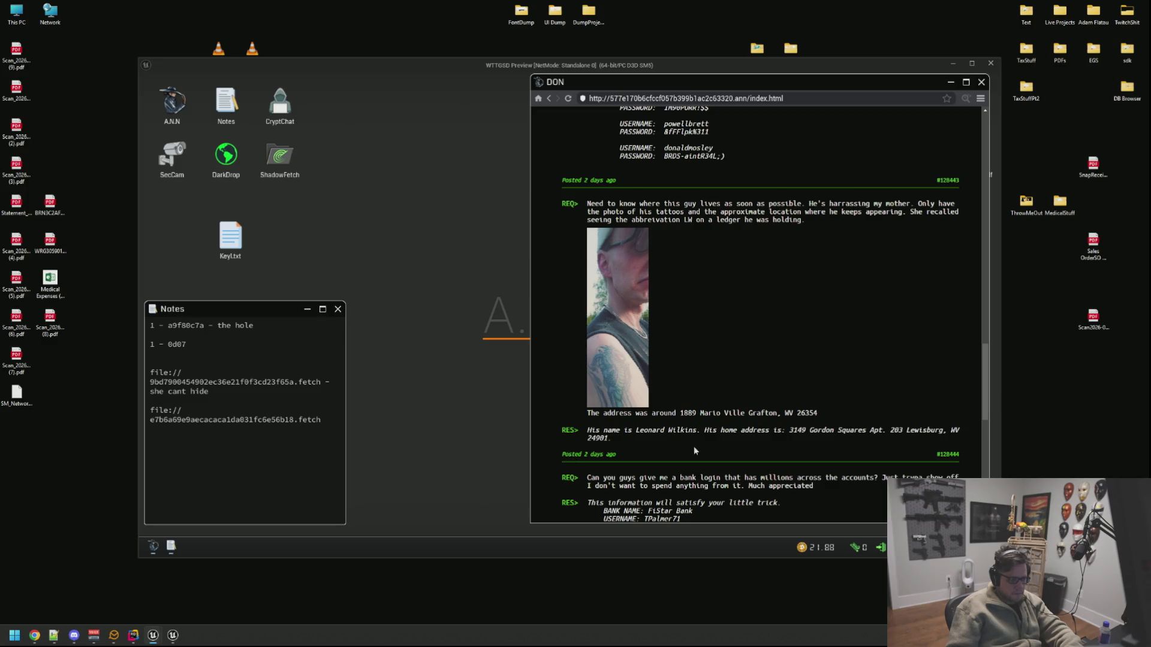
pyautogui.scroll(-4, 970, 451)
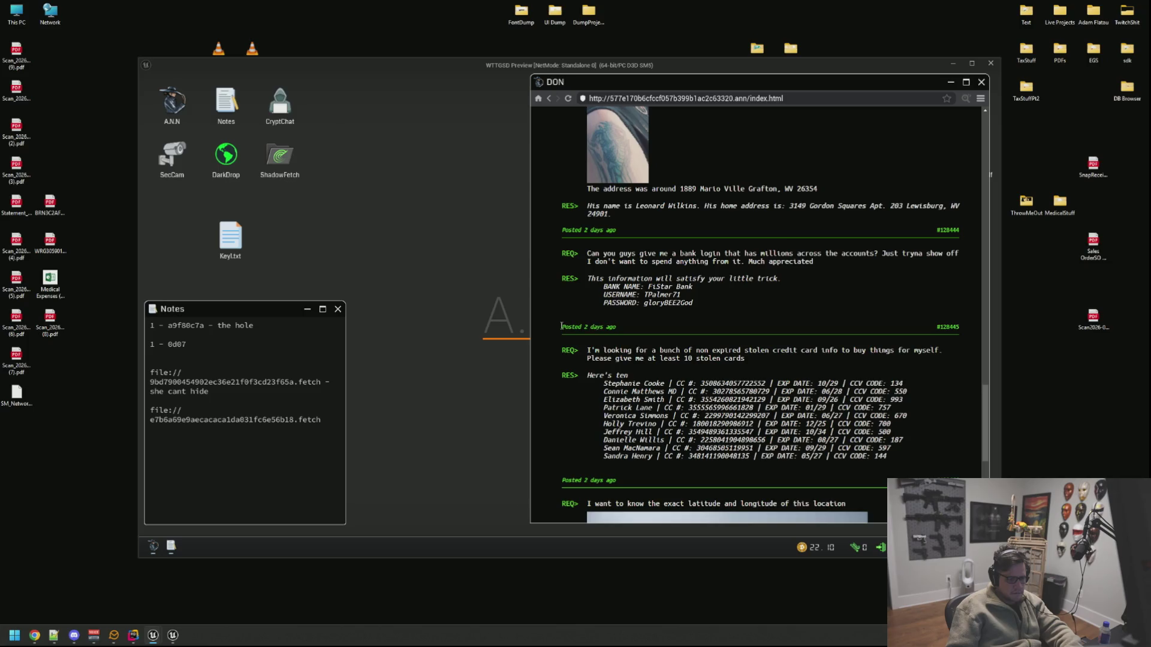
pyautogui.scroll(-3, 926, 324)
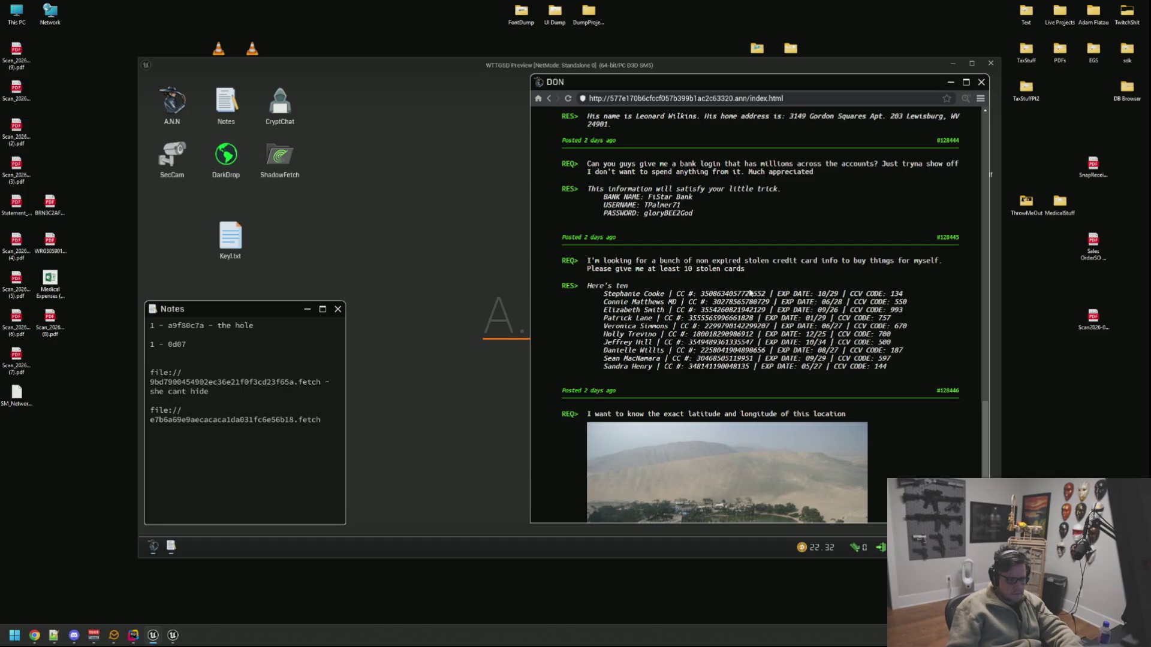
pyautogui.scroll(-3, 802, 332)
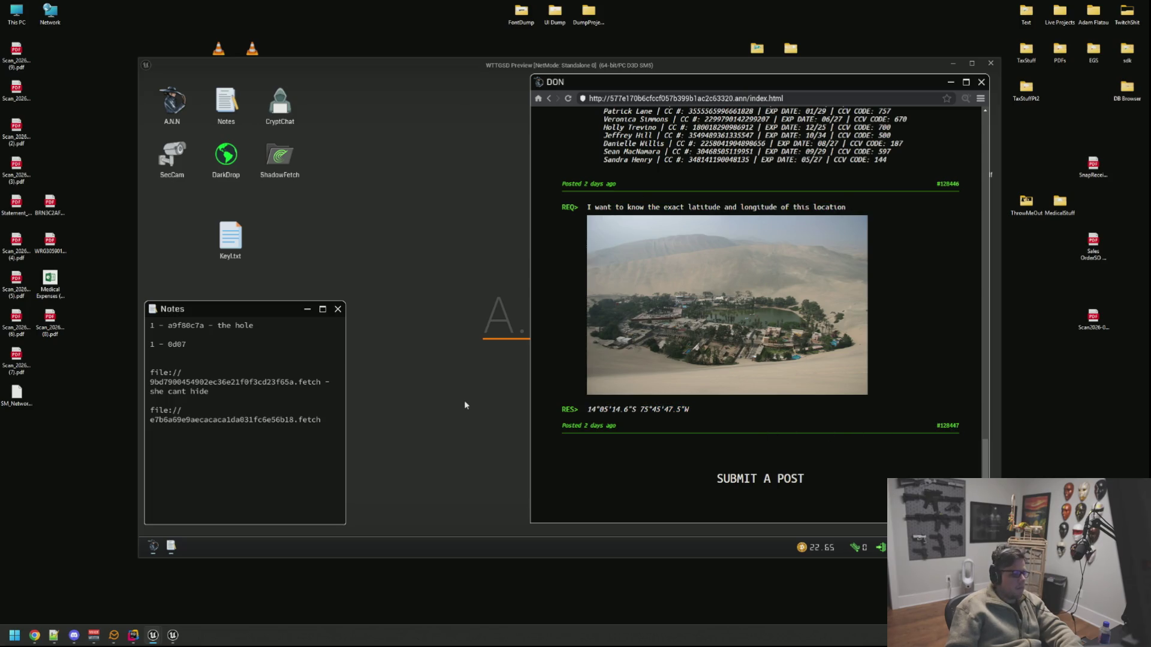
# Step: Pause the game with Escape and switch toward the code editor
pyautogui.press('Escape')
pyautogui.click(133, 635)
pyautogui.click(133, 635)
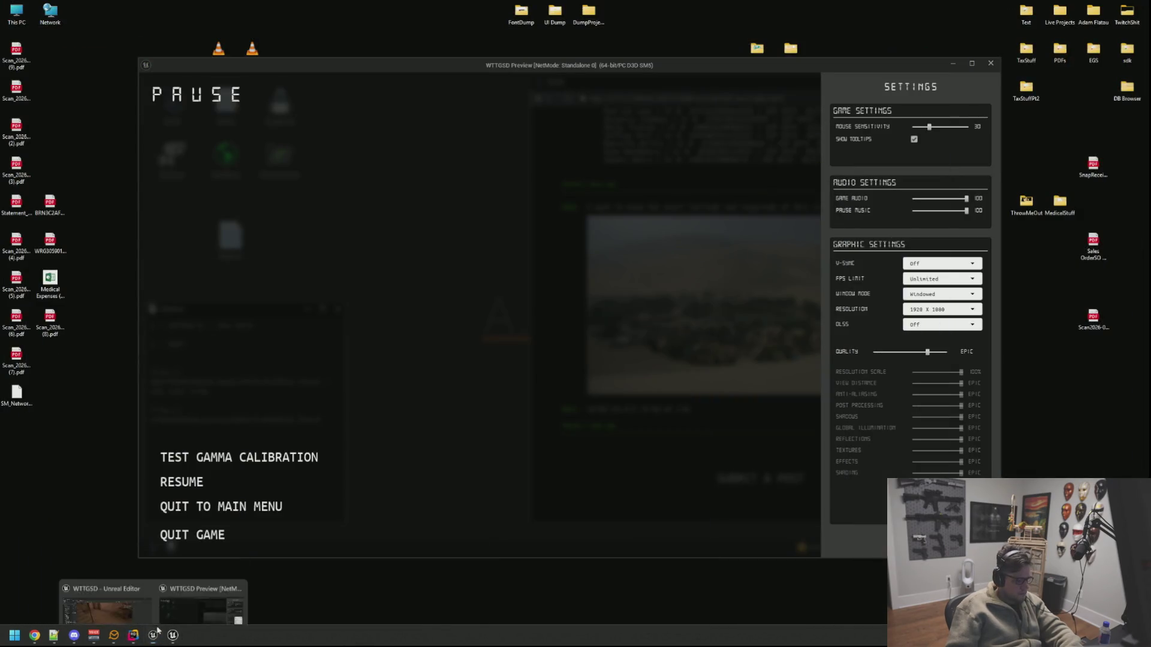
# Step: Check the Output Log's LogReflect entries for You There?, The Hole and LostTapes
pyautogui.hotkey('alt', 'Tab')
pyautogui.click(242, 491)
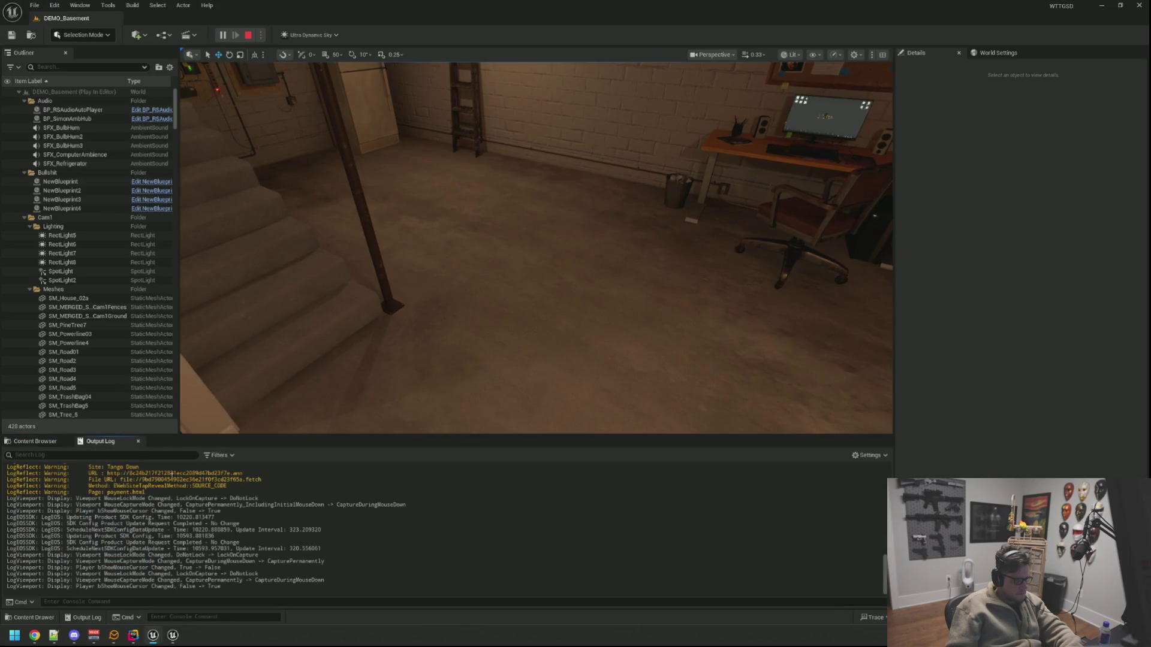
pyautogui.scroll(5, 243, 491)
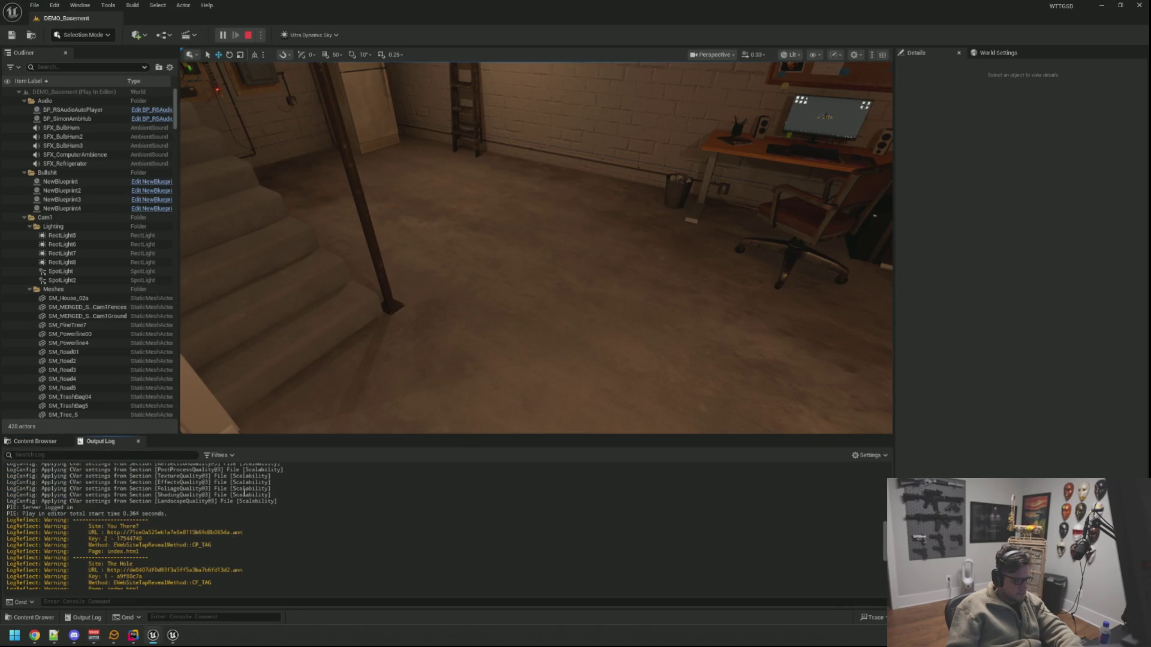
pyautogui.scroll(-1, 244, 495)
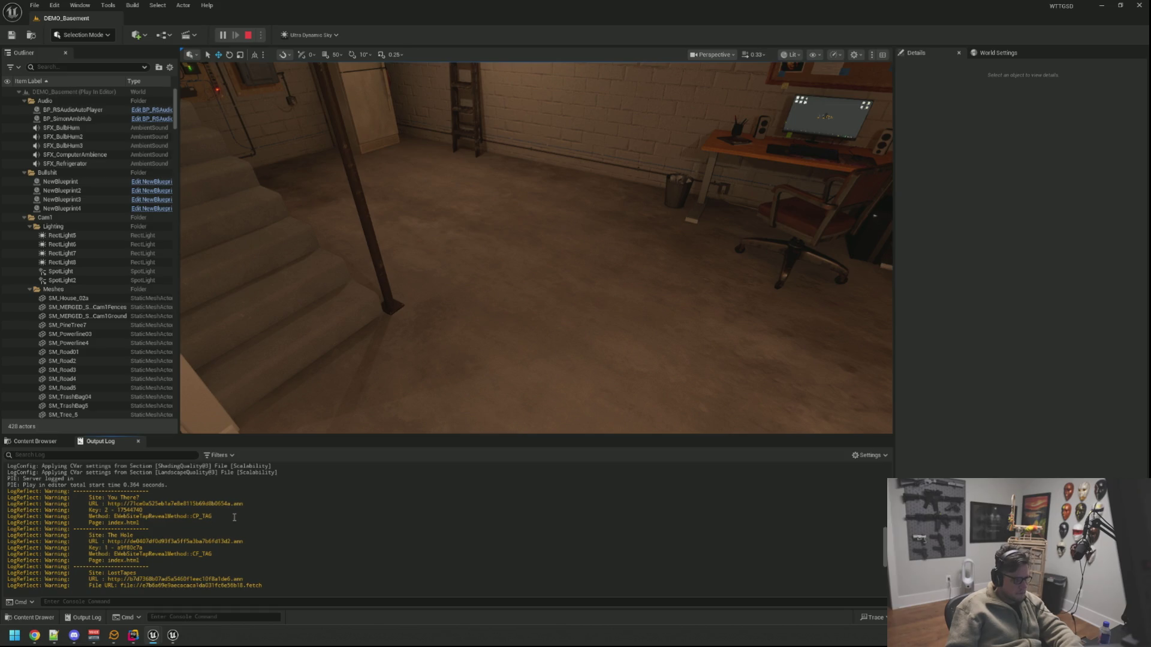
pyautogui.scroll(-2, 235, 513)
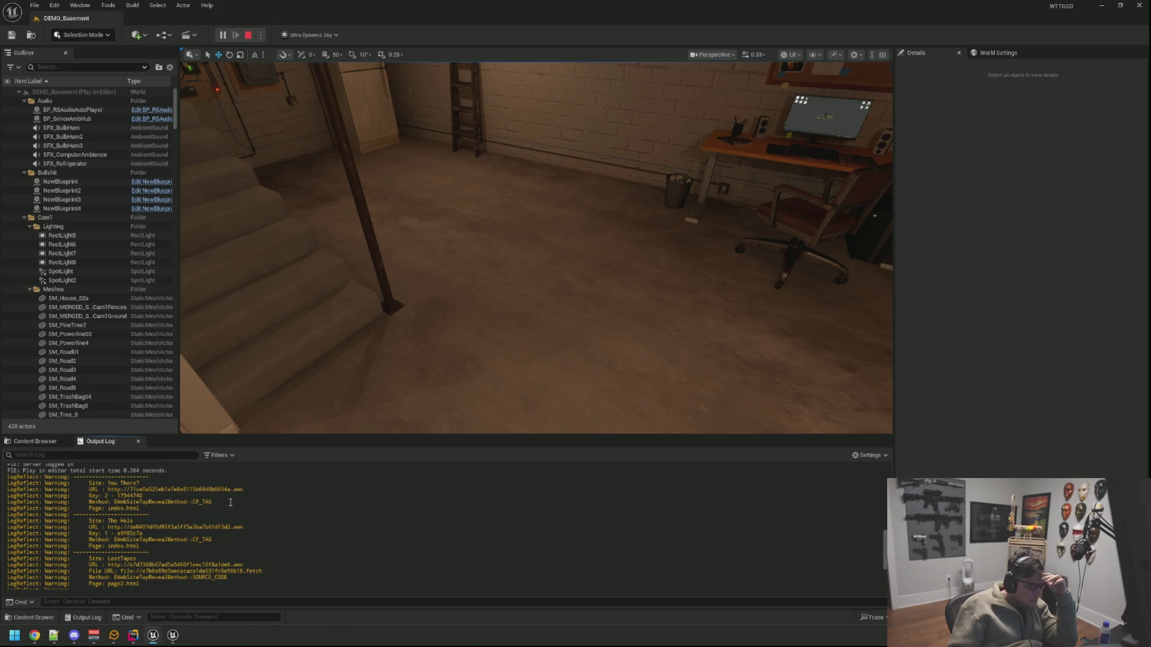
# Step: Resume the paused game and bring the running preview window back to front
pyautogui.moveTo(166, 641)
pyautogui.click(209, 595)
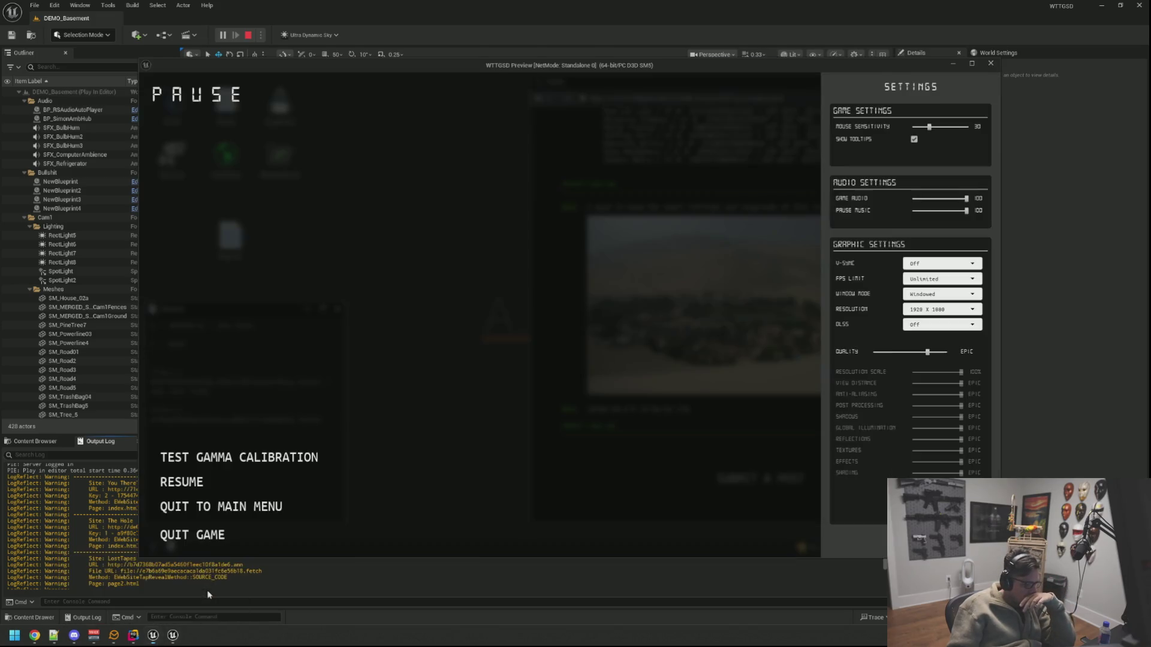
pyautogui.click(180, 482)
pyautogui.click(89, 508)
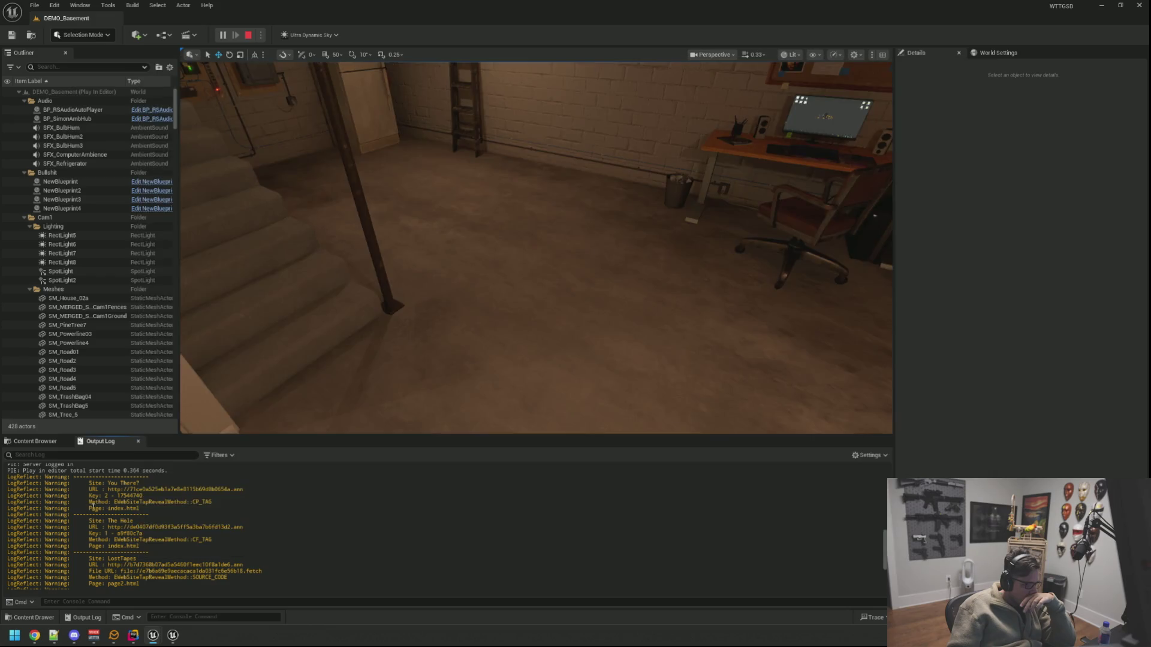
pyautogui.moveTo(152, 640)
pyautogui.click(203, 592)
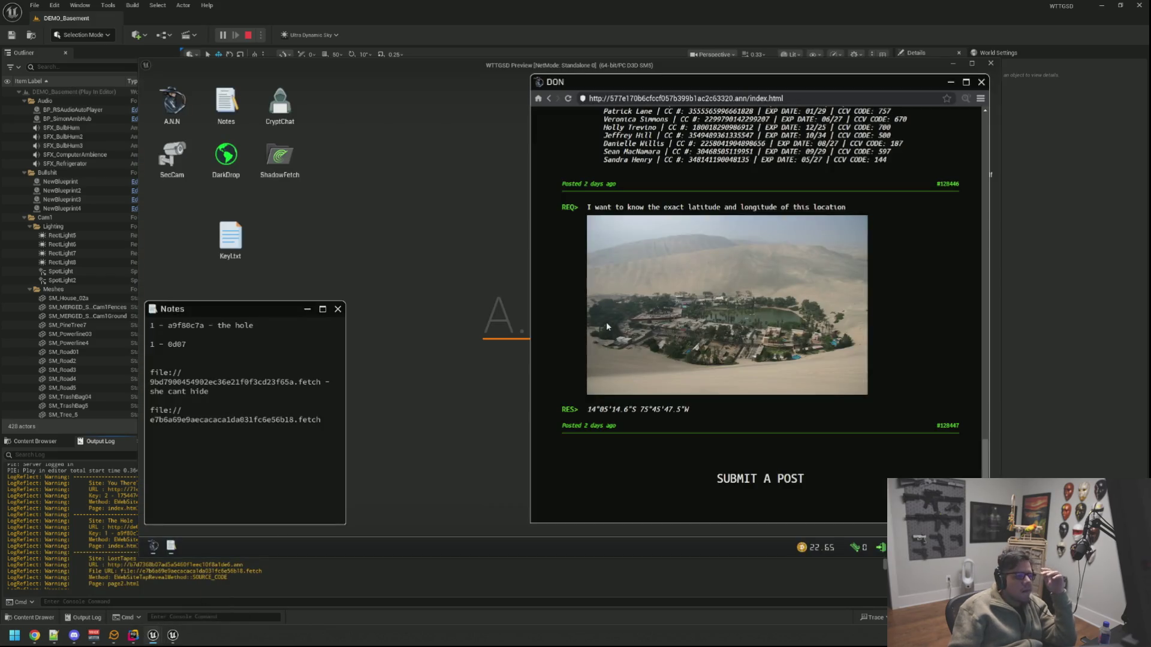
# Step: Go to Codex of Silence via the browser menu and try the You There? site
pyautogui.scroll(10, 576, 157)
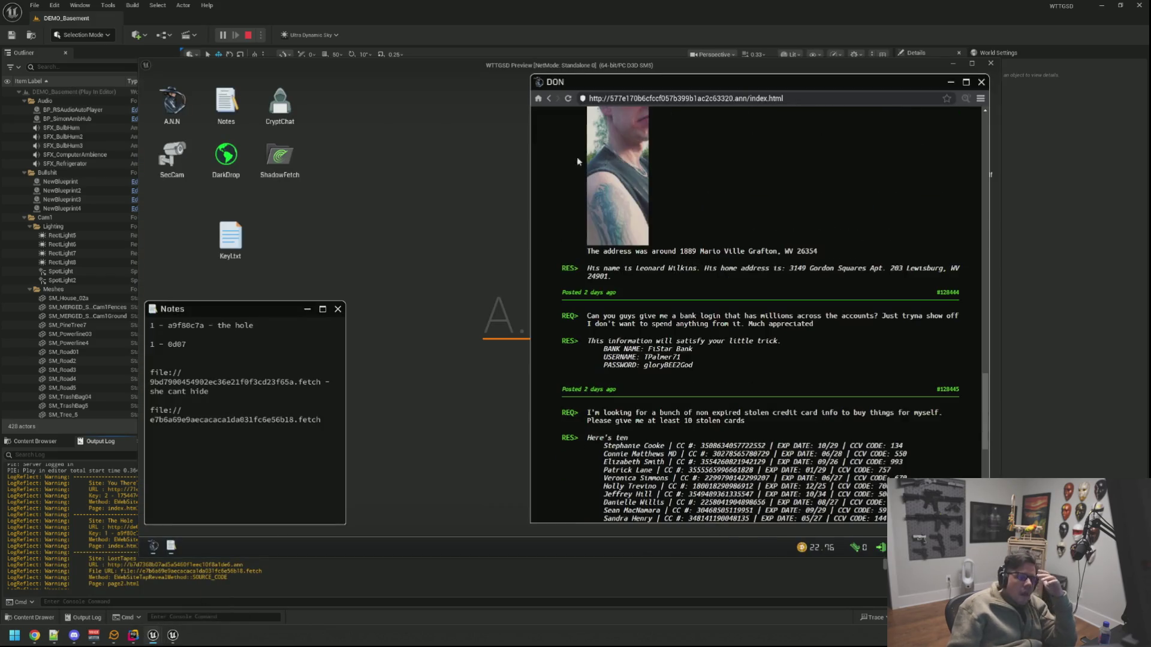
pyautogui.click(980, 98)
pyautogui.click(935, 156)
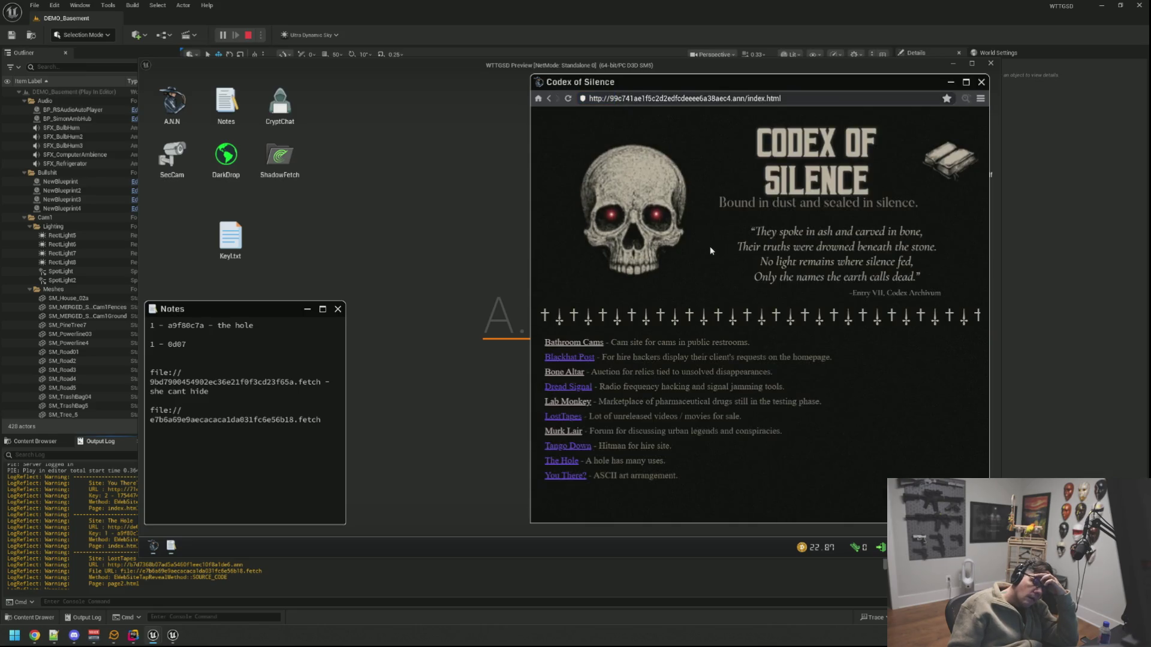
pyautogui.click(575, 476)
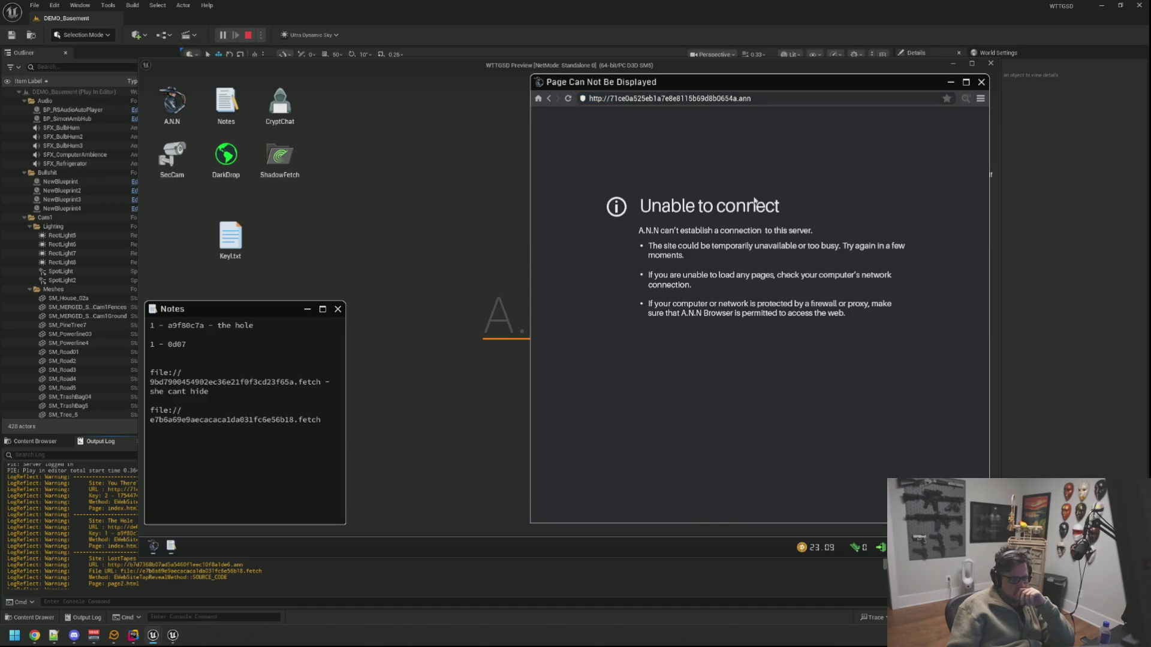
# Step: Return to the Codex of Silence directory and step back from the computer screen
pyautogui.click(981, 99)
pyautogui.click(947, 114)
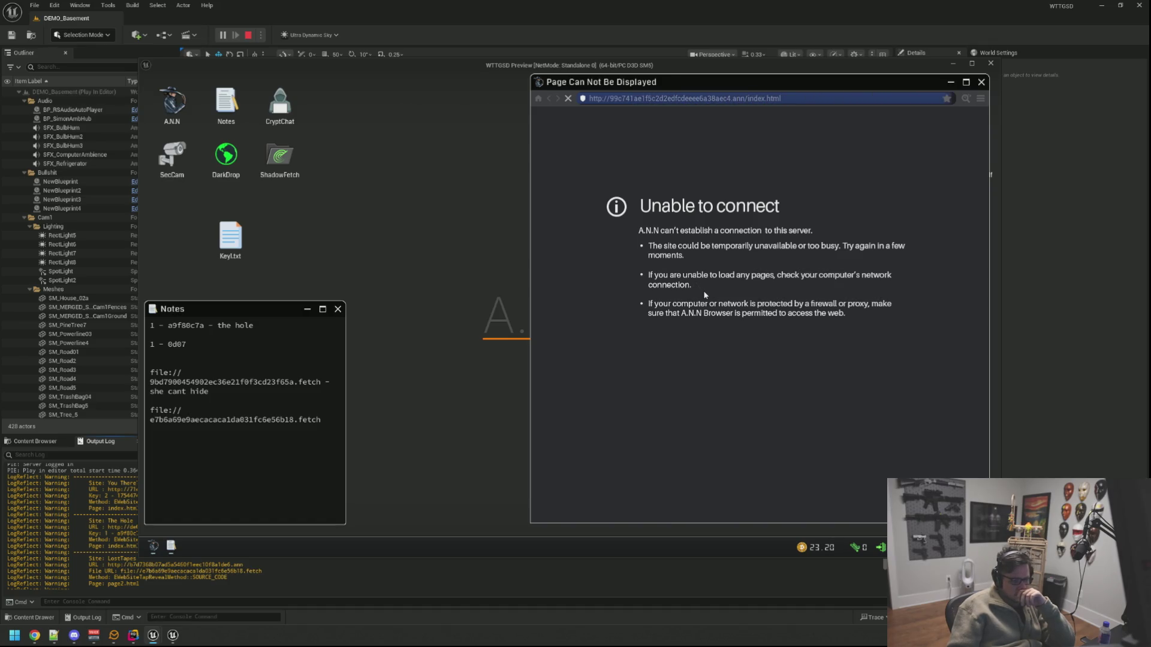
pyautogui.rightClick(571, 372)
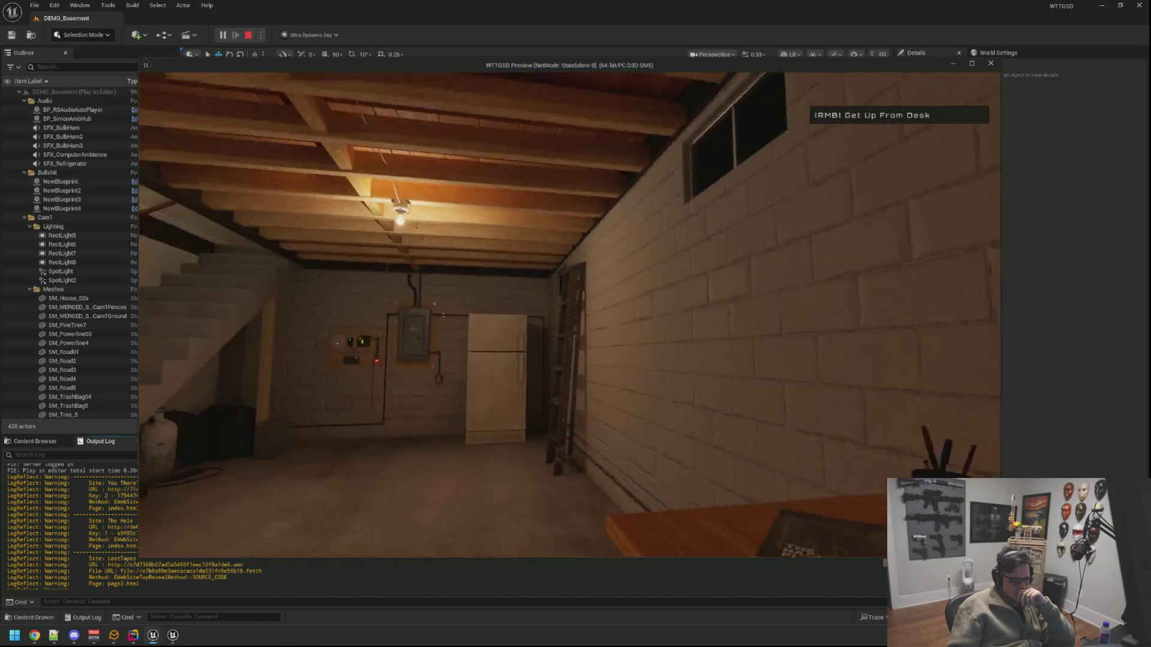
# Step: Get up from the desk and sit back down, booting the computer into A.D.O.S kernel messages
pyautogui.moveTo(570, 315)
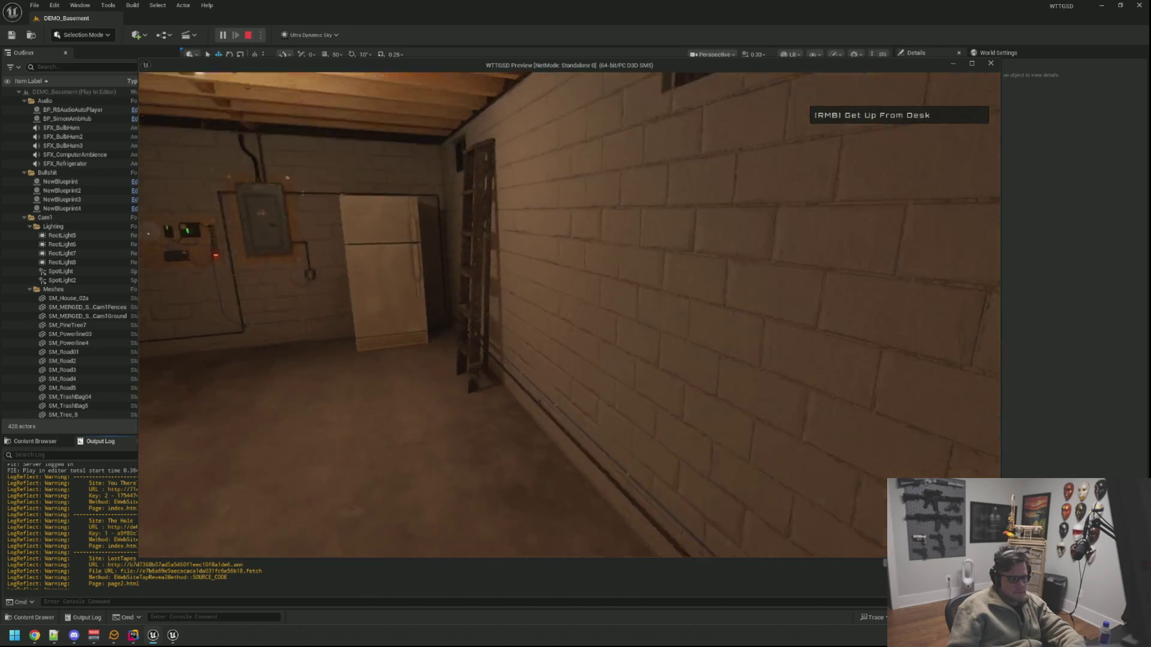
pyautogui.rightClick(569, 315)
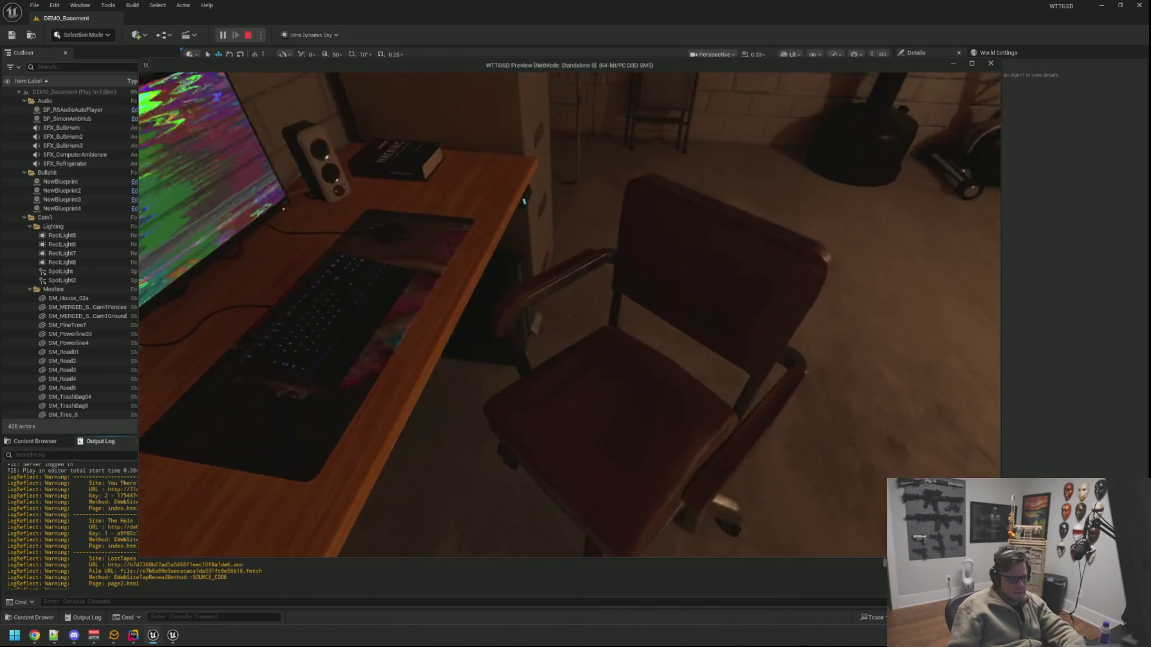
pyautogui.click(570, 315)
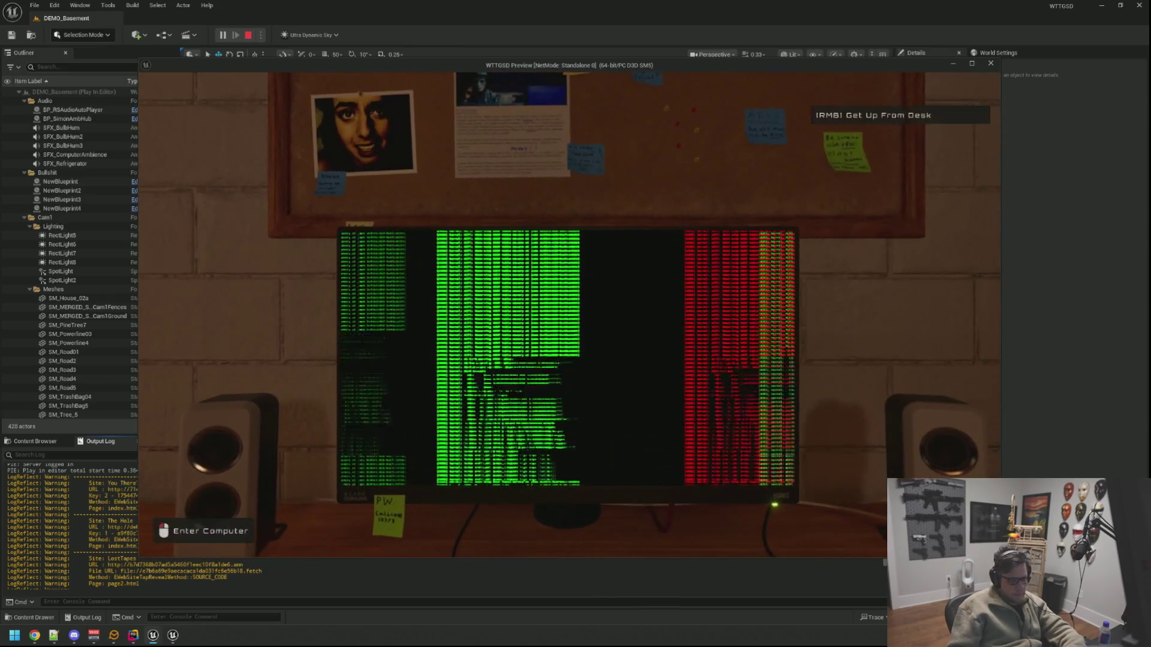
pyautogui.click(570, 315)
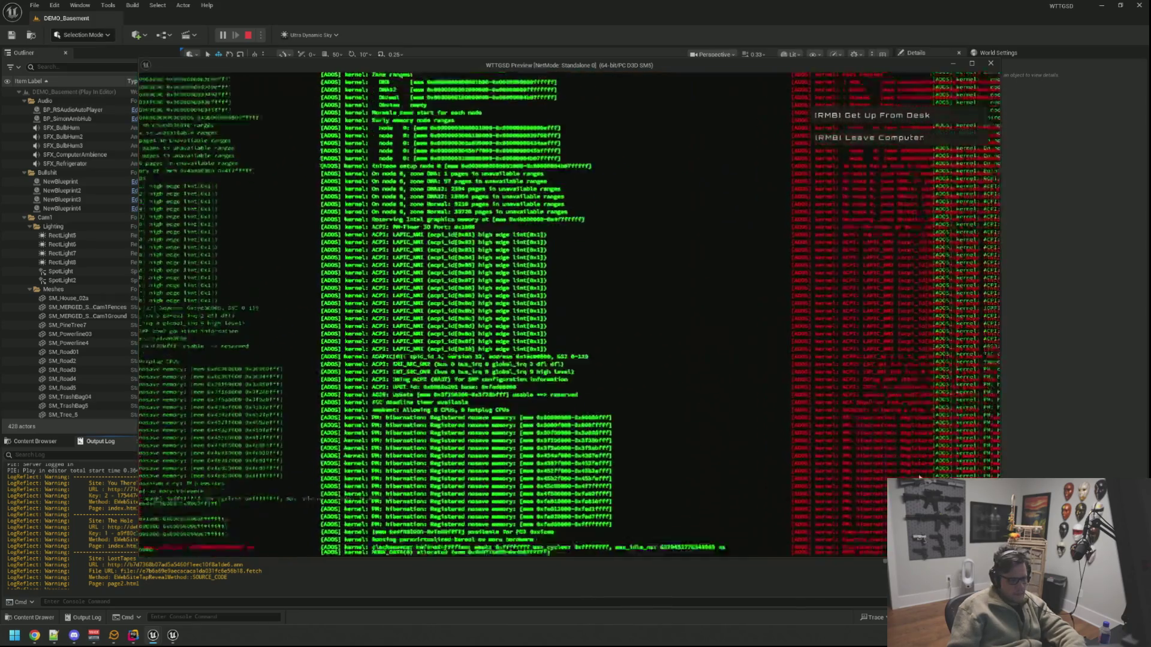